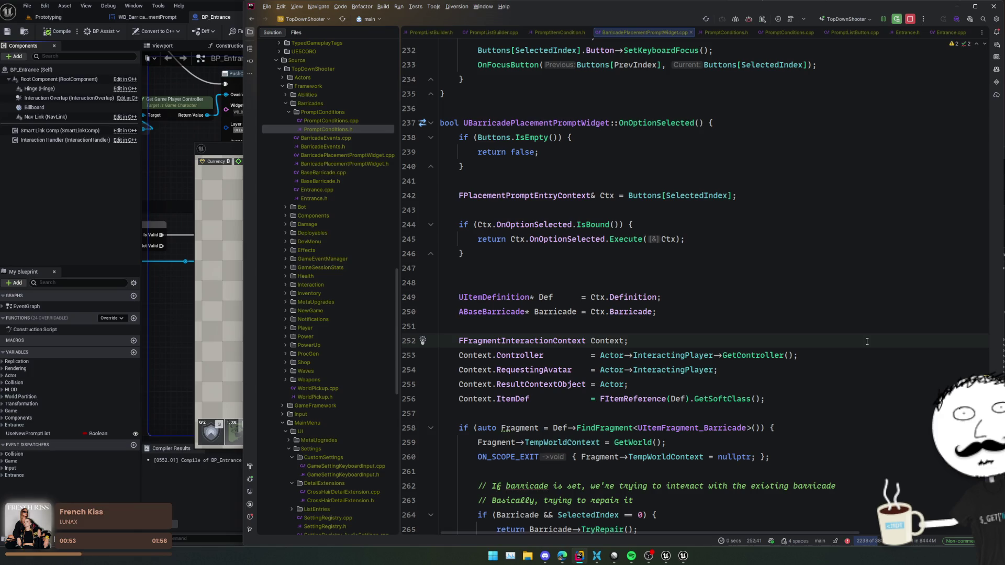
Copy the fragment-interaction block (lines 251–282) from BarricadePlacementPromptWidget.cpp into Entrance.cpp's AddWeakLambda body.
scroll(833, 324, "down", 3)
scroll(665, 369, "down", 3)
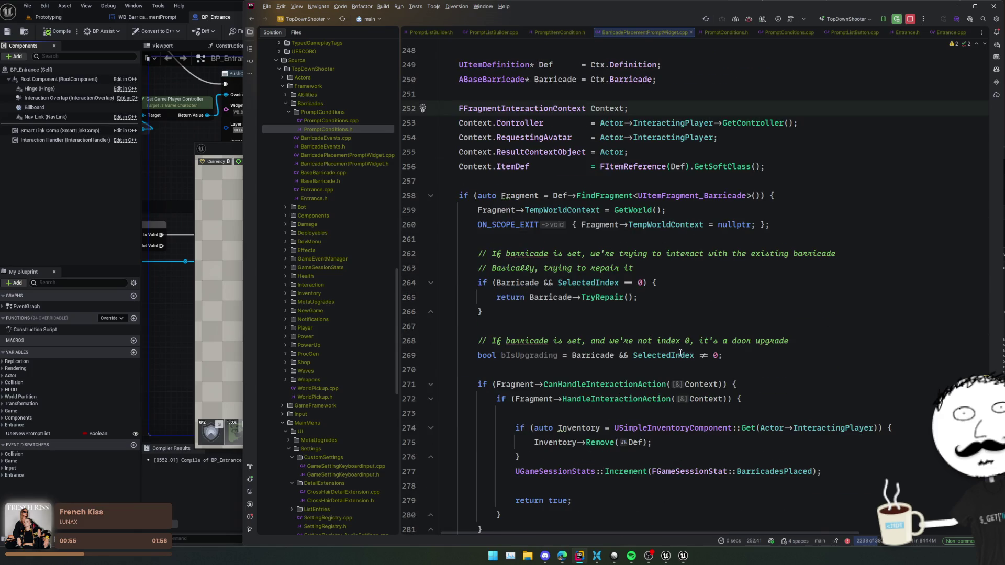
scroll(691, 332, "down", 2)
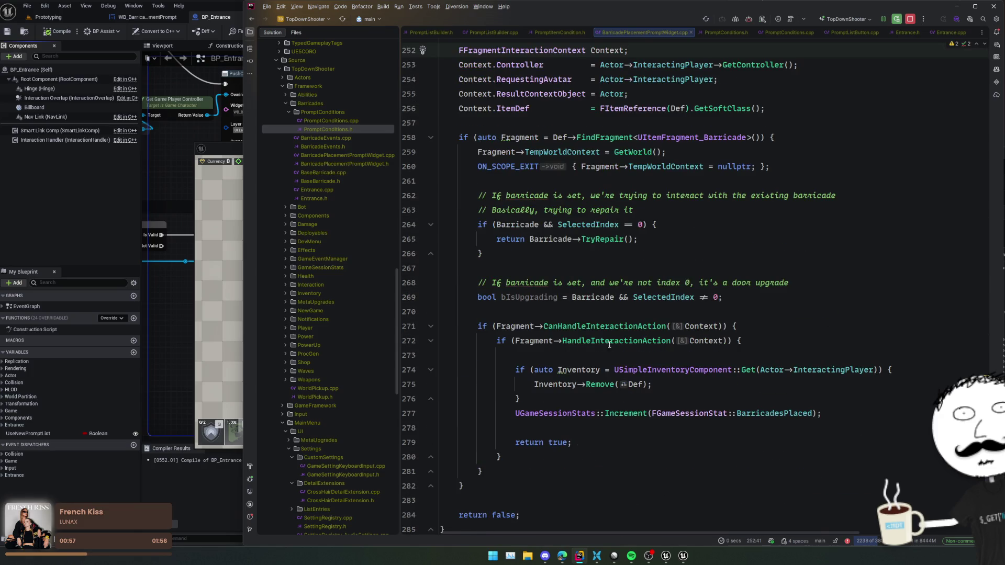
scroll(605, 358, "up", 4)
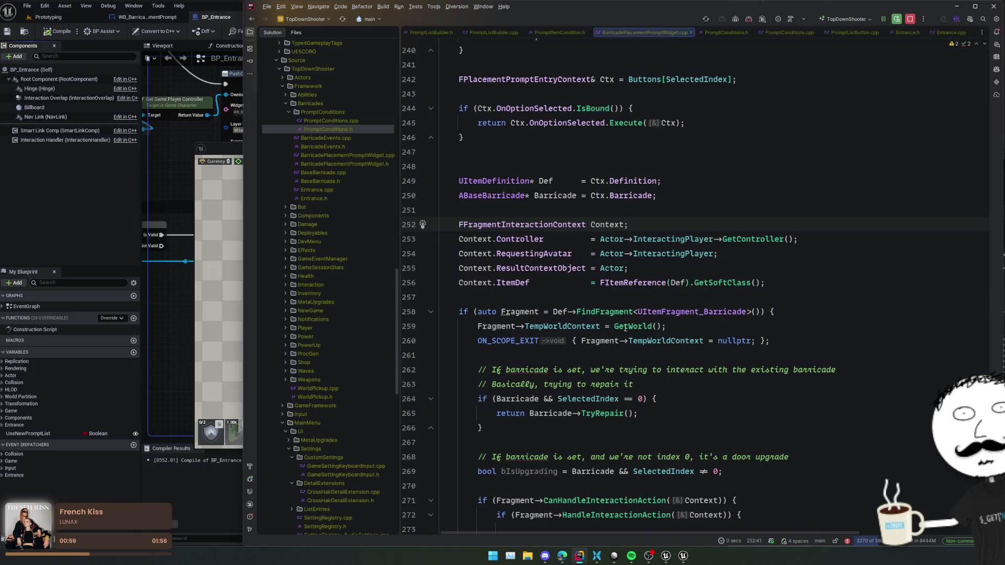
mouse_move(582, 216)
left_mouse_down()
mouse_move(623, 243)
mouse_move(578, 428)
left_mouse_up()
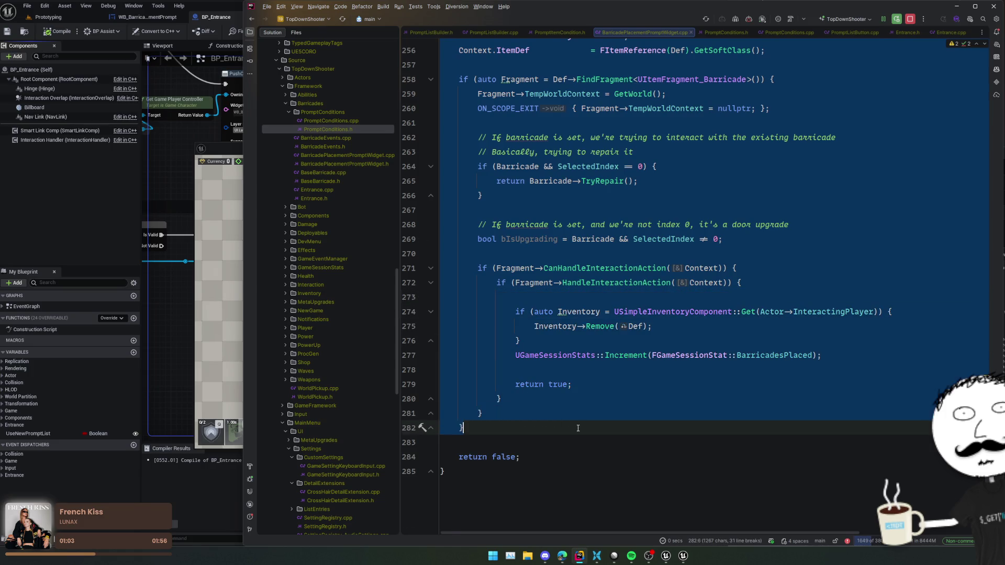
key("ctrl+c")
key("ctrl+Tab")
key("Return")
key("Return")
key("ctrl+v")
scroll(683, 240, "up", 4)
Remove the leading blank line, strip the three 'Actor->' prefixes, and replace Actor with this.
left_click(683, 240)
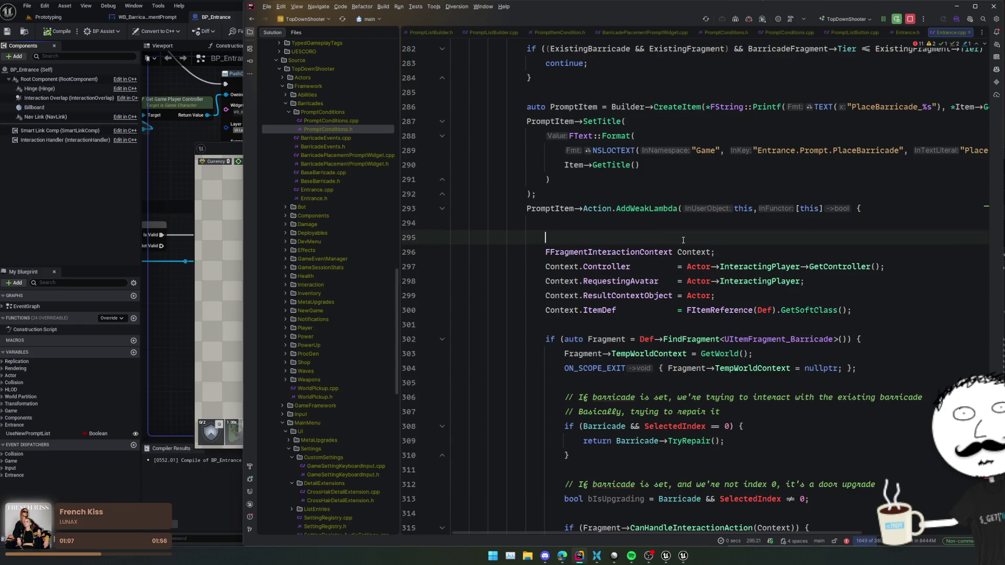
key("BackSpace")
double_click(705, 254)
key("shift+Right")
key("alt+j")
key("alt+j")
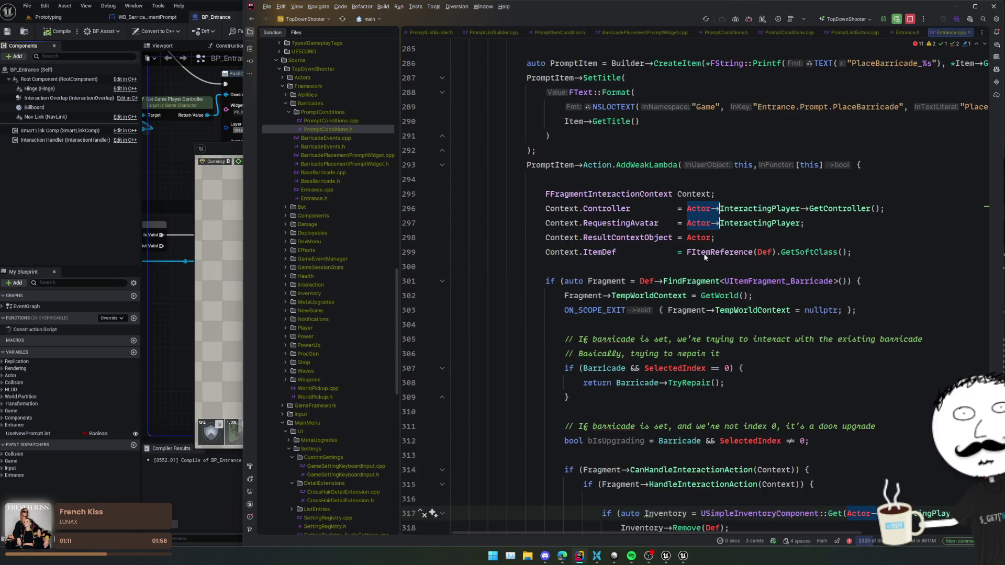
key("BackSpace")
double_click(700, 238)
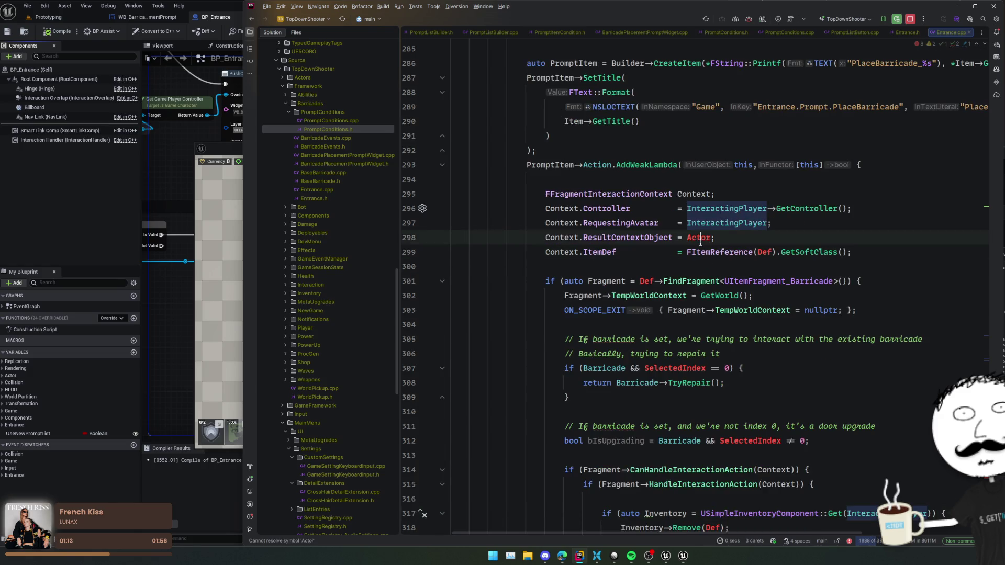
type("this")
Replace the FItemReference(Def) call on line 299 with Item->Item.
double_click(765, 252)
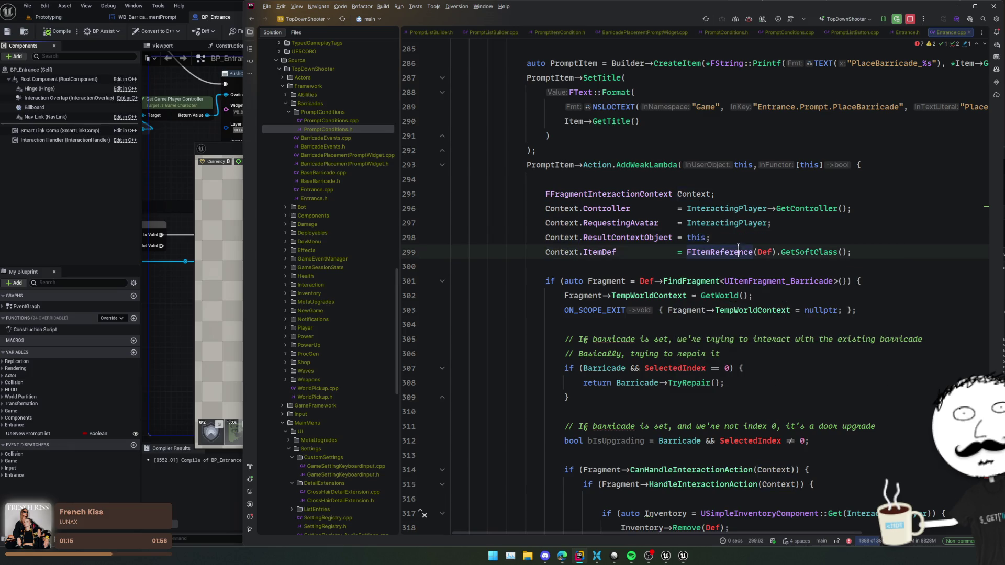
scroll(740, 260, "up", 2)
scroll(637, 256, "up", 2)
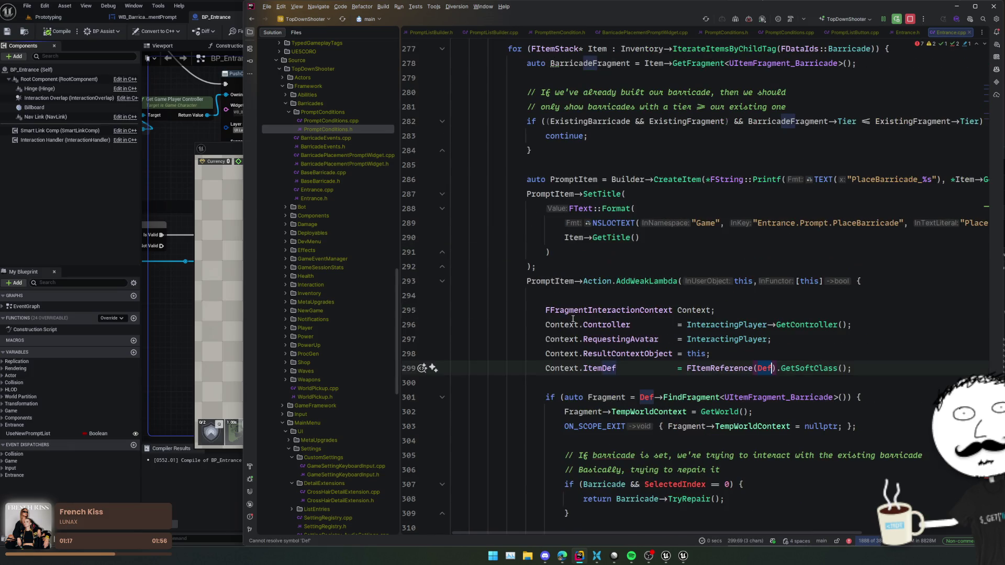
scroll(660, 287, "up", 4)
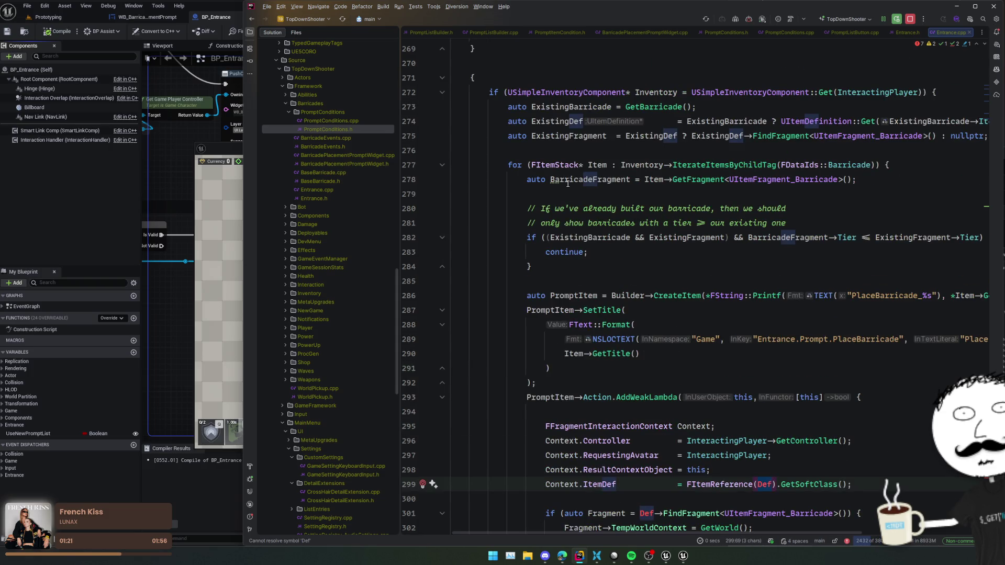
scroll(645, 188, "down", 2)
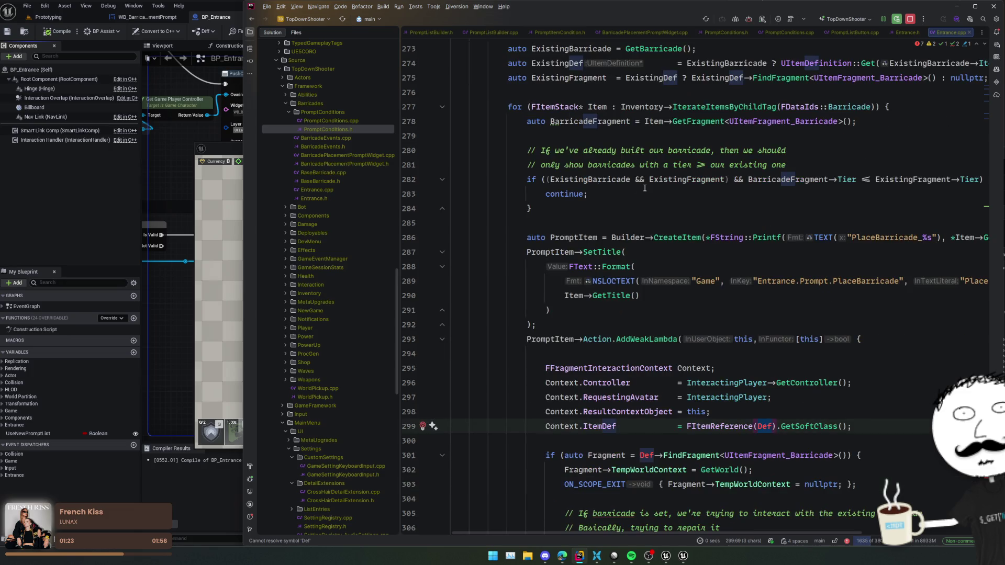
key("BackSpace")
key("BackSpace")
key("BackSpace")
type("Item->")
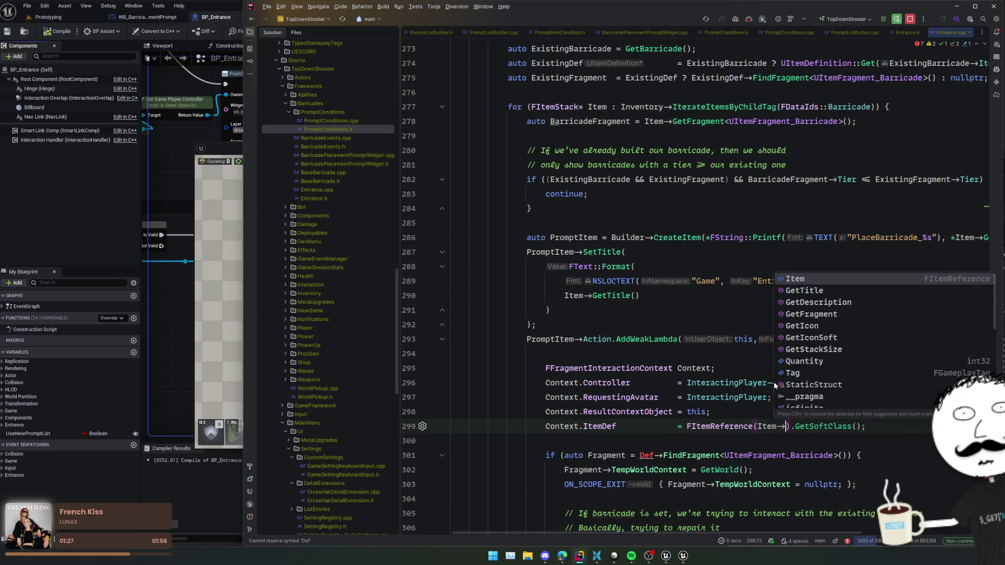
key("Down")
key("Down")
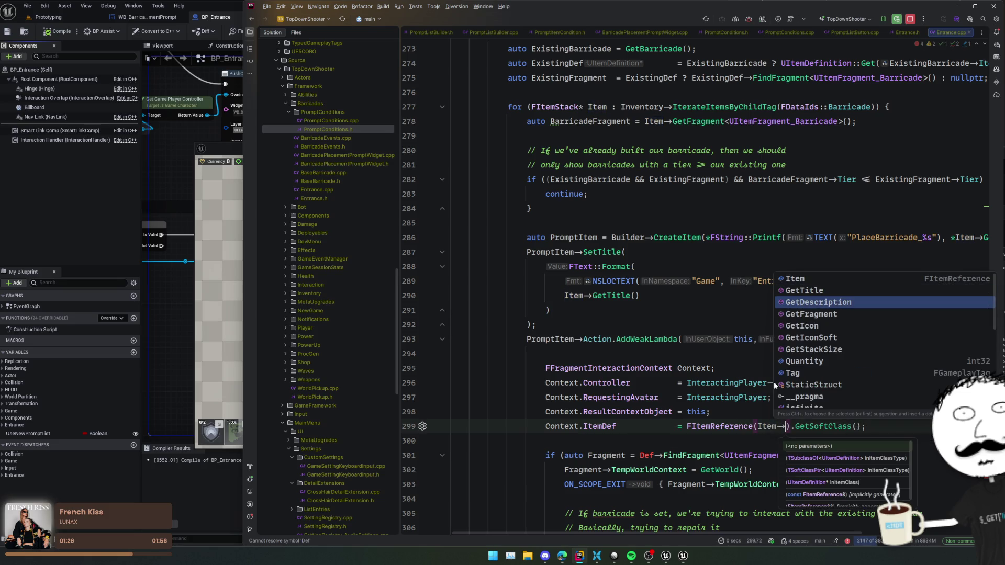
key("Down")
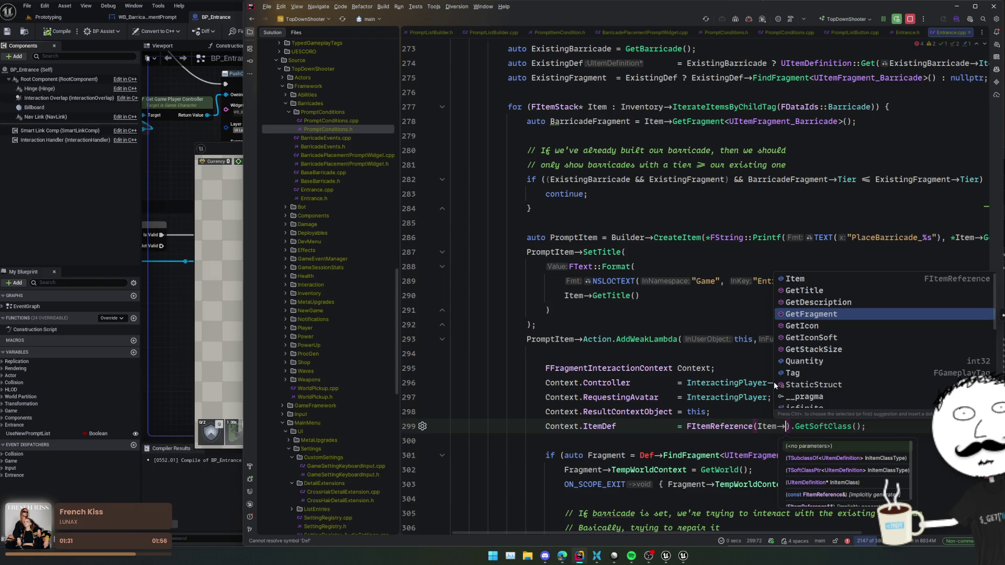
key("Up")
key("Up")
key("Up")
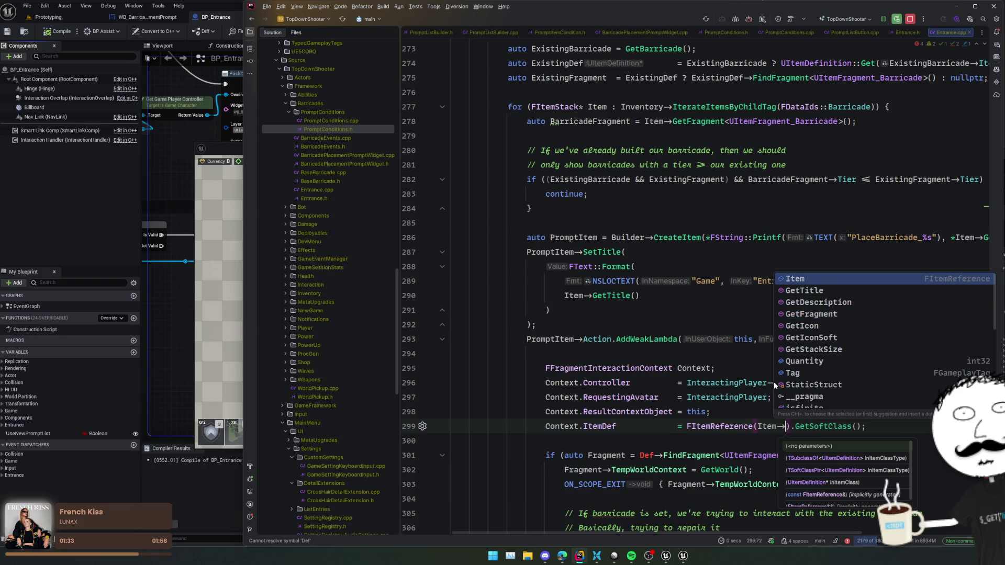
key("Escape")
key("ctrl+shift+Left")
key("ctrl+shift+Left")
key("ctrl+shift+Left")
type("Item")
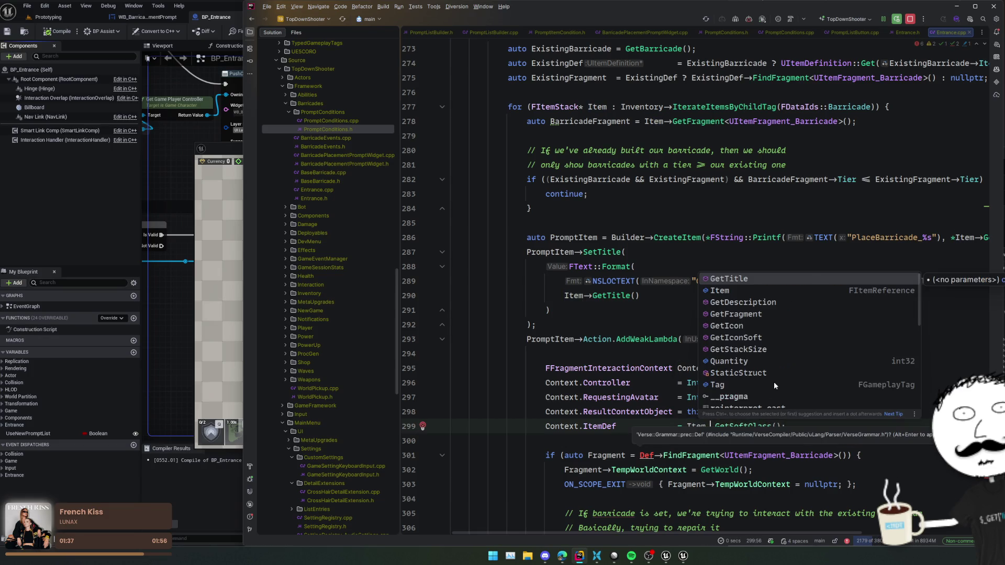
key("Down")
key("Return")
Add Item to the lambda's capture list via the quick fix.
key("Home")
scroll(737, 385, "down", 2)
left_click(696, 375)
key("alt+Return")
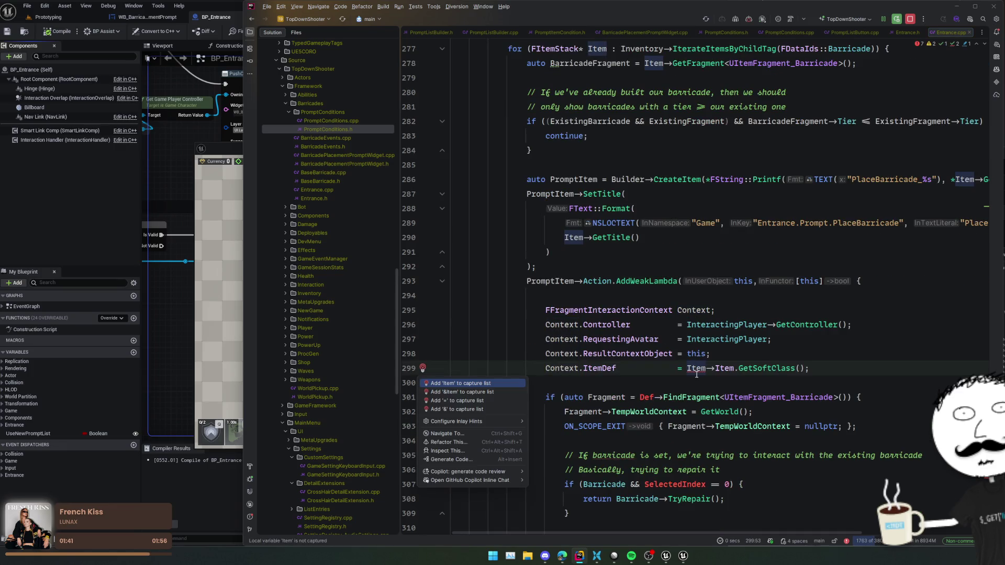
key("Return")
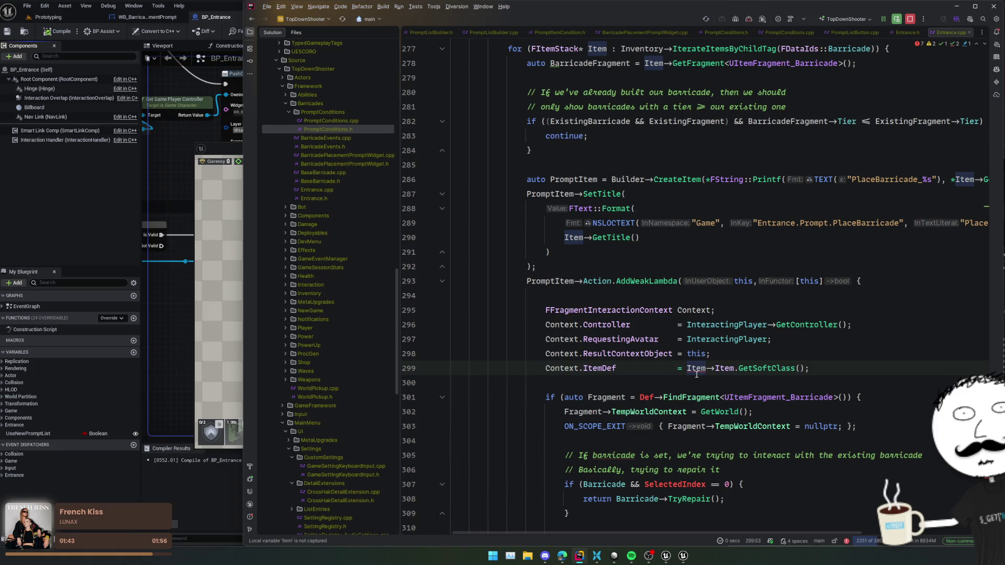
scroll(701, 371, "down", 2)
Review the BarricadeFragment code around line 278 and open the FItemStack struct declaration.
key("Down")
key("Down")
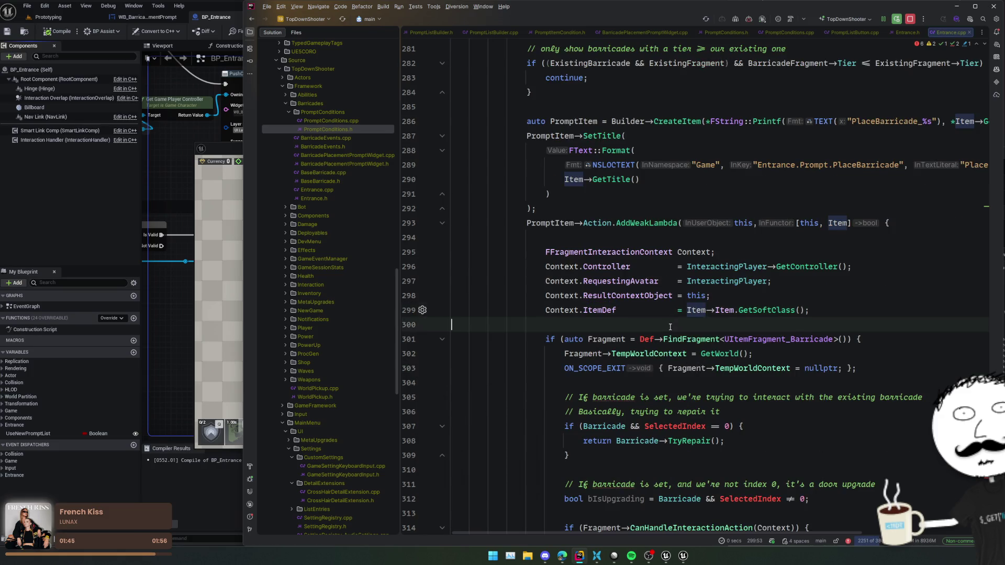
scroll(616, 329, "up", 2)
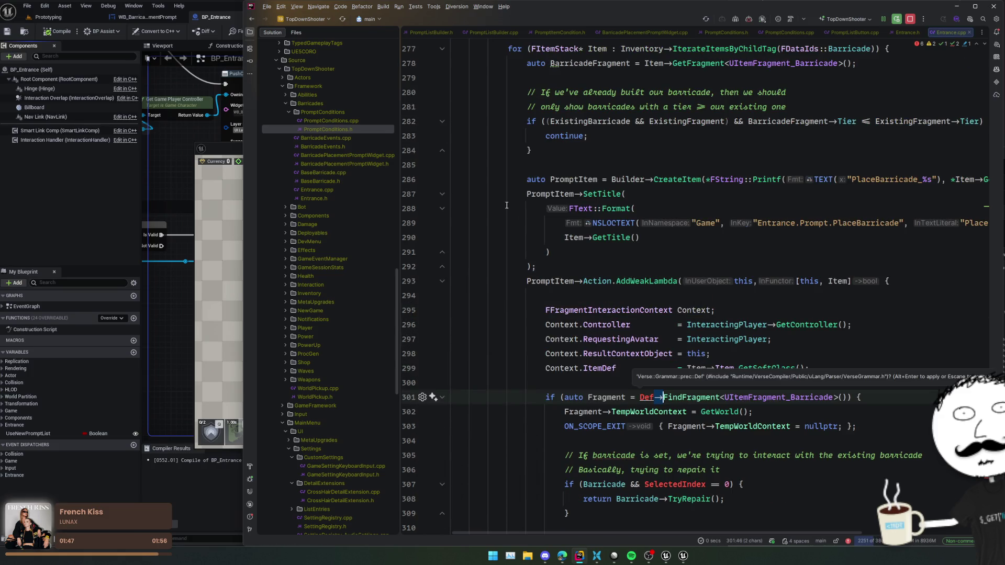
double_click(573, 64)
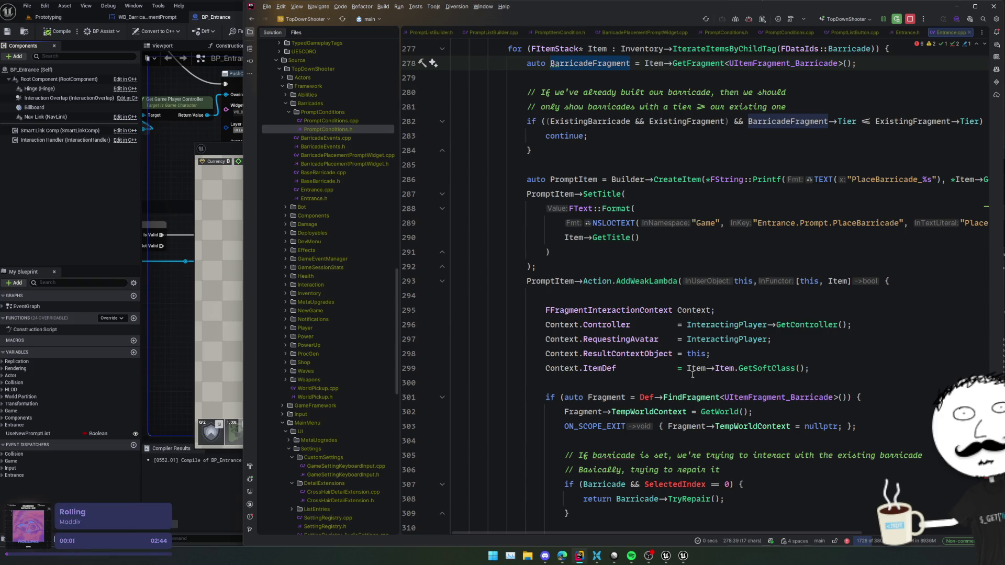
scroll(693, 374, "up", 4)
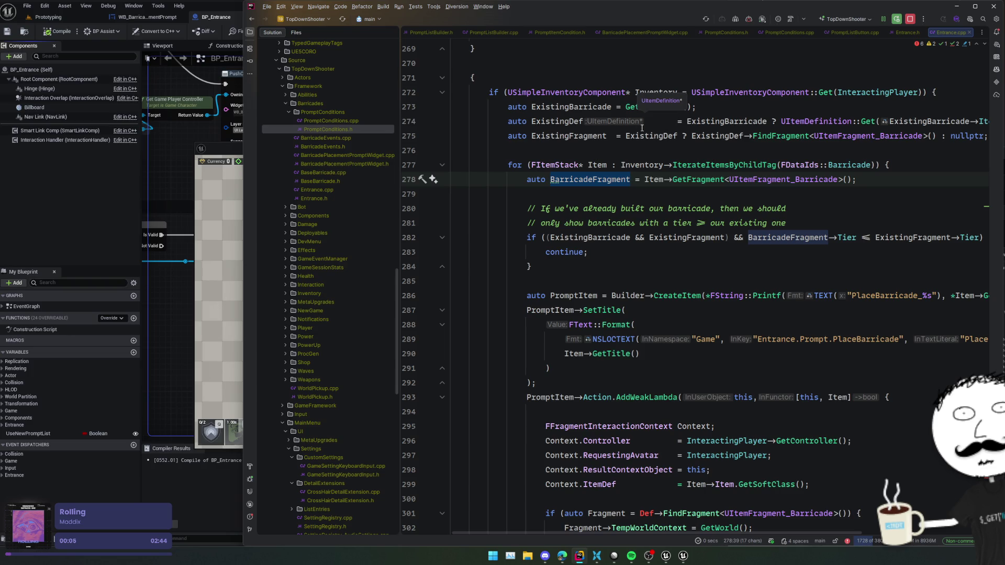
left_click(625, 146)
left_click(806, 212)
key("Down")
key("Down")
key("Down")
key("Up")
key("Up")
key("Up")
left_click(872, 184)
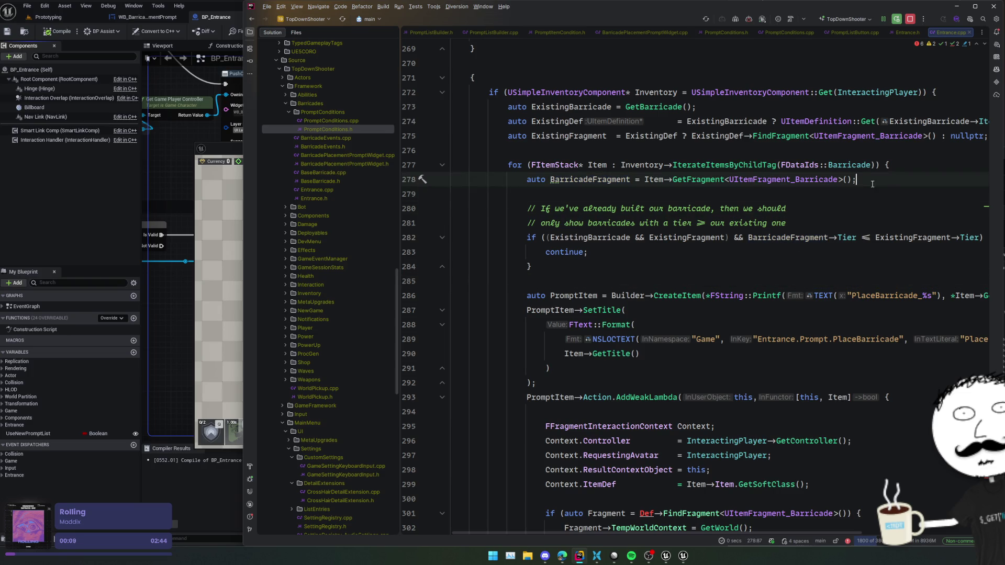
left_click(570, 165, "ctrl")
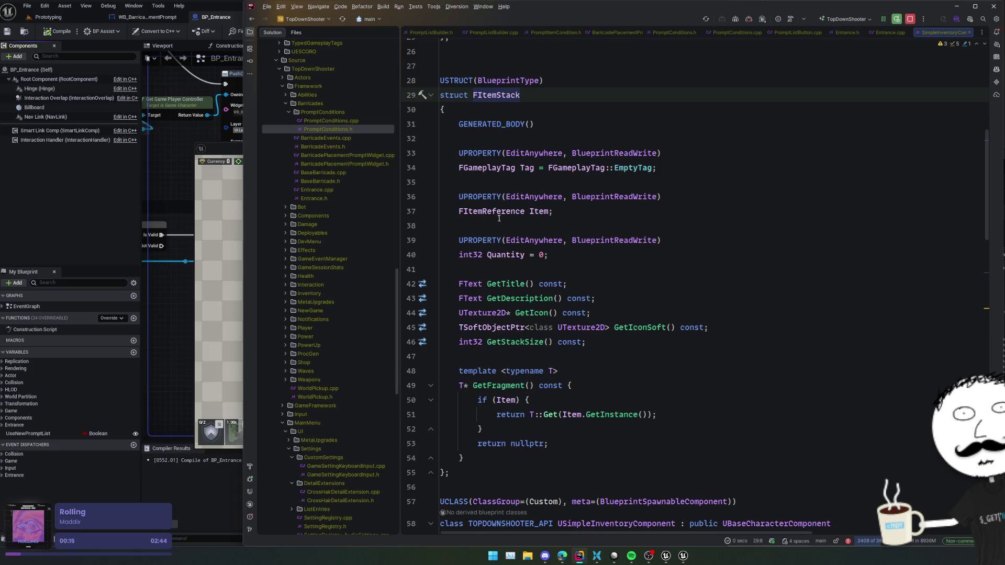
Back in Entrance.cpp, replace Def on line 301 with Item, trimming the extra member access.
key("ctrl+Tab")
double_click(635, 339)
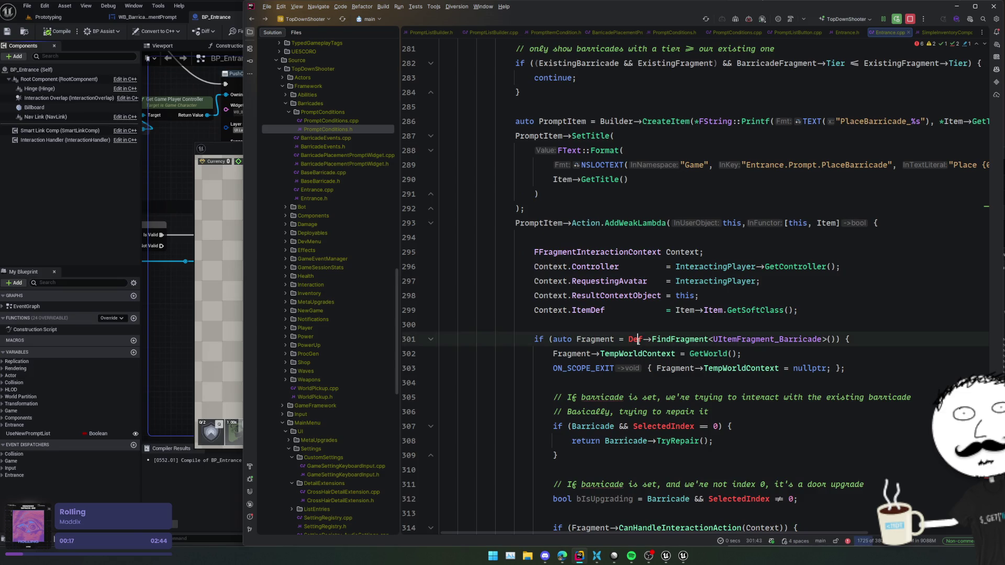
type("Item.")
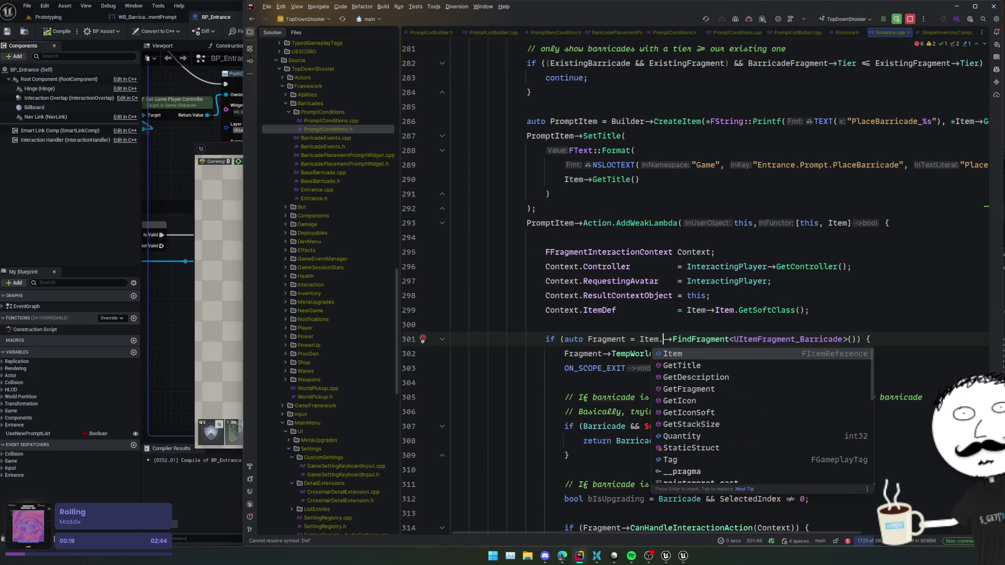
key("Return")
type(".")
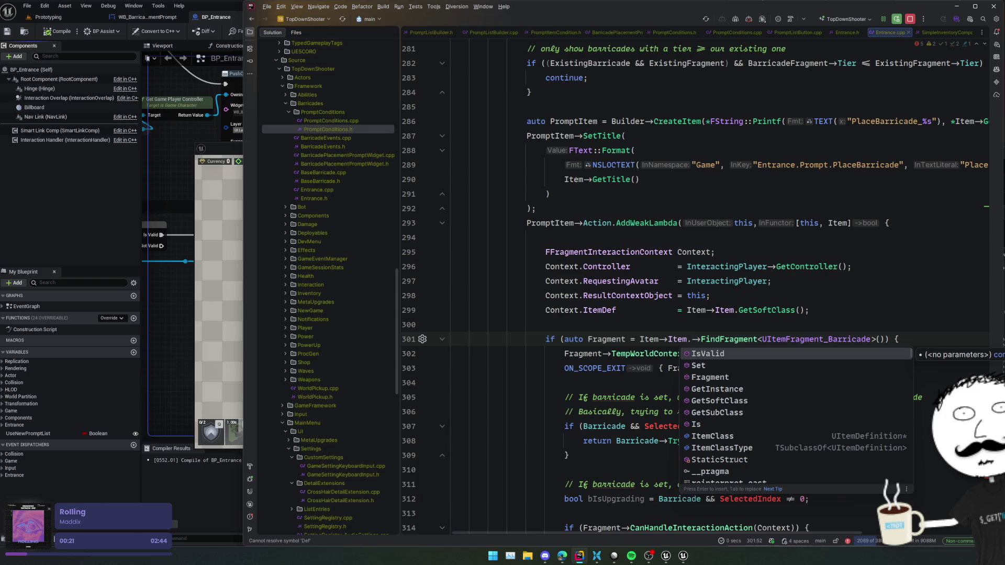
key("Down")
key("Down")
key("Down")
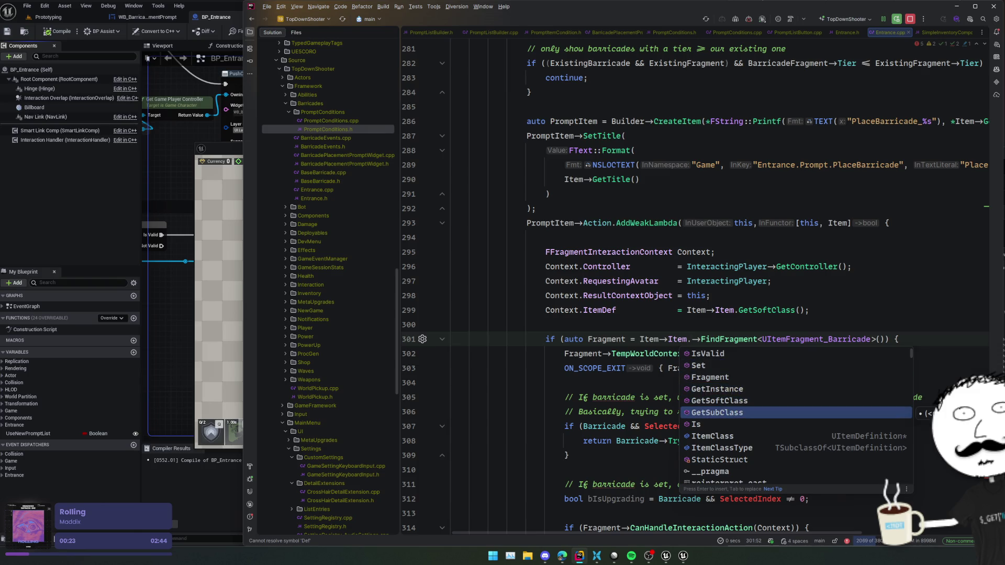
key("Escape")
key("BackSpace")
key("BackSpace")
key("BackSpace")
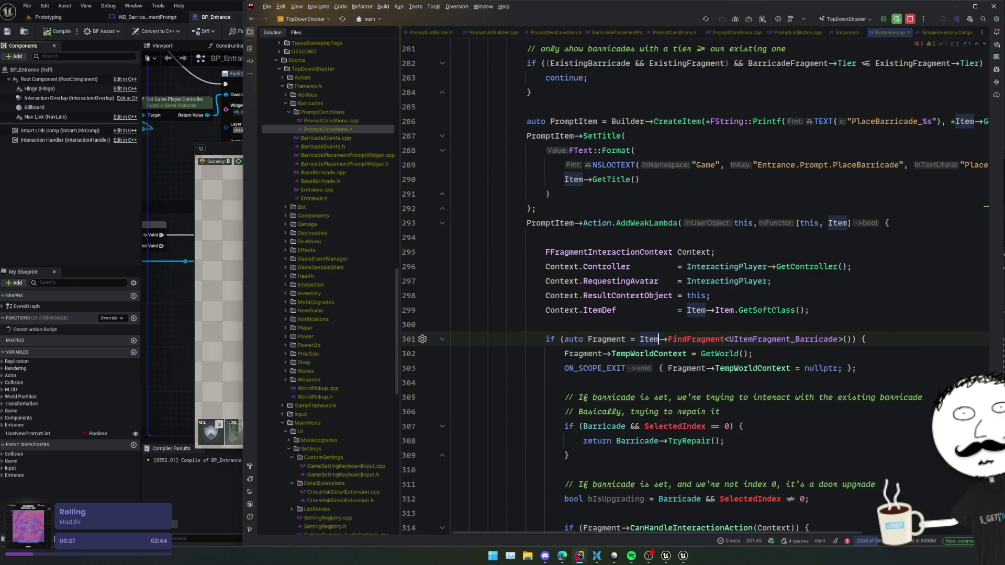
Switch the fragment lookup on line 301 from FindFragment to GetFragment.
double_click(698, 338)
key("ctrl+space")
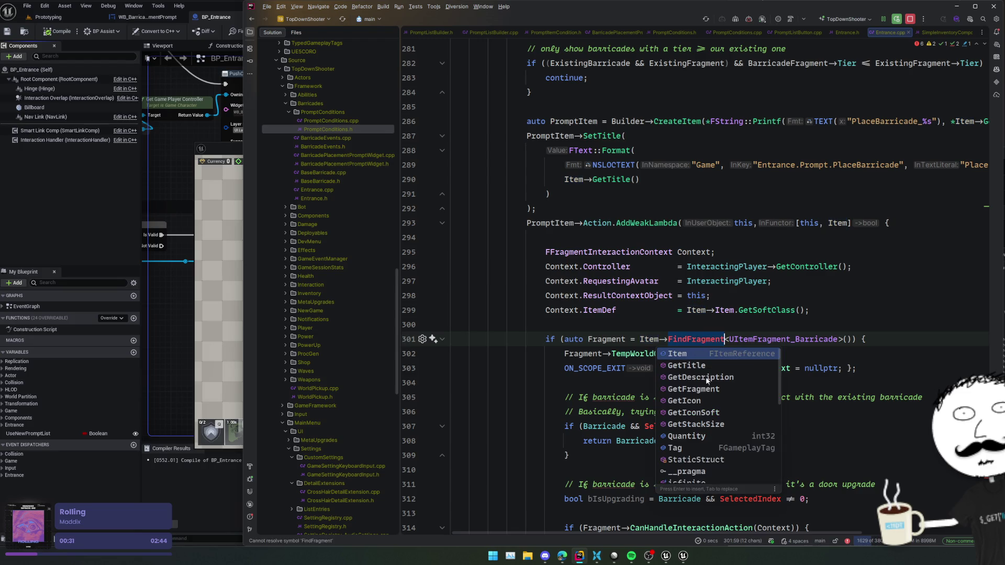
left_click(705, 390)
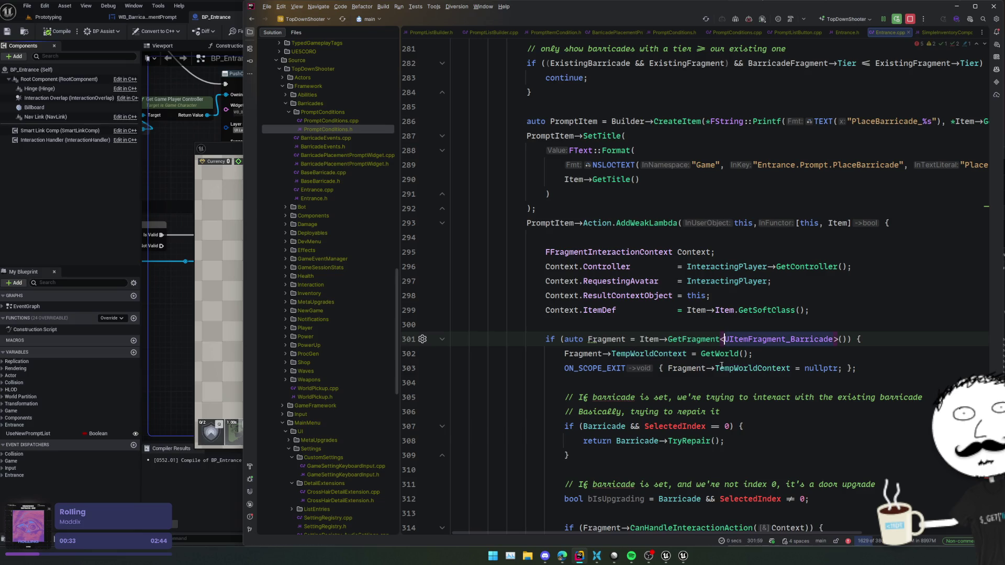
left_click(705, 339)
scroll(682, 337, "up", 3)
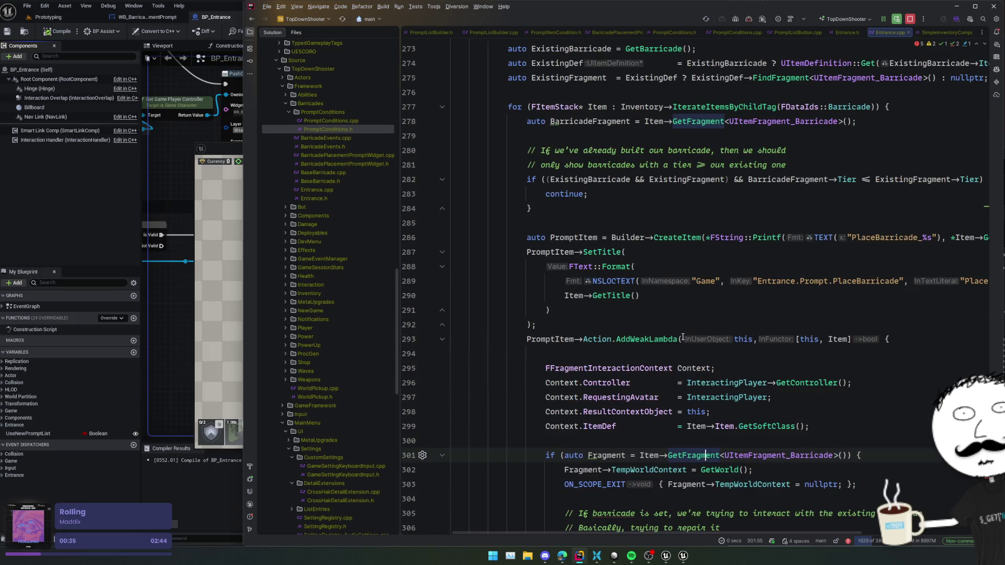
double_click(592, 122)
key("ctrl+c")
scroll(691, 312, "down", 3)
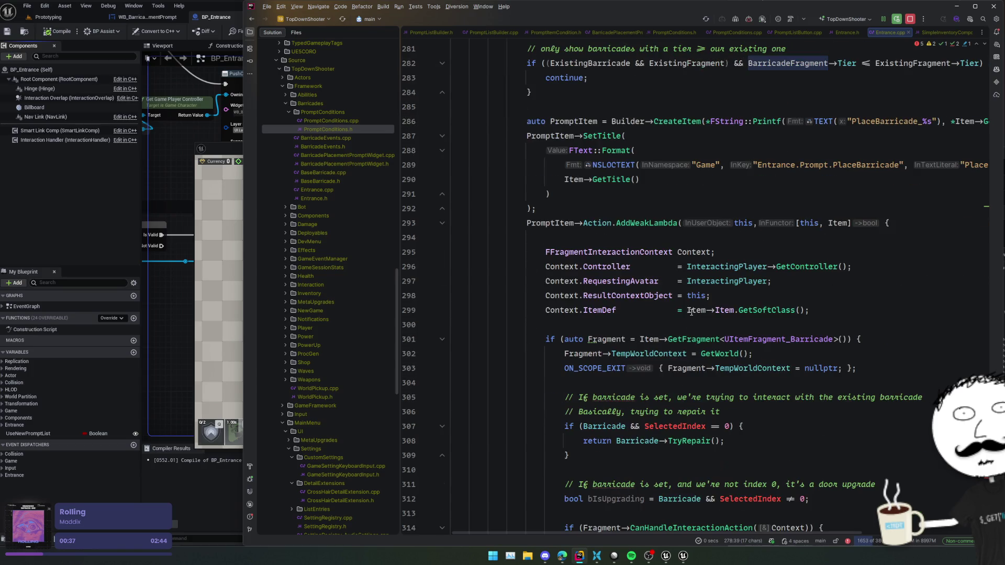
Replace the auto Fragment declaration with BarricadeFragment and add it to the lambda capture list.
left_click(650, 339)
key("ctrl+w")
key("ctrl+w")
key("ctrl+w")
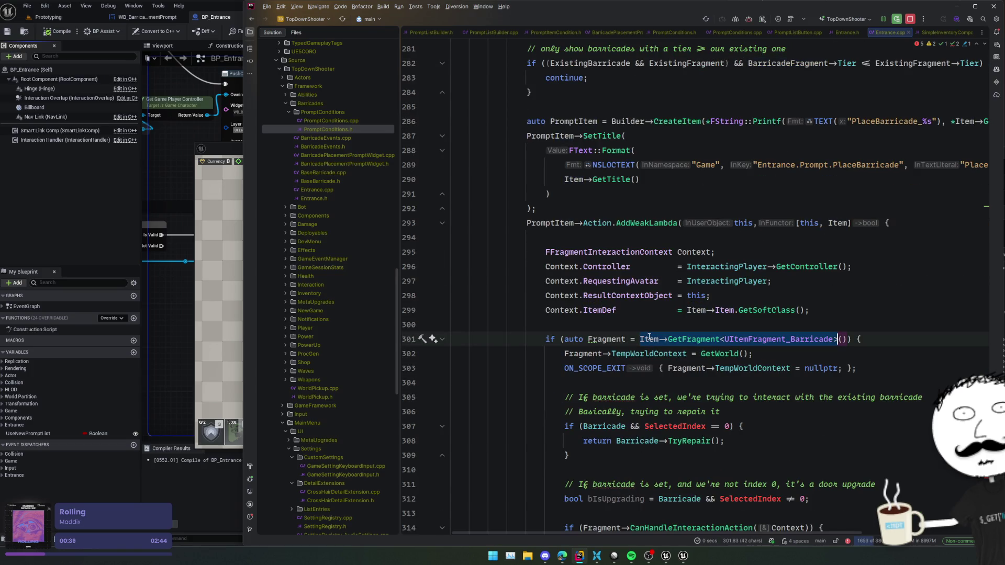
key("ctrl+w")
key("ctrl+w")
key("ctrl+v")
left_click(603, 340)
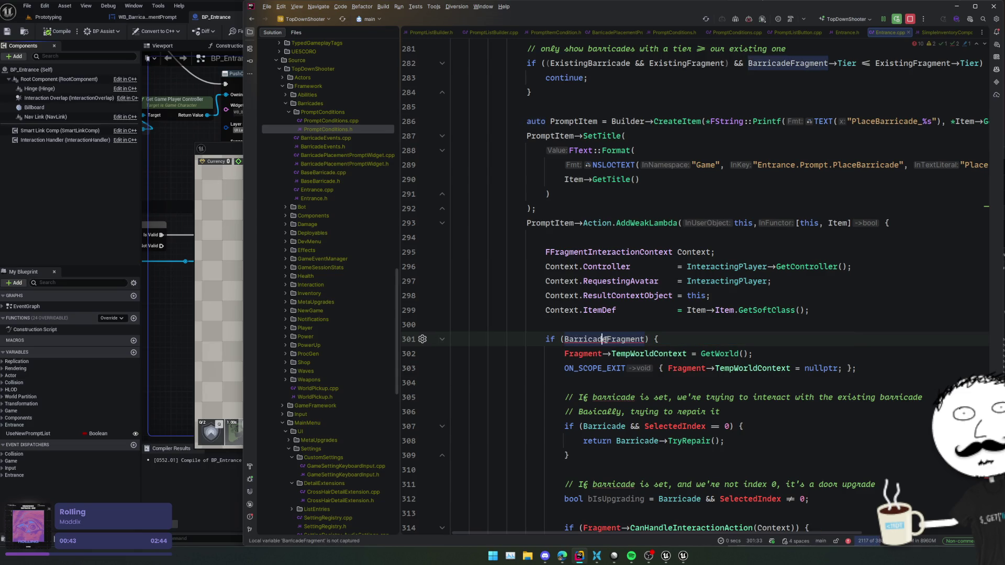
key("alt+Return")
key("Return")
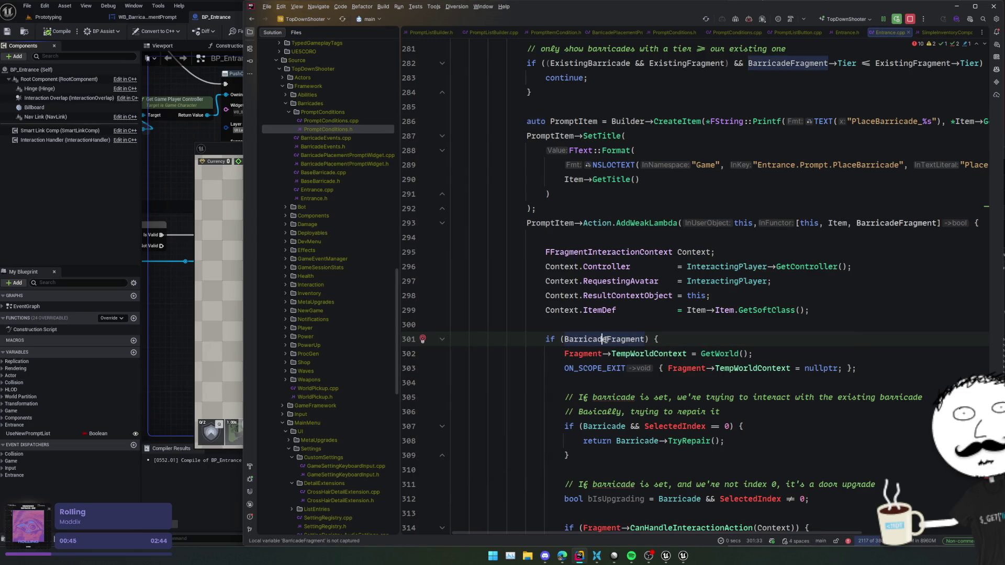
Rename every remaining Fragment use to BarricadeFragment and put carets on the repair-check lines.
double_click(578, 354)
key("alt+j")
key("alt+j")
key("alt+j")
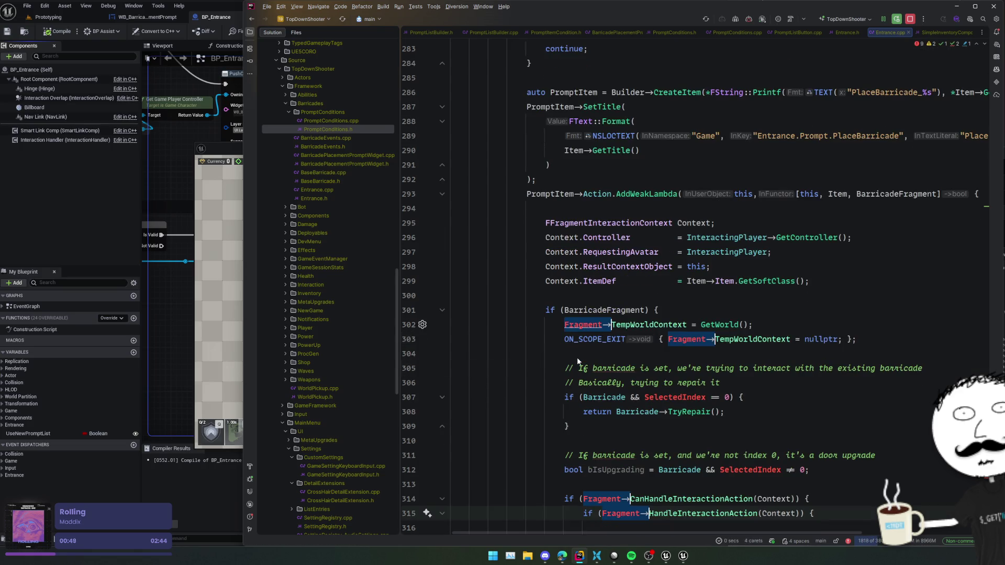
type("BarricadeFragment")
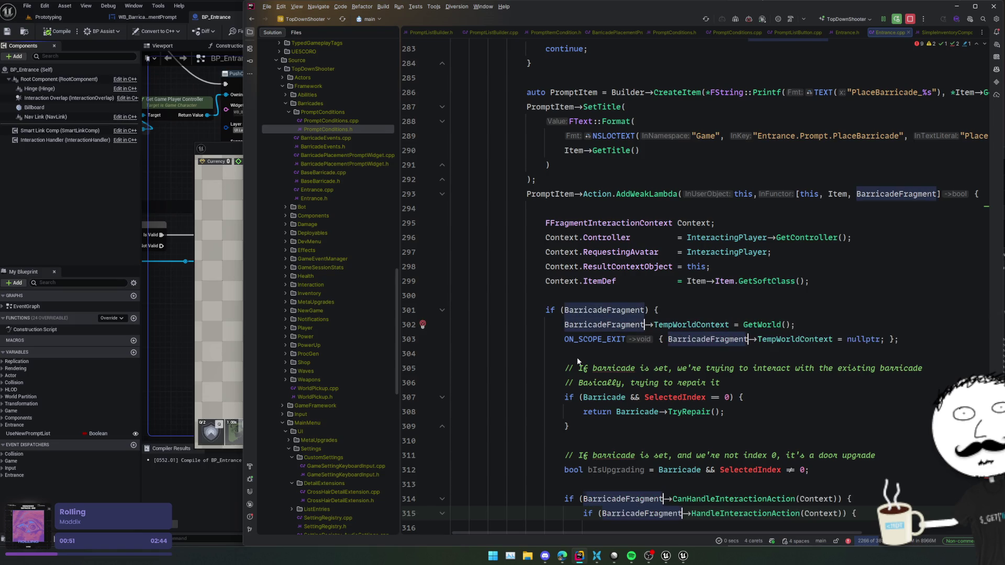
scroll(721, 356, "down", 1)
left_click(791, 341)
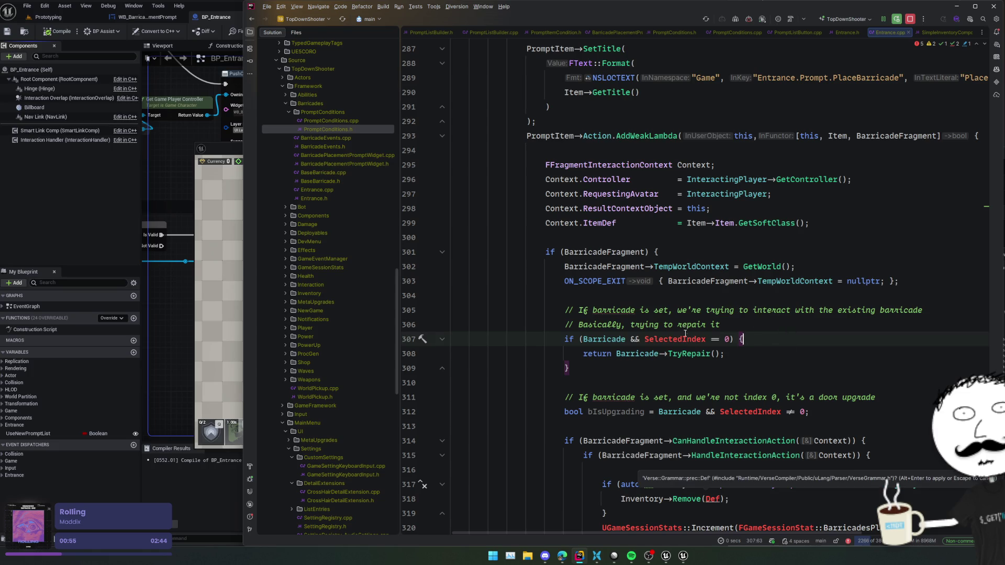
key("Home")
key("alt+shift+Down")
key("alt+shift+Down")
Comment out the repair-check lines 307–309 with //.
type("//")
left_click(771, 354)
scroll(772, 353, "down", 1)
Delete the bIsUpgrading line and its comment, then go to USimpleInventoryComponent::Remove.
triple_click(603, 354)
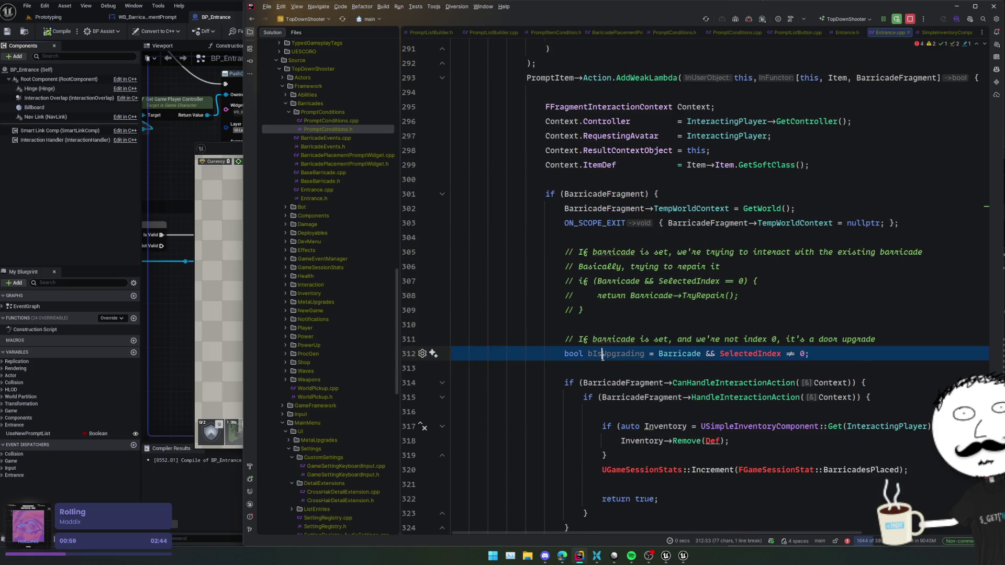
key("BackSpace")
key("ctrl+x")
key("ctrl+x")
left_click(724, 310)
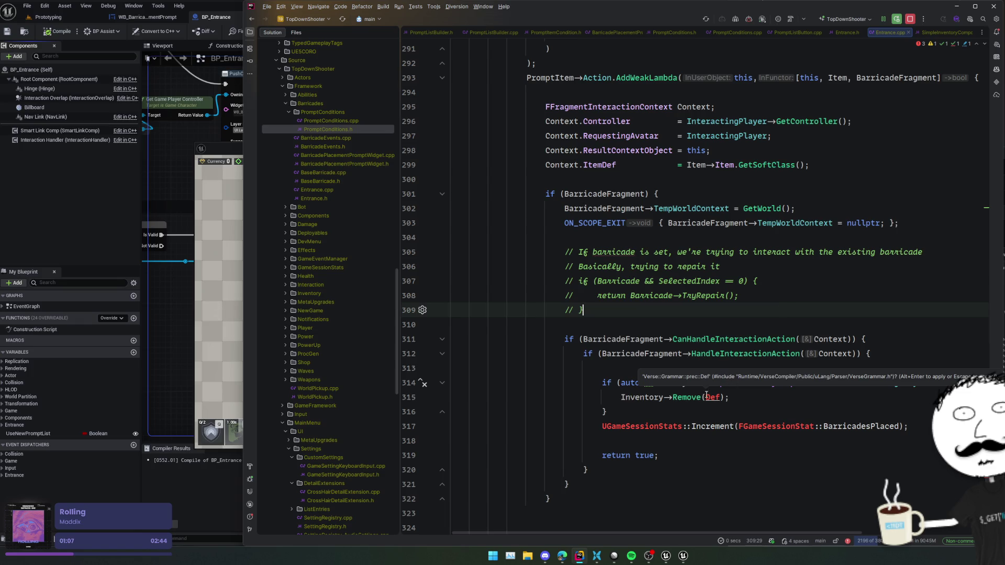
left_click(685, 399, "ctrl")
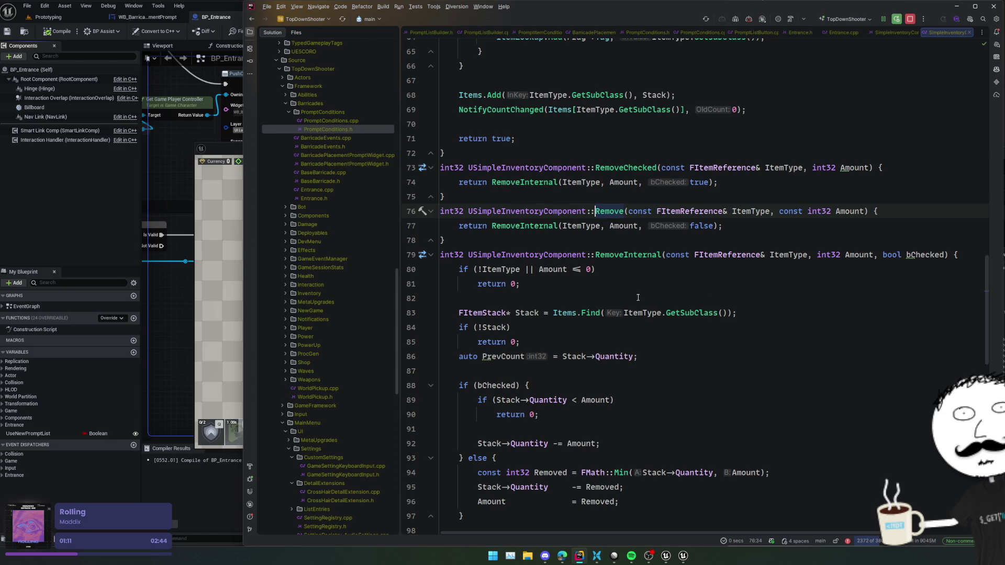
Back in Entrance.cpp, delete the if (auto Inventory…) wrapper and capture Inventory in the lambda.
key("ctrl+alt+Left")
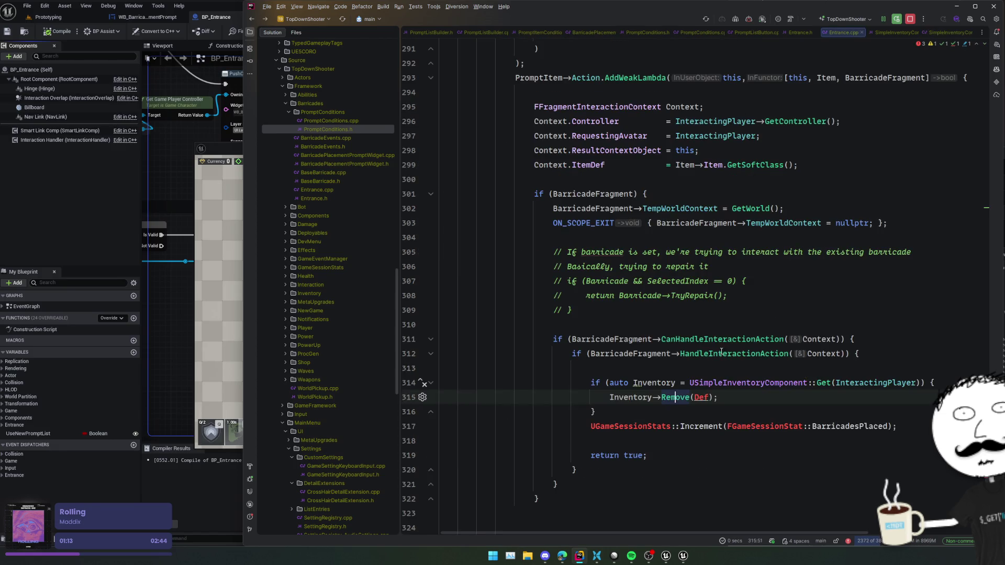
left_click(747, 399)
triple_click(658, 385)
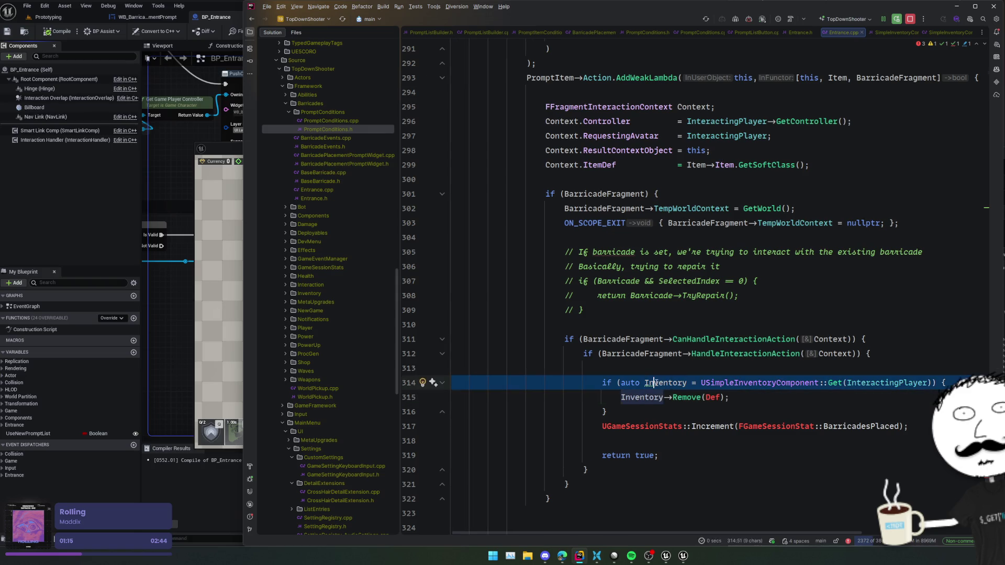
key("Delete")
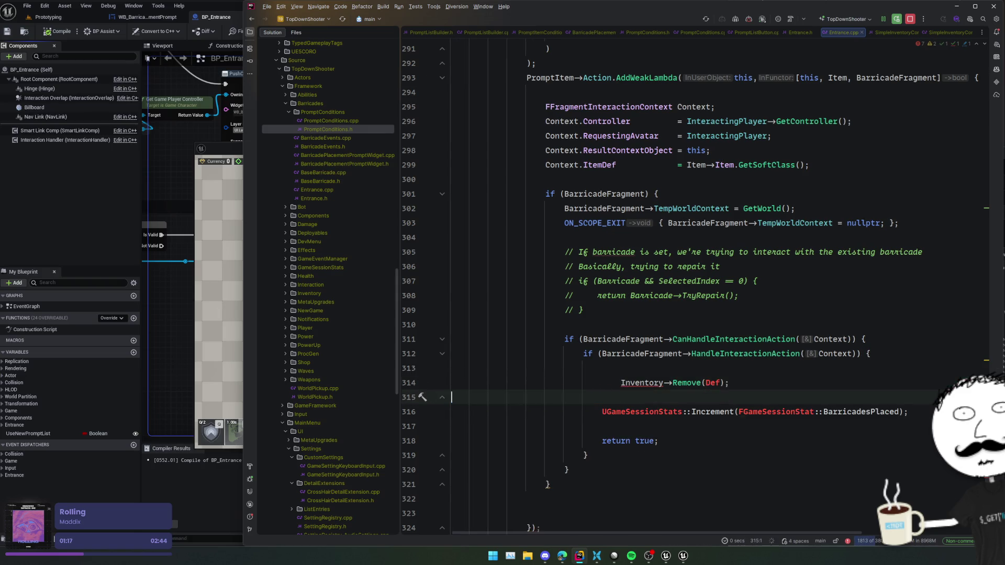
left_click(654, 382)
key("Return")
Change the Remove call's argument from Def to Item->Item.
double_click(711, 384)
key("BackSpace")
type("Item")
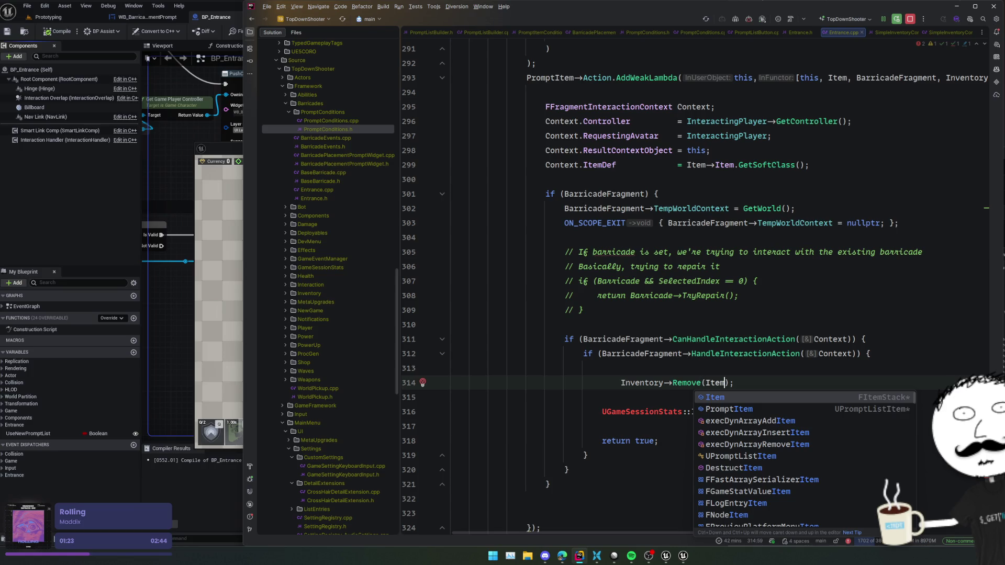
type("->Item")
left_click(762, 383)
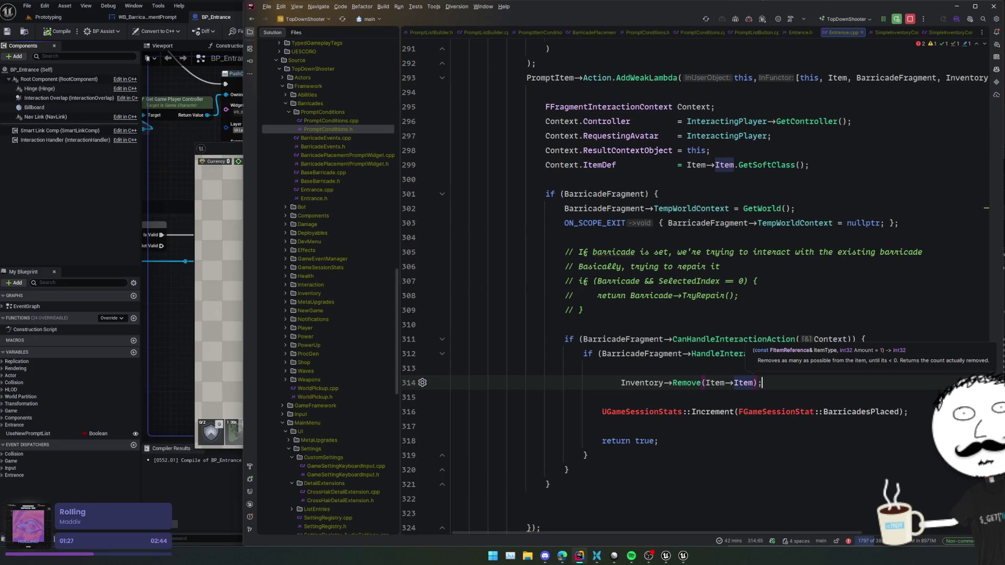
Add the missing UGameSessionStats include and fold the if (BarricadeFragment) block.
left_click(678, 412)
key("alt+Return")
key("Return")
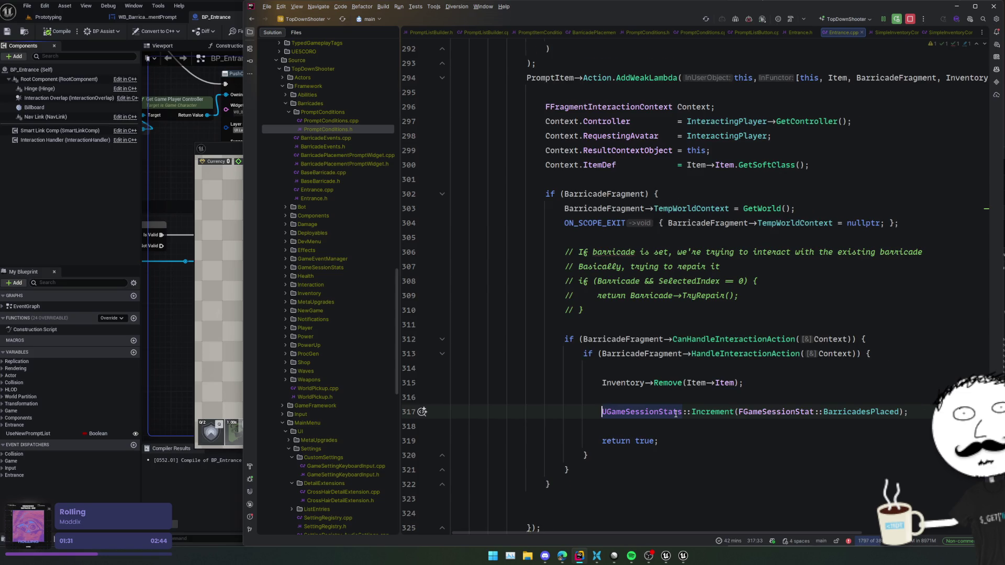
left_click(611, 386)
scroll(616, 372, "up", 3)
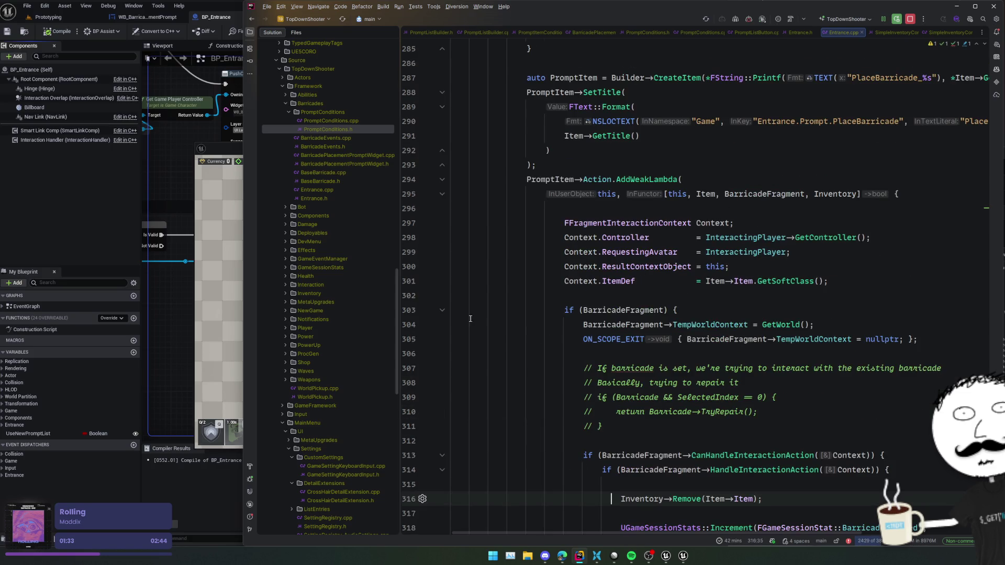
left_click(443, 311)
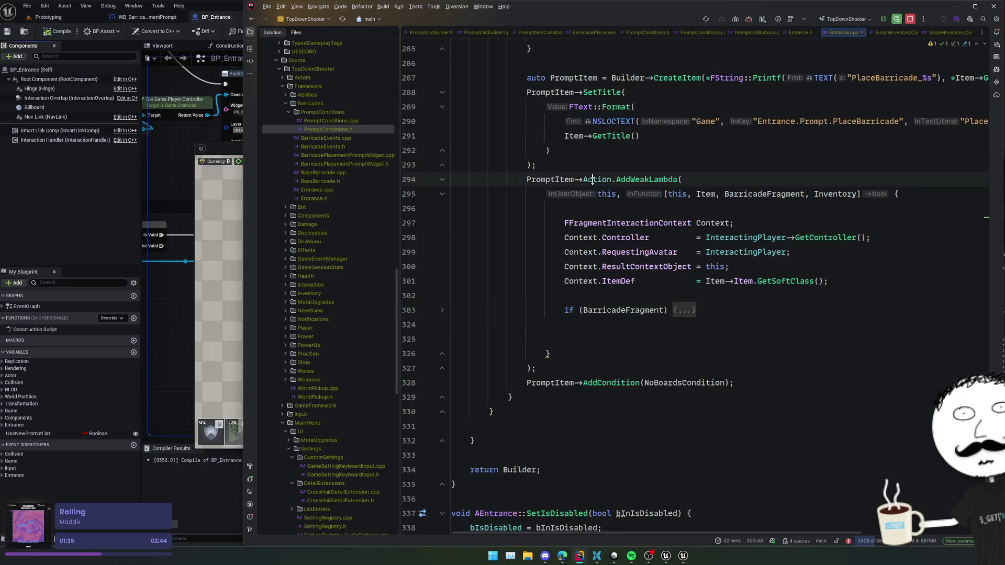
left_click(591, 179, "ctrl")
Inspect the FOnPromptItemAction delegate and FPromptItemExecutionContext struct declarations.
left_click(545, 211, "ctrl")
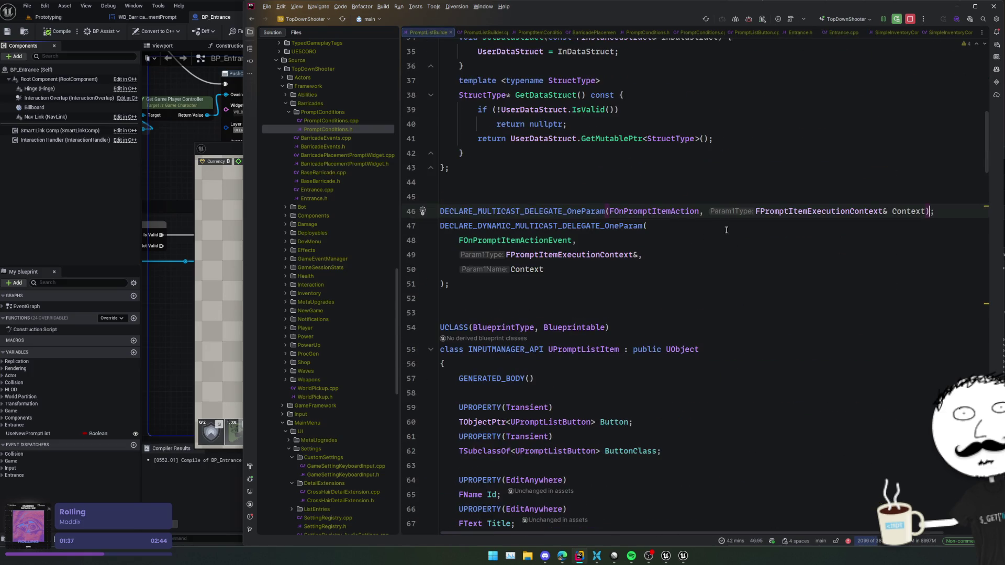
left_click(821, 216, "ctrl")
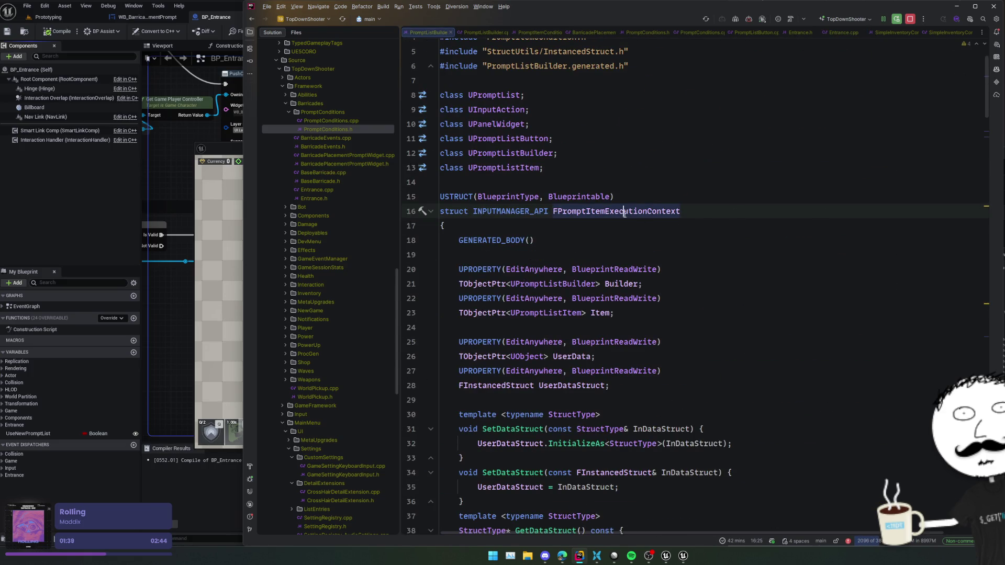
key("ctrl+alt+Left")
key("ctrl+alt+Left")
key("ctrl+alt+Left")
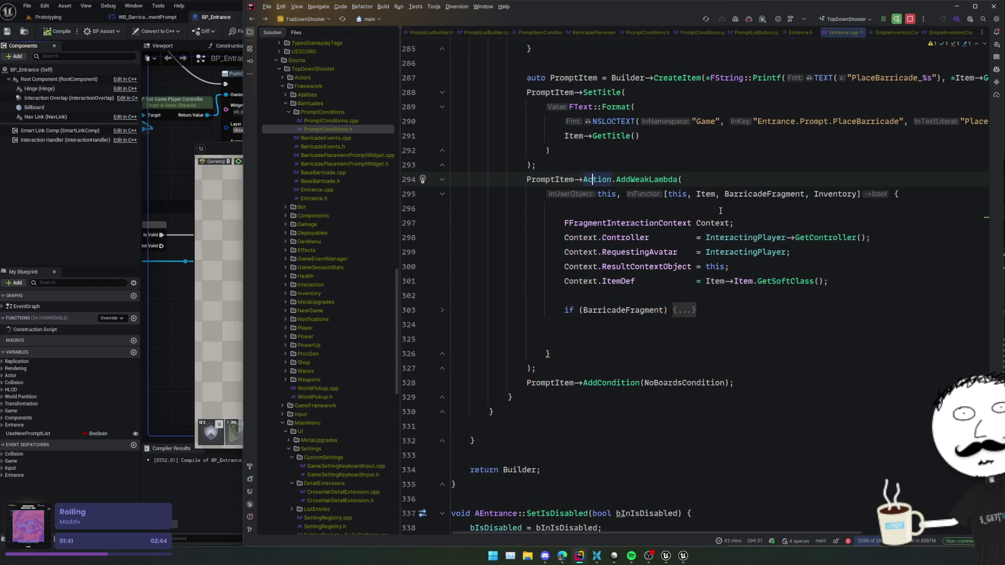
scroll(688, 261, "up", 2)
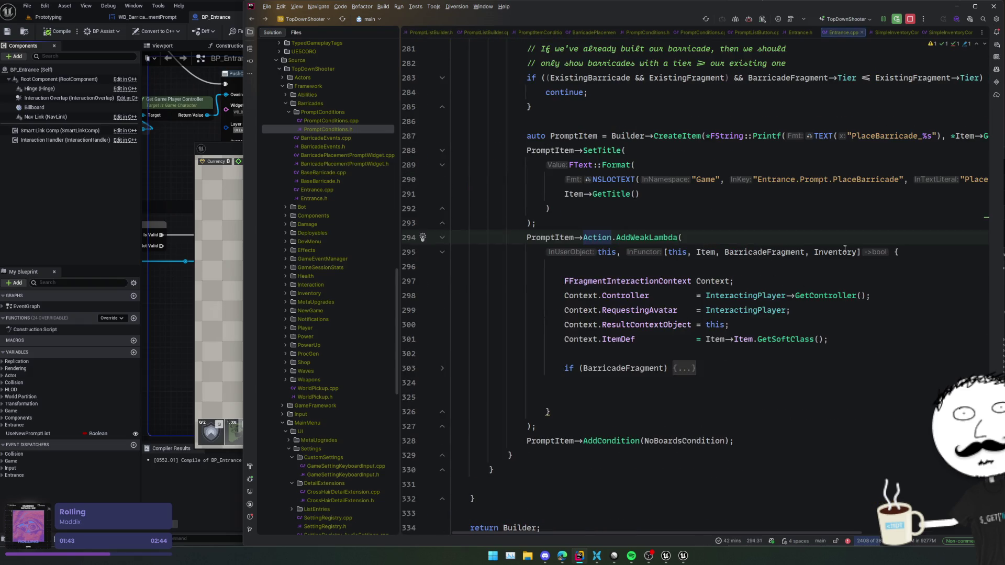
Give the lambda an FPromptItemExecutionContext& parameter named ExecContext.
left_click(861, 252)
type("(FPromptItemExecutionContext& ")
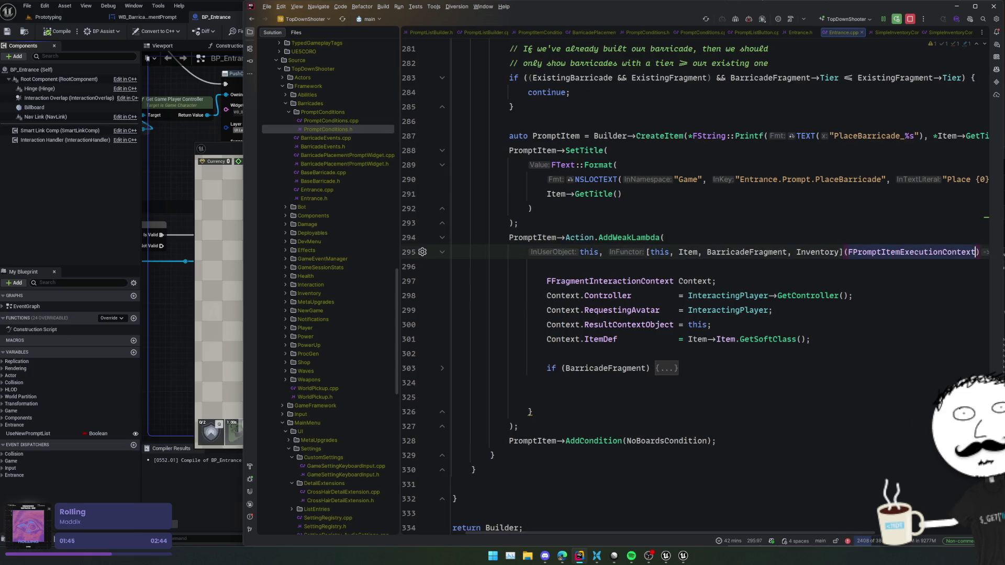
type("Context")
key("Escape")
key("Home")
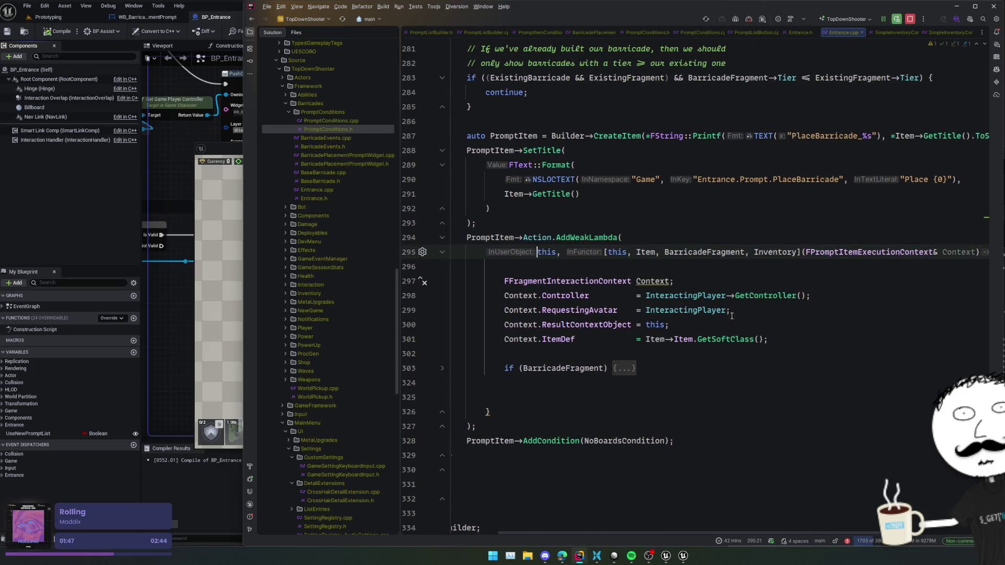
scroll(683, 321, "down", 4)
scroll(685, 319, "left", 2)
scroll(817, 239, "right", 5)
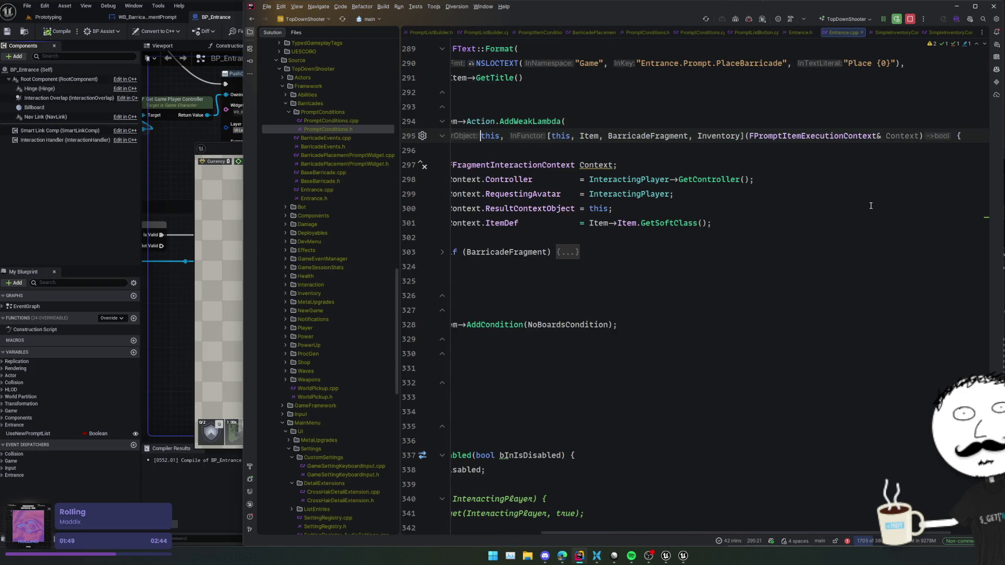
left_click(886, 136)
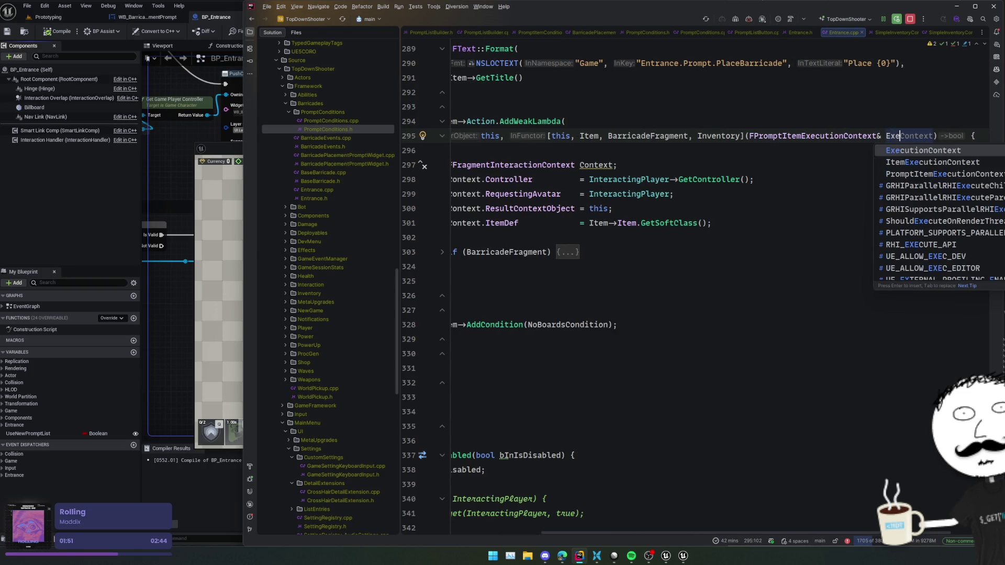
key("Escape")
key("Home")
Tidy the blank lines and closing brace after the if block, then expand it.
left_click(735, 281)
key("Down")
key("BackSpace")
key("BackSpace")
key("BackSpace")
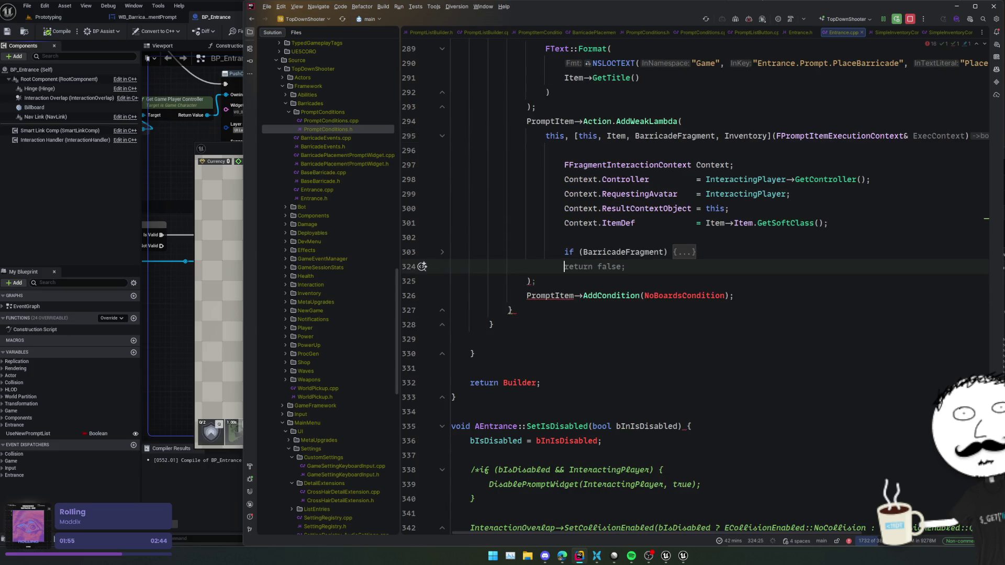
key("Return")
key("Return")
type("}")
key("Up")
key("Up")
key("Down")
key("Down")
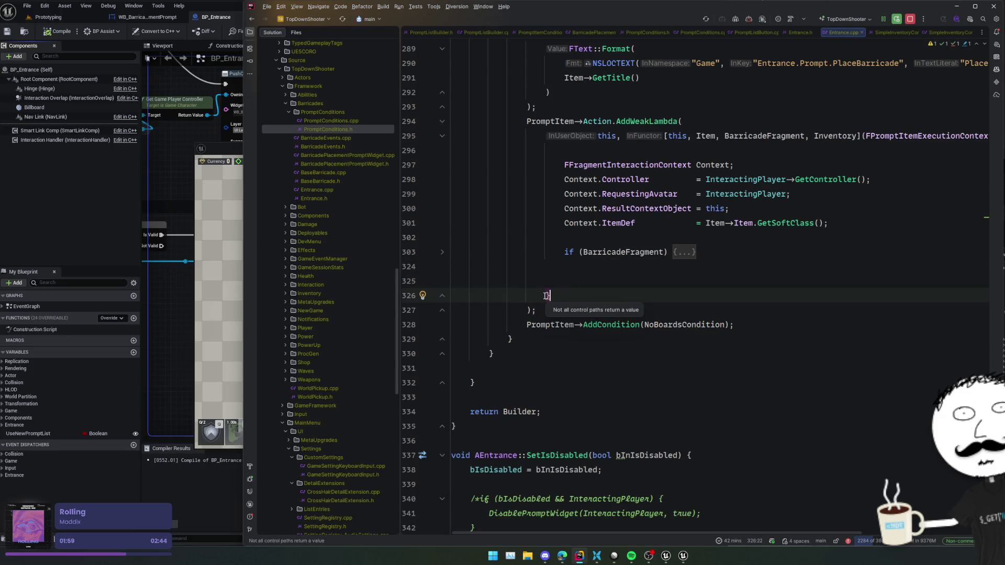
left_click(681, 251)
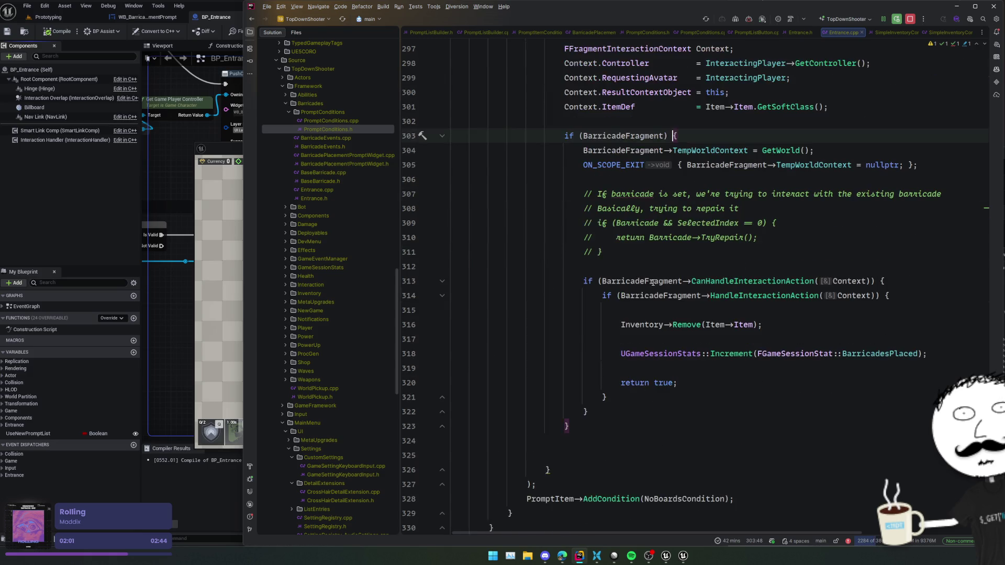
Change 'return true' to a plain return and delete the blank lines below line 323.
double_click(664, 383)
key("BackSpace")
key("BackSpace")
key("Home")
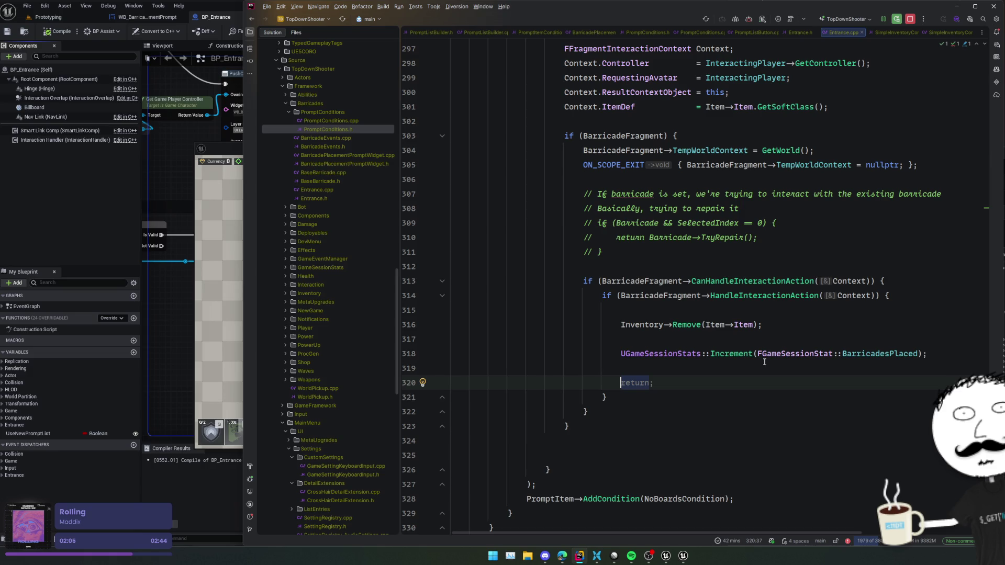
left_click(605, 424)
key("Delete")
key("Delete")
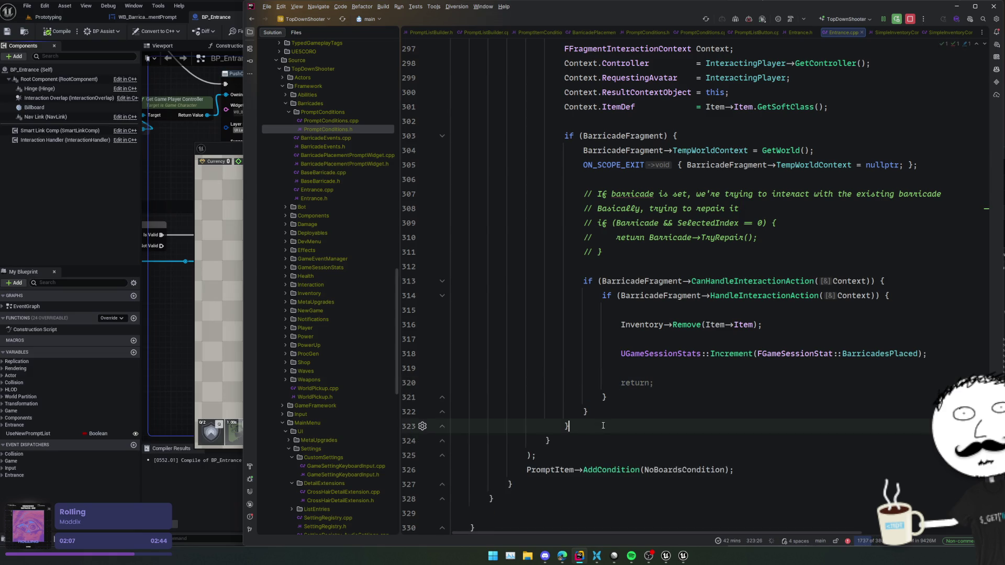
scroll(605, 422, "up", 4)
left_click(643, 215)
scroll(643, 215, "up", 3)
key("Up")
key("Up")
key("End")
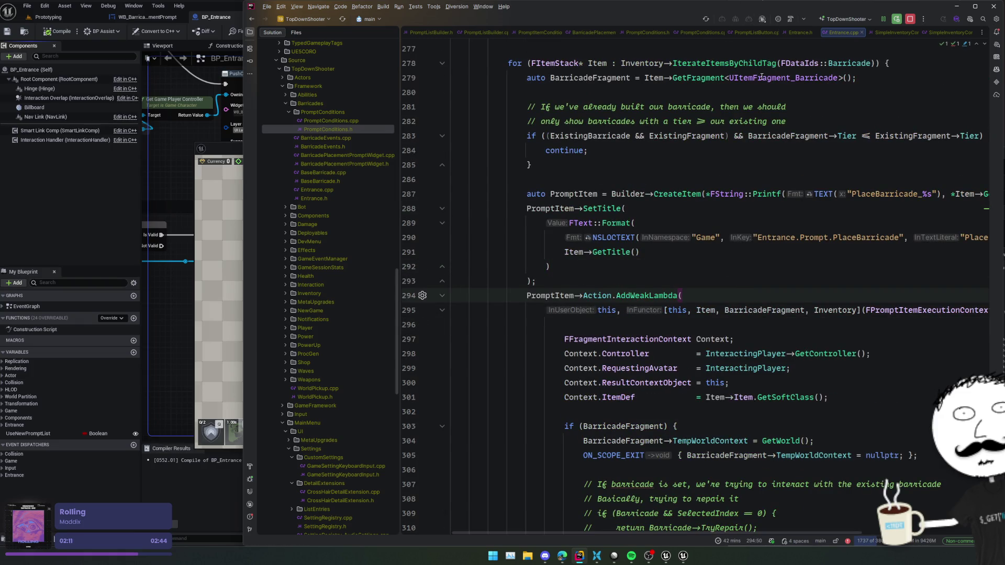
Test the barricade spot in Unreal, scrolling between Place Barricade(Basic) and Place Barricade(Med), then return to Rider.
left_click(700, 279)
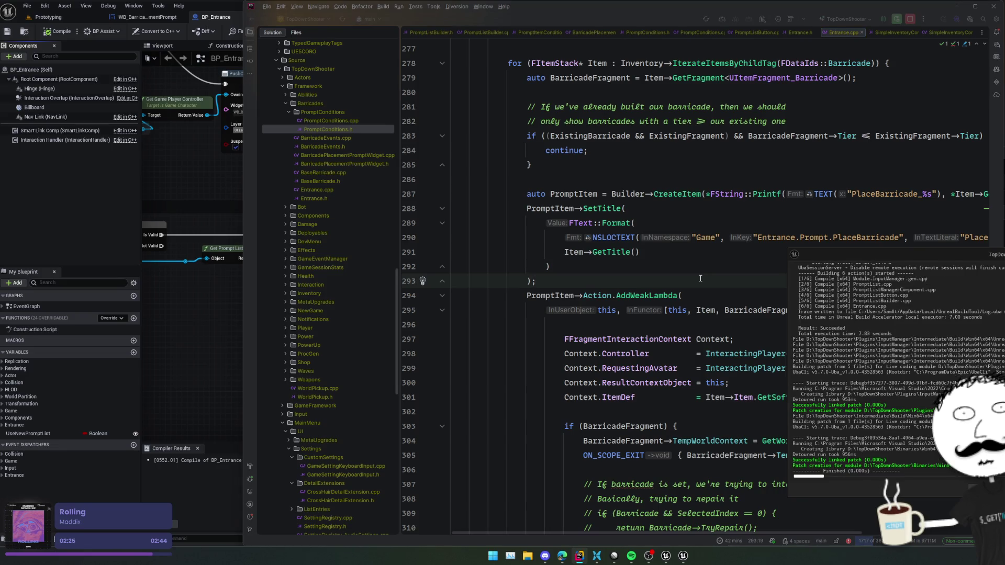
key("alt+Tab")
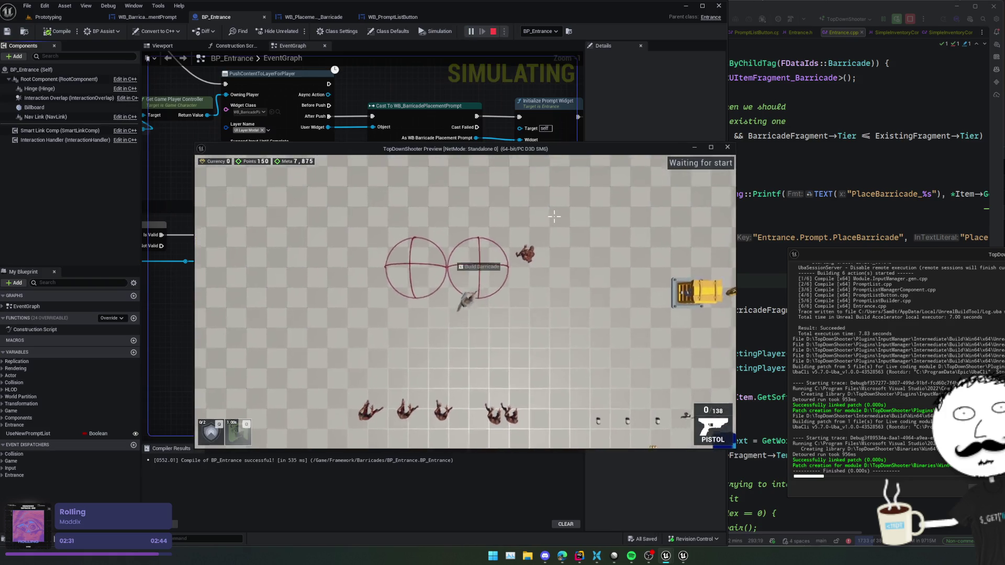
key("e")
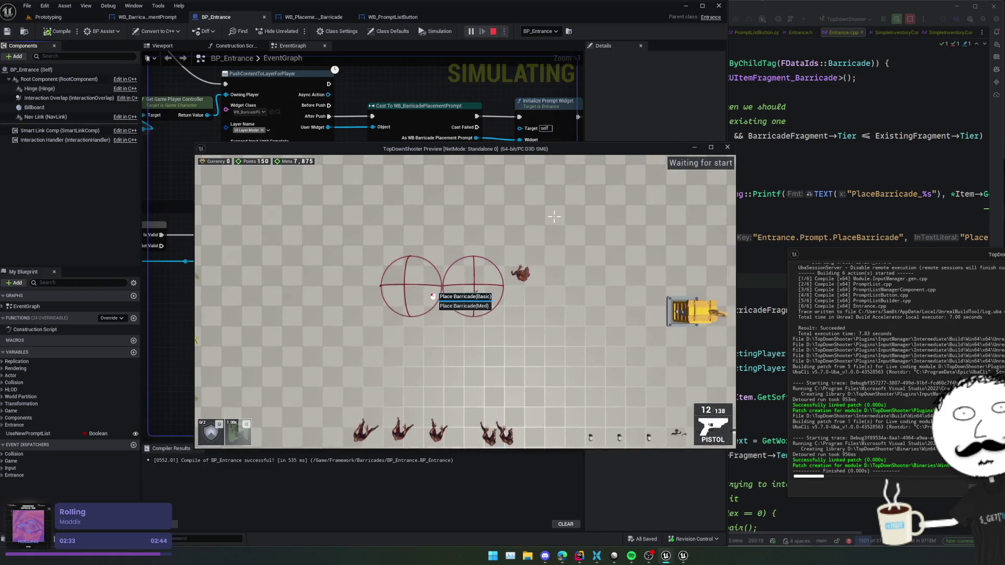
scroll(555, 216, "down", 1)
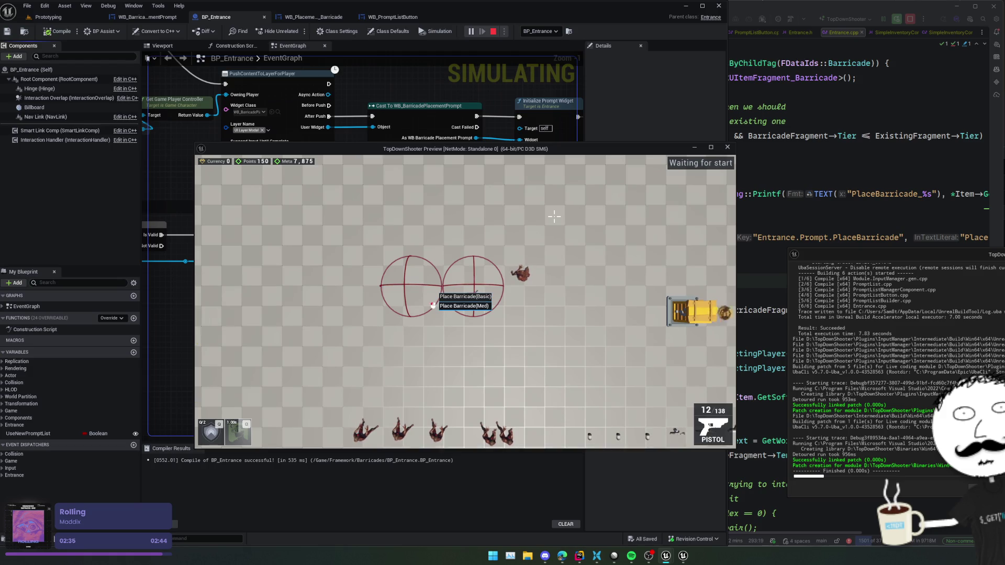
scroll(555, 216, "up", 1)
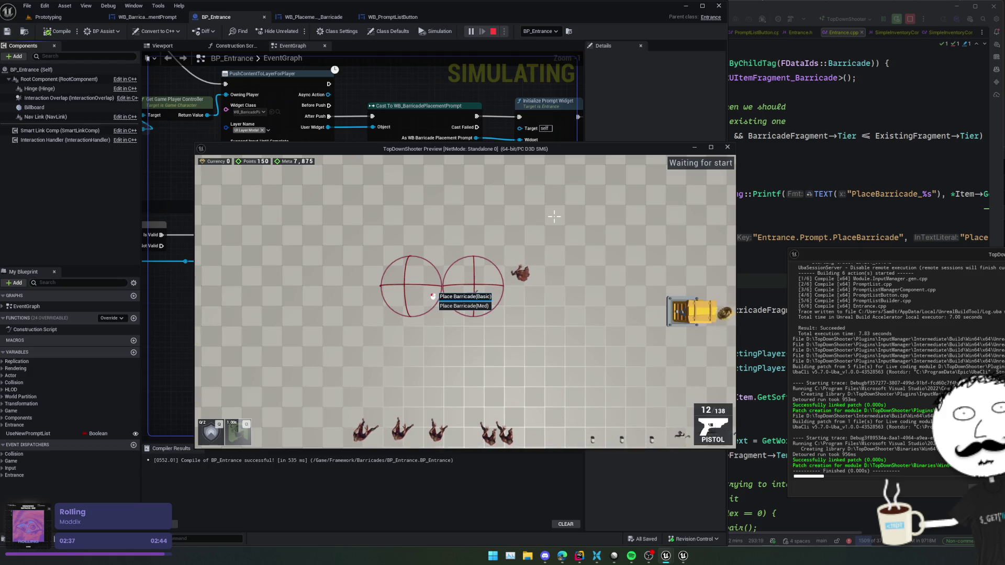
key("s")
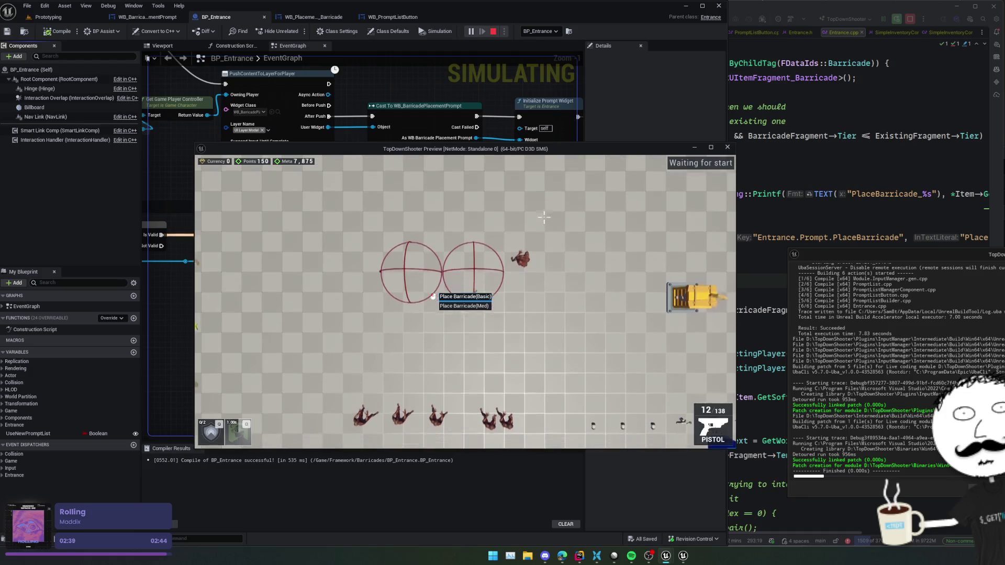
key("w")
scroll(534, 217, "down", 1)
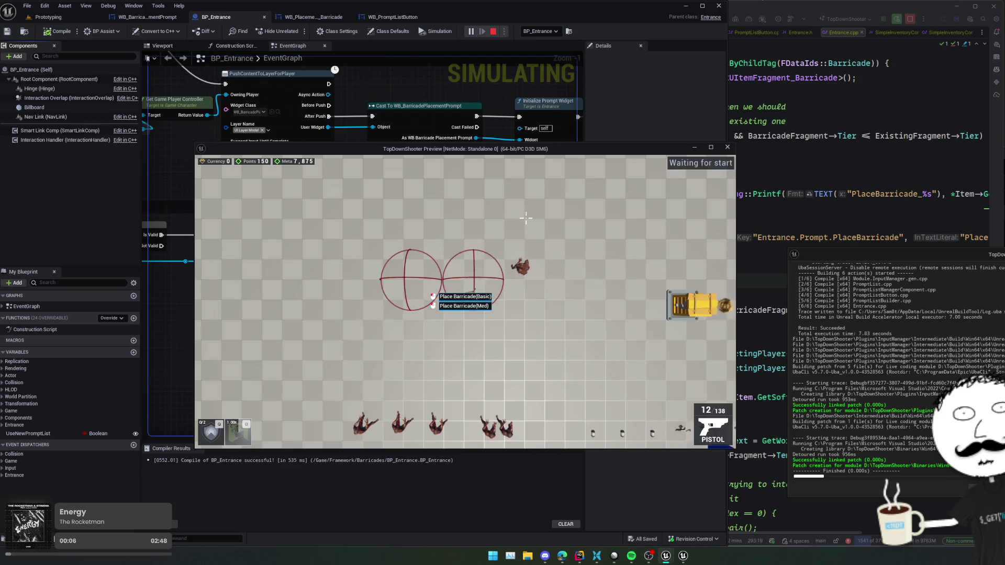
key("super")
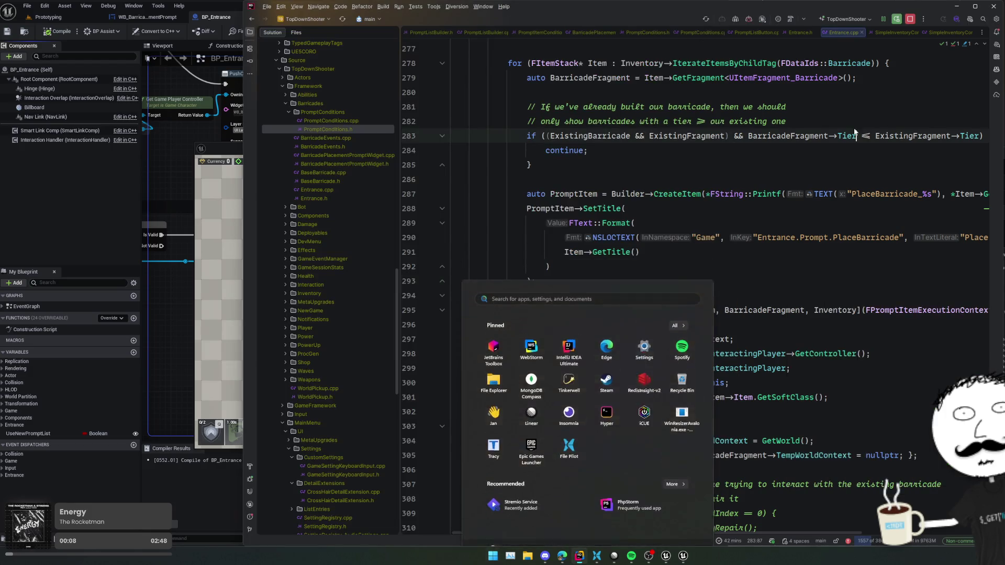
Find usages of the Action delegate in PromptListBuilder.h and open its Broadcast usage.
left_click(855, 135)
key("ctrl+Tab")
left_click(582, 211)
key("alt+F7")
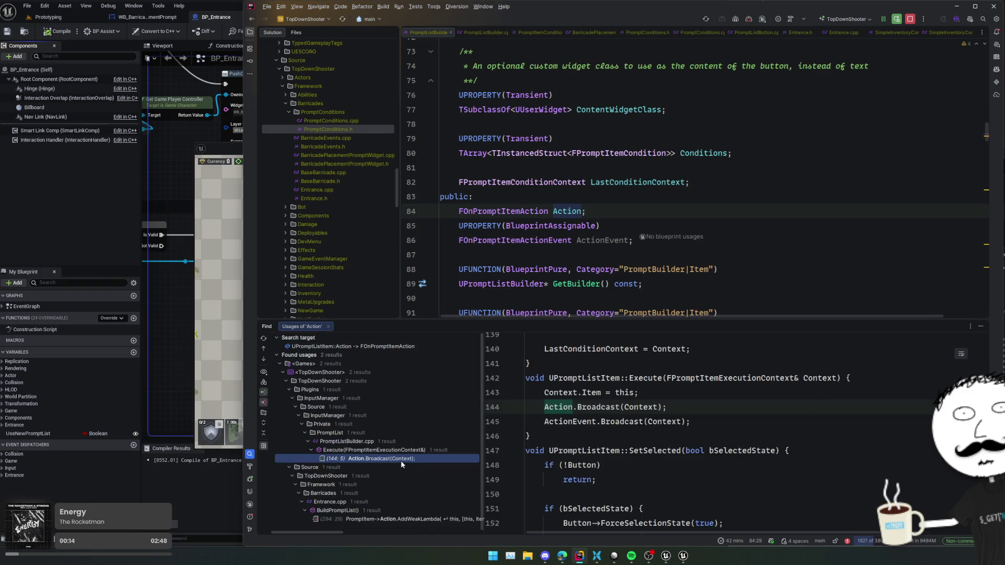
key("Return")
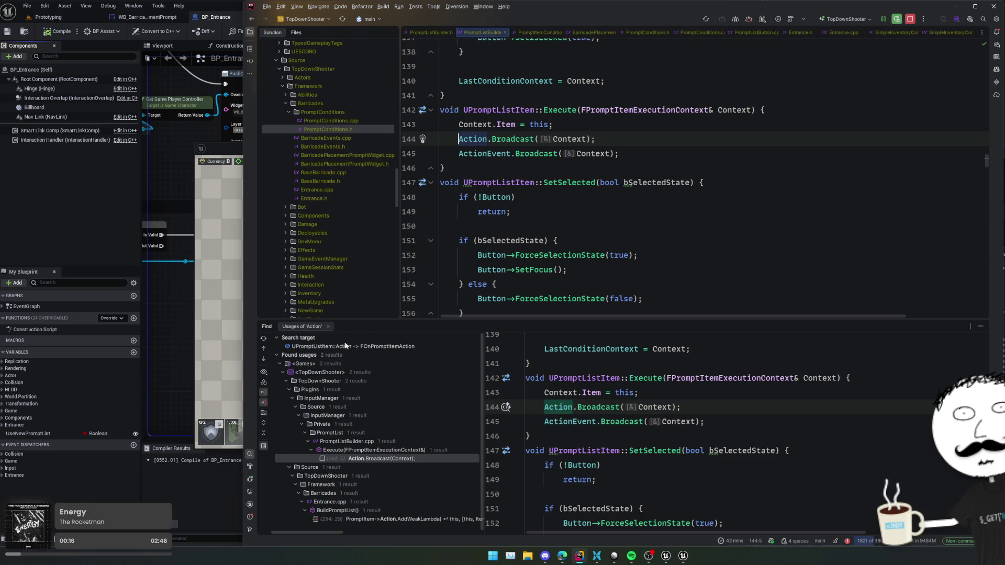
left_click(436, 517)
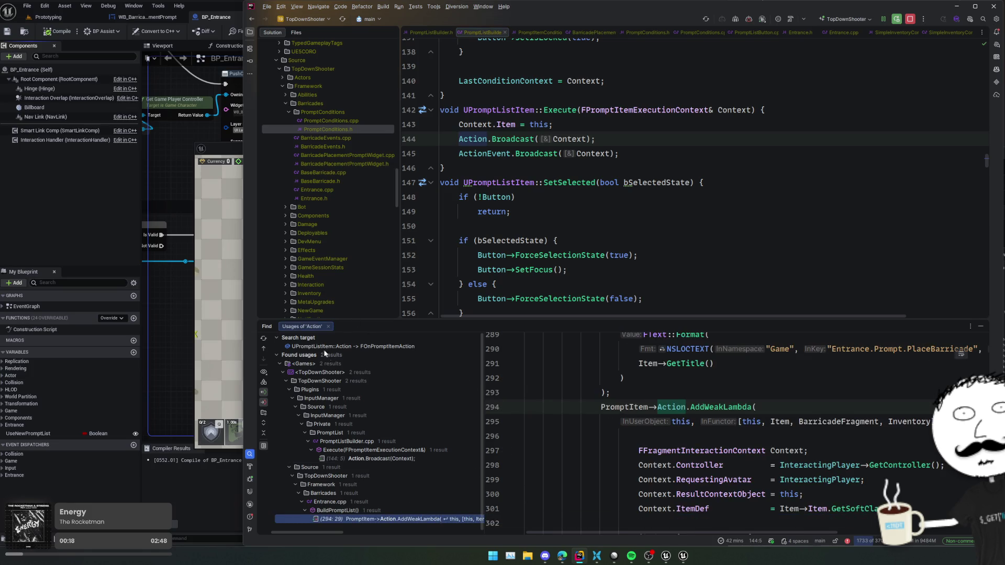
left_click(328, 326)
Inspect UPromptListItem::Execute, checking its declaration and where it broadcasts Action and ActionEvent.
left_click(561, 109)
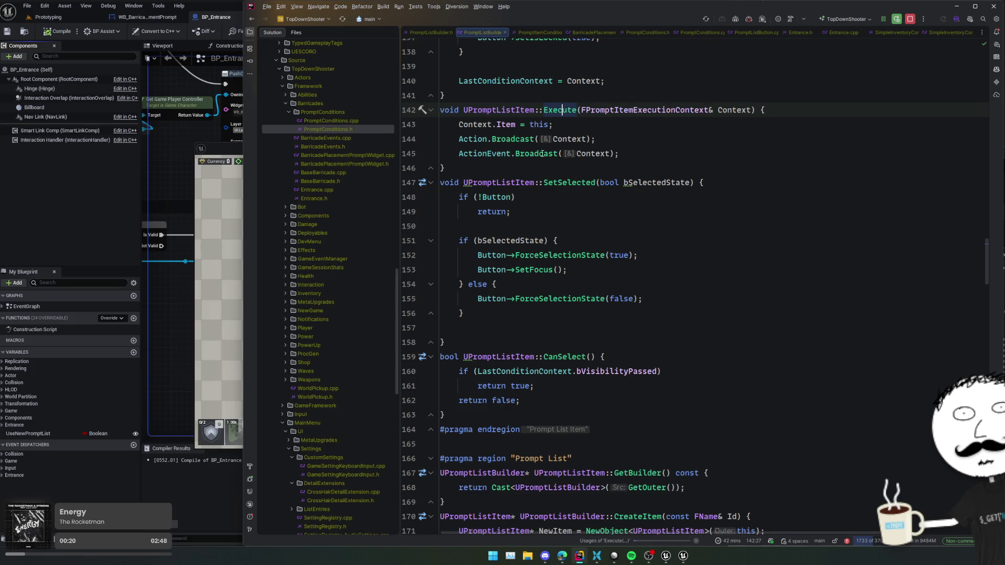
key("alt+F7")
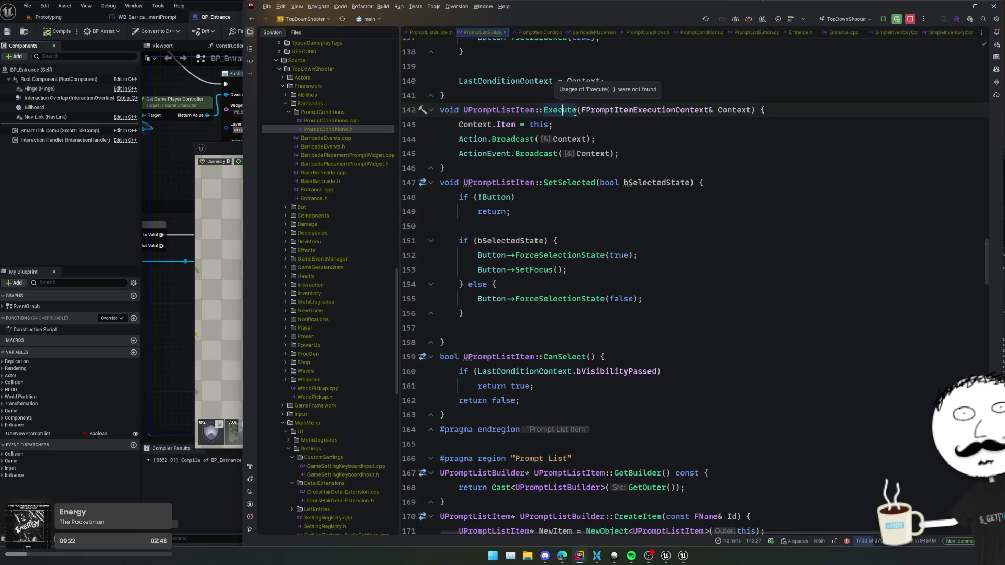
left_click(575, 113, "ctrl")
key("ctrl+alt+Left")
left_click(732, 165)
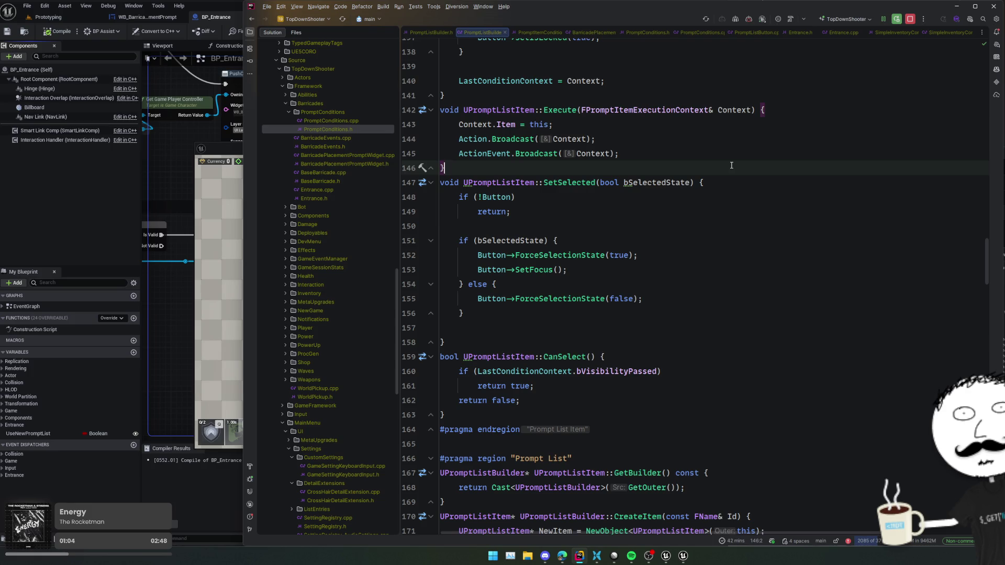
left_click(533, 182)
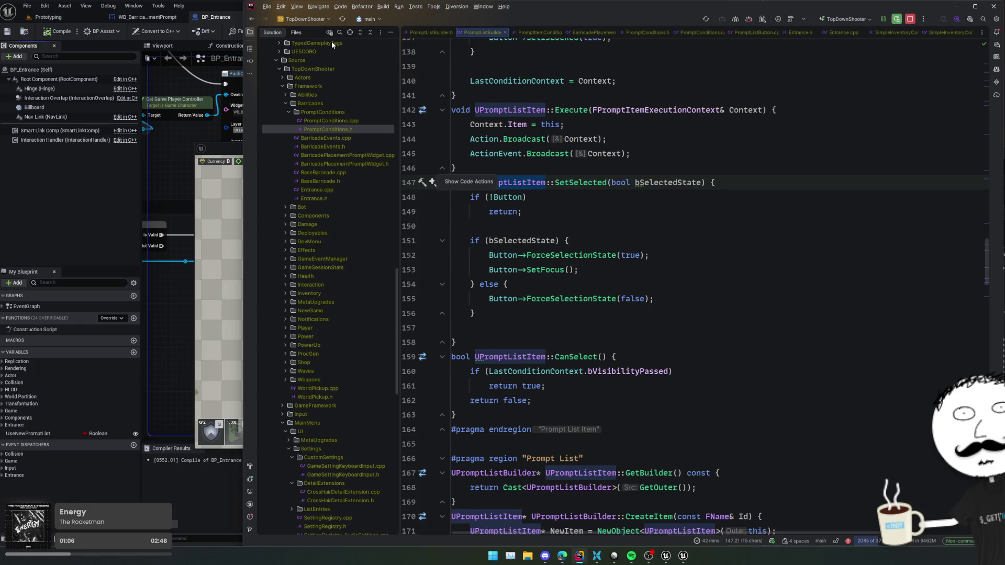
Open PromptListManagerComponent.h from the project tree and go to its property declarations.
left_click(350, 34)
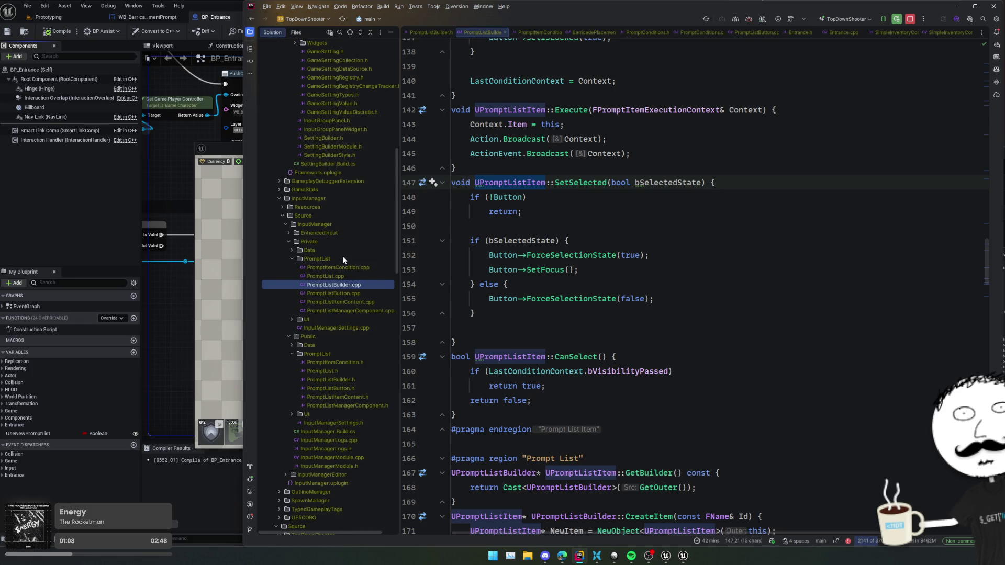
scroll(352, 285, "down", 2)
left_click(474, 313)
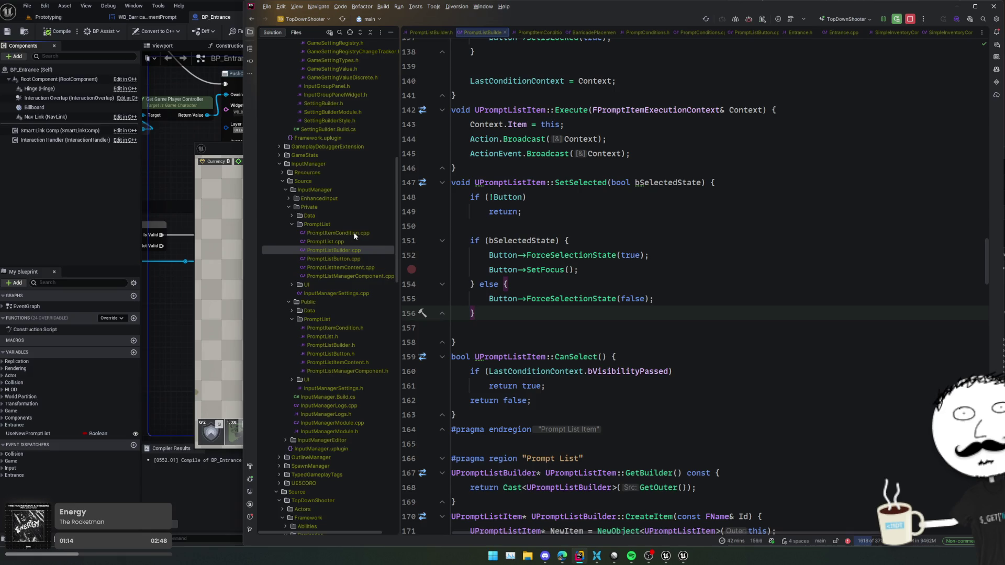
double_click(369, 373)
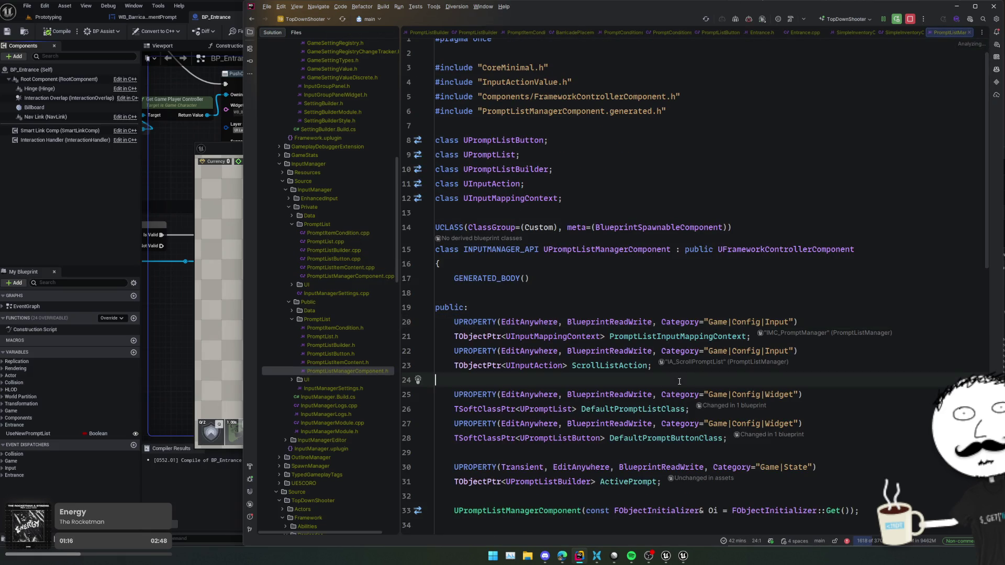
scroll(733, 356, "down", 3)
left_click(875, 367)
left_click(882, 338)
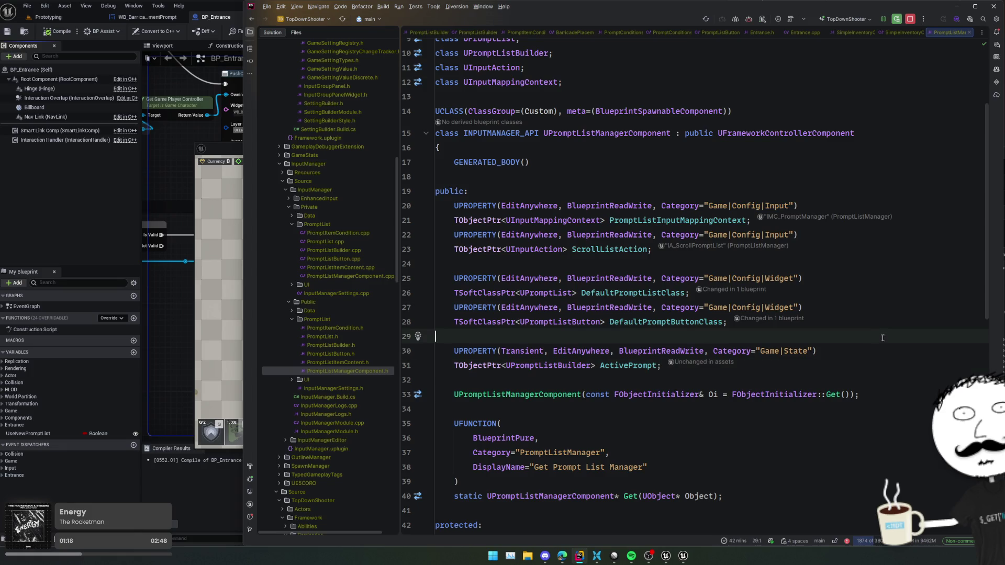
left_click(925, 261)
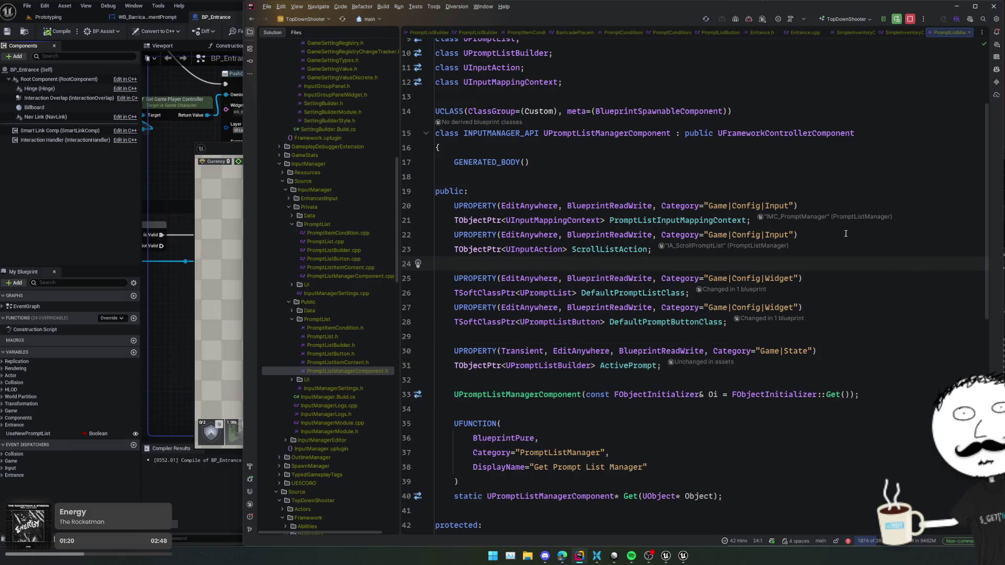
Duplicate the ScrollListAction property and rename the copy DefaultScrollAction.
left_click_drag(861, 250, 912, 230)
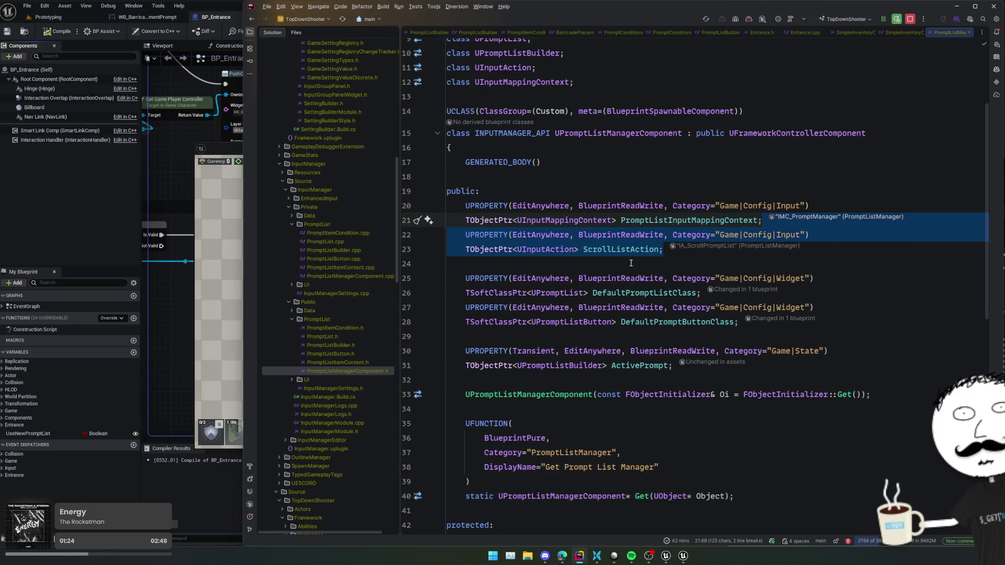
key("ctrl+d")
double_click(620, 278)
type("Def")
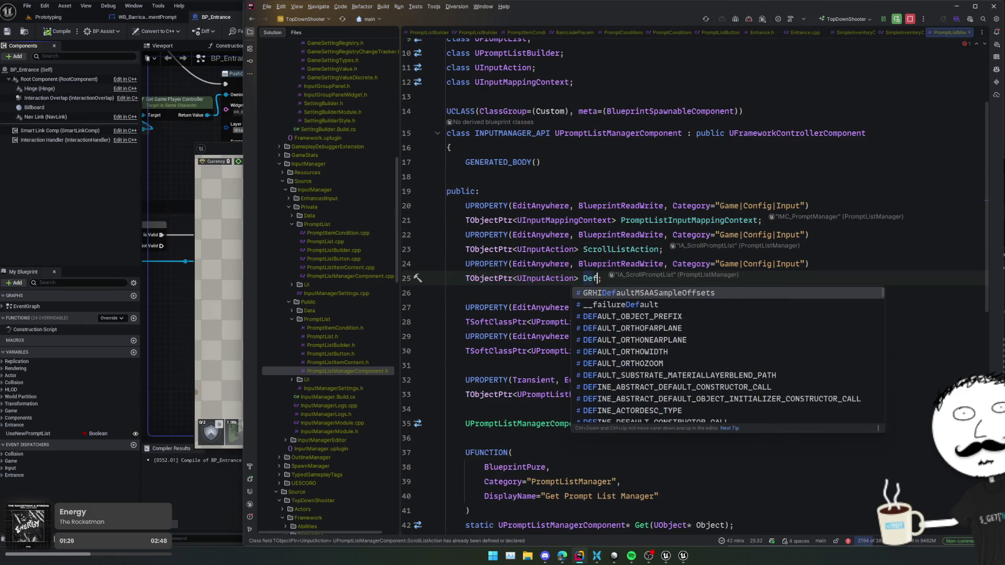
type("ect")
key("Escape")
key("BackSpace")
type("aultScroll")
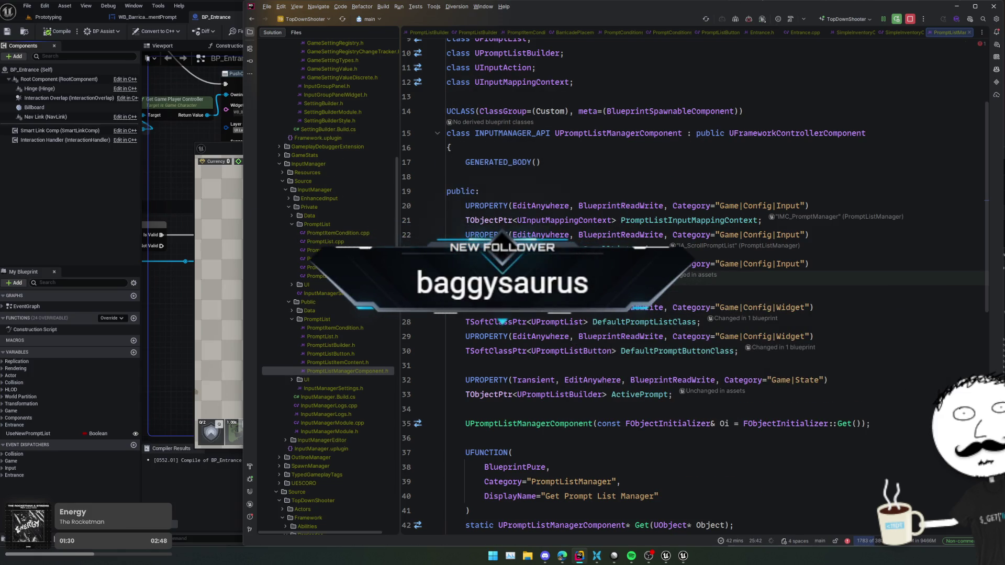
type("Action")
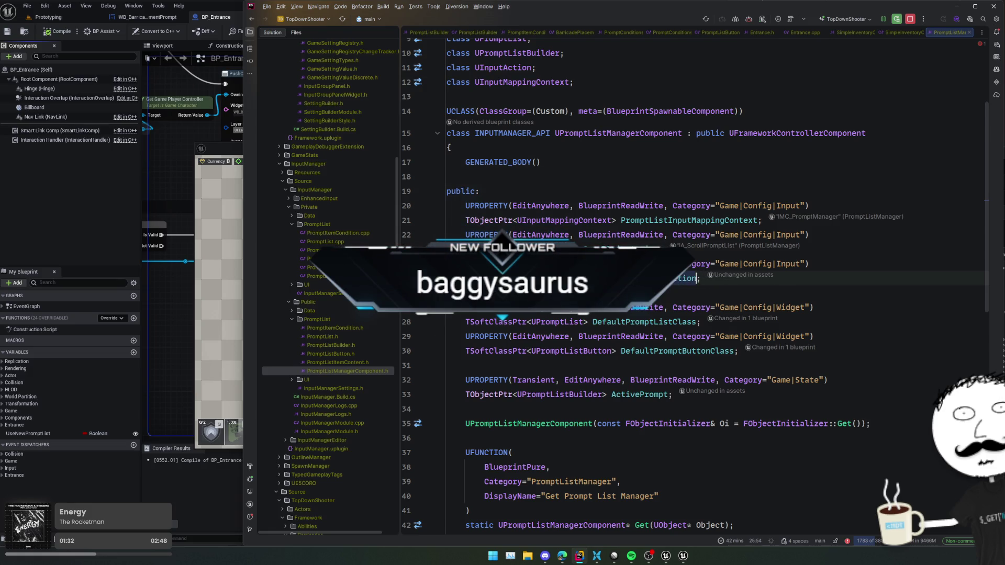
Follow the CreatePrompt declaration to its definition.
key("alt+Tab")
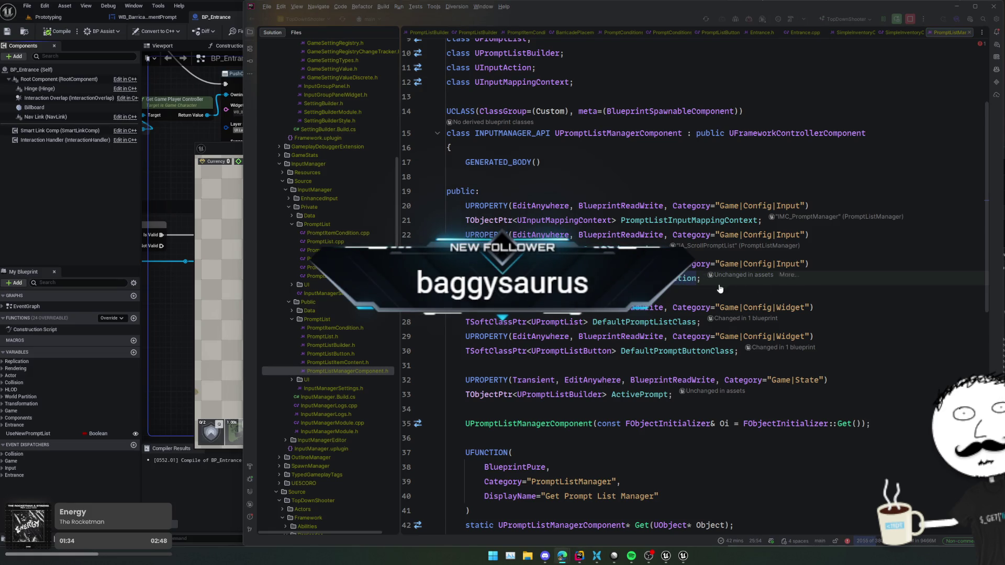
key("alt+Tab")
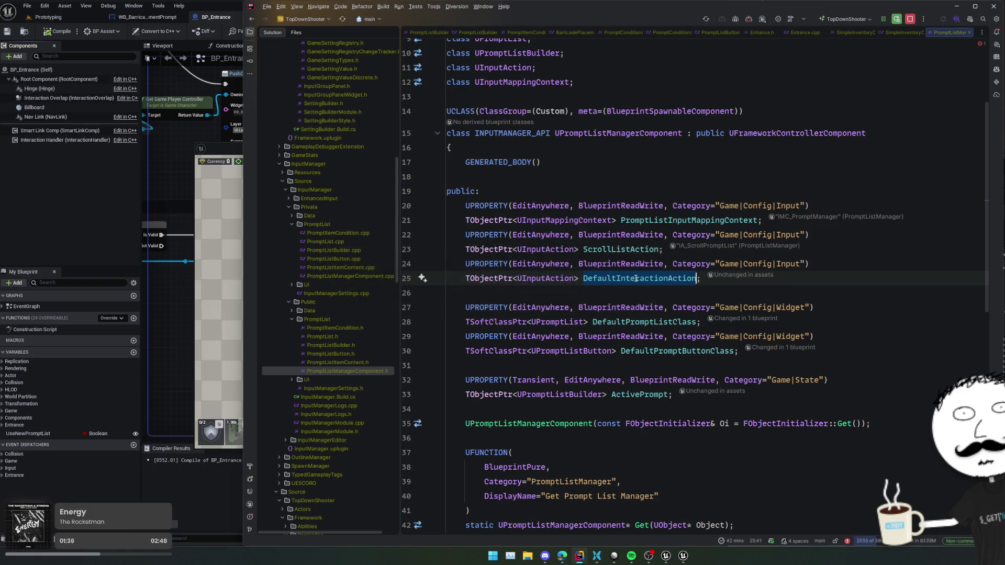
scroll(602, 314, "down", 4)
left_click(639, 280)
scroll(672, 291, "down", 8)
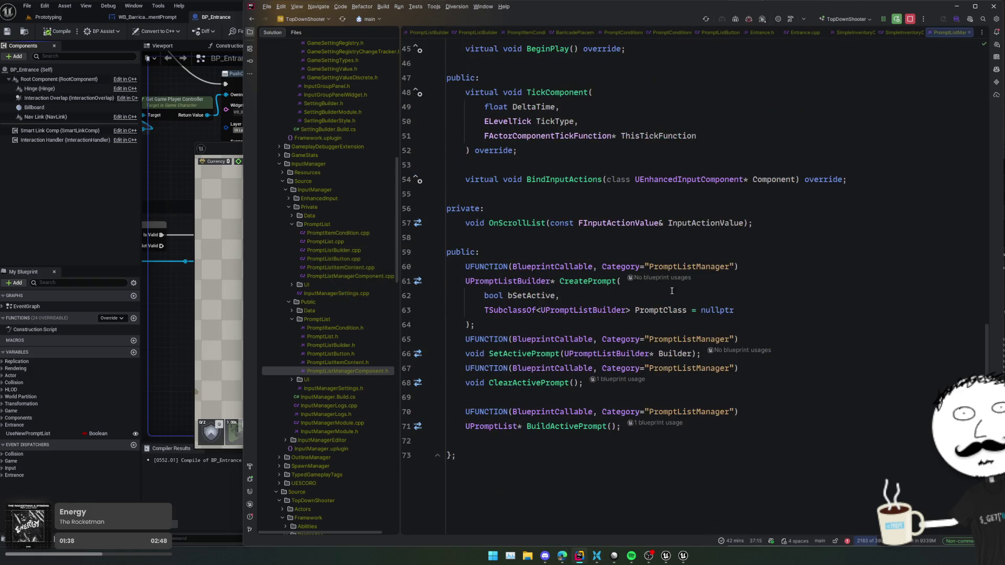
left_click(609, 283, "ctrl")
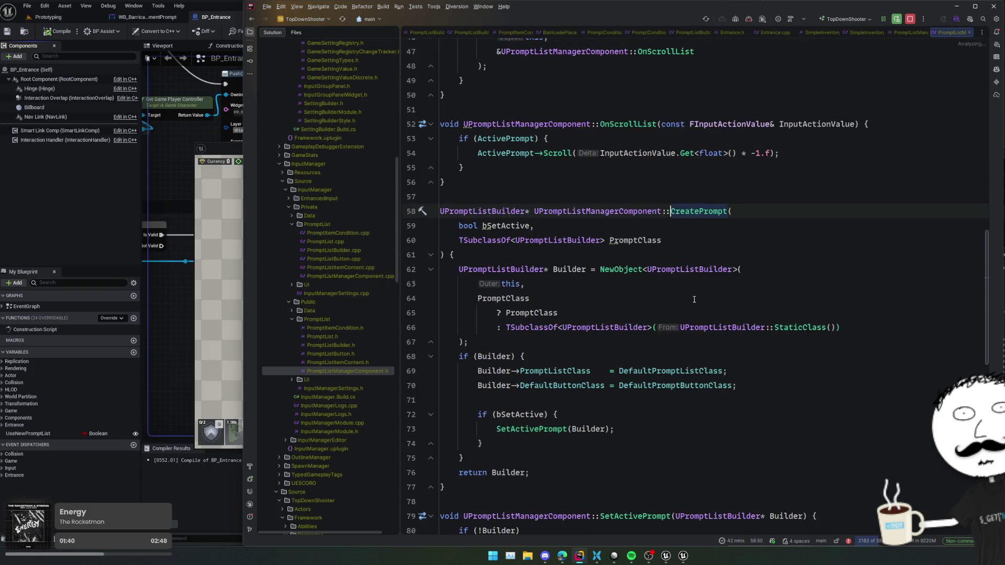
Bring up the UPromptListBuilder class and scroll past ItemsMap to the prompt delegates and CurrentIndex.
left_click(626, 328, "ctrl")
scroll(654, 315, "down", 1)
left_click(696, 298)
left_click(702, 327)
left_click(716, 354)
scroll(717, 340, "down", 3)
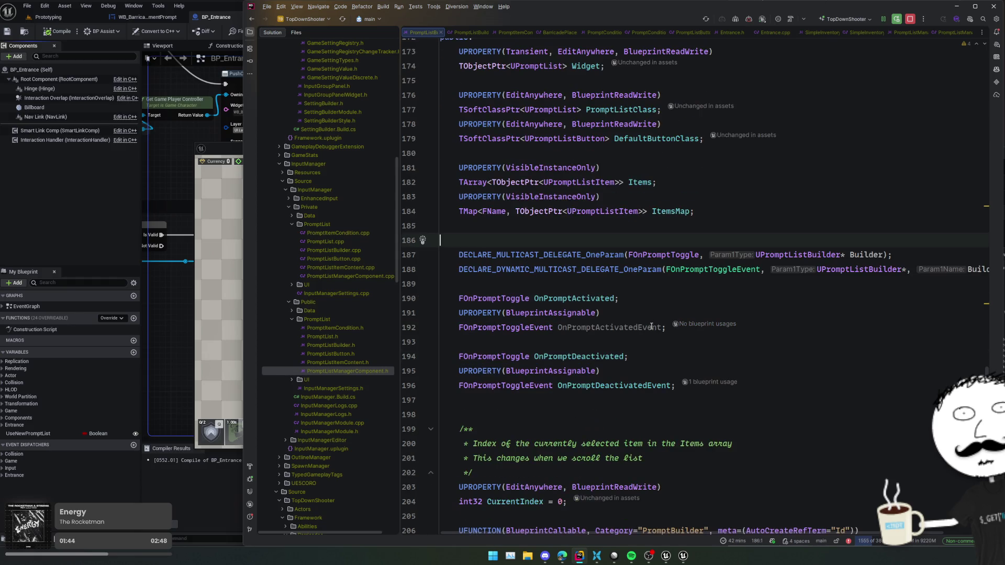
scroll(768, 279, "down", 2)
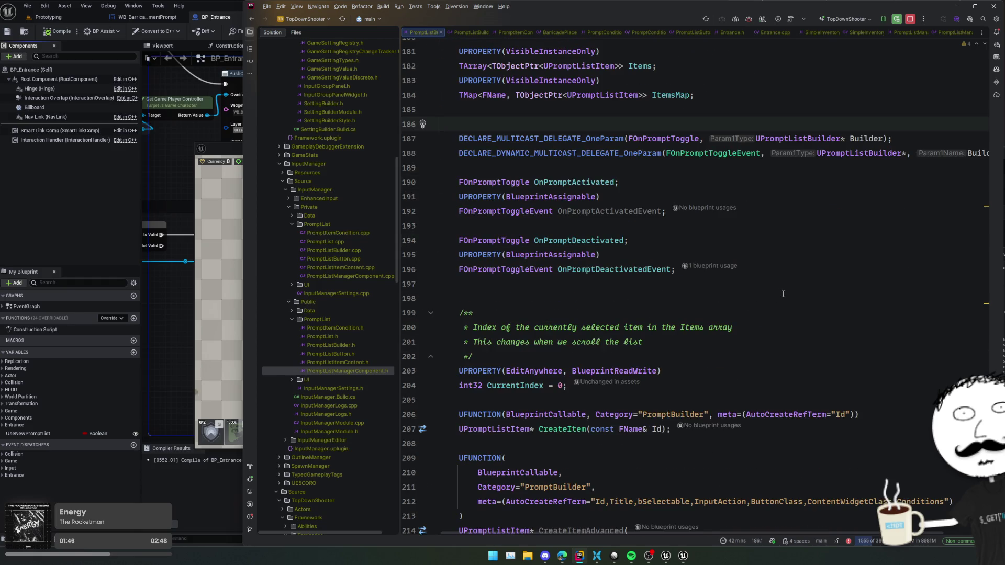
Duplicate the PromptListClass property and add Transient to the copy's UPROPERTY specifiers.
scroll(783, 295, "up", 5)
left_click(904, 238)
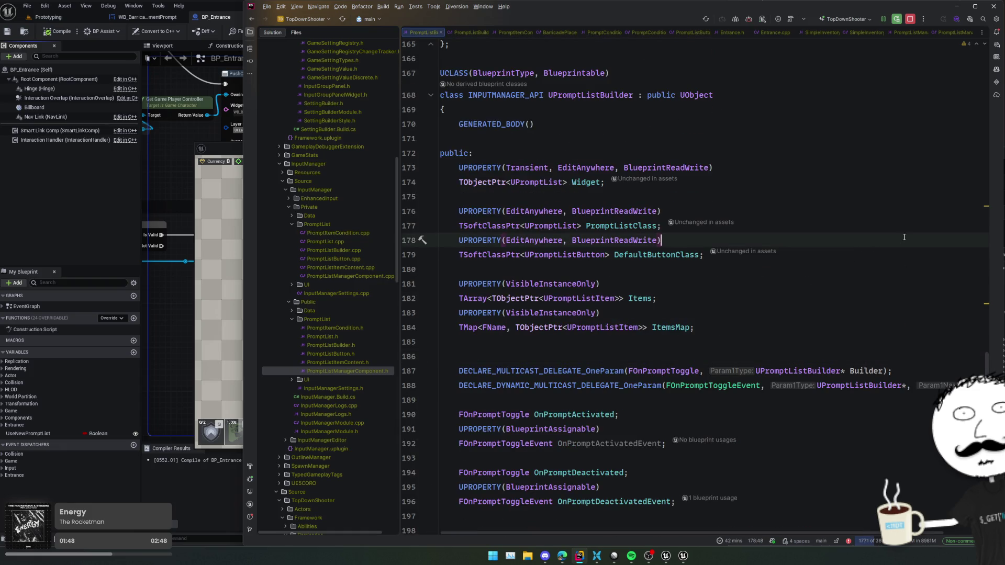
left_click_drag(903, 225, 898, 201)
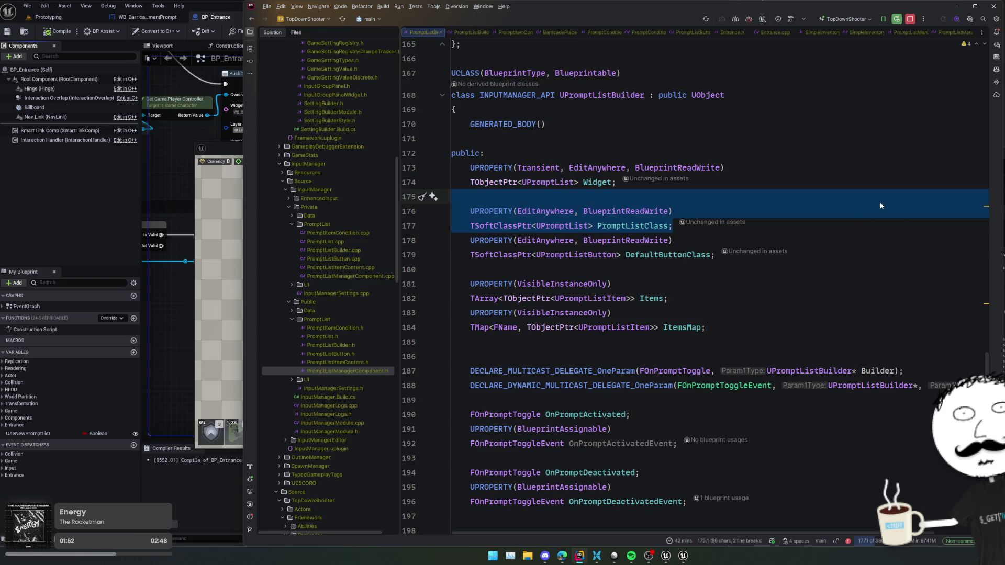
key("ctrl+d")
left_click(837, 223)
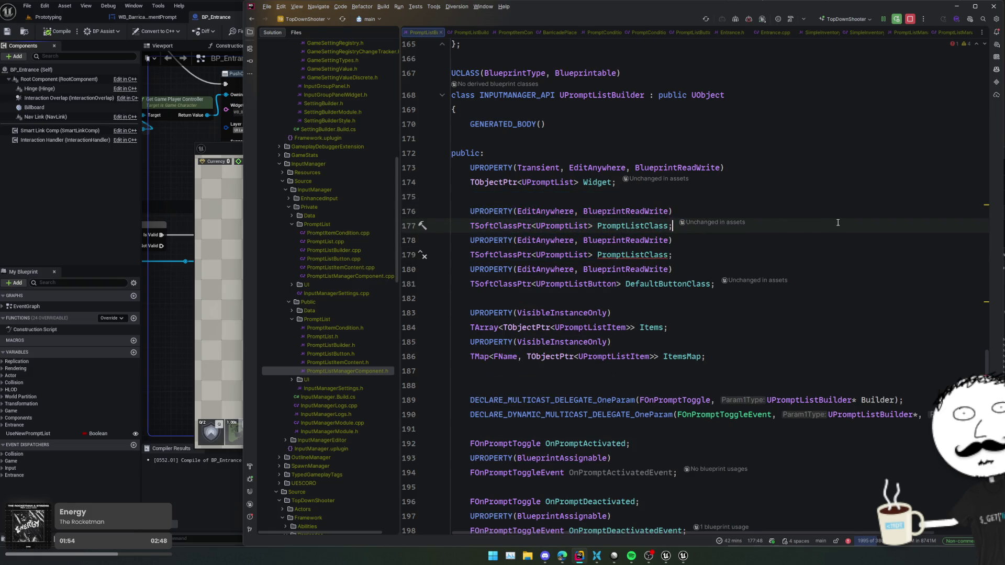
key("Return")
left_click(516, 211)
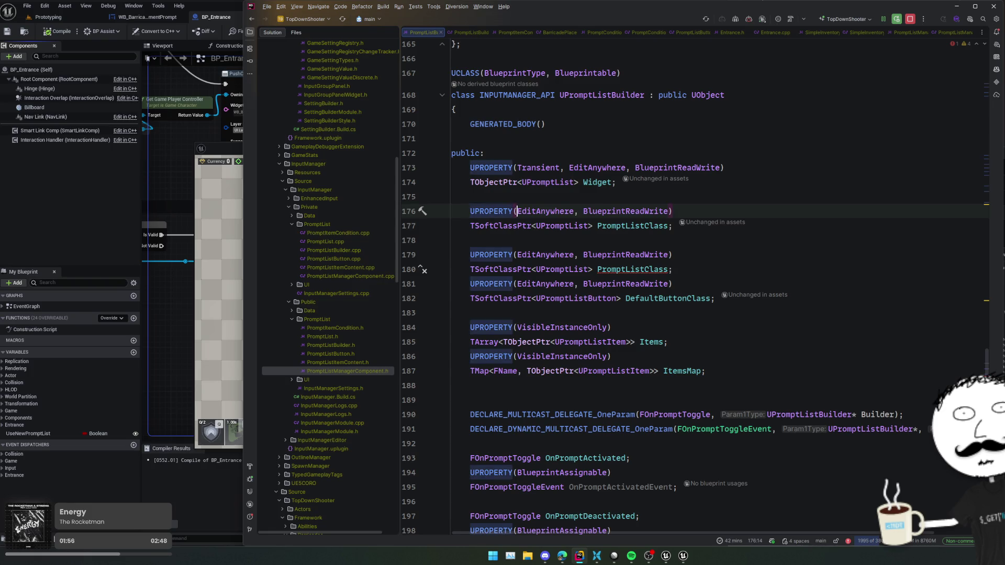
type("Transient,")
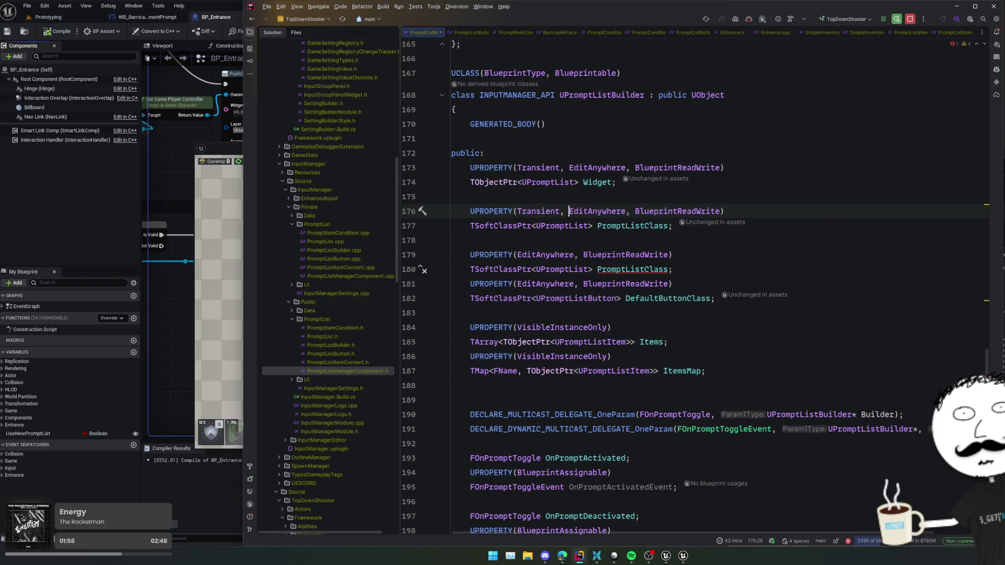
Replace the copied declaration with TObjectPtr<UInputAction> DefaultInputAction;.
key("Down")
key("Home")
key("shift+End")
key("BackSpace")
type("TO")
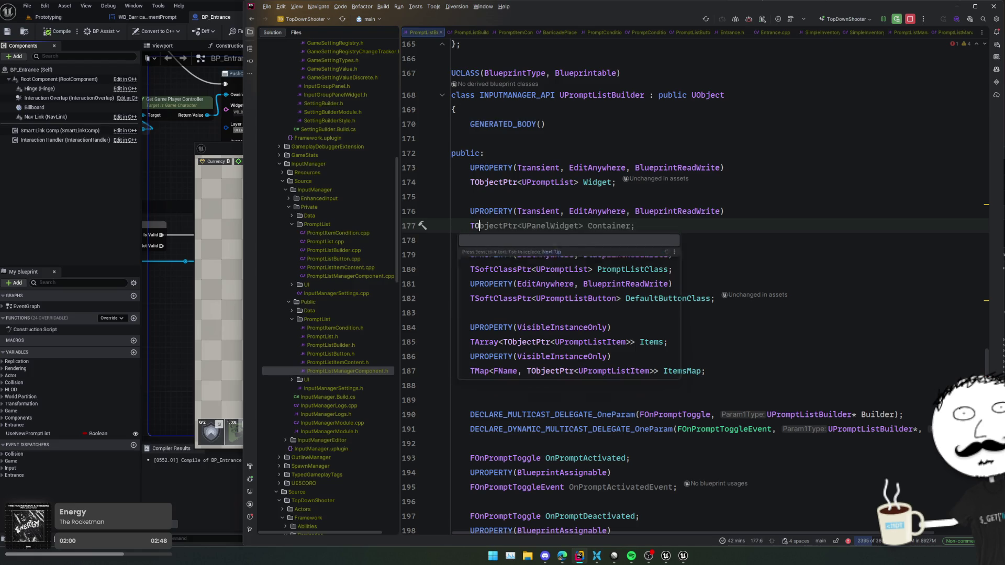
type("bjectPtr<")
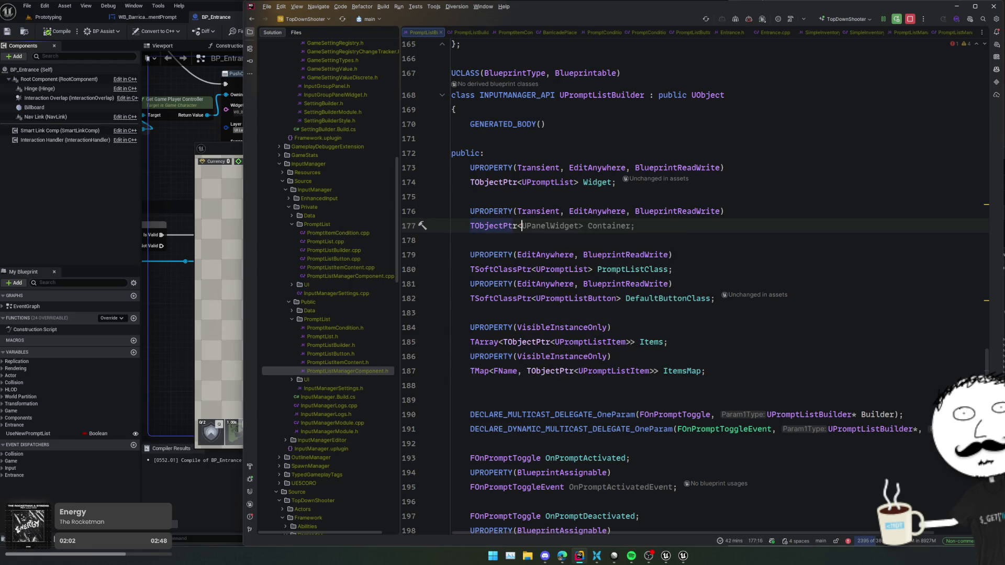
type("UInput")
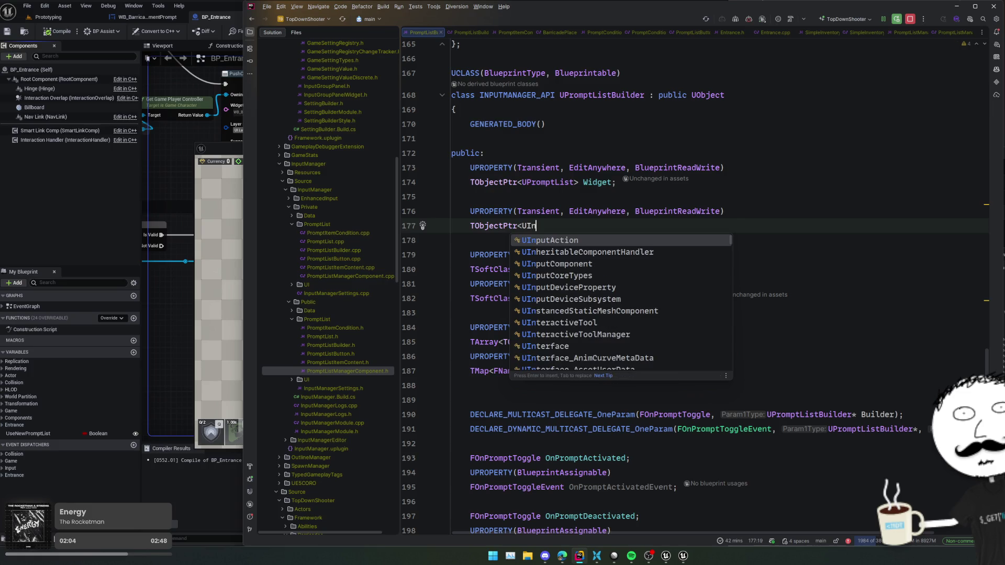
key("Return")
type("Default")
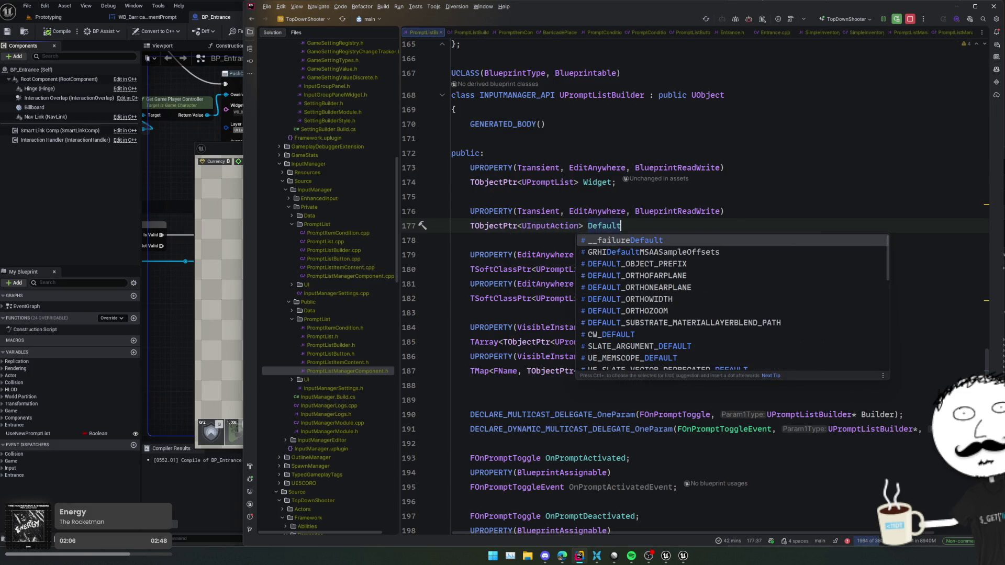
type("Input")
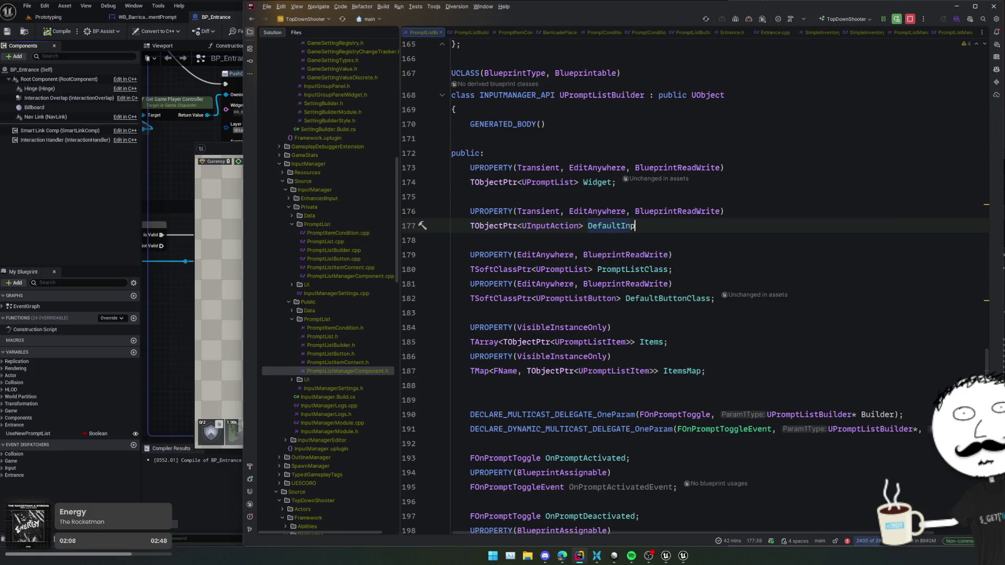
type("Action;")
key("Home")
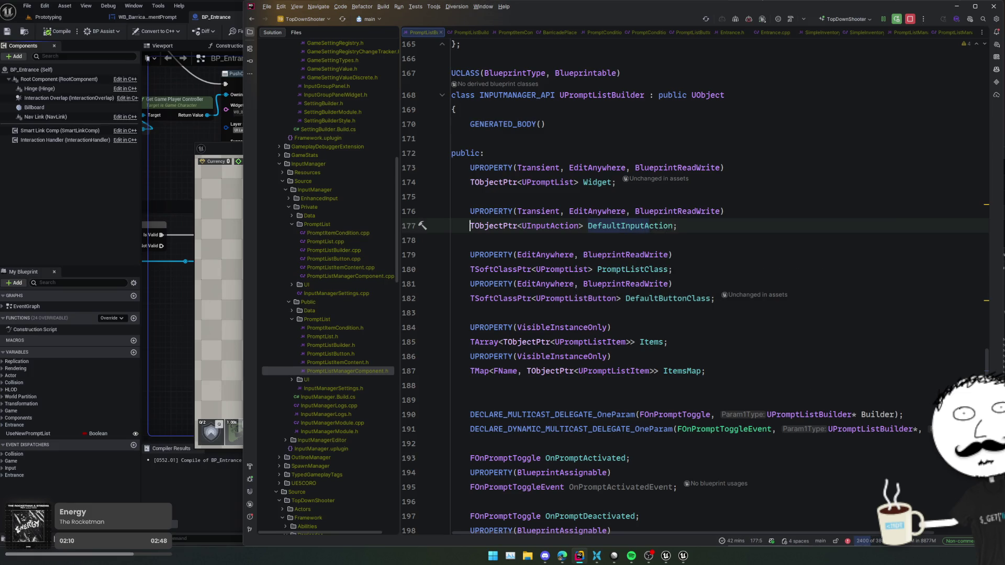
key("Down")
scroll(722, 235, "down", 8)
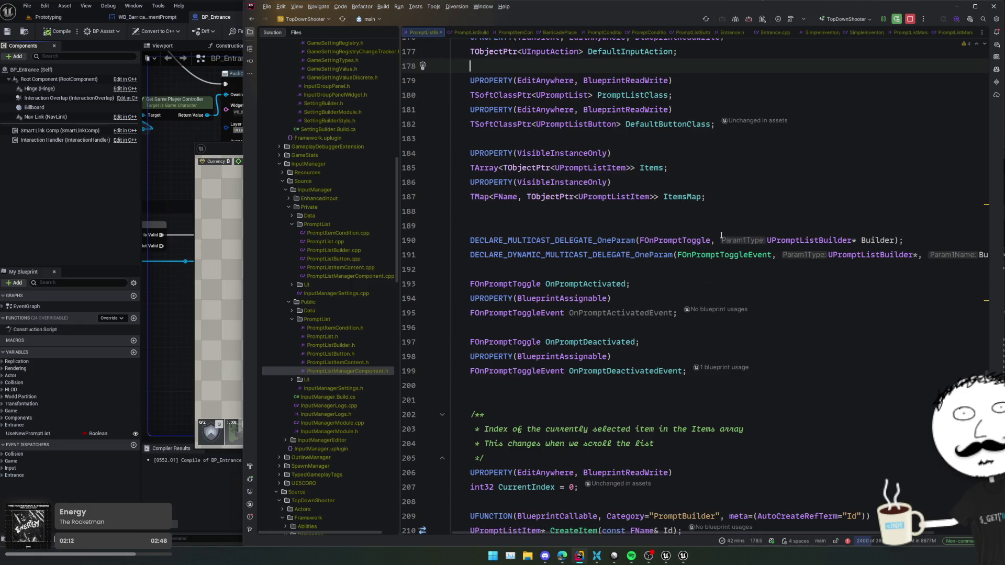
scroll(721, 235, "down", 5)
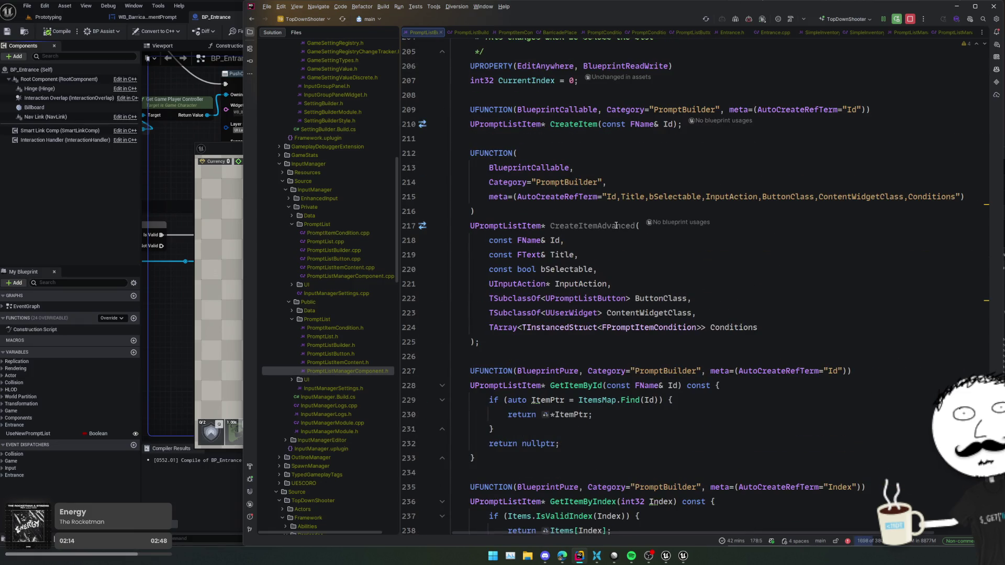
Go to the SetInputAction call in CreateItemAdvanced's implementation.
left_click(616, 225, "ctrl")
key("Down")
key("Down")
key("Down")
scroll(617, 176, "down", 3)
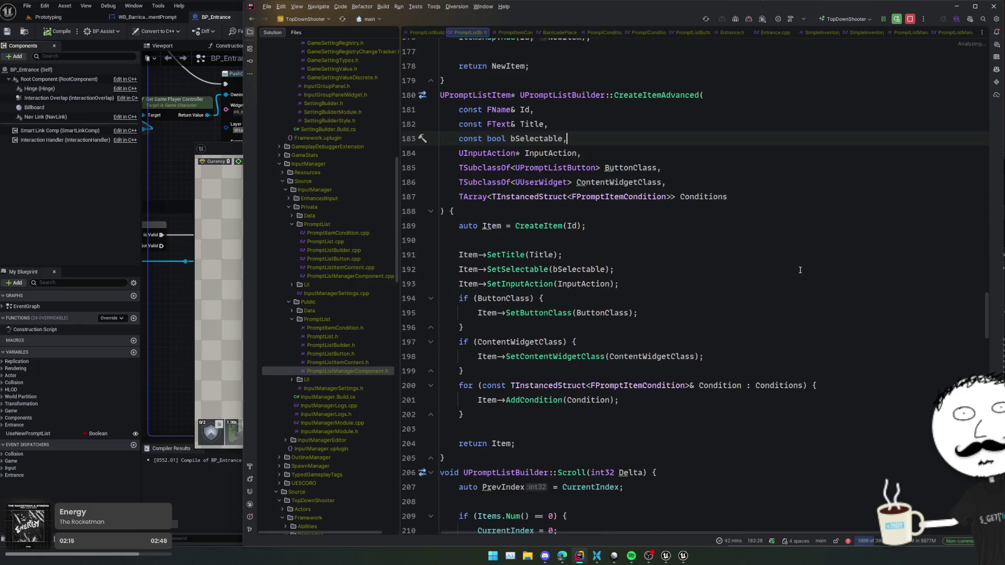
double_click(618, 168)
double_click(618, 183)
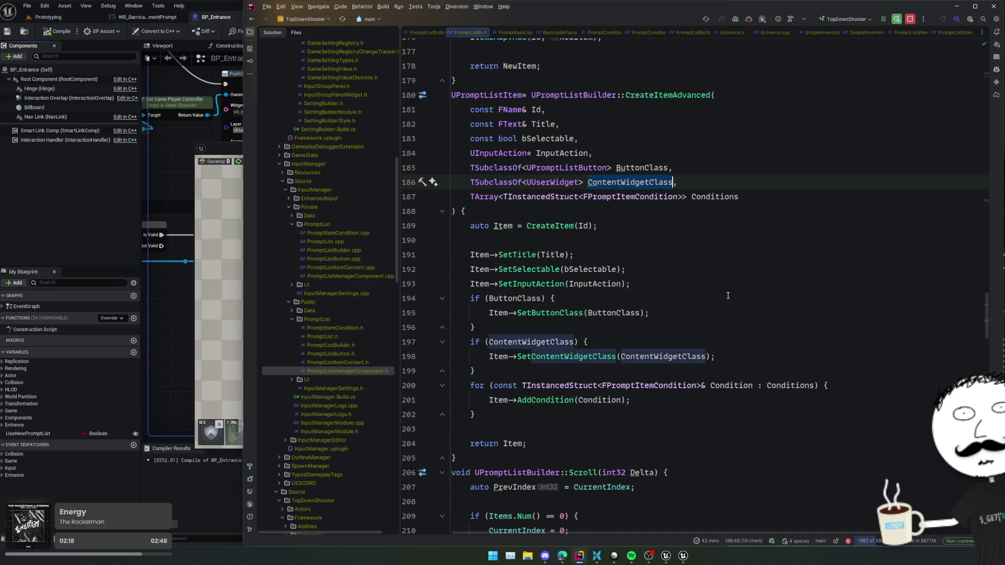
left_click(607, 312)
left_click(607, 299)
left_click(608, 284)
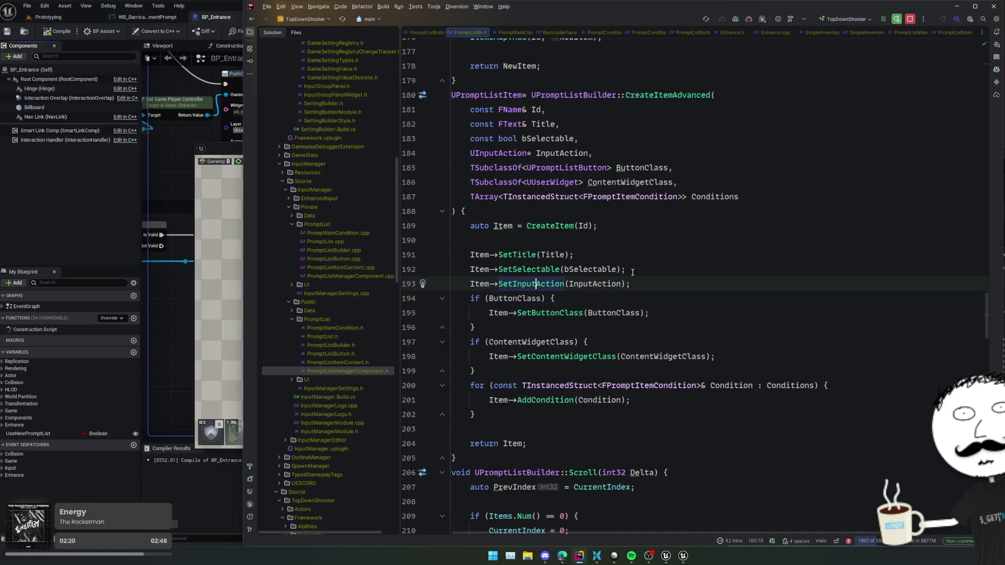
Change its argument to InputAction ? InputAction : DefaultInputAction.Get().
type("?")
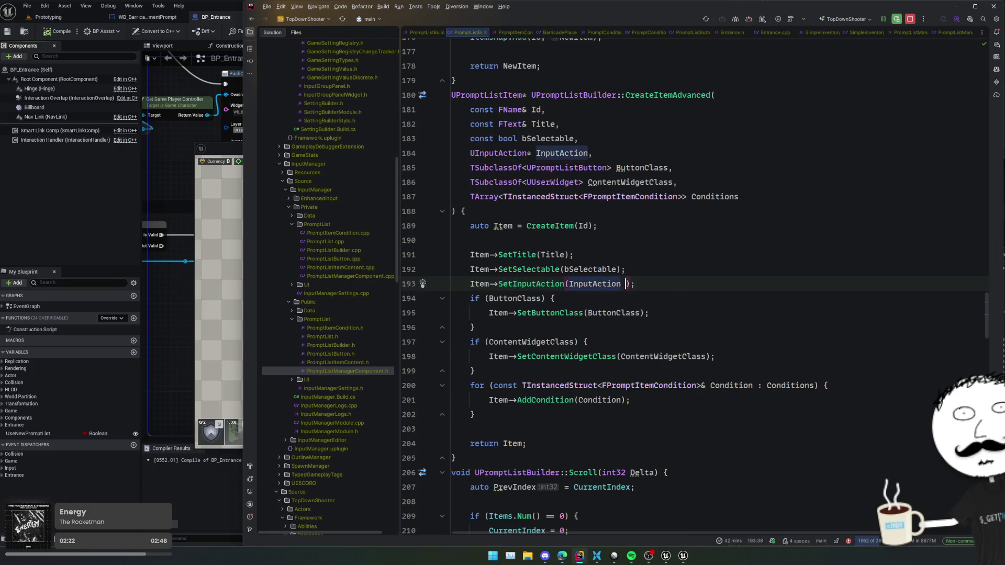
key("Tab")
key("ctrl+shift+Left")
type("DefaultInputAction")
key("End")
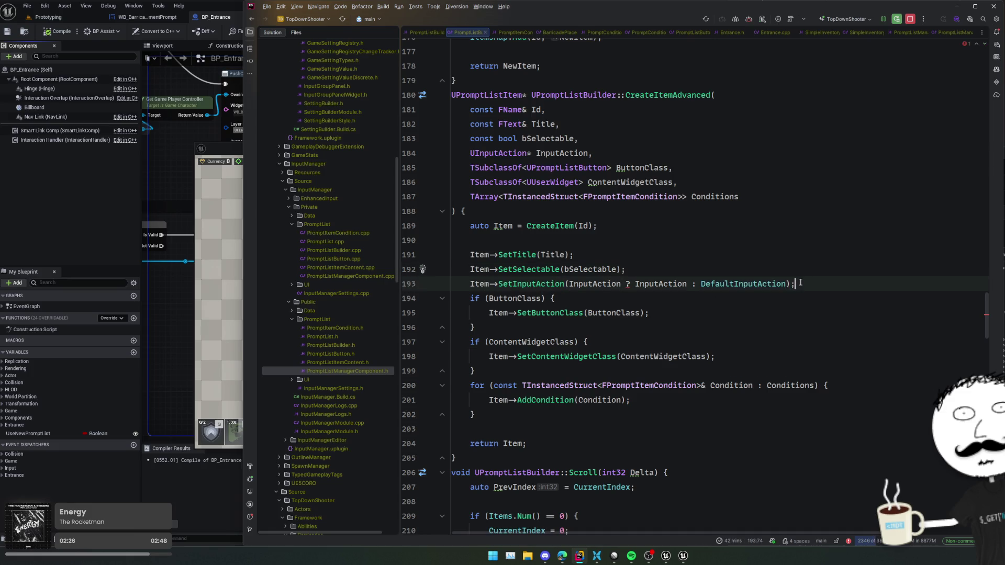
left_click(627, 284)
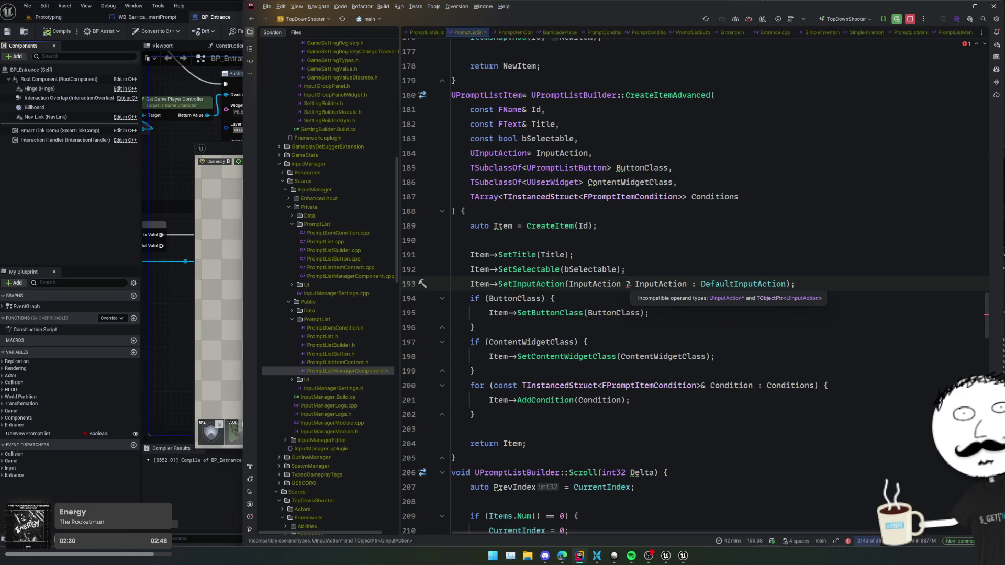
left_click(788, 284)
type(".Get()")
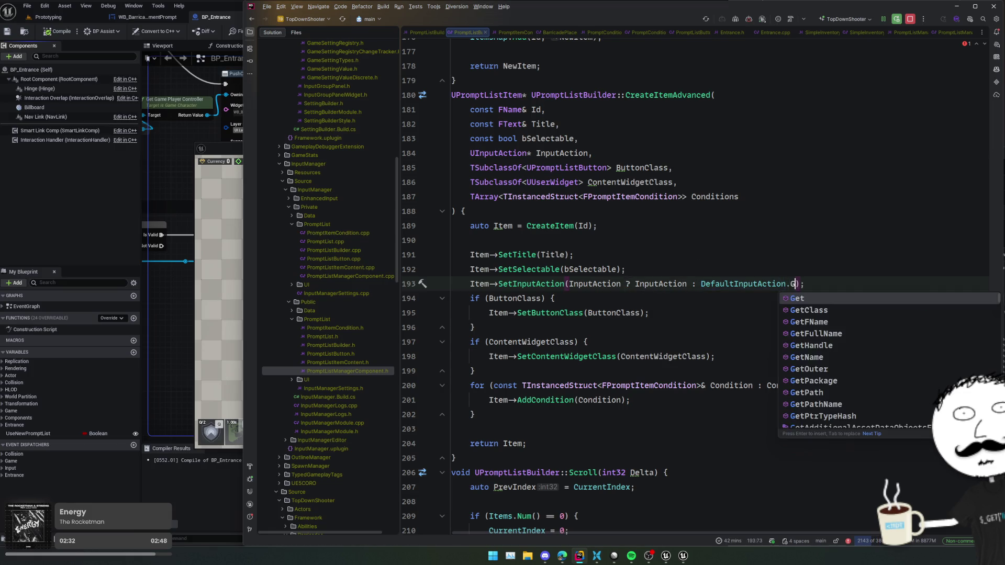
key("Home")
In CreateItem, add NewItem->SetInputAction(DefaultInputAction) after the SetButtonClassSoft line.
left_click(749, 271)
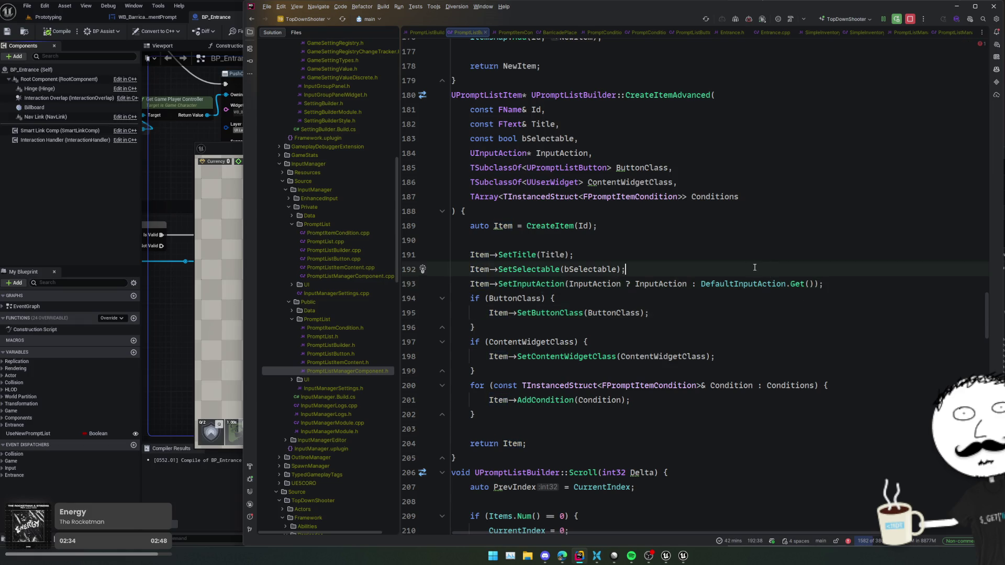
scroll(749, 272, "up", 5)
left_click(684, 240)
left_click(733, 211)
left_click(762, 225)
key("Return")
type("NewItem->SetButtonClassSoft(DefaultButtonClass")
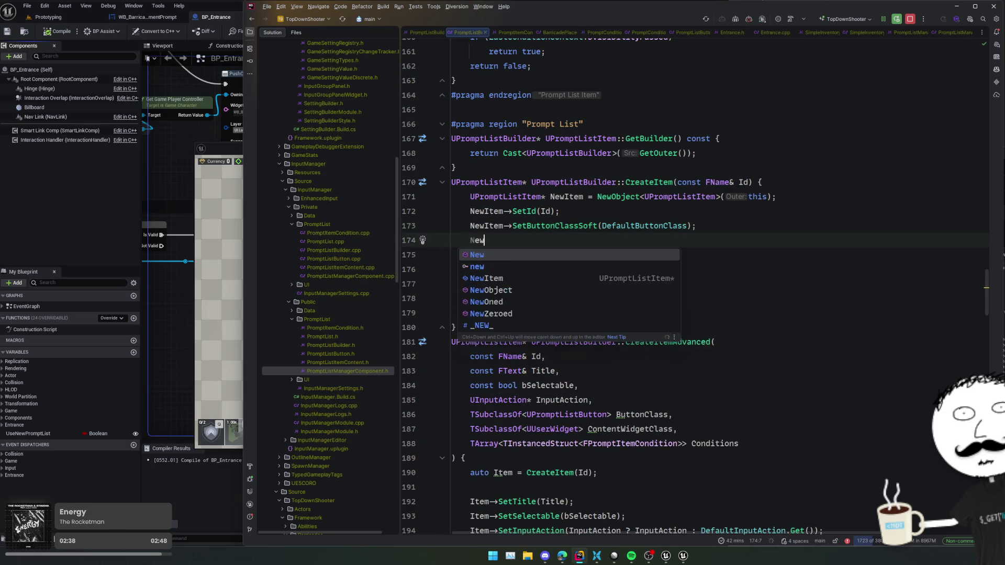
type("tIn")
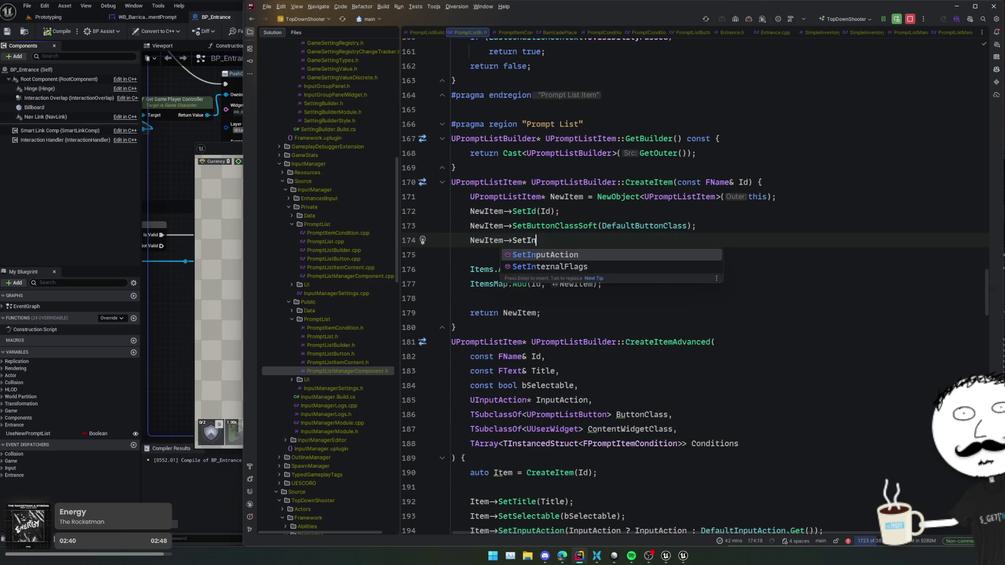
key("Return")
type("DefaultInputAction);")
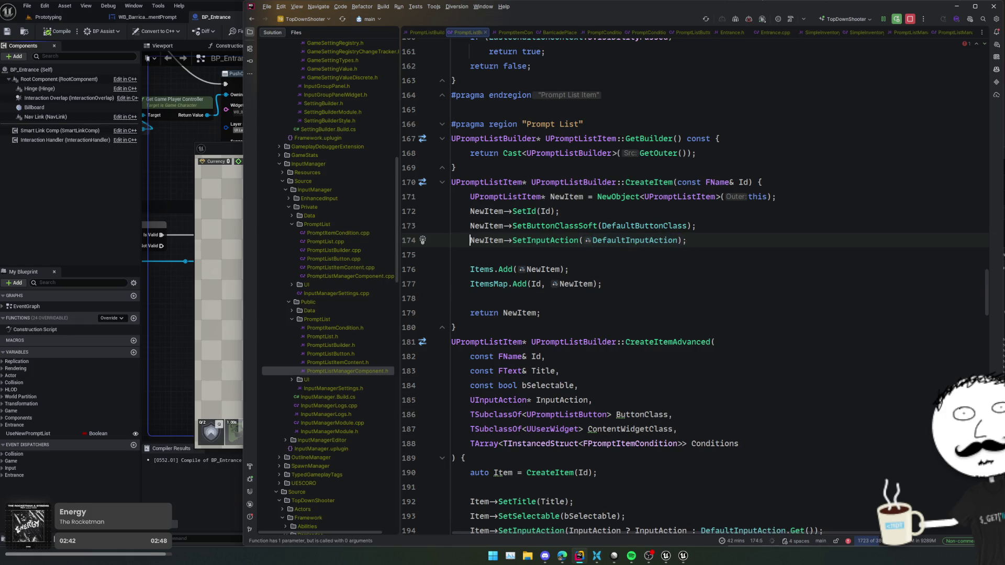
key("Down")
key("Down")
key("Down")
scroll(720, 284, "down", 5)
key("ctrl+alt+Home")
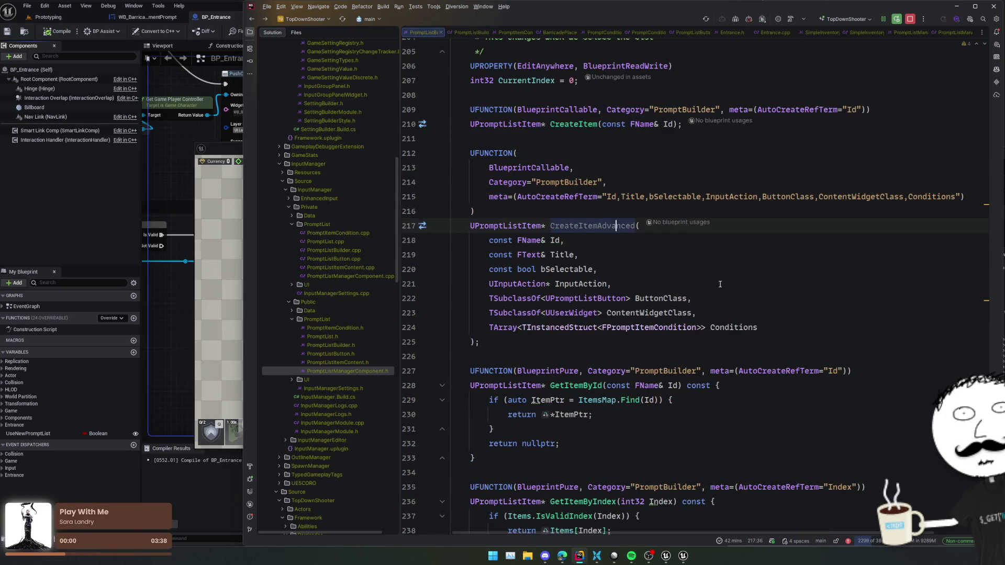
key("ctrl+alt+Left")
key("ctrl+alt+Left")
key("ctrl+alt+Left")
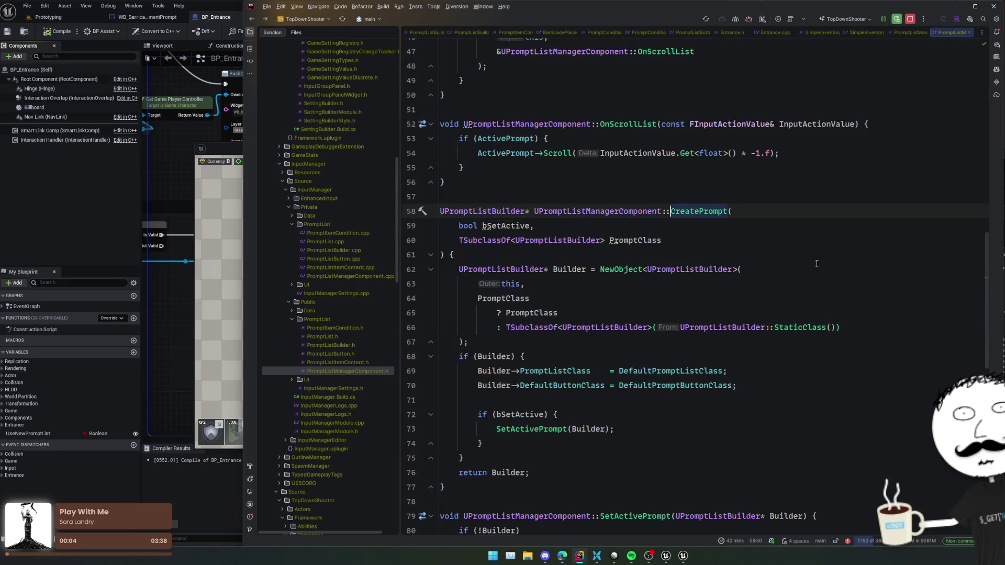
scroll(837, 267, "down", 1)
left_click(765, 321)
key("Return")
type("Builder->D")
type("ef")
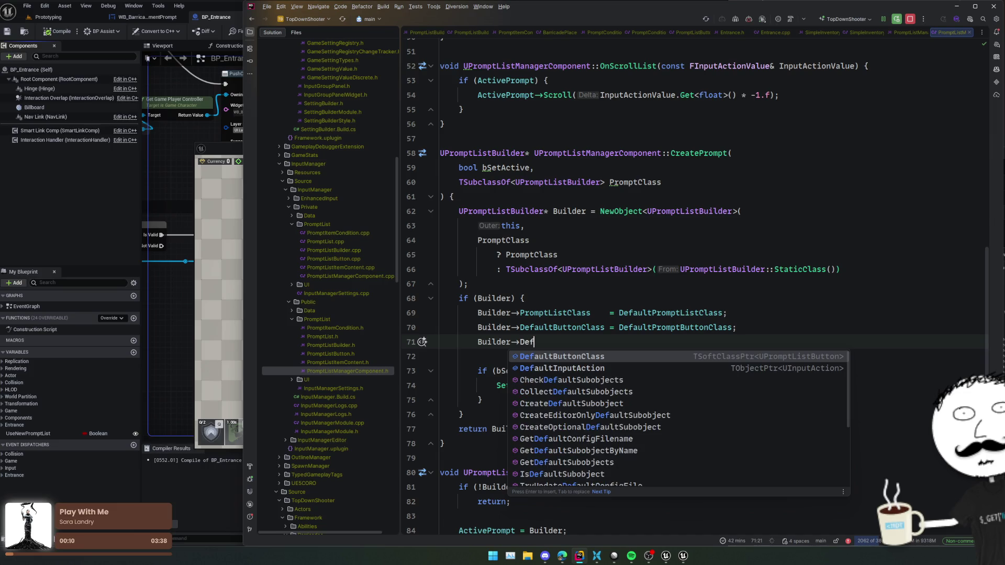
key("Down")
key("Return")
type("=")
key("Tab")
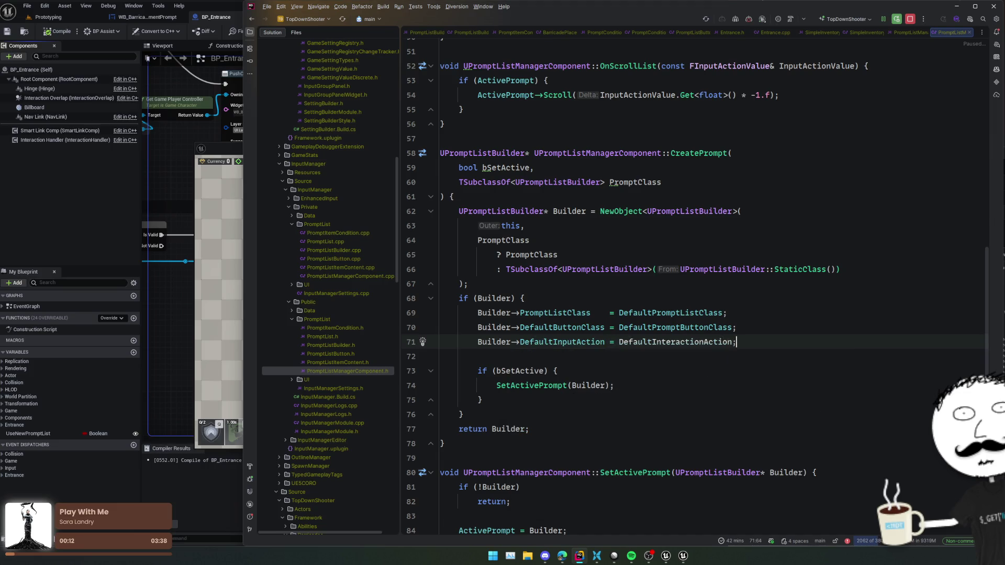
left_click(807, 359)
scroll(811, 360, "down", 2)
left_click(821, 361)
scroll(855, 344, "down", 4)
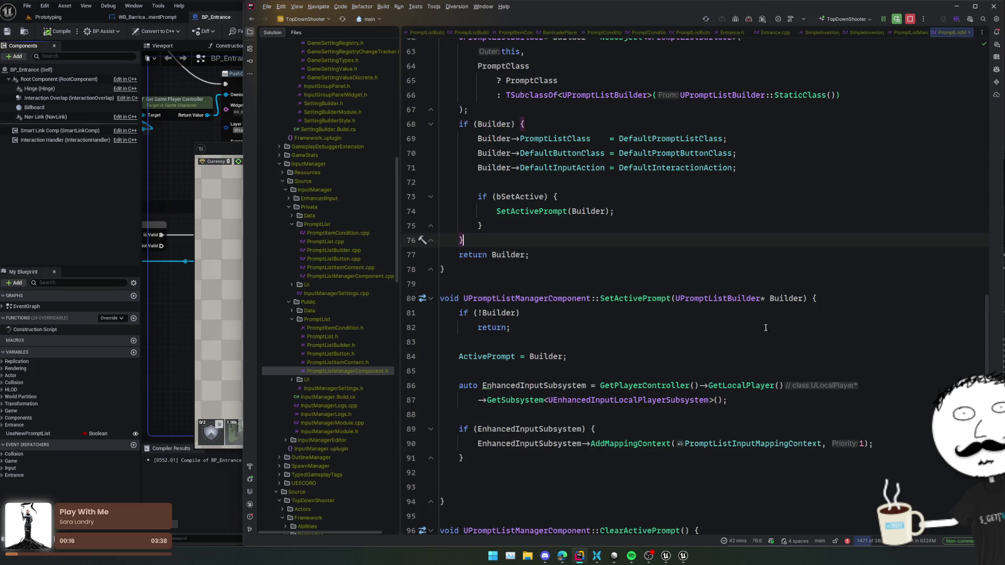
scroll(765, 329, "down", 4)
left_click(737, 300)
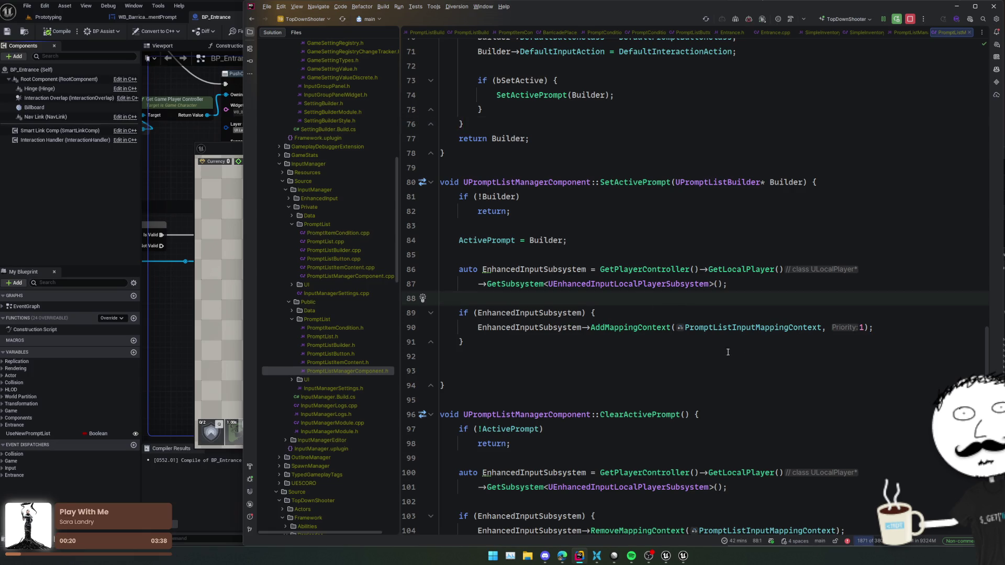
scroll(728, 352, "down", 8)
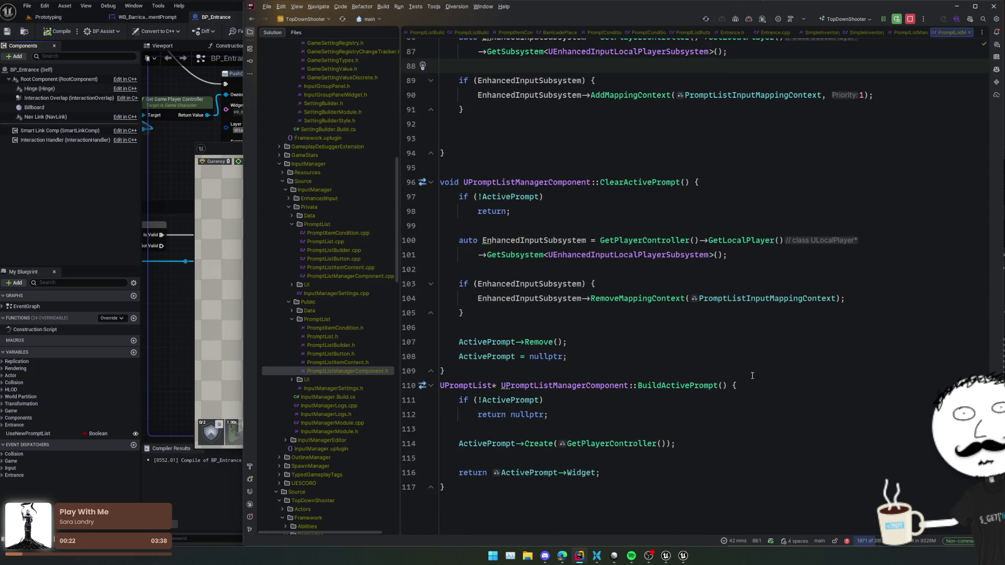
Declare a TSet<UInputAction*> UsedActions after the Create call in BuildActivePrompt.
left_click(753, 430)
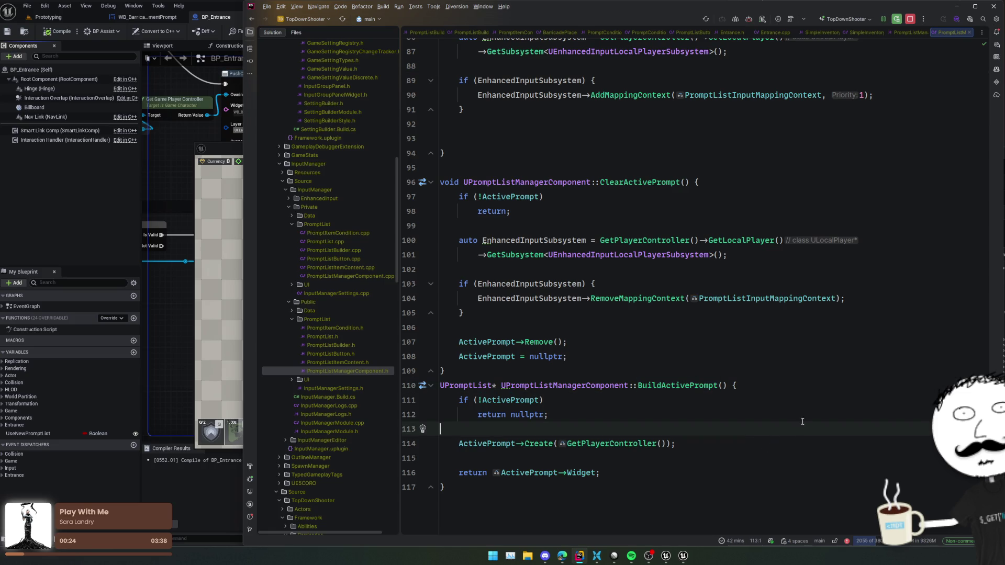
left_click(533, 445)
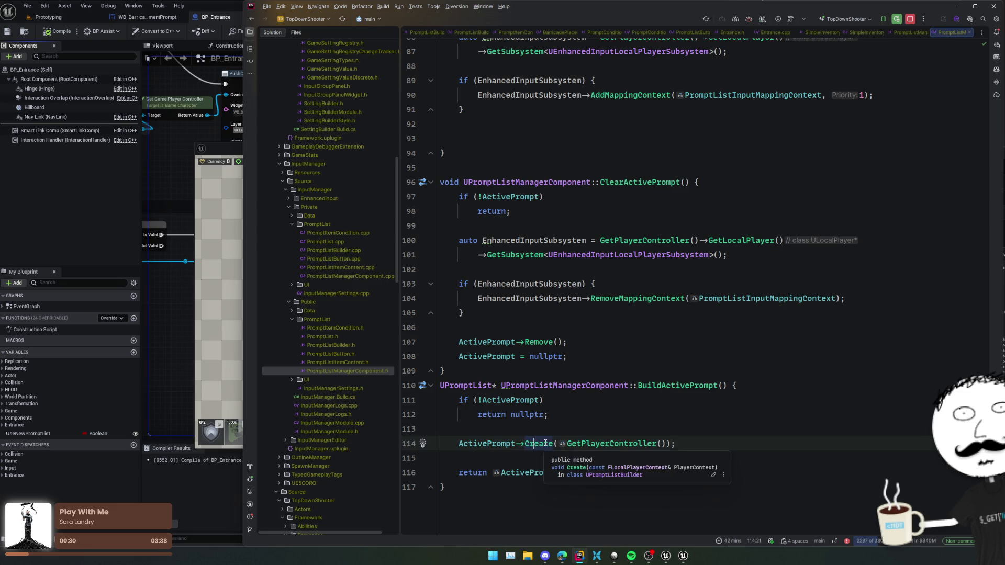
left_click(726, 441)
key("Return")
key("Return")
type("TSet<UInputA")
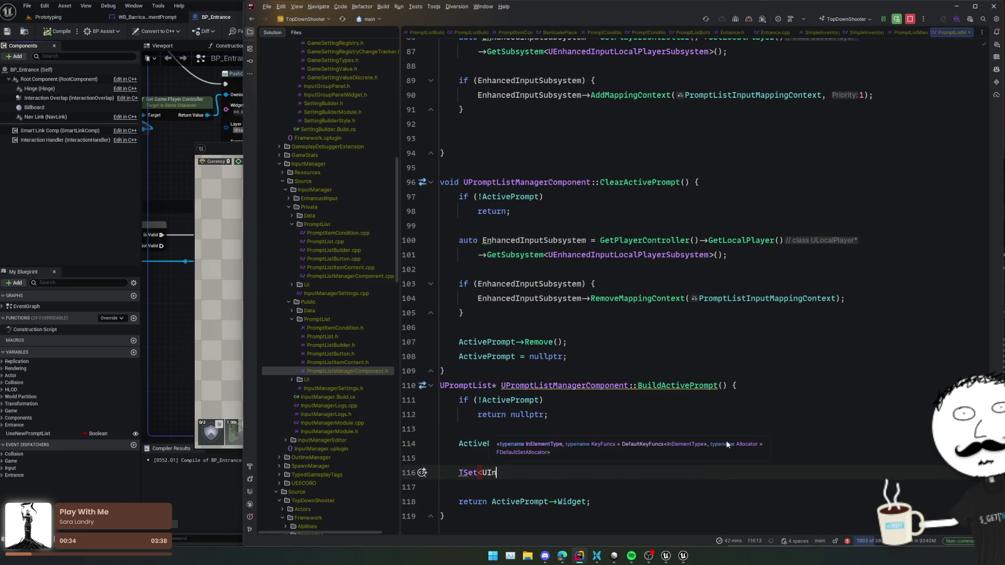
type("ction")
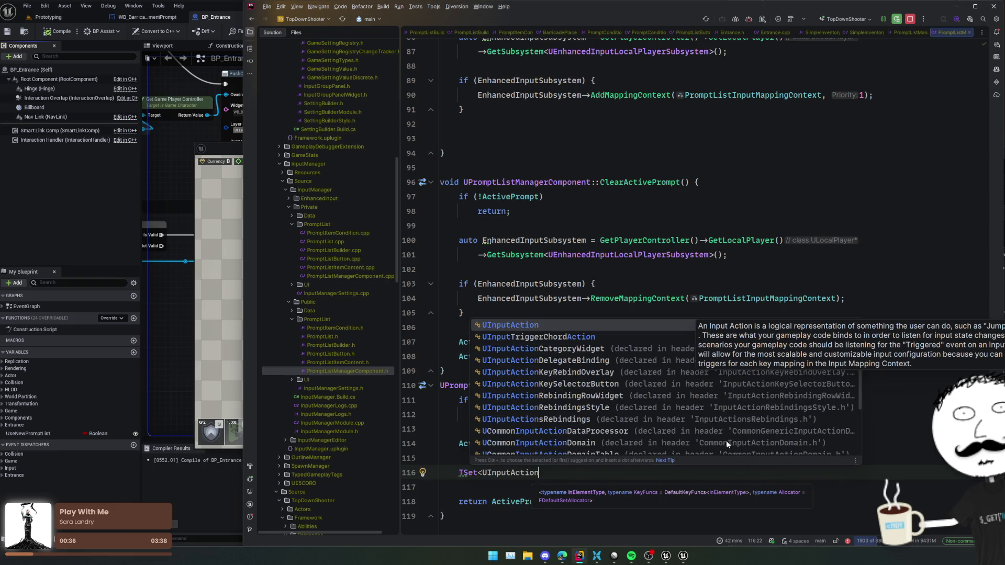
type(">")
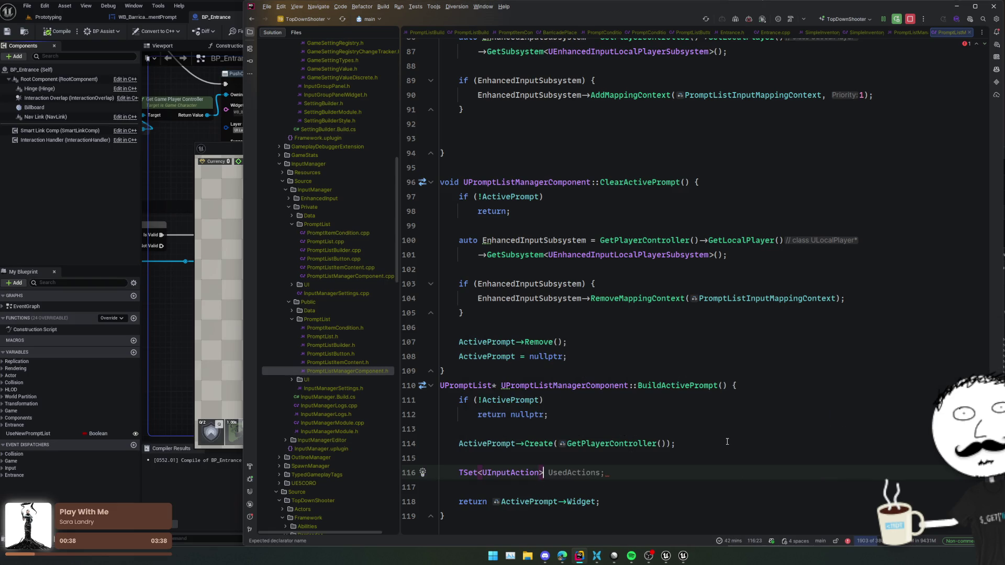
key("Left")
type("*")
key("Right")
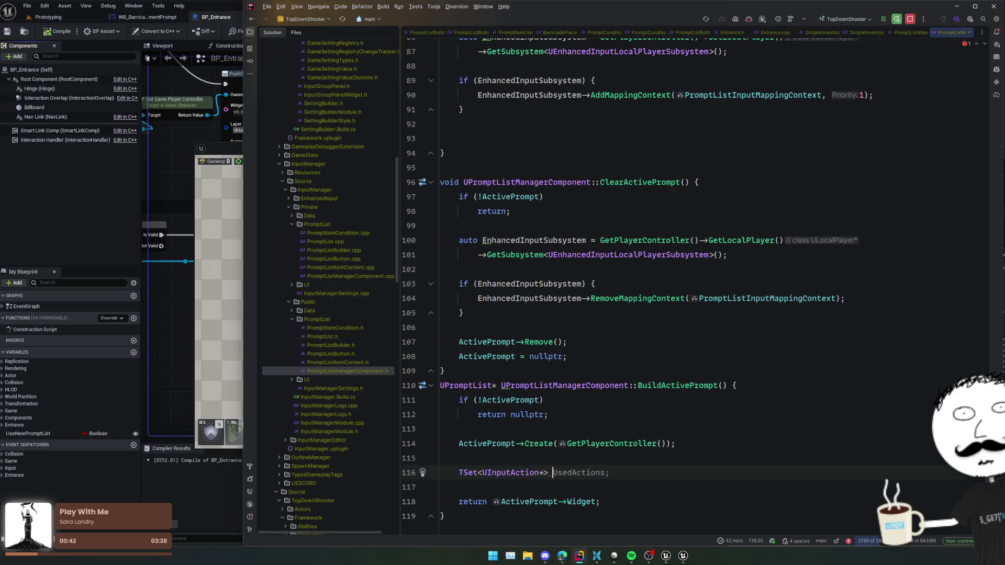
key("Tab")
key("Return")
Add a loop over ActivePrompt's Items that skips null items and adds each input action to UsedActions.
scroll(727, 440, "down", 2)
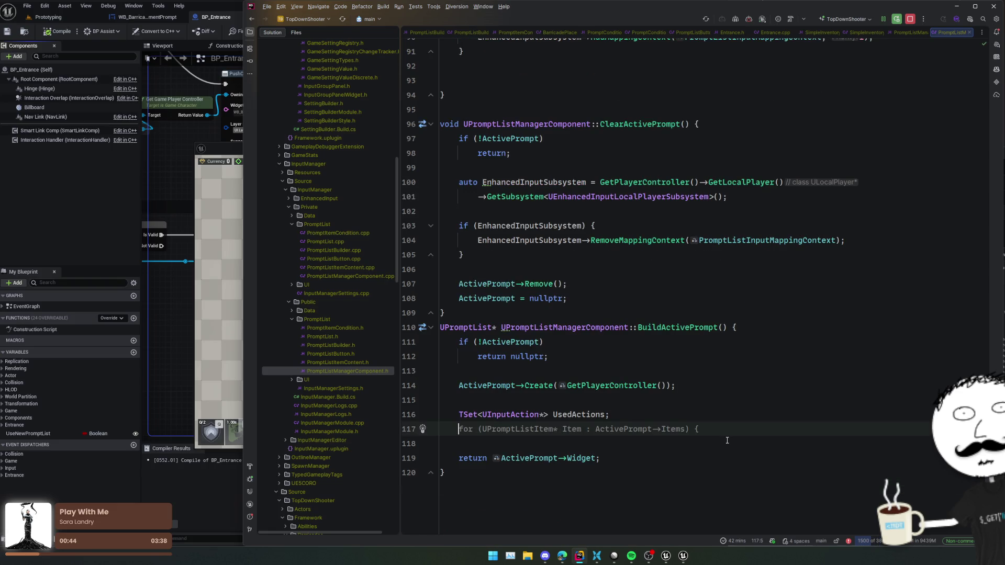
key("Tab")
key("Return")
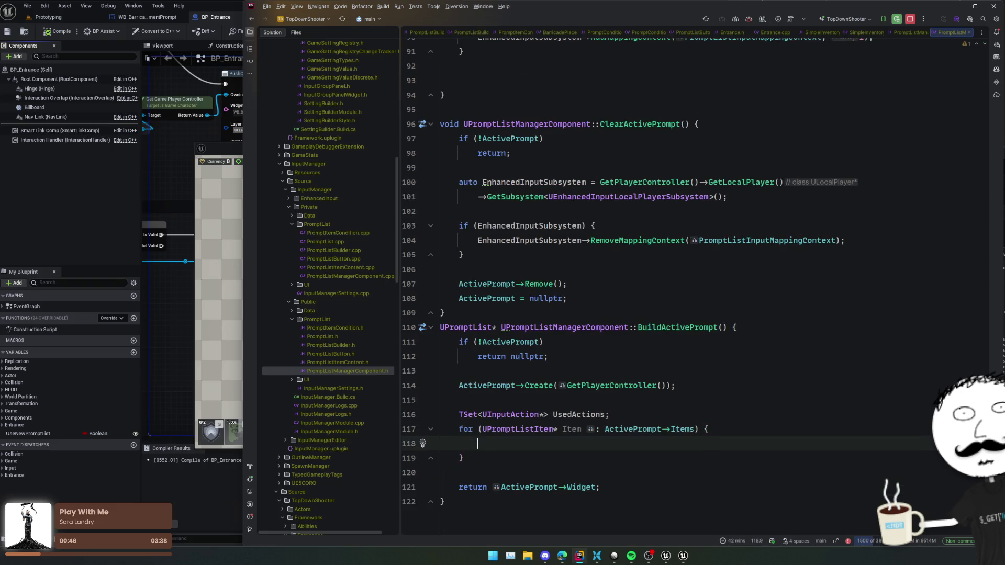
type("if (!Item) continue")
type(";")
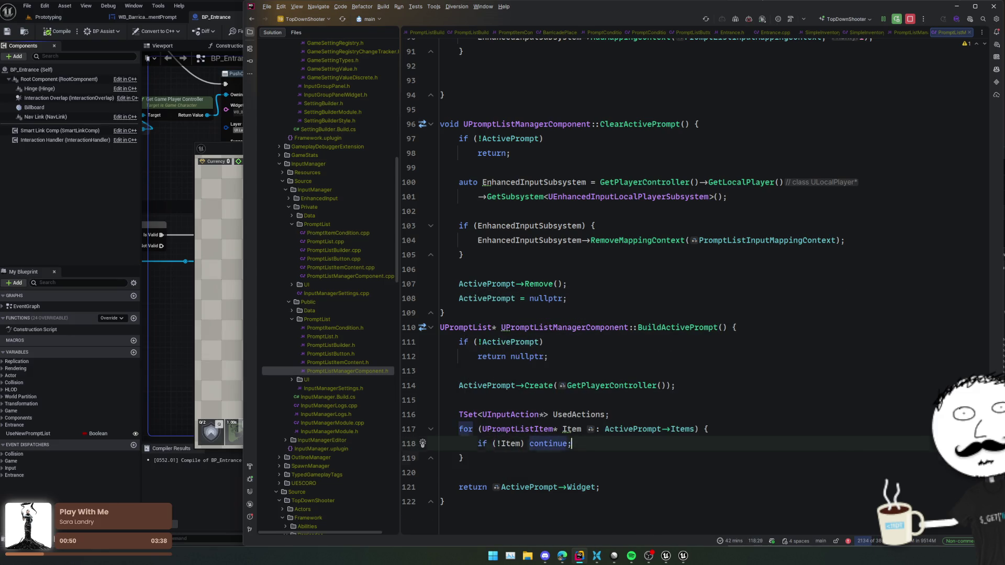
key("Return")
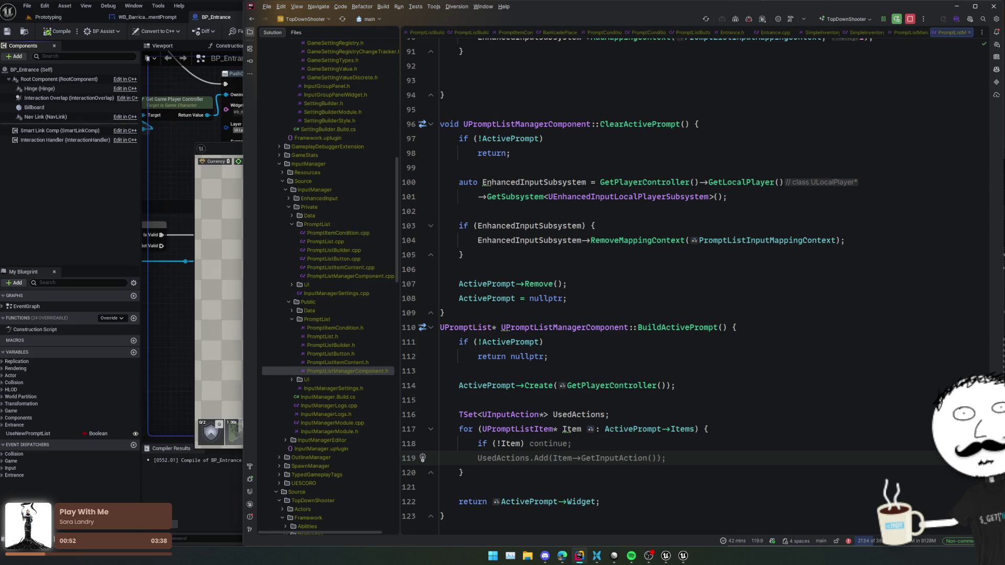
key("Tab")
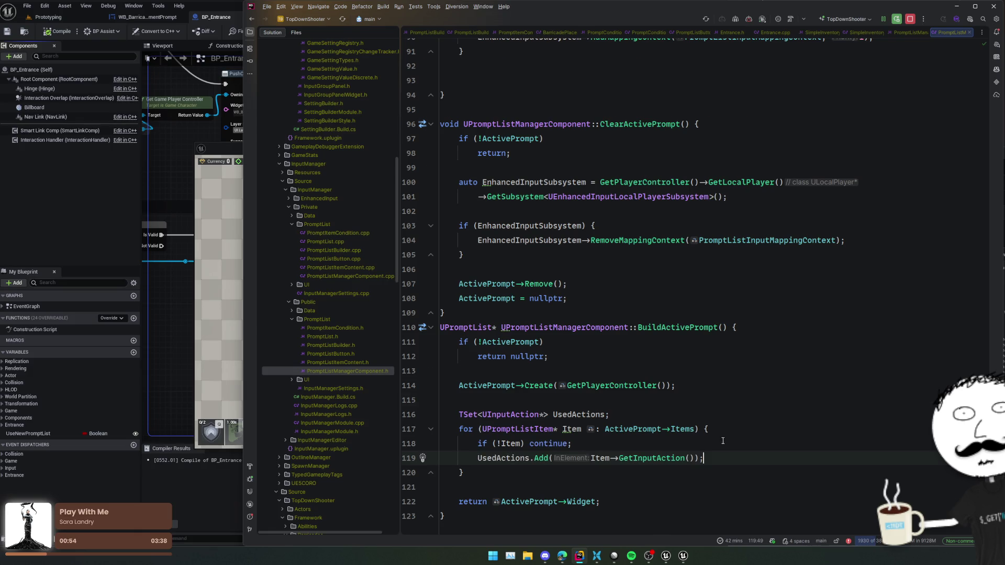
key("Down")
key("Return")
key("Return")
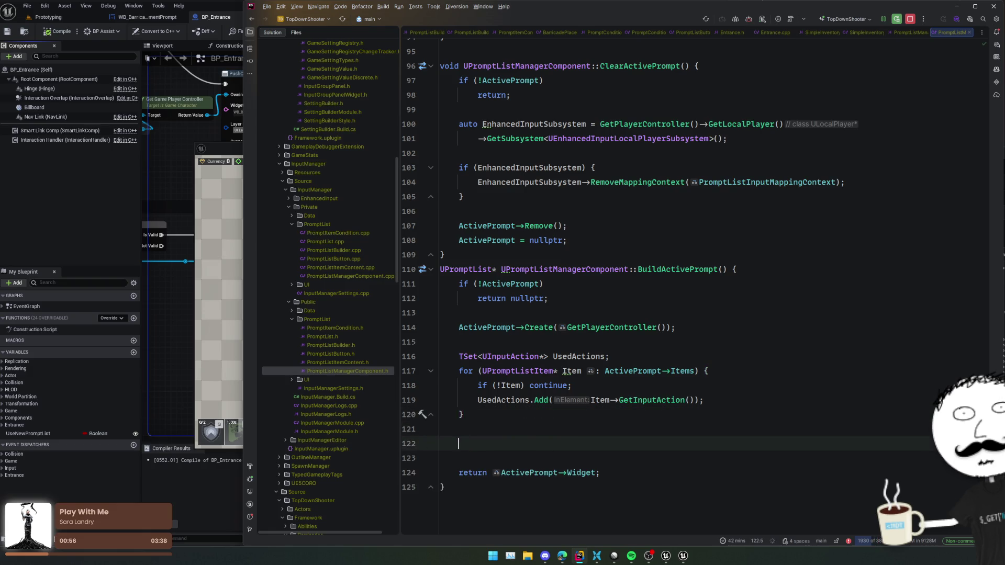
Inspect ClearActivePrompt's subsystem lookup, then open the PromptListManagerComponent header.
scroll(564, 270, "up", 3)
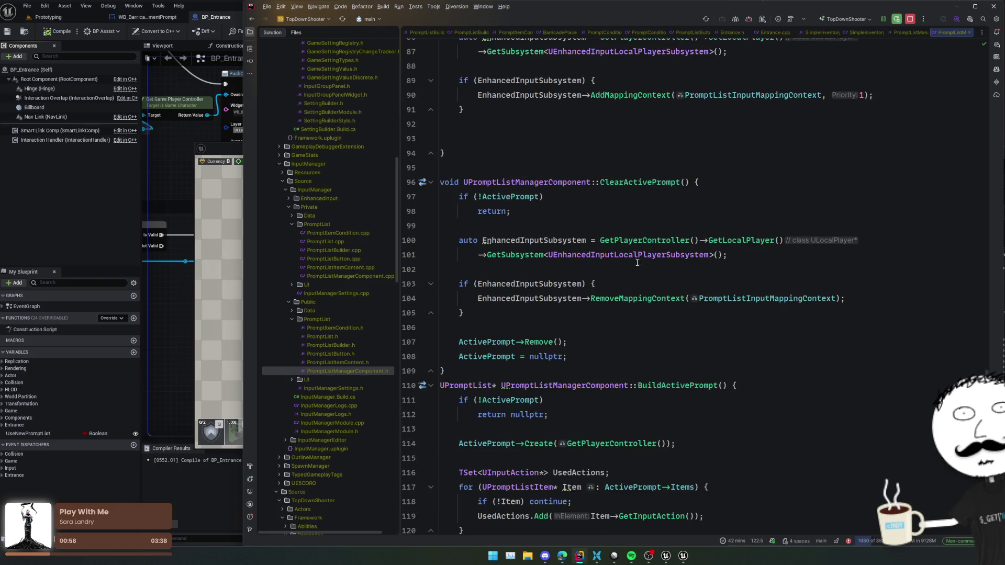
left_click(729, 225)
left_click(654, 242)
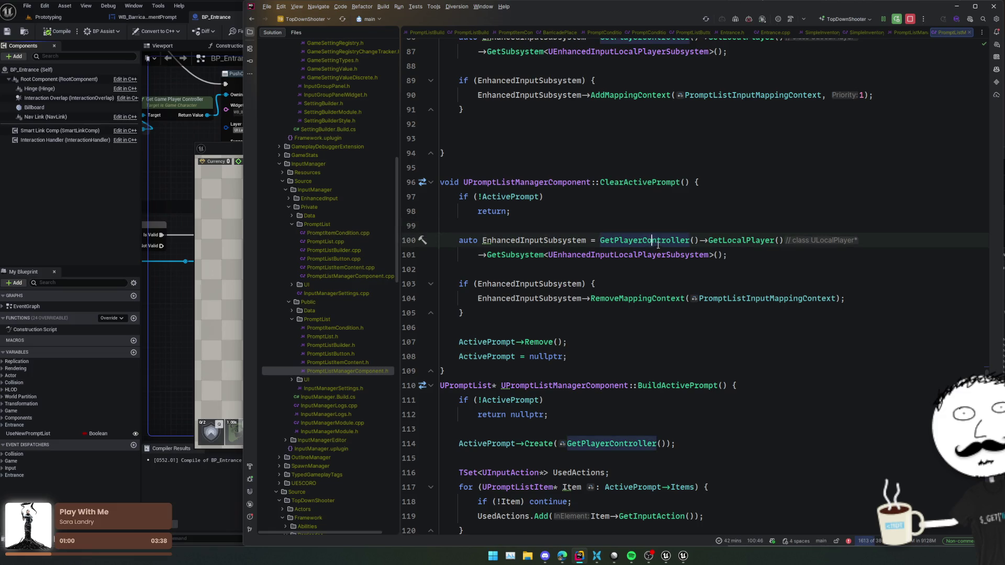
left_click(645, 183)
left_click(675, 255, "ctrl")
scroll(679, 246, "down", 5)
key("ctrl+alt+Left")
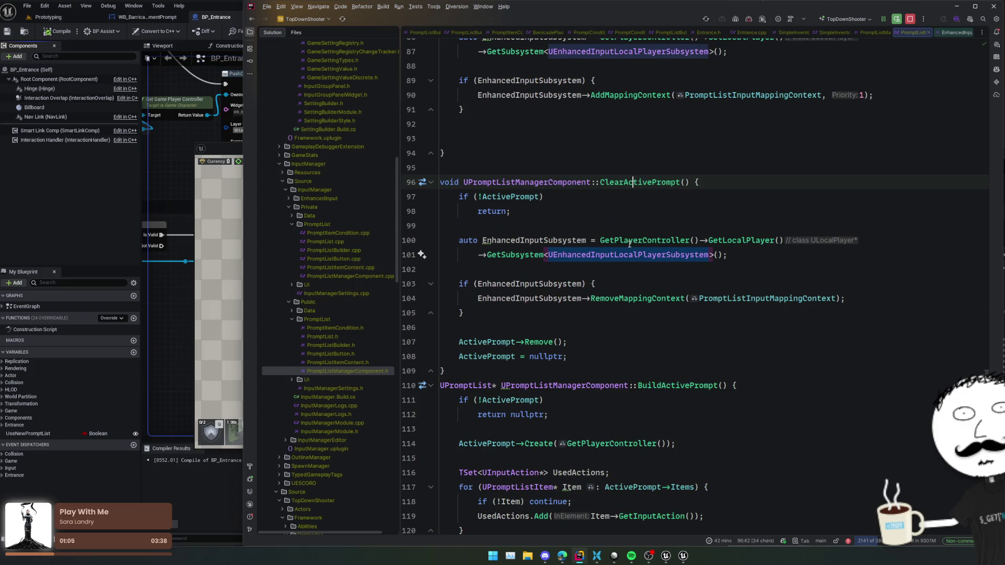
key("ctrl+alt+Left")
scroll(611, 260, "down", 7)
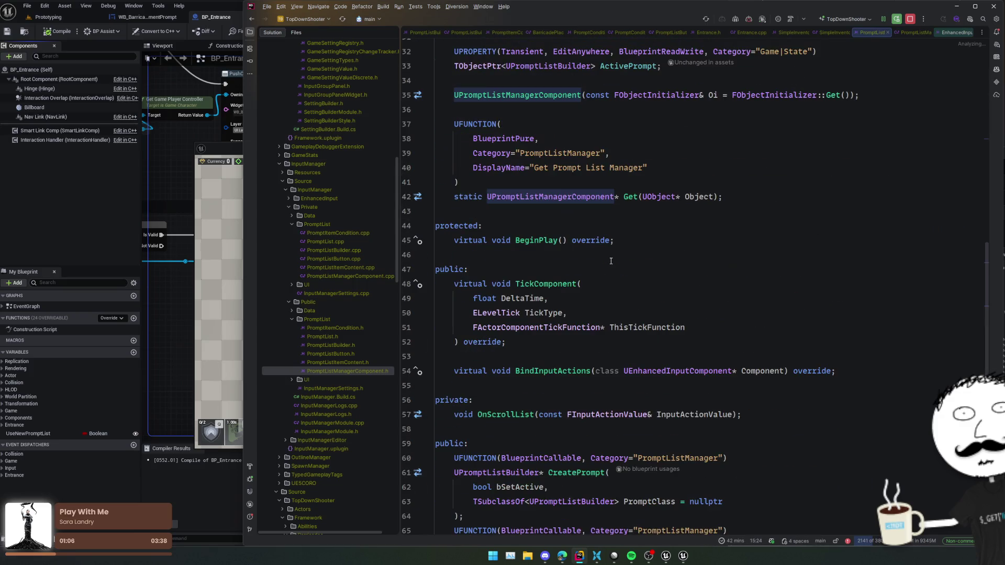
Declare a GetEnhancedInputSubsystem helper below OnScrollList and generate its definition in the source file.
scroll(611, 260, "down", 3)
left_click(562, 312)
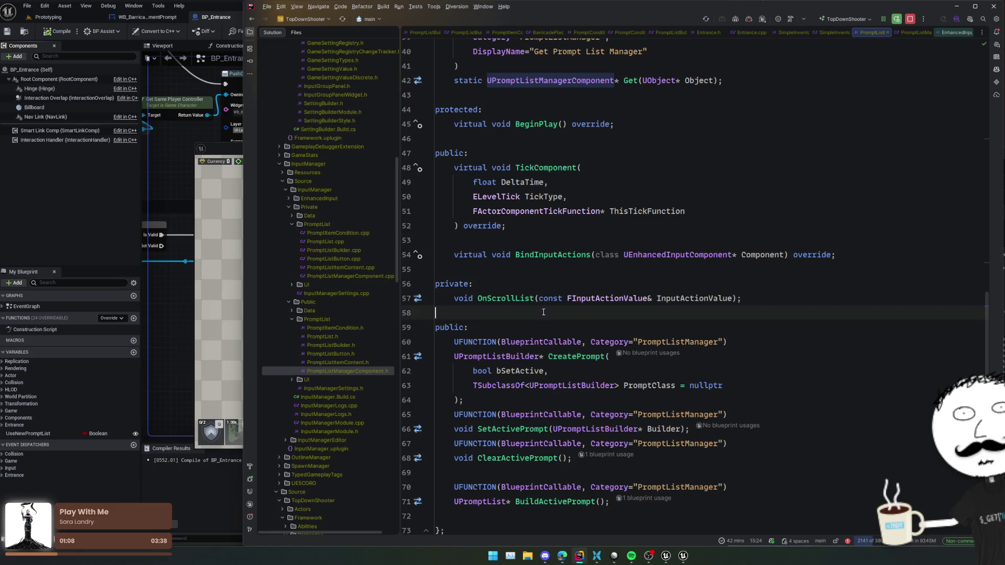
key("Return")
type("UEnhancedInputLocalPlayerSubsystem*")
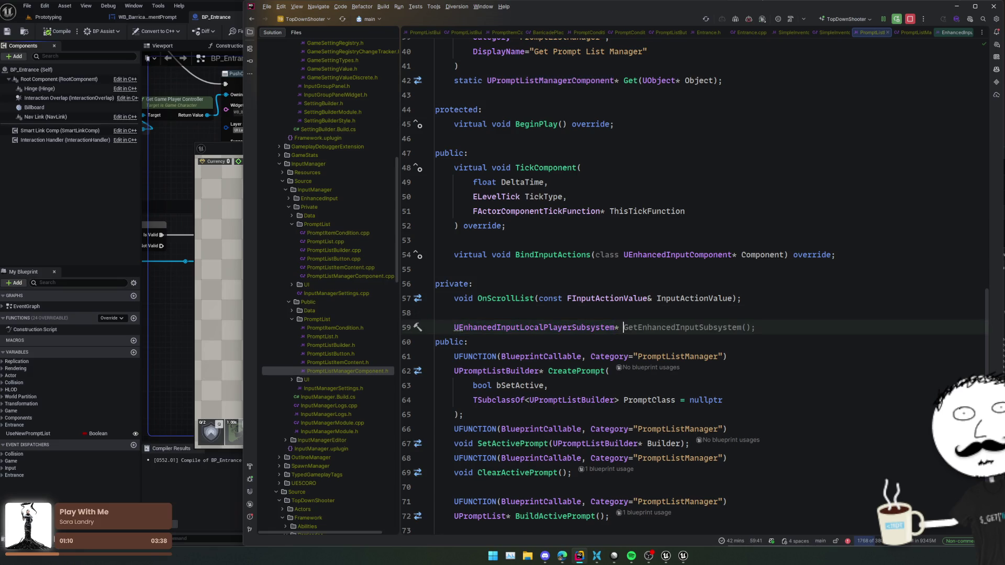
key("alt+Return")
key("Return")
key("ctrl+minus")
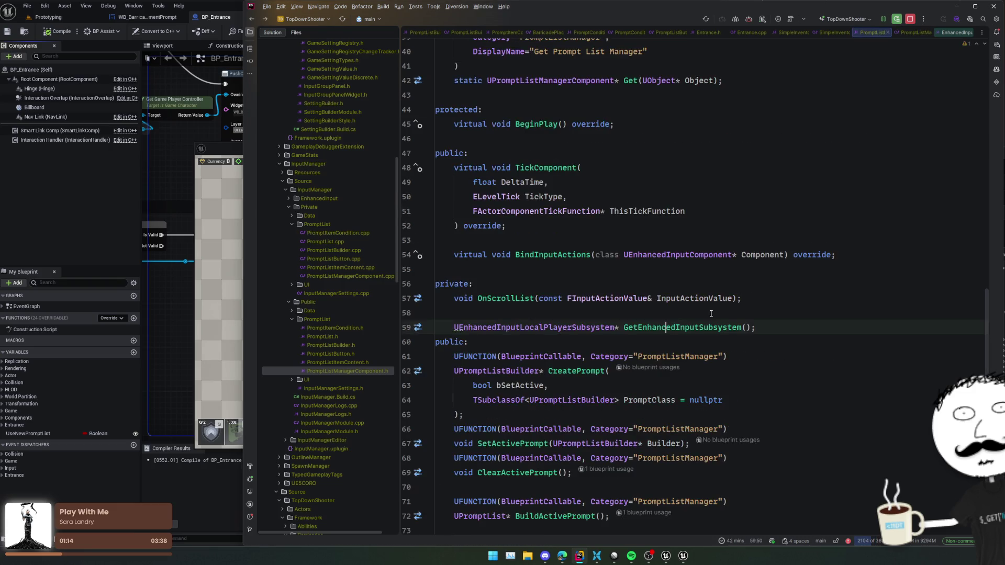
type("class")
key("ctrl+minus")
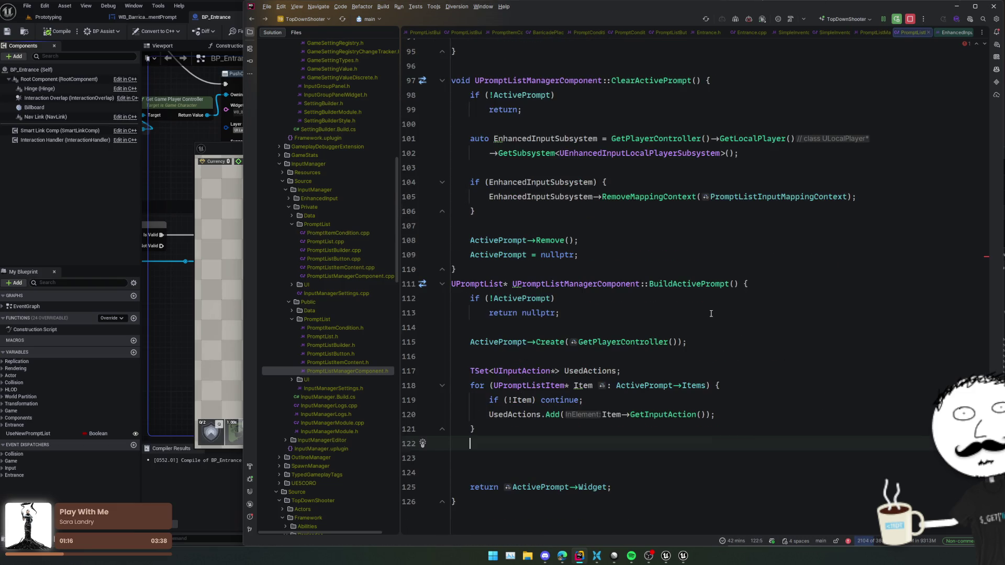
Open a blank line inside the empty GetEnhancedInputSubsystem body.
scroll(711, 313, "up", 12)
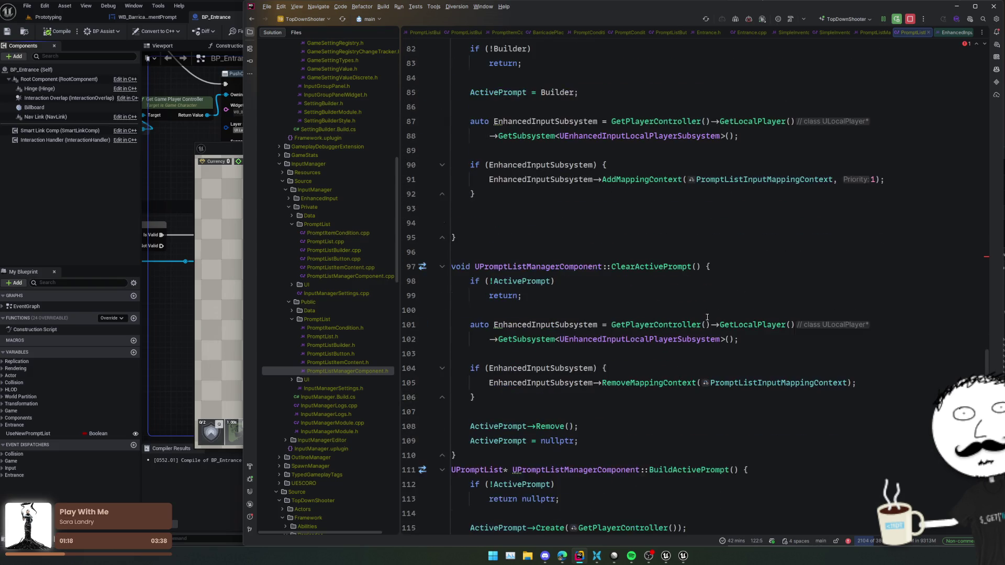
scroll(708, 317, "up", 8)
left_click(777, 380)
key("End")
key("Left")
key("Return")
Move SetActivePrompt's subsystem lookup and AddMappingContext block into GetEnhancedInputSubsystem.
scroll(791, 366, "down", 3)
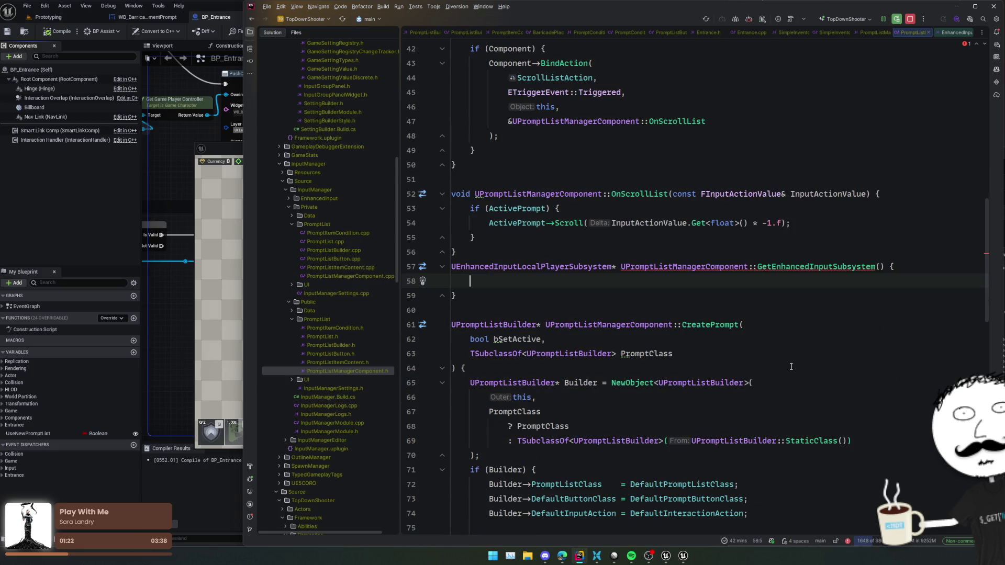
scroll(707, 368, "down", 4)
left_click(700, 337)
scroll(701, 325, "up", 4)
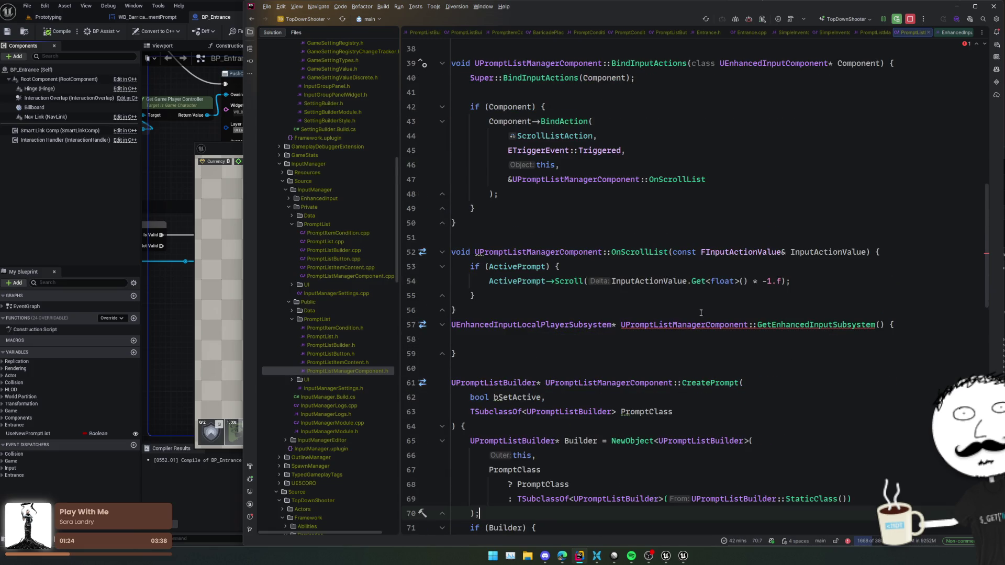
scroll(700, 310, "down", 10)
left_click(484, 312)
left_click_drag(483, 312, 543, 396)
key("ctrl+x")
scroll(614, 318, "up", 9)
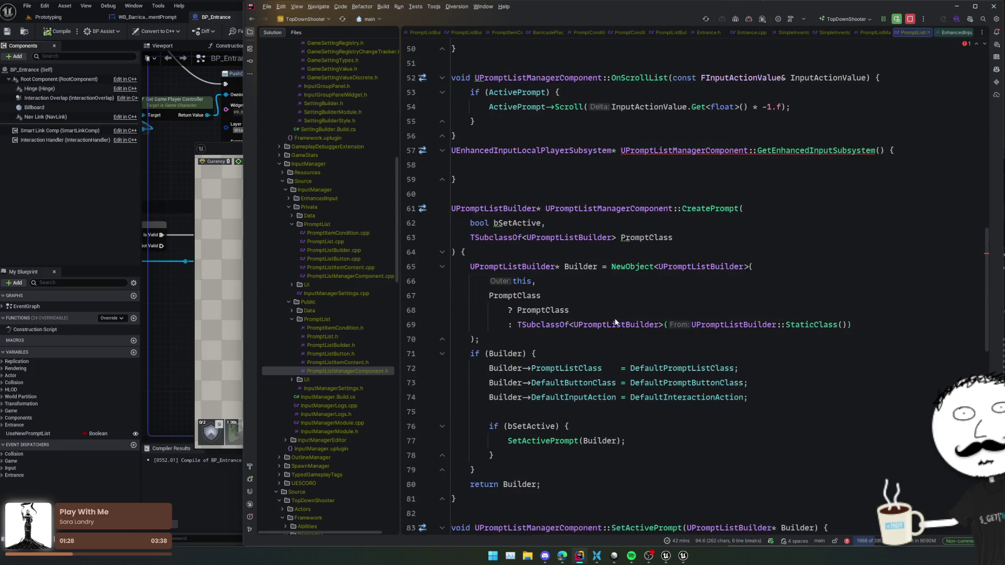
left_click(627, 282)
key("ctrl+v")
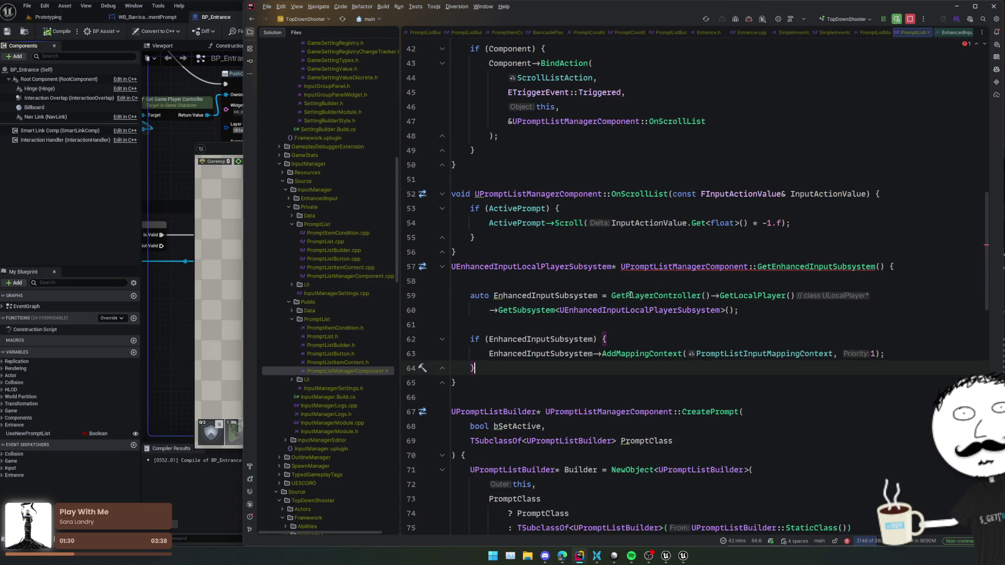
Break up the lookup and declare a local Controller = GetPlayerController().
left_click(713, 296)
key("Return")
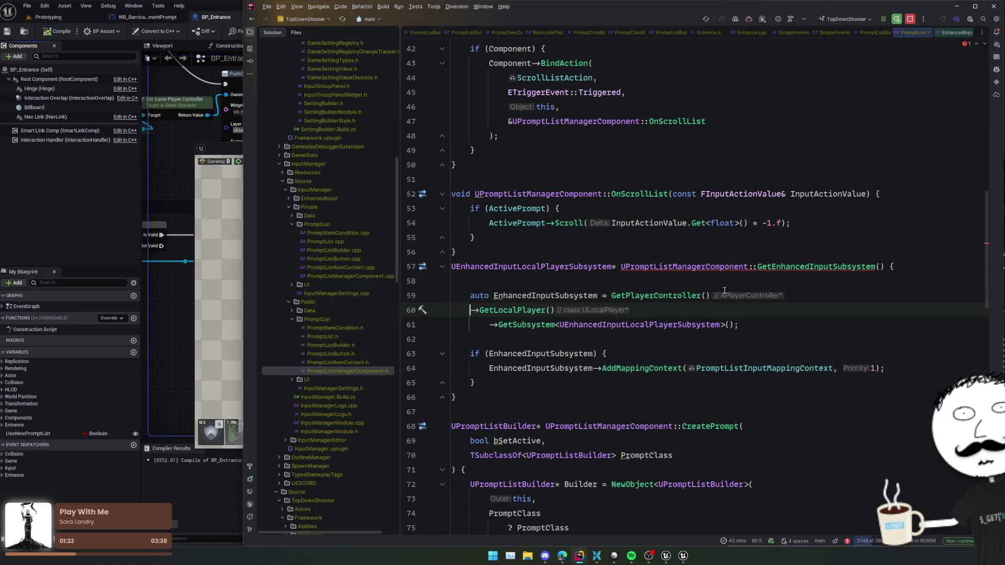
double_click(644, 293)
key("Up")
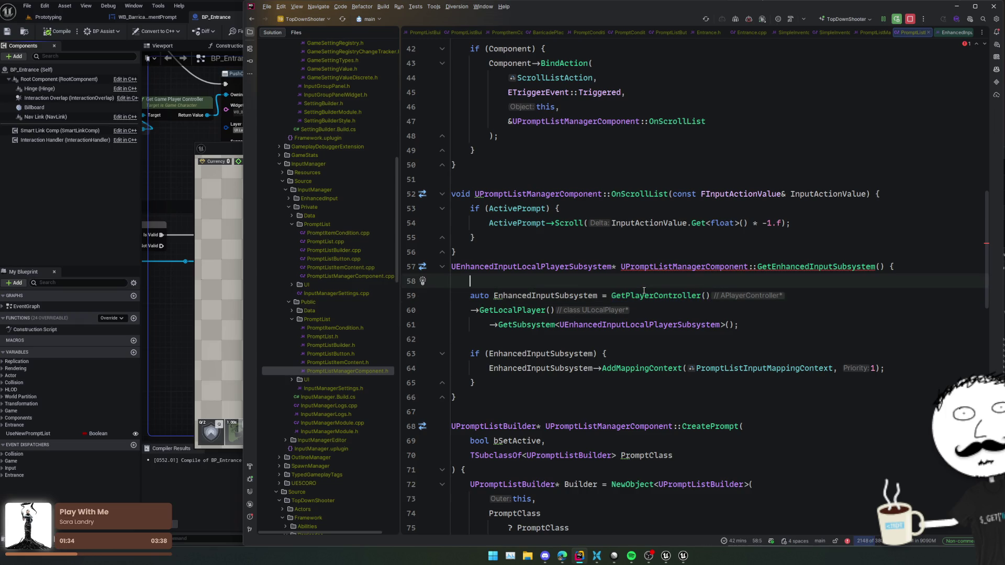
key("BackSpace")
type("Cont")
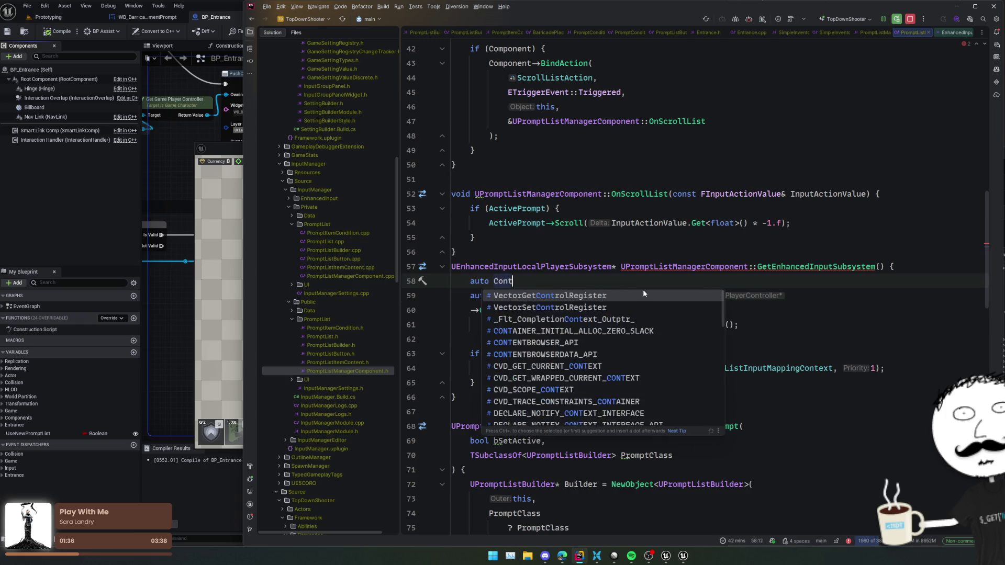
type("roller = GetPlayerController();")
key("Return")
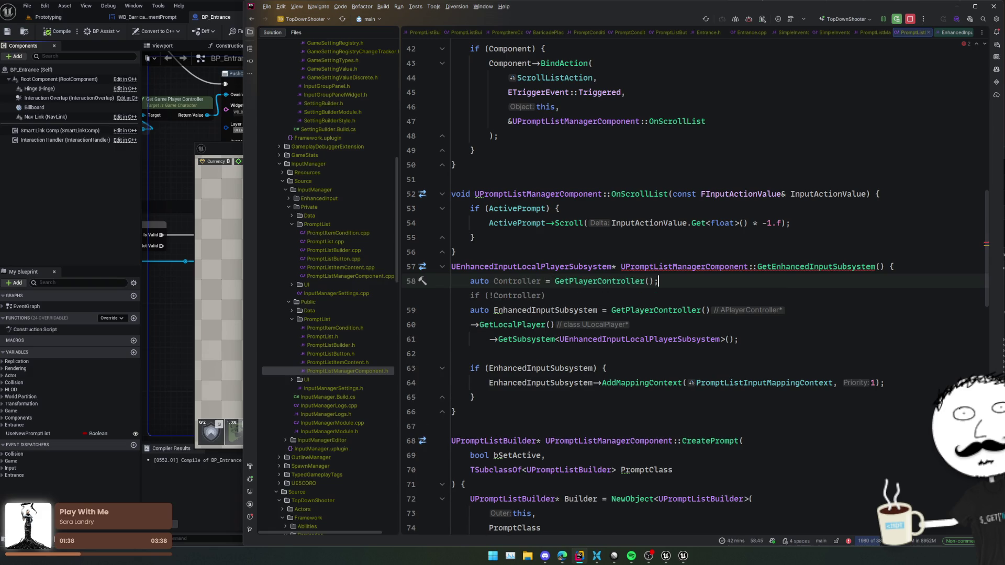
Accept the LocalPlayer null-check and subsystem return completions, then delete the old lookup lines.
key("Escape")
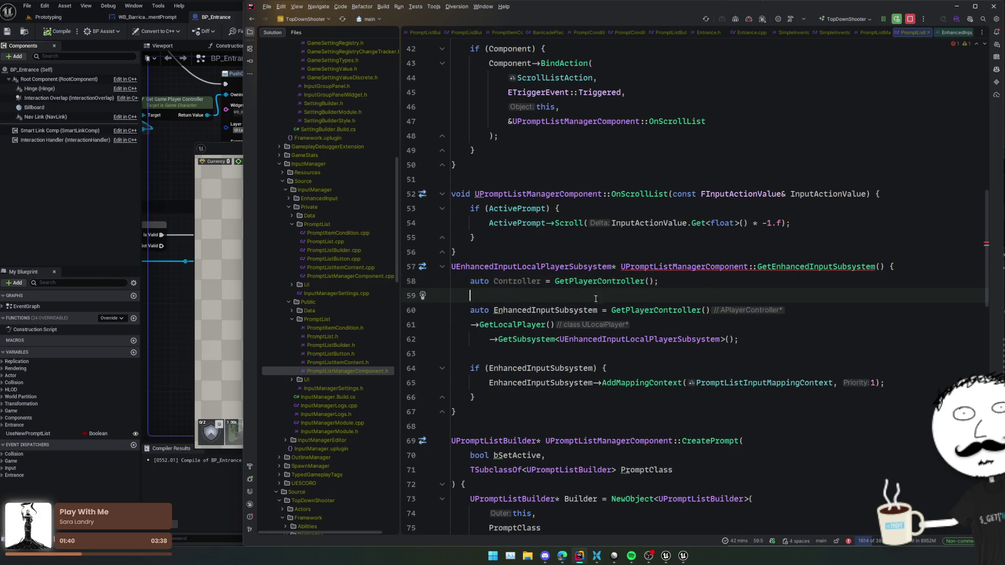
type("auto Local")
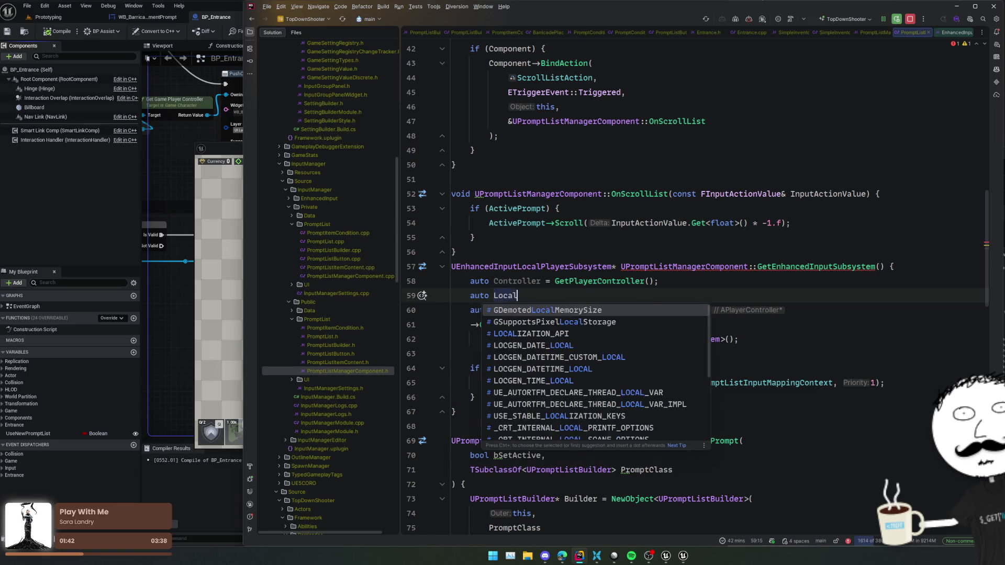
type("Player = Controller")
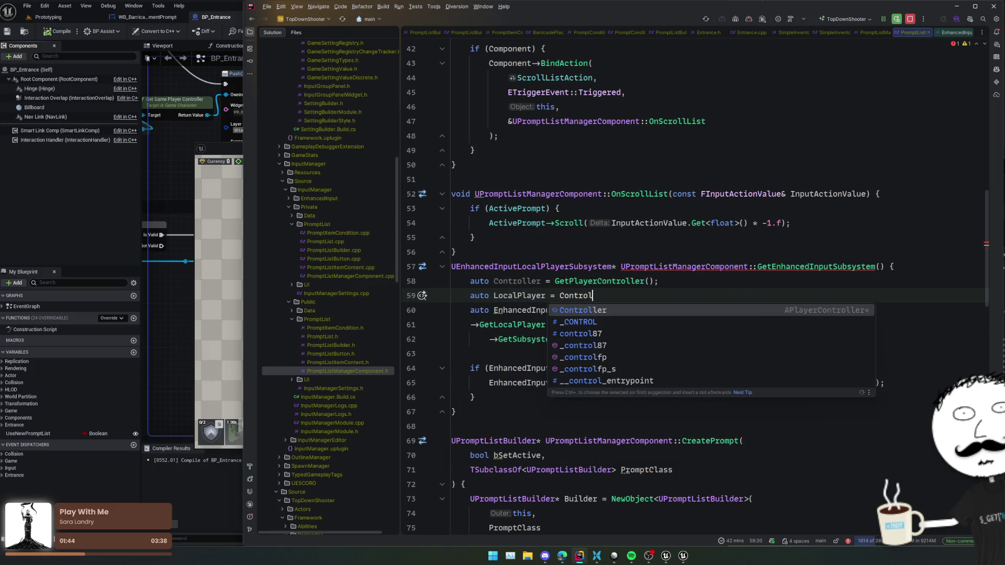
key("Tab")
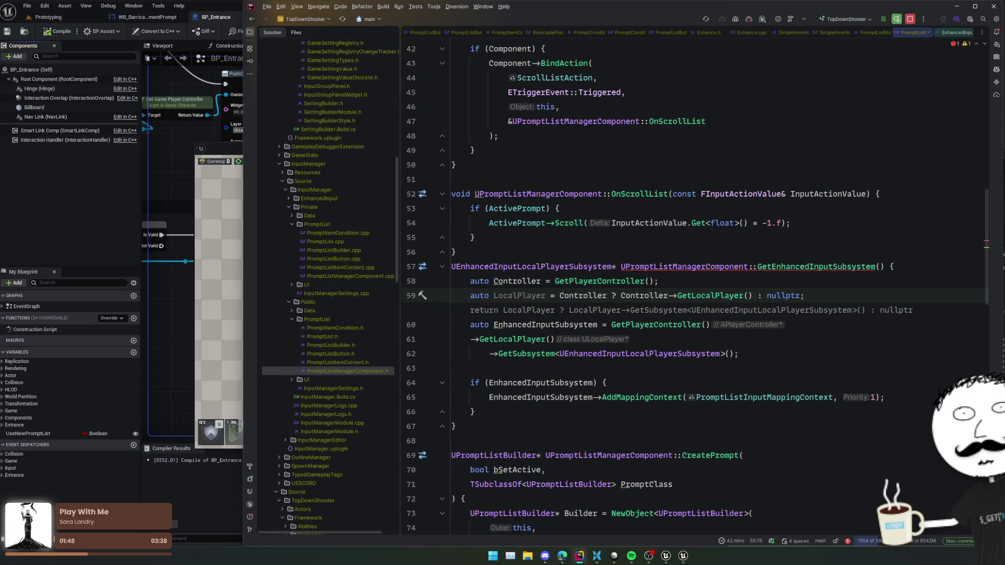
key("Tab")
key("shift+Down")
key("shift+Down")
key("shift+Down")
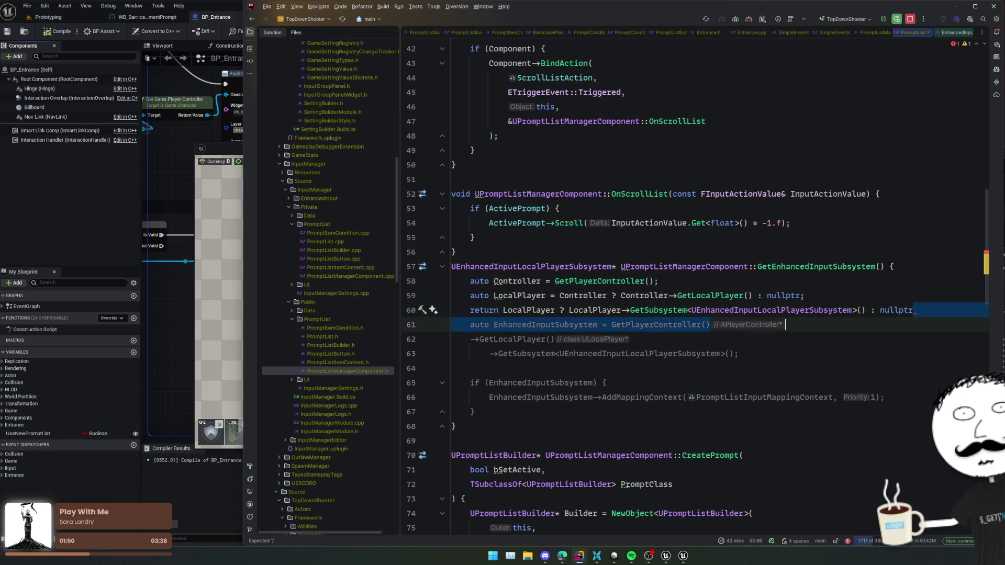
key("BackSpace")
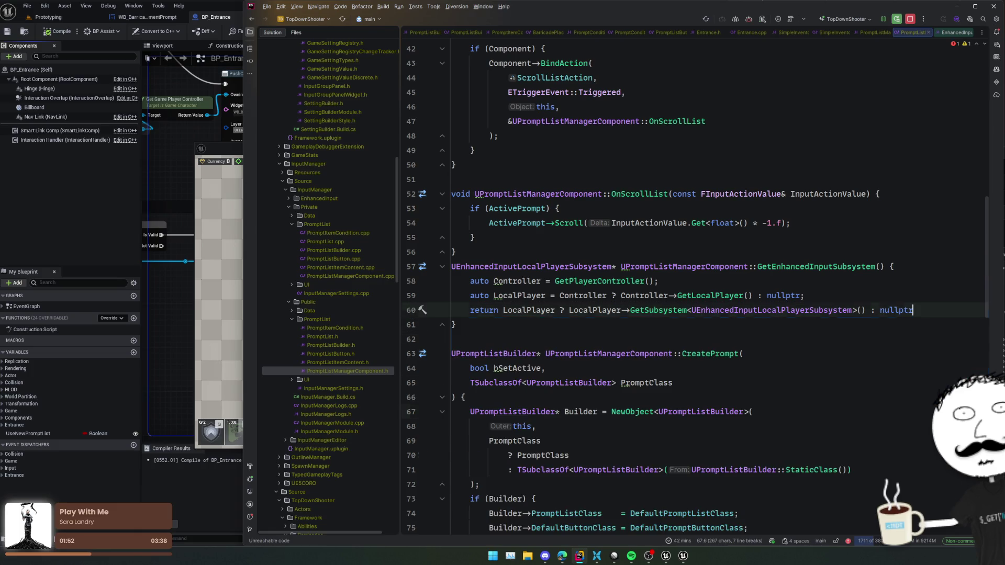
Replace SetActivePrompt's lookup chain with GetEnhancedInputSubsystem() merged into an if-declaration.
double_click(822, 267)
scroll(726, 359, "up", 5)
scroll(726, 359, "down", 13)
left_click(577, 289)
left_click_drag(611, 295, 771, 315)
key("ctrl+v")
type("();")
key("alt+Return")
key("Return")
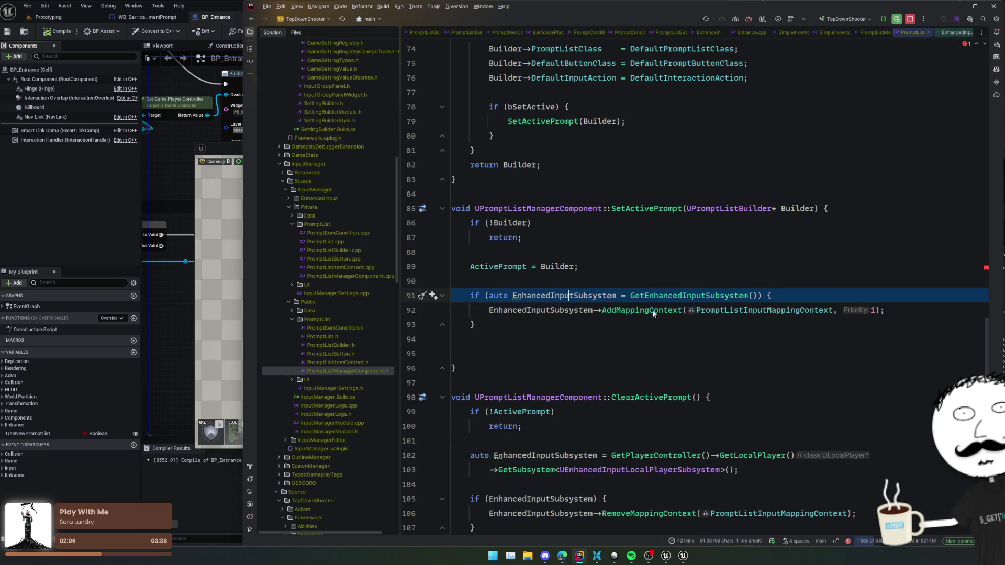
Swap ClearActivePrompt's null check for the same if-declaration and delete its old lookup statement.
double_click(545, 311)
key("ctrl+f")
scroll(545, 314, "down", 5)
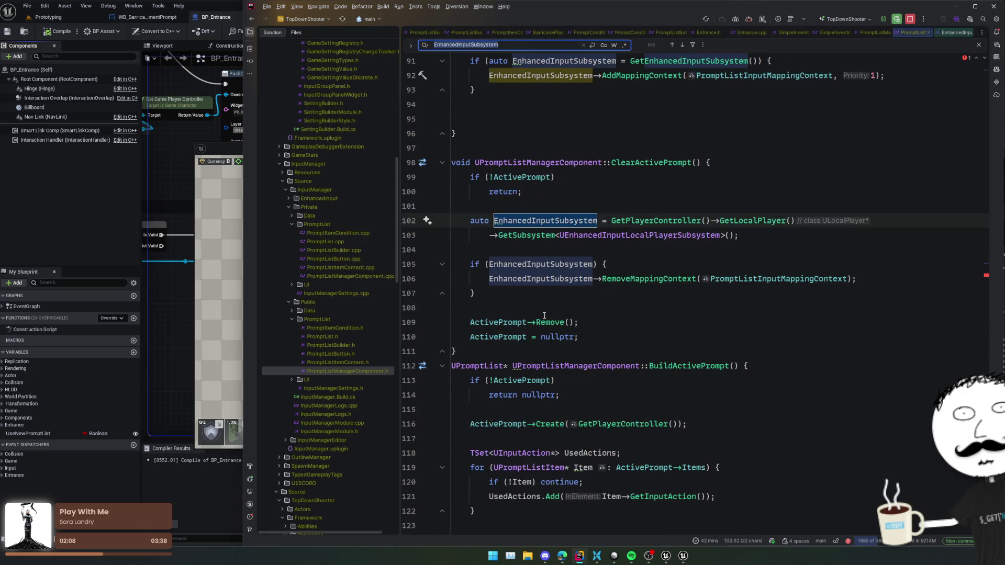
key("Escape")
left_click(534, 265)
key("ctrl+v")
key("Up")
key("Up")
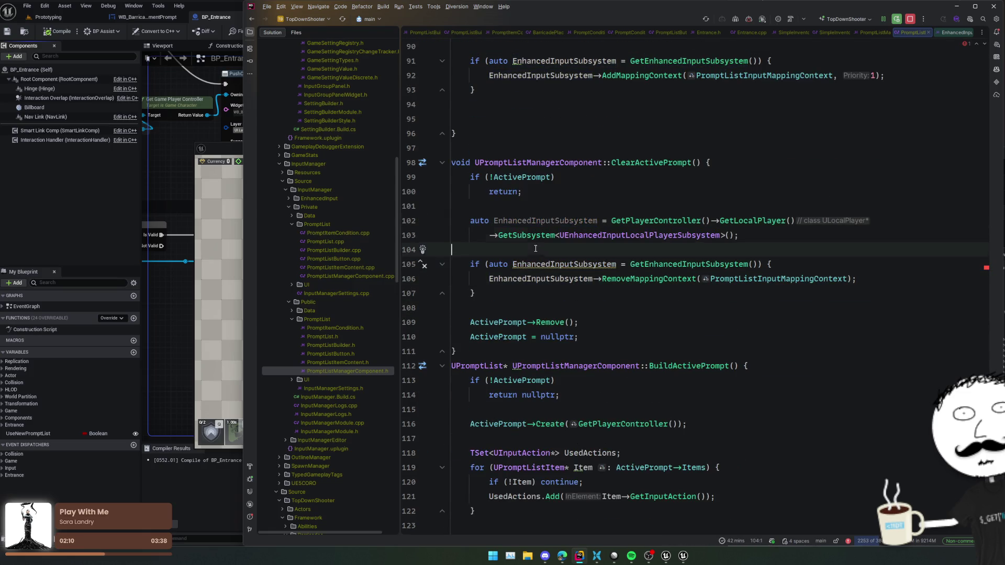
key("shift+Up")
key("shift+Up")
key("shift+Up")
key("BackSpace")
Select the new if-declaration line and move to the blank line in BuildActivePrompt.
left_click(572, 220)
triple_click(627, 220)
scroll(693, 287, "down", 2)
left_click(610, 407)
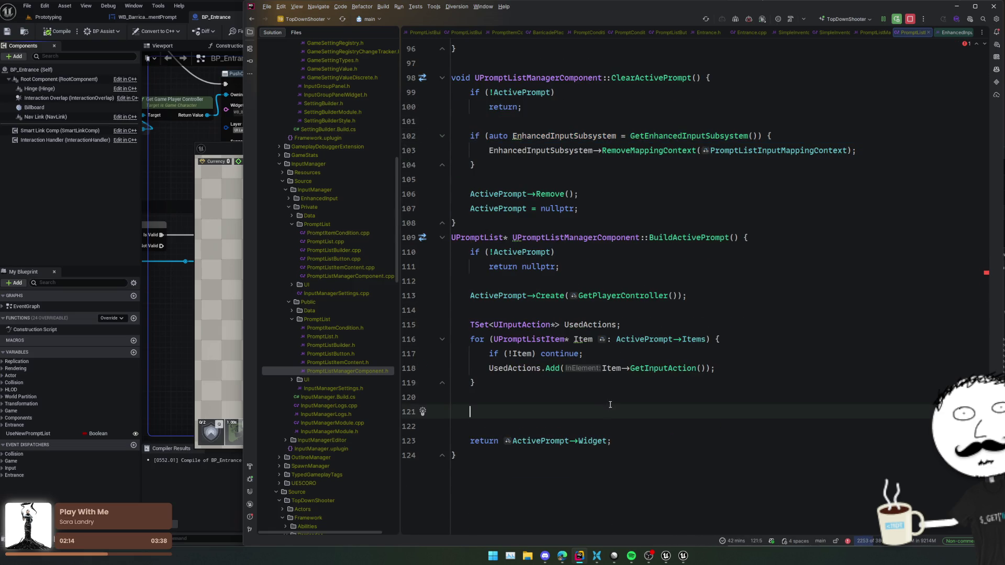
Paste the if-declaration into BuildActivePrompt and browse EnhancedInputSubsystem's members inside the block.
key("ctrl+v")
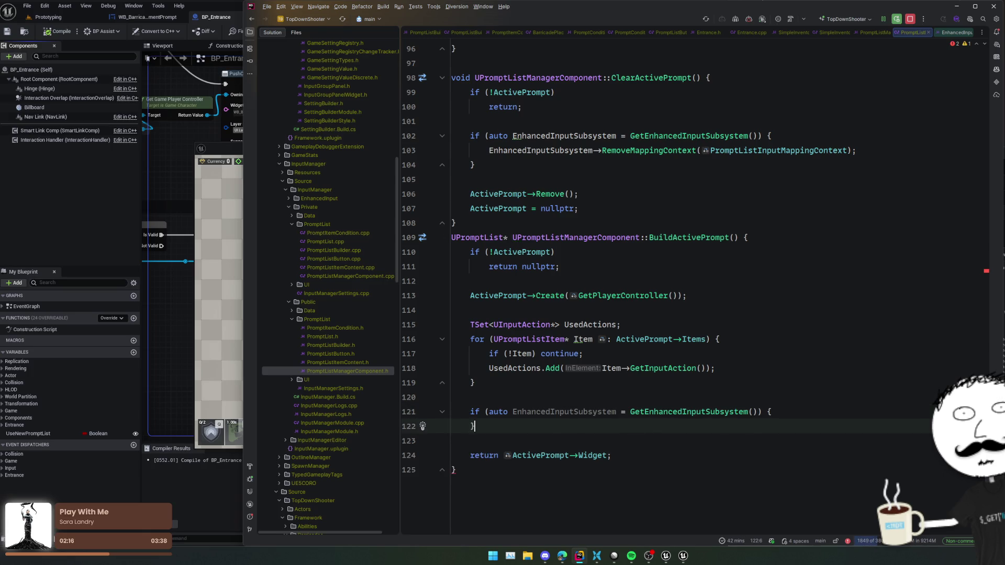
key("Return")
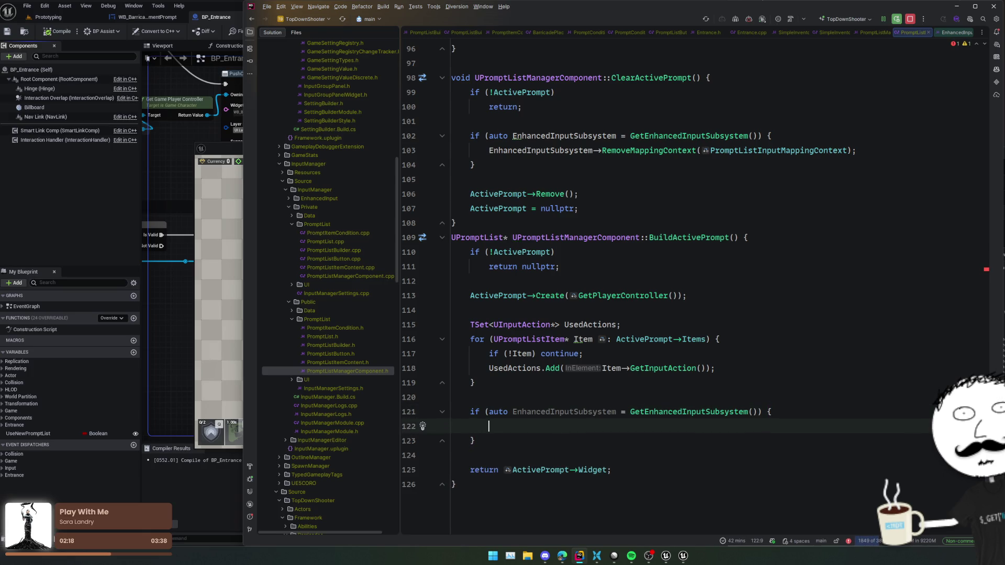
type("Enhanced")
key("Return")
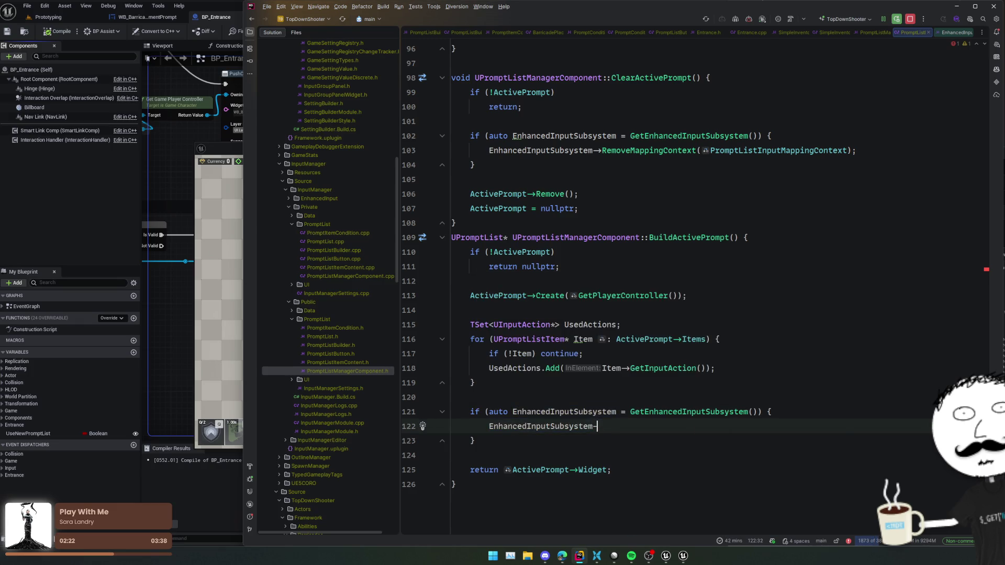
type("->A")
key("BackSpace")
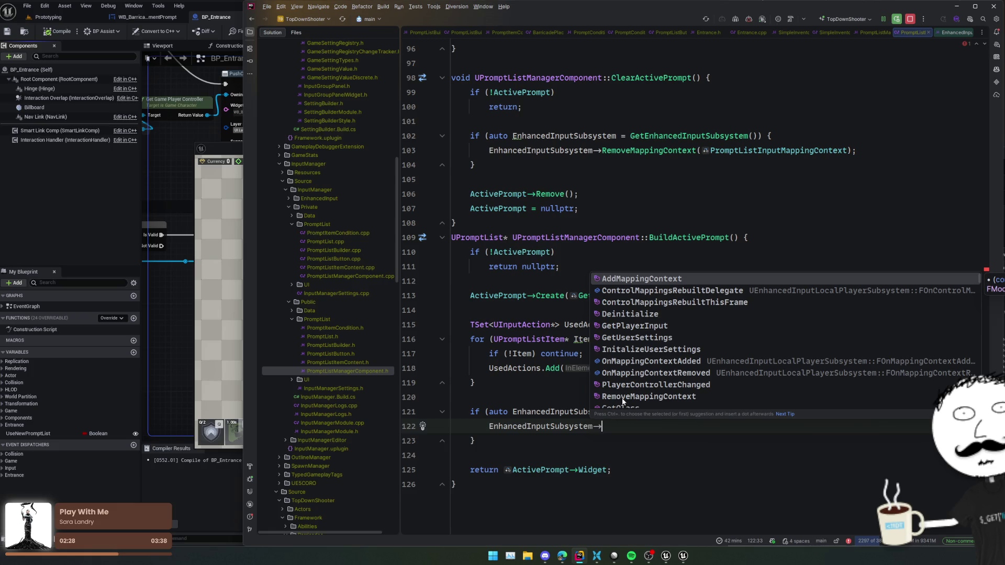
scroll(657, 352, "down", 3)
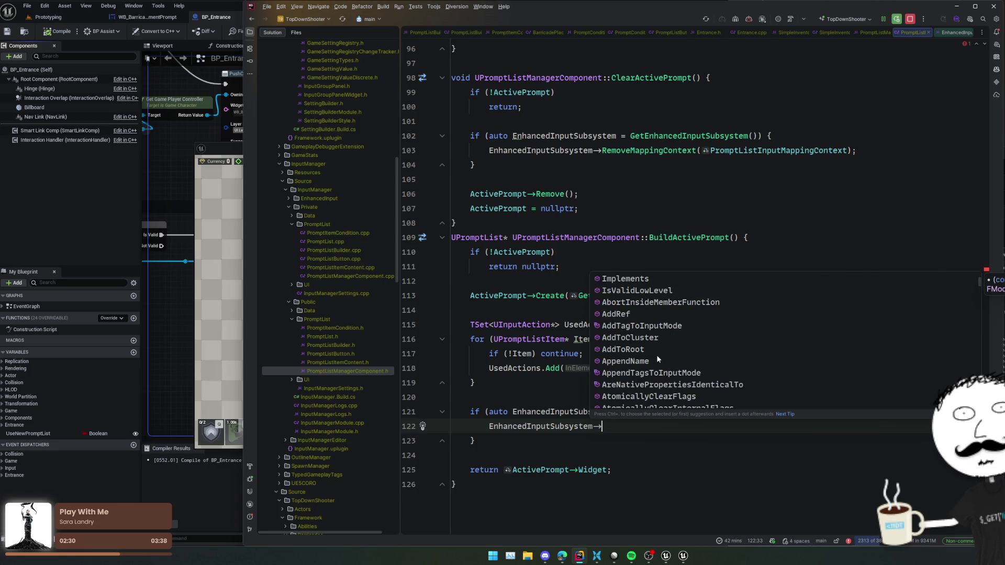
left_click(551, 453)
Rename the variable to EnhancedInput and start Cast<UEnhancedInputComponent>(GetPlayerController() in place of the subsystem call.
double_click(571, 414)
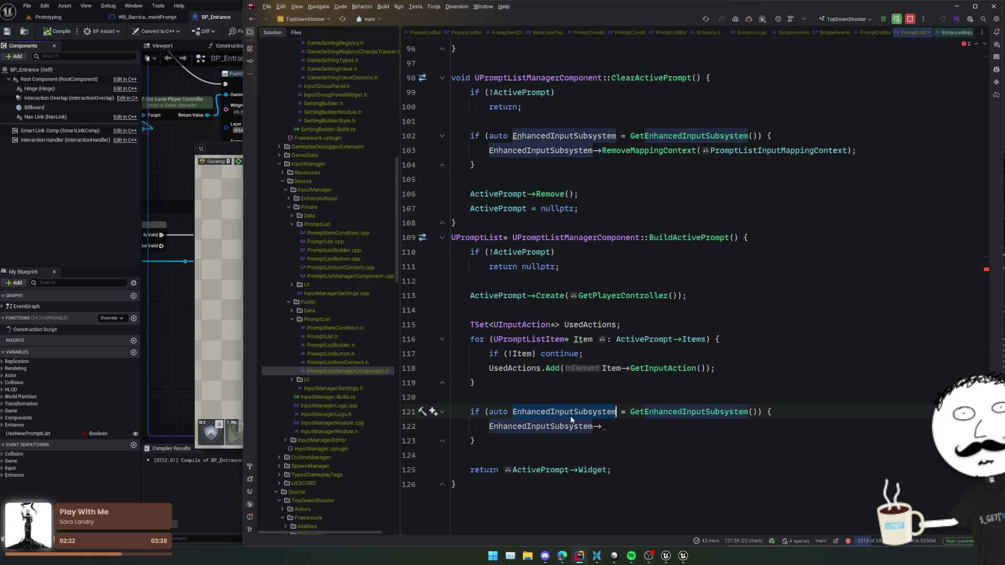
key("Right")
key("shift+Left")
key("shift+Left")
key("shift+Left")
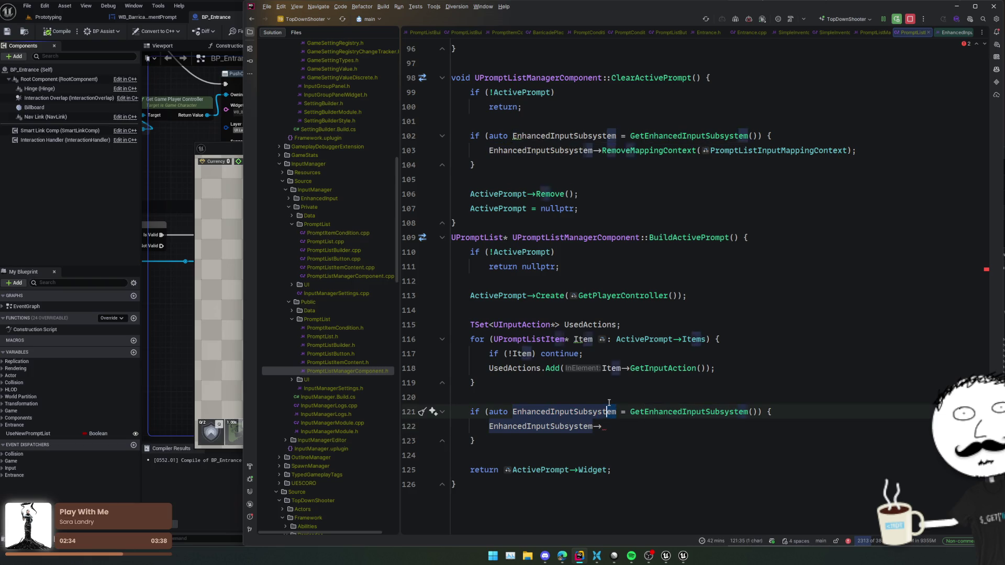
key("BackSpace")
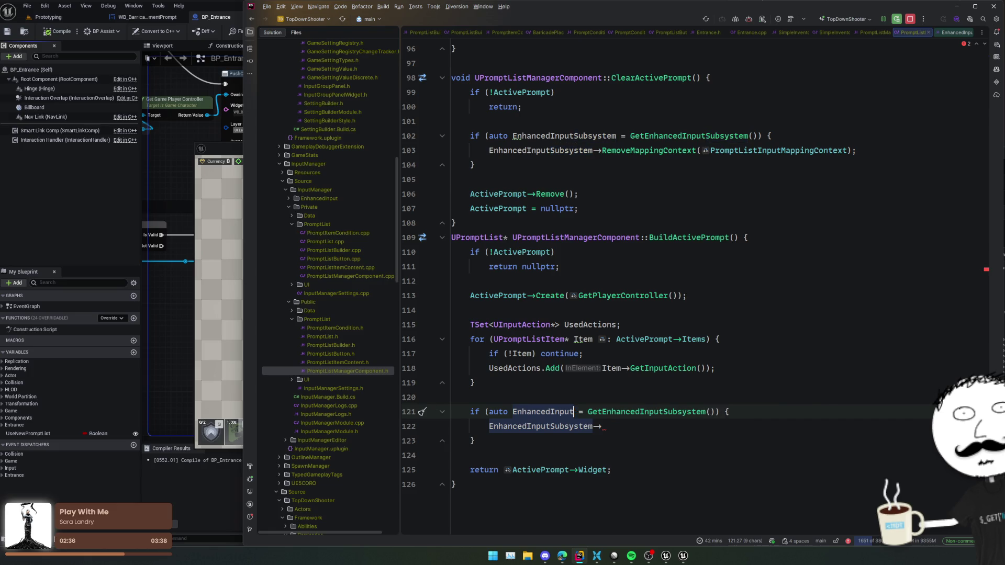
key("ctrl+shift+Right")
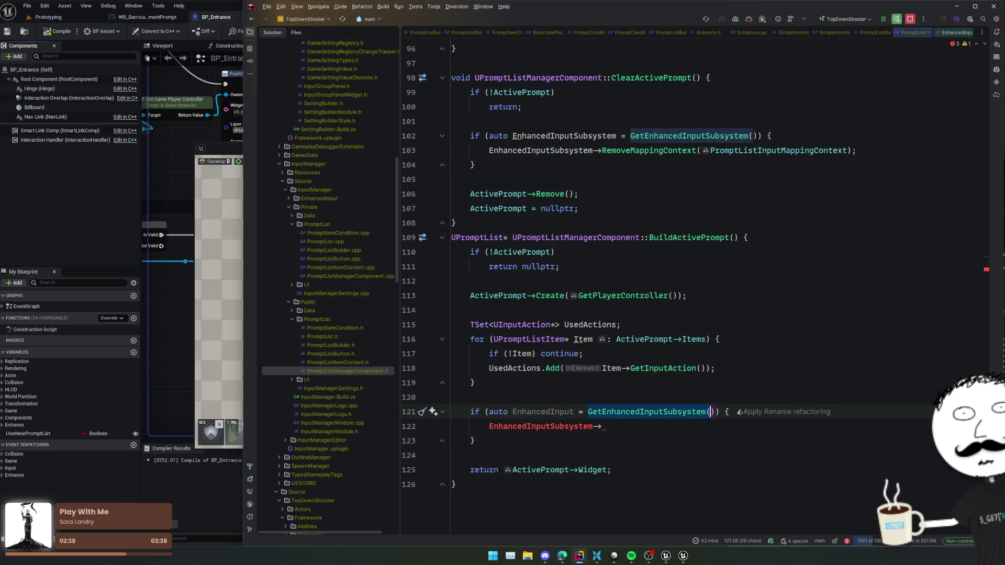
type("Cast<U")
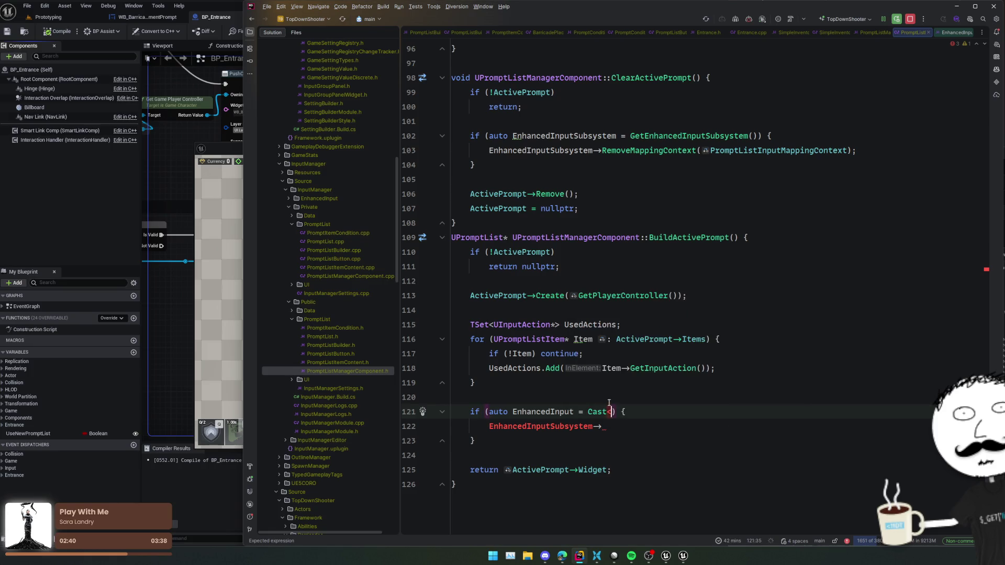
type("EnhancedI")
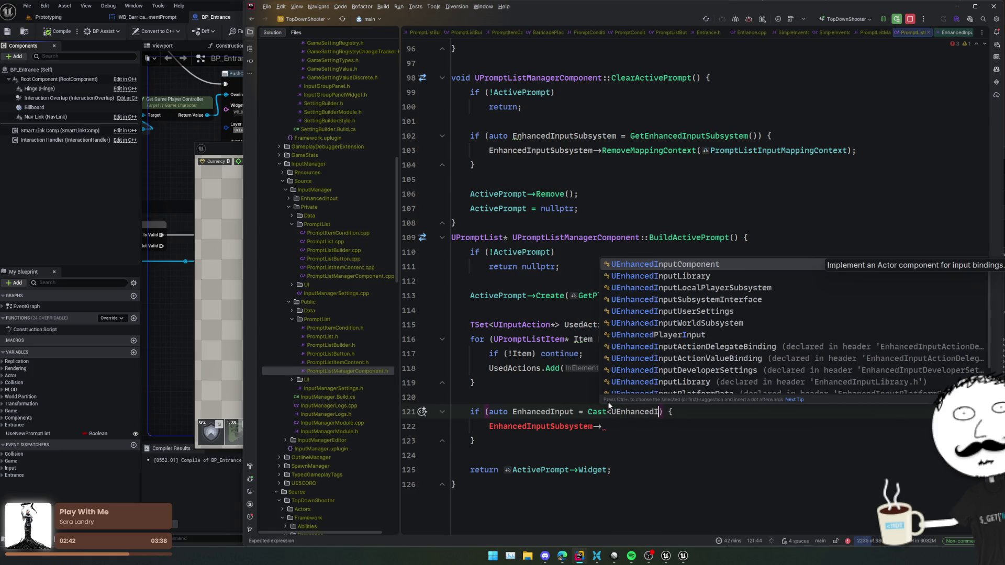
key("Return")
type(">(Get")
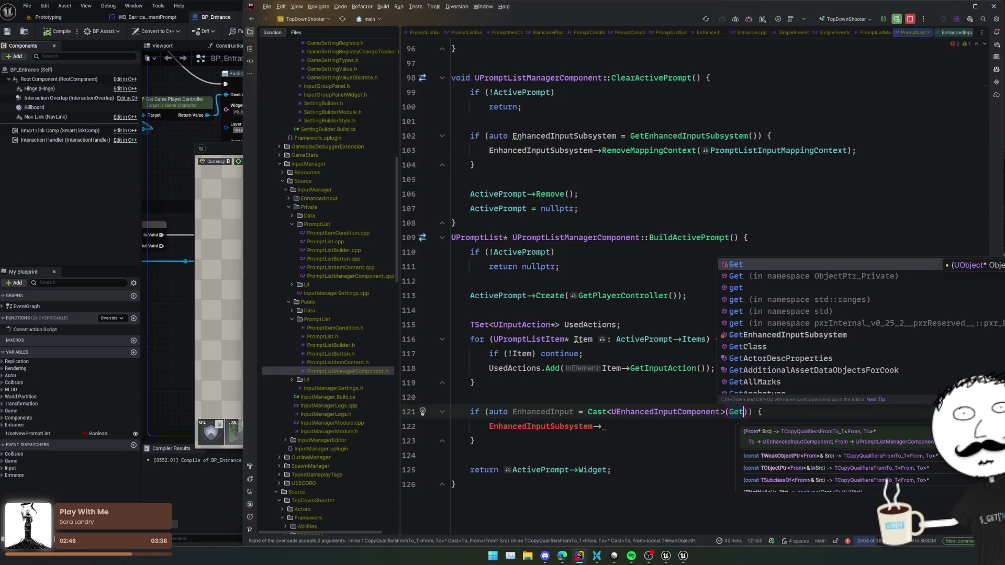
type("Play")
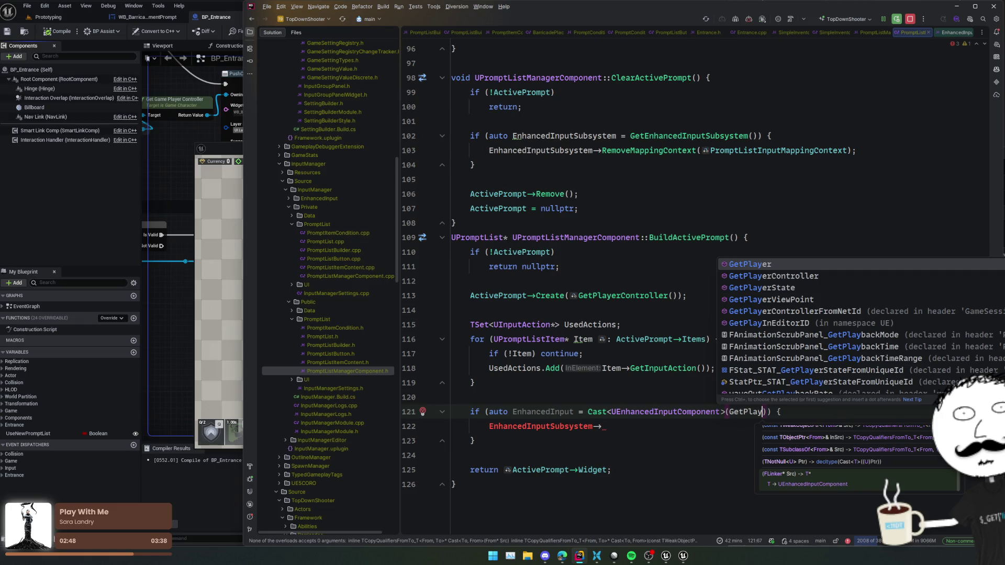
key("Down")
key("Return")
Complete the cast argument with ->InputComponent.
type("->GetI")
type("nputCo")
key("BackSpace")
key("BackSpace")
key("BackSpace")
key("BackSpace")
key("BackSpace")
type("InputCom")
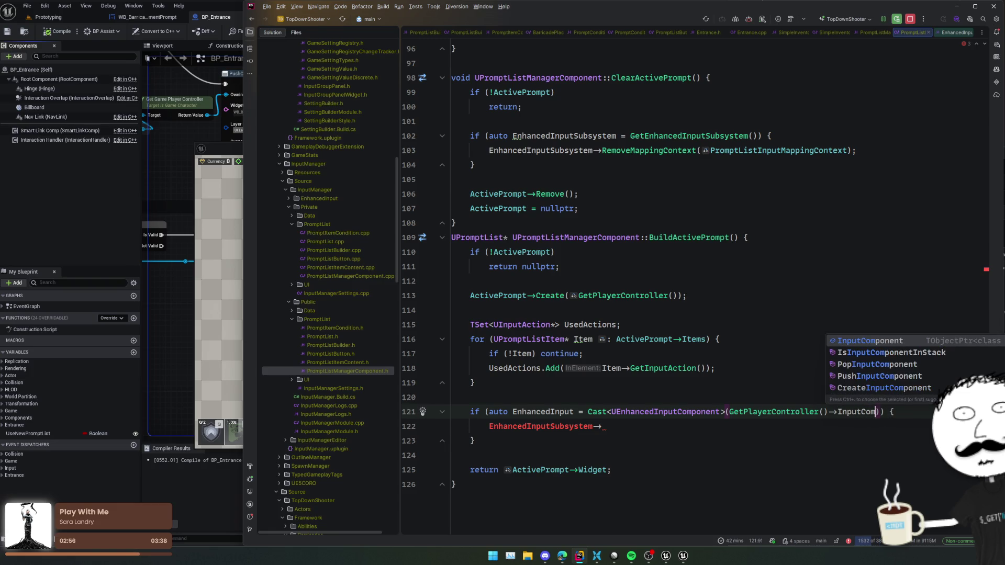
key("Return")
Replace the unfinished subsystem line with a for loop binding a lambda per used action.
key("Down")
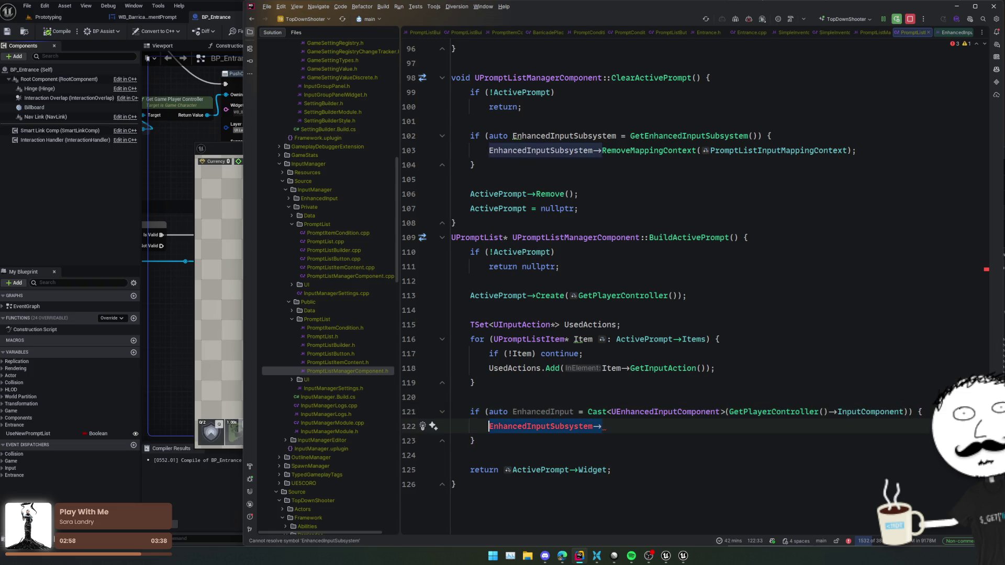
key("BackSpace")
type("for")
key("Tab")
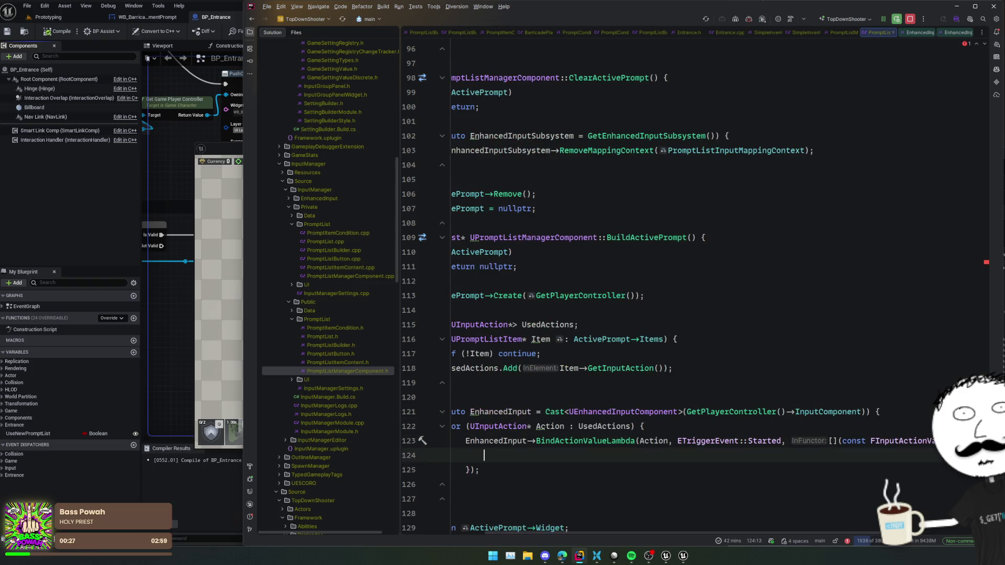
Start an if on ActivePrompt in the lambda body and capture this in the lambda.
scroll(786, 461, "right", 3)
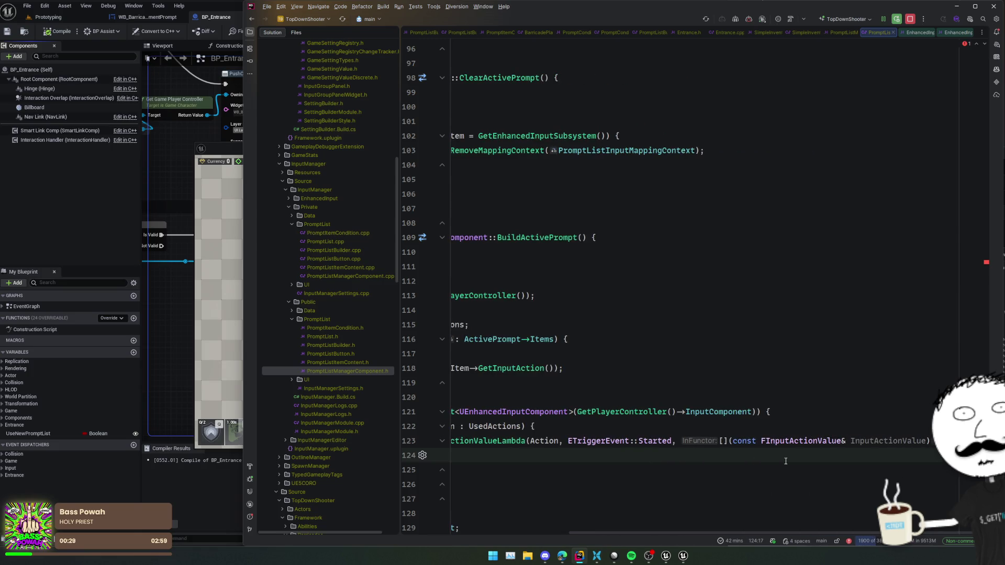
scroll(866, 452, "left", 4)
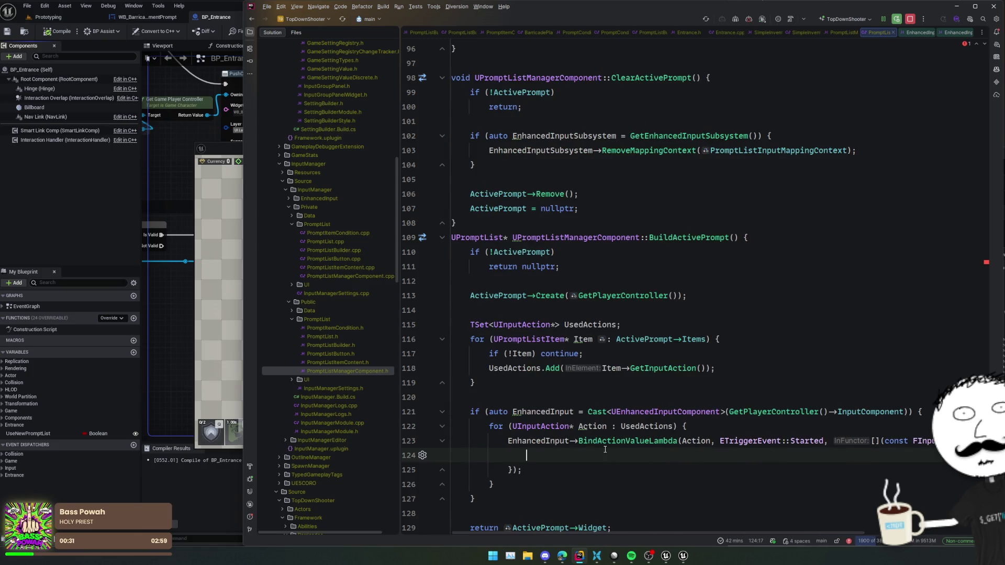
key("Up")
key("Up")
key("Up")
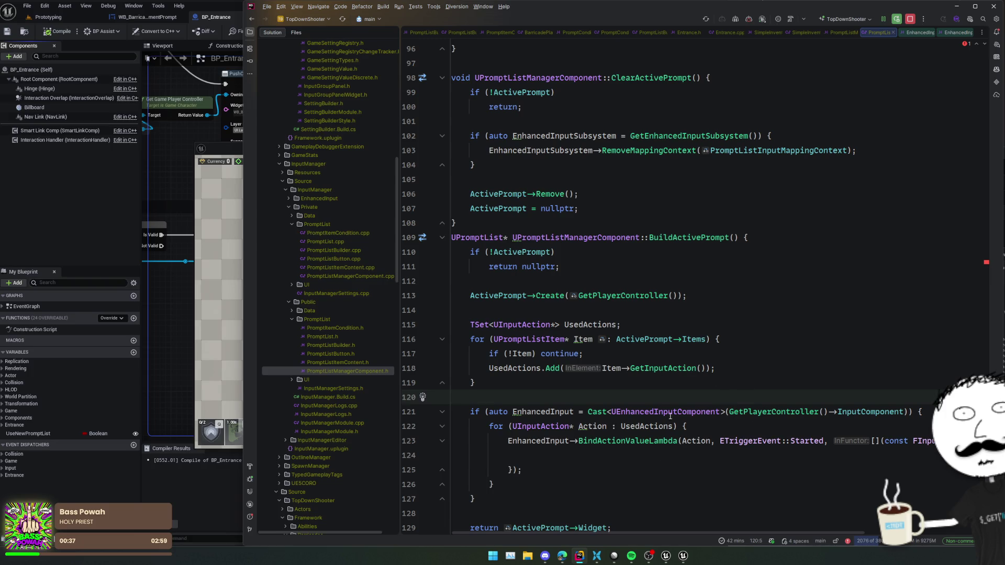
double_click(664, 339)
key("ctrl+c")
left_click(526, 455)
key("ctrl+v")
type("if (")
key("End")
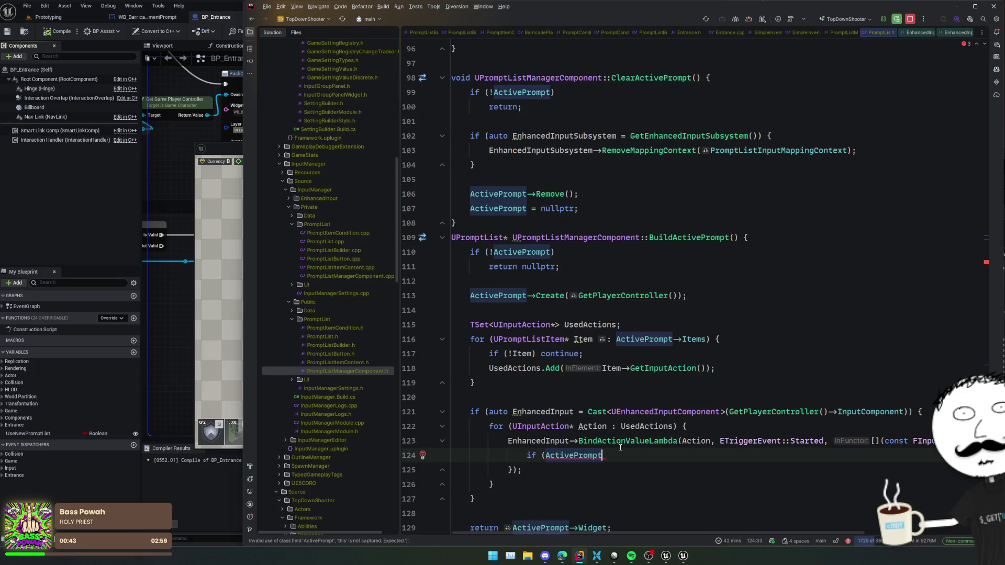
key("alt+Return")
key("Return")
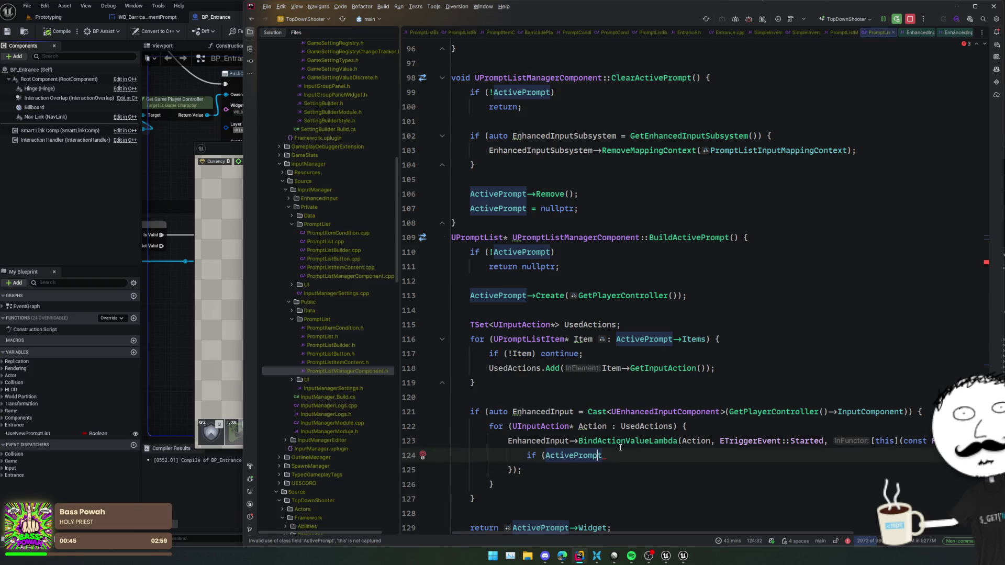
Turn it into the guard if (!ActivePrompt) return;.
type(")")
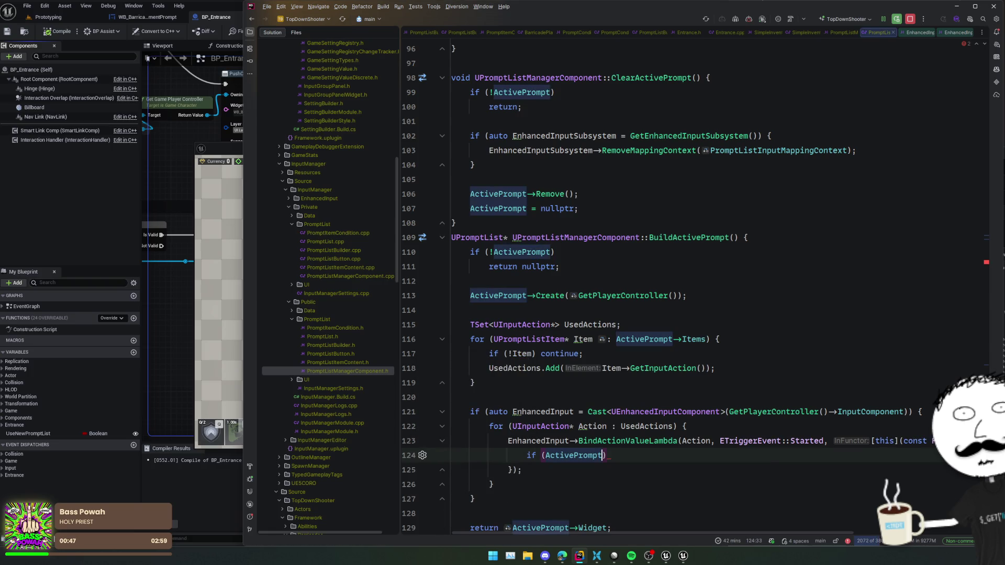
type(" && Ac")
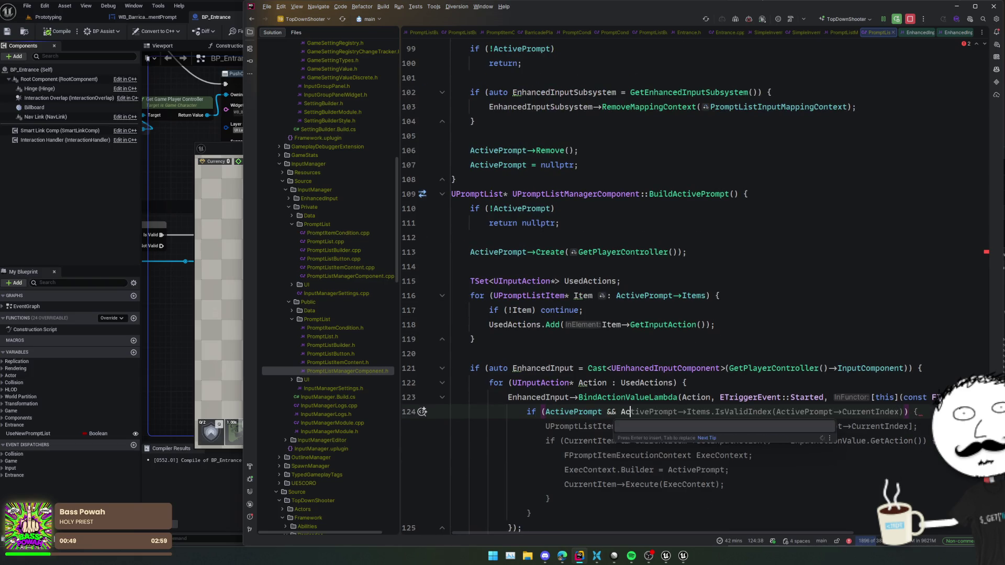
type("tivePrompt->")
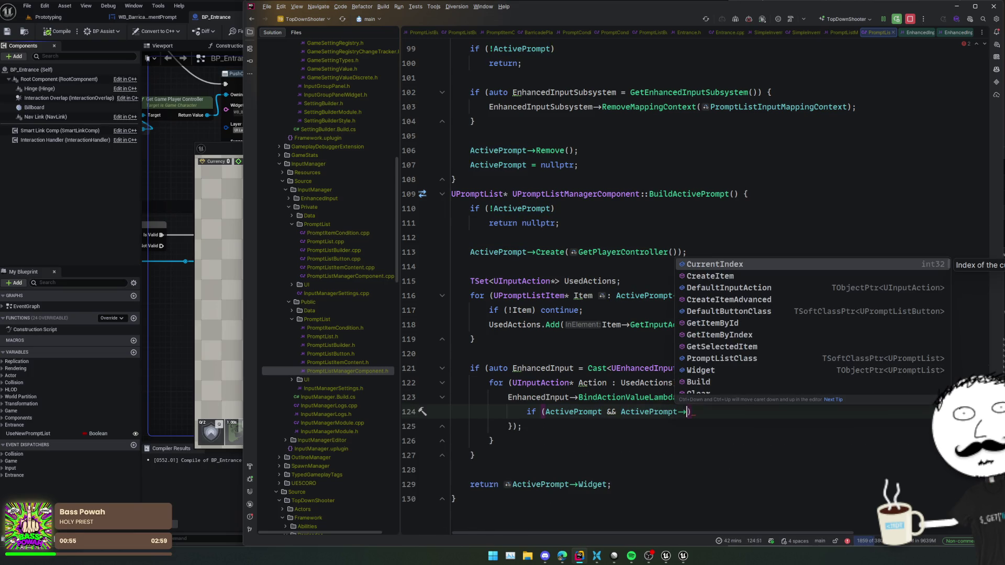
key("BackSpace")
key("BackSpace")
key("BackSpace")
key("BackSpace")
key("ctrl+Left")
type("!")
type(" return;")
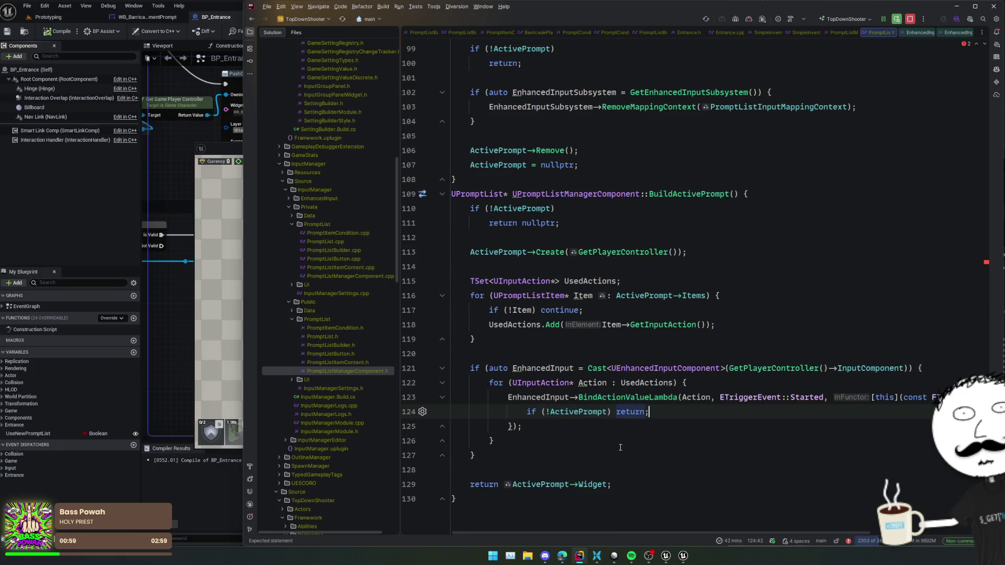
key("Return")
Add if (auto SelectedItem = ActivePrompt->GetSelectedItem()) with an opening block.
type("ActivePrompt-")
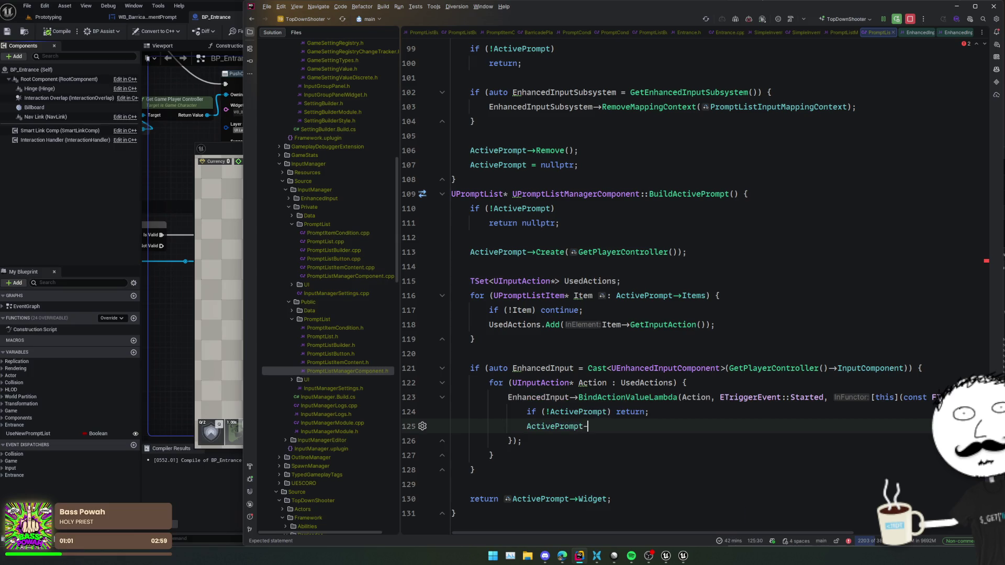
type(">GetSele")
key("Return")
type(";")
key("Home")
type("if (auto Se")
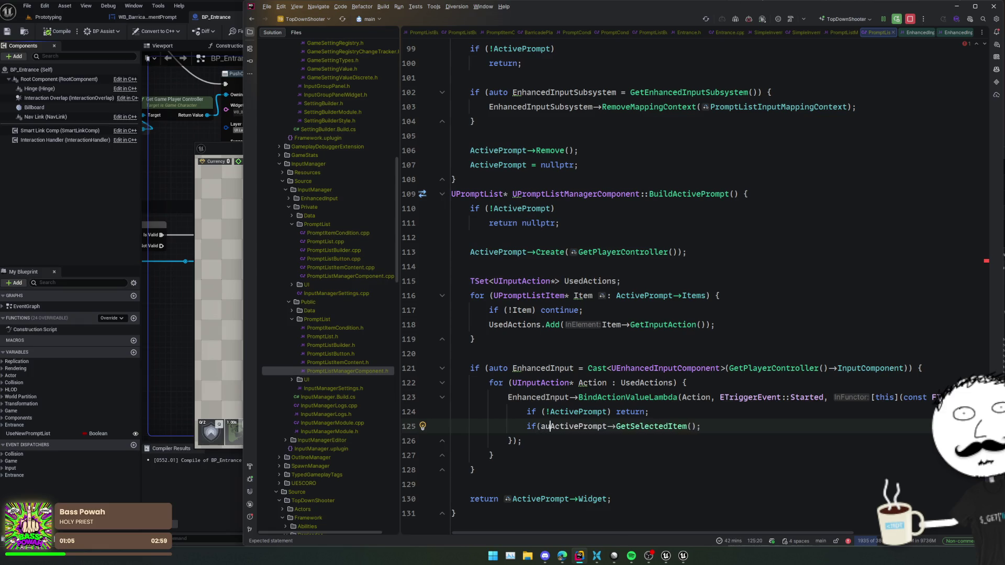
type("lectedItem =")
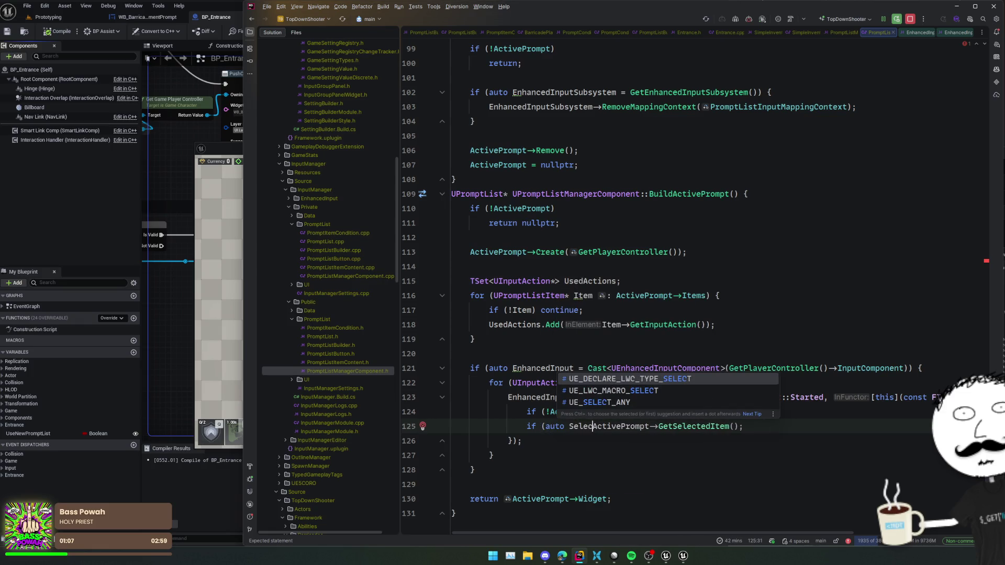
key("End")
key("BackSpace")
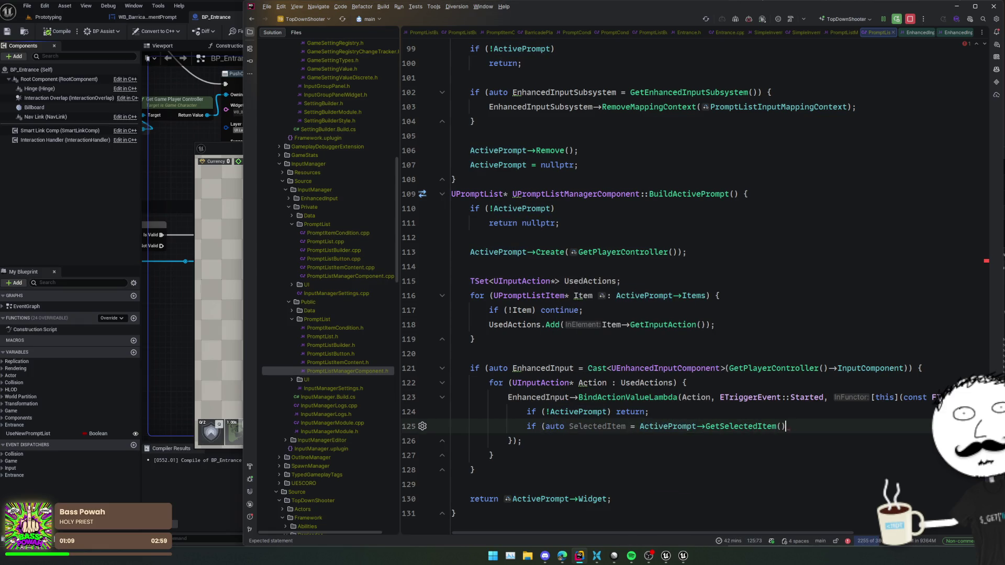
type("{")
key("Return")
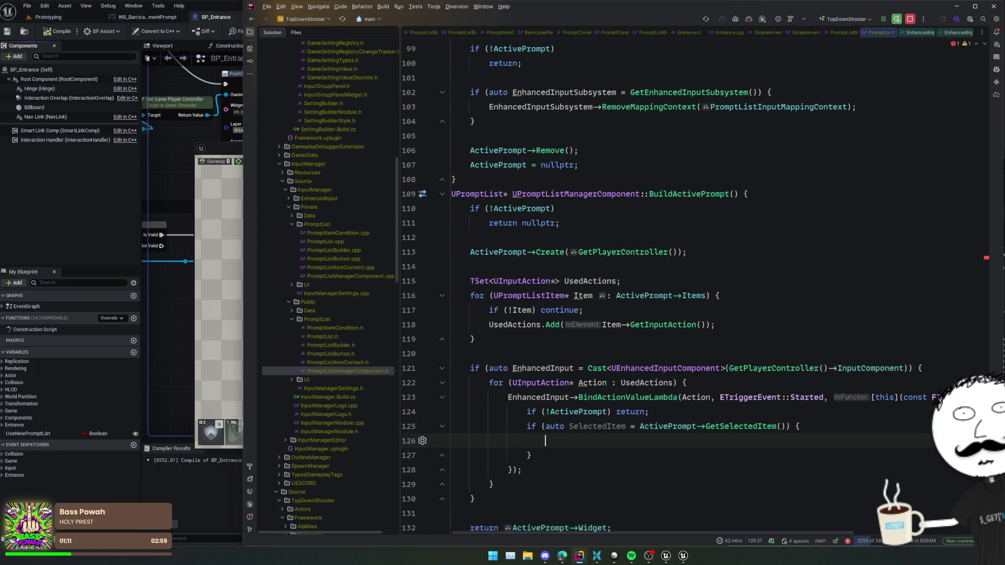
Call SelectedItem->Execute() and jump to Execute's definition.
type("SelectedItem->")
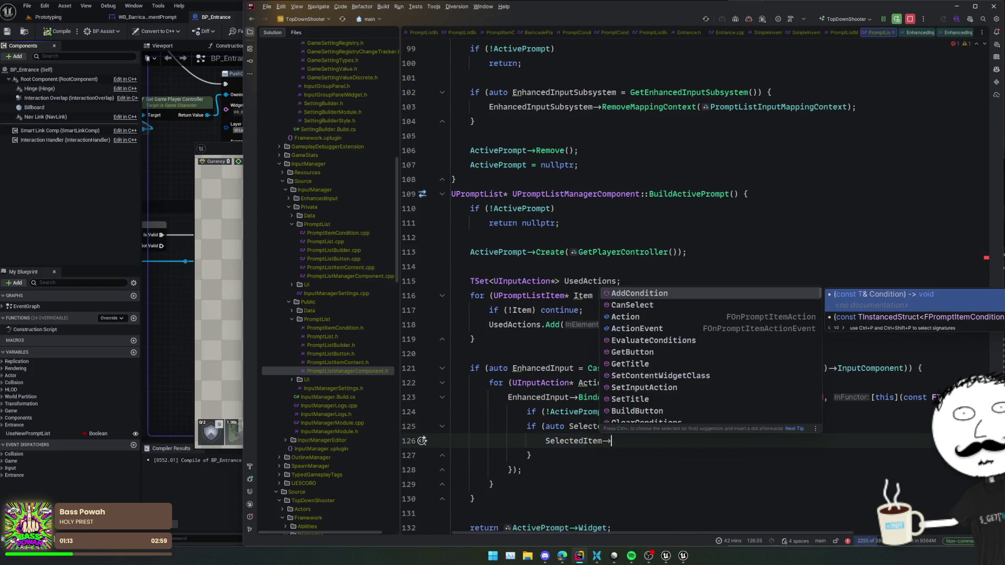
type("Exec")
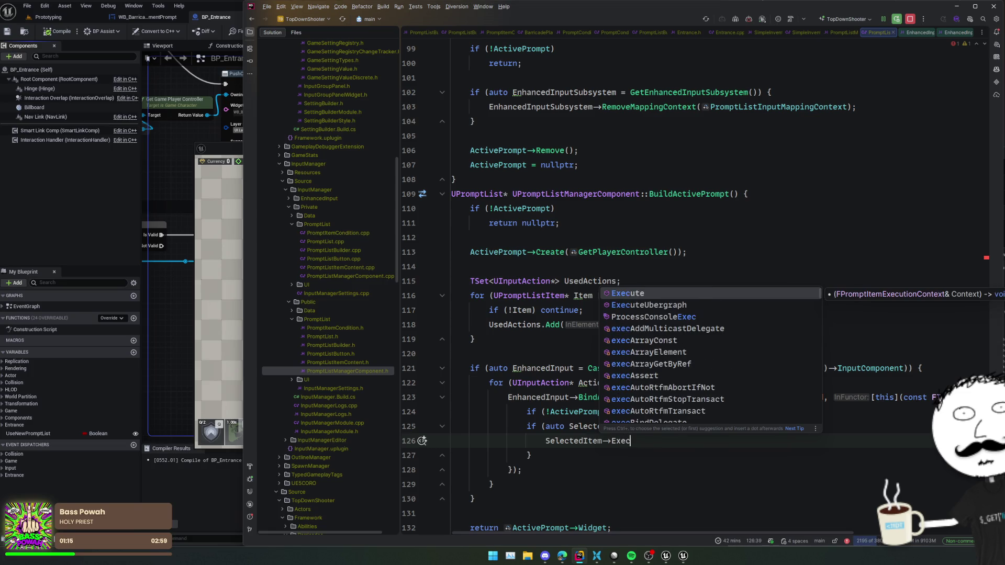
key("Return")
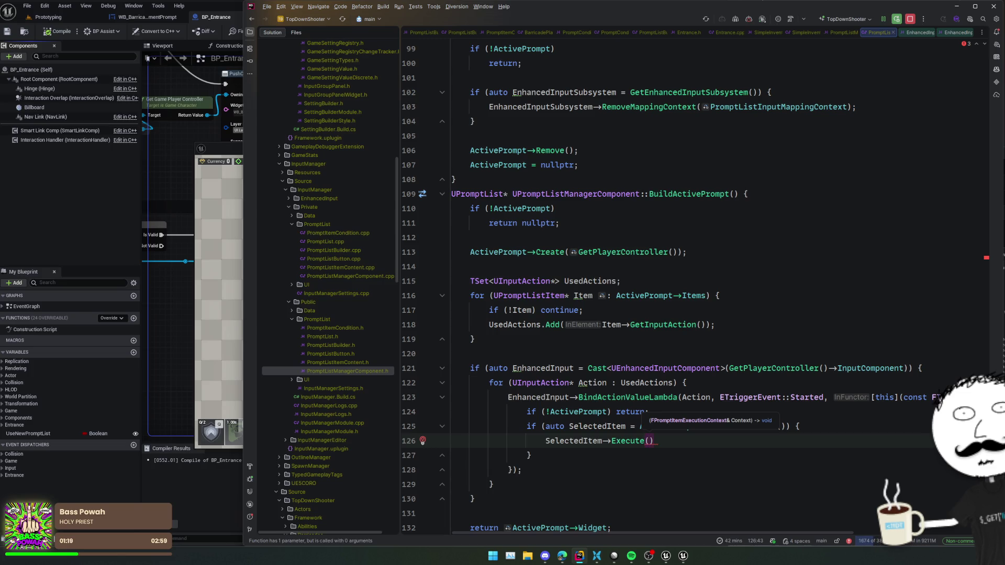
left_click(620, 448, "ctrl")
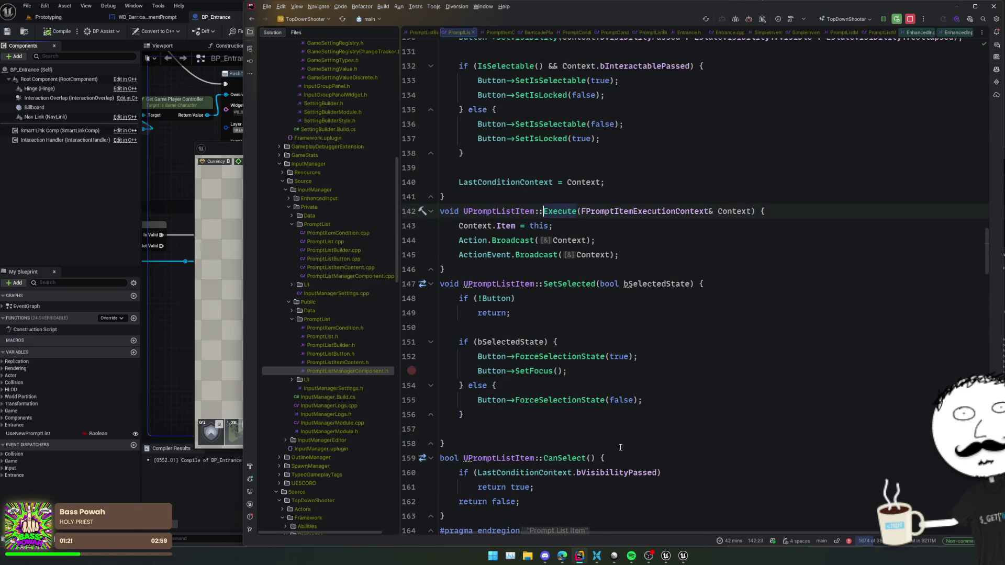
Open FPromptItemExecutionContext's definition and look over its UserData members.
left_click(620, 211, "ctrl")
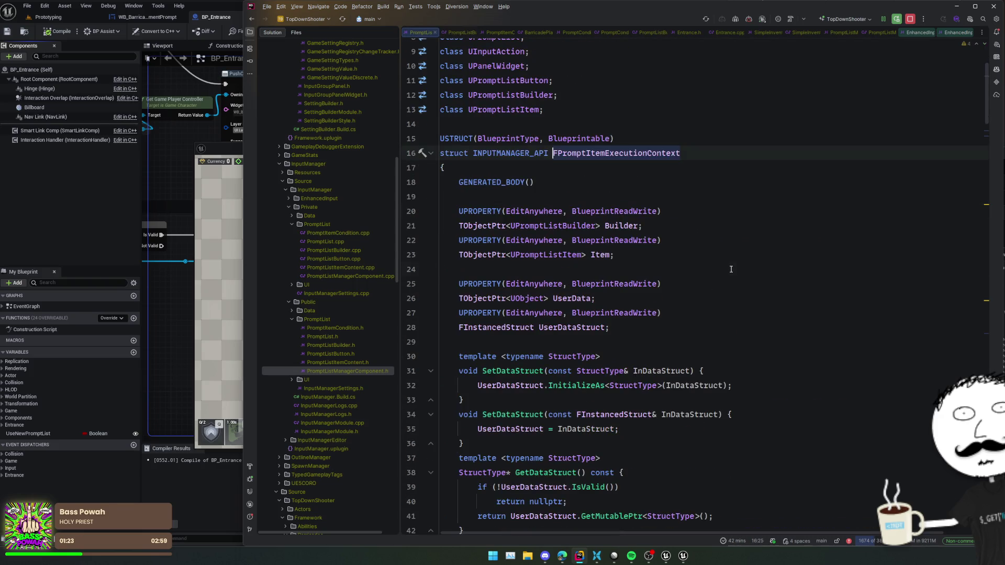
left_click_drag(727, 255, 719, 271)
key("shift+Down")
key("shift+Down")
key("shift+Down")
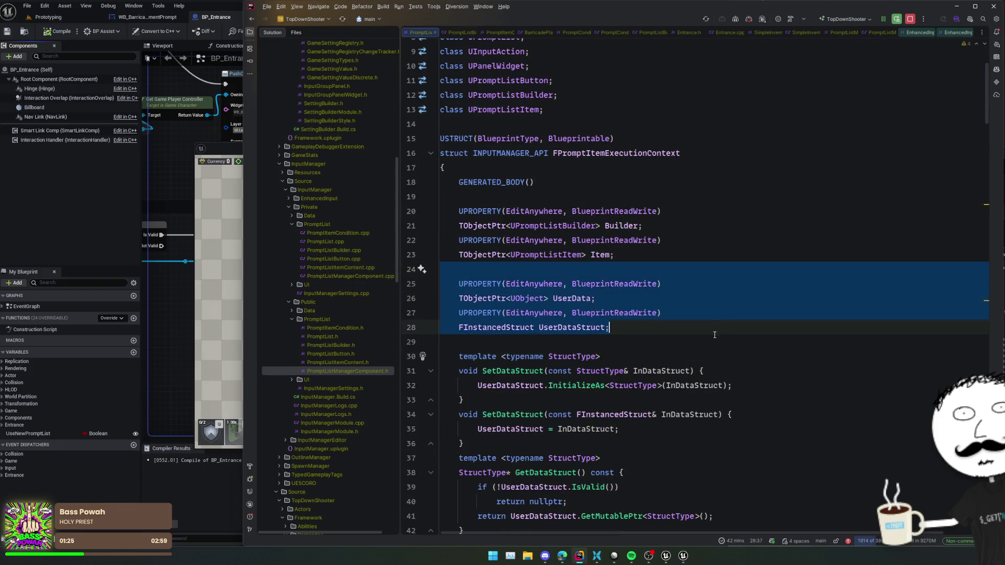
key("Escape")
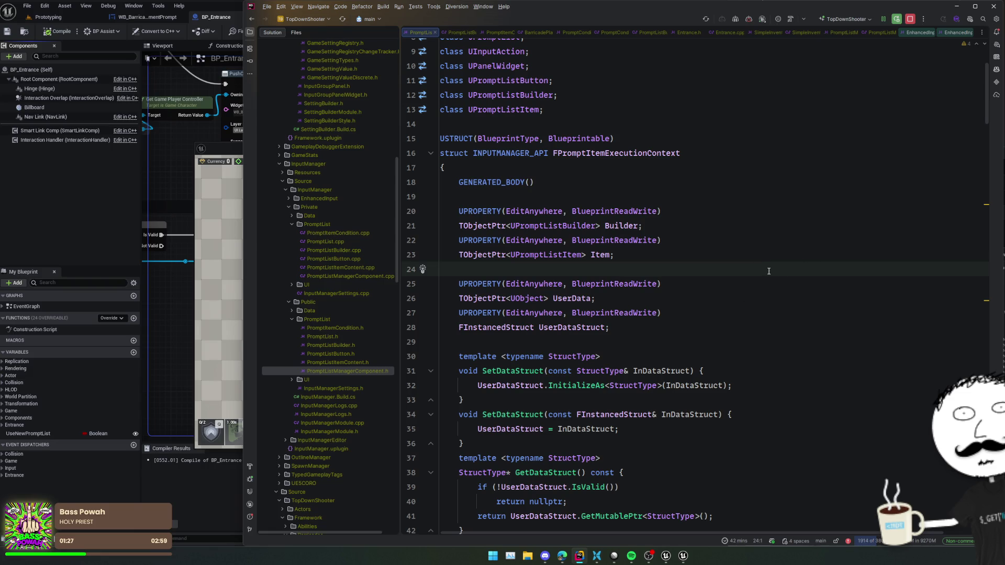
scroll(710, 317, "down", 3)
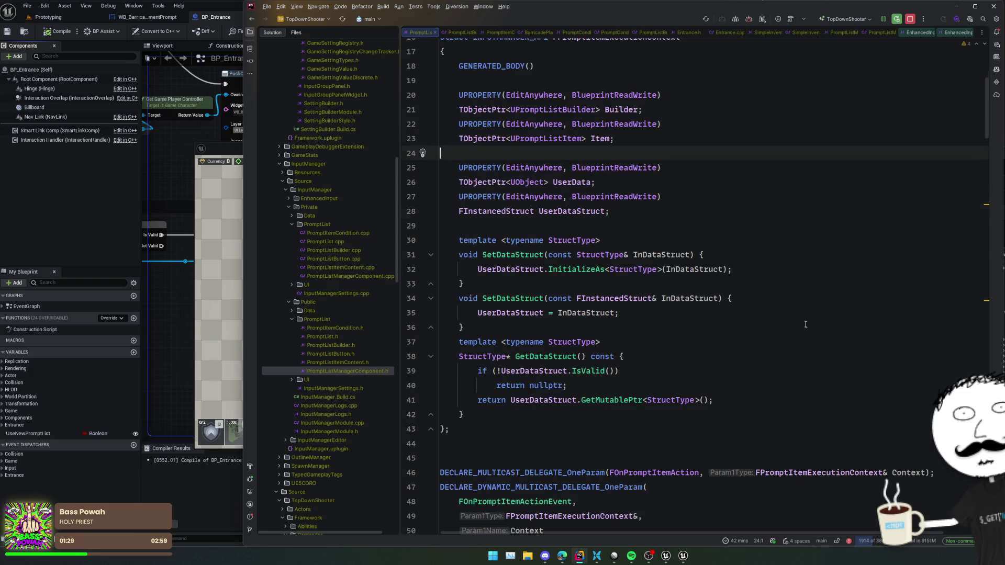
scroll(821, 322, "up", 5)
scroll(743, 325, "down", 3)
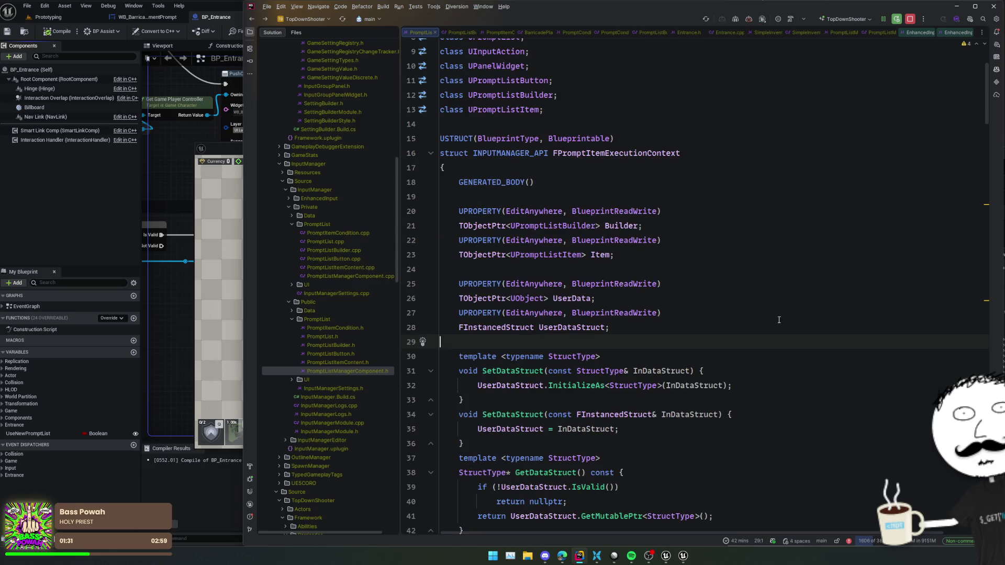
Copy the FPromptItemExecutionContext name and return to the manager source file.
double_click(641, 155)
key("ctrl+c")
key("ctrl+Tab")
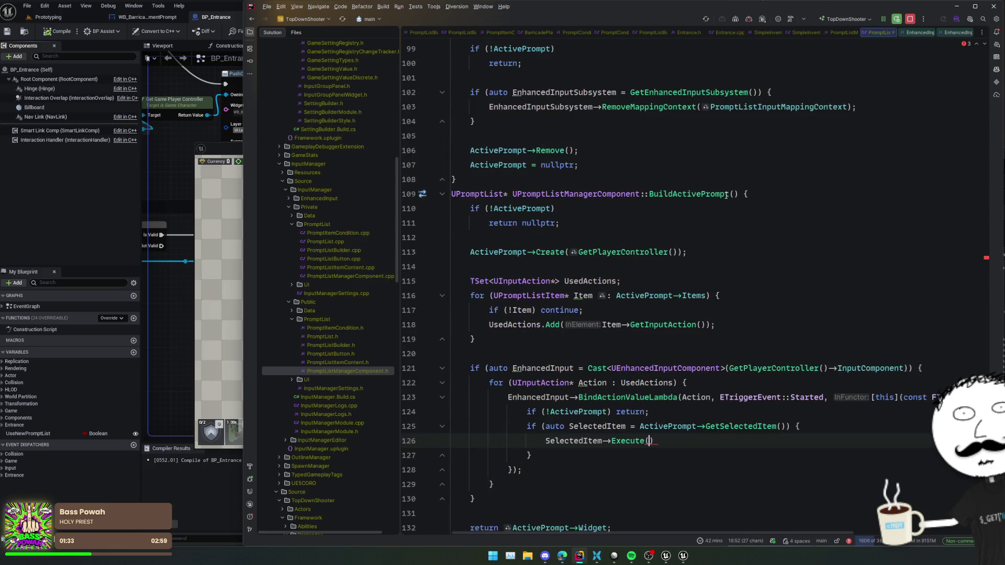
Declare an FPromptItemExecutionContext Context and assign its Builder and Item members.
key("Return")
key("ctrl+v")
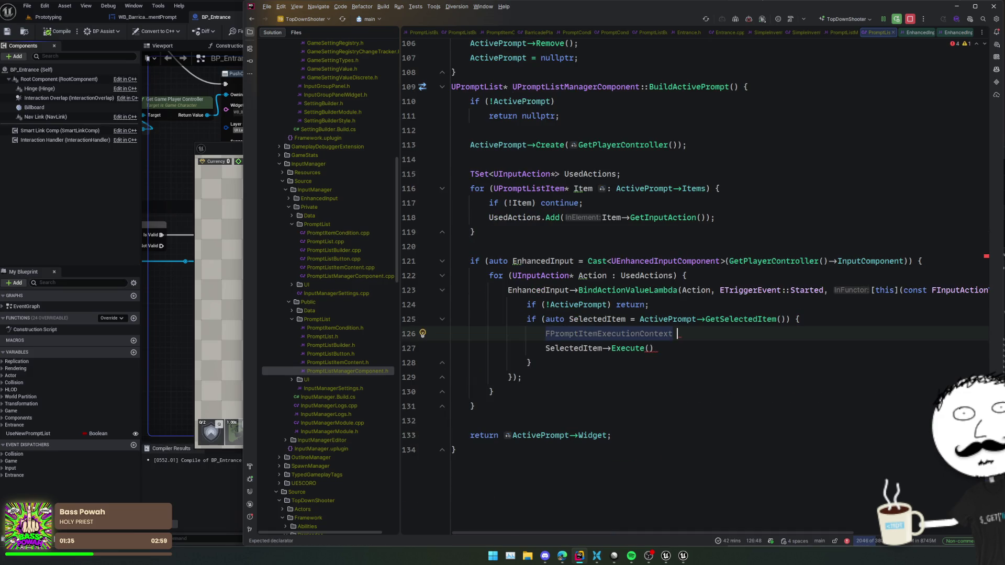
type("Context;")
key("Return")
type("Context.")
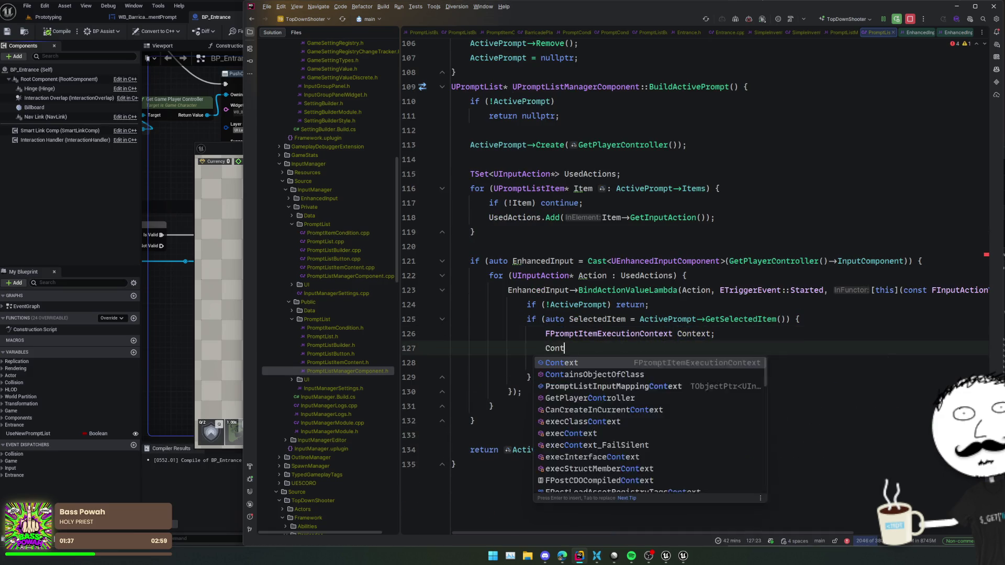
key("Down")
key("Return")
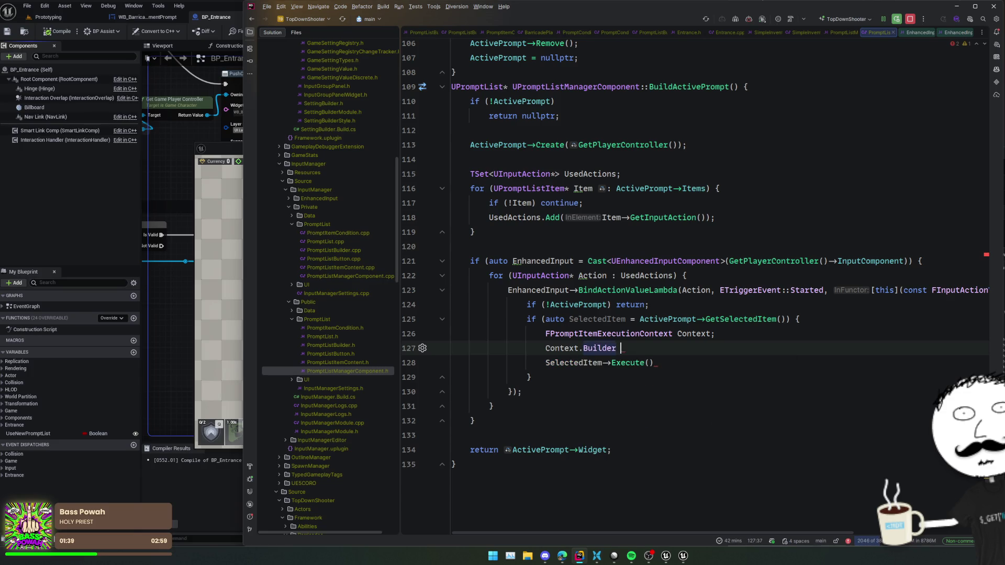
key("Tab")
key("Return")
key("Tab")
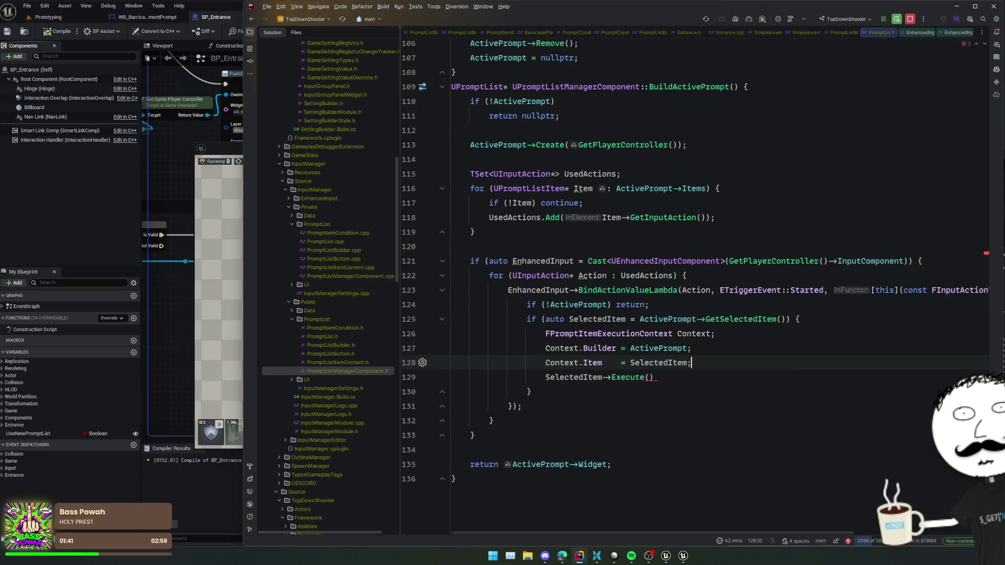
Pass Context as the argument to SelectedItem->Execute.
key("Down")
key("Left")
key("Tab")
key("Home")
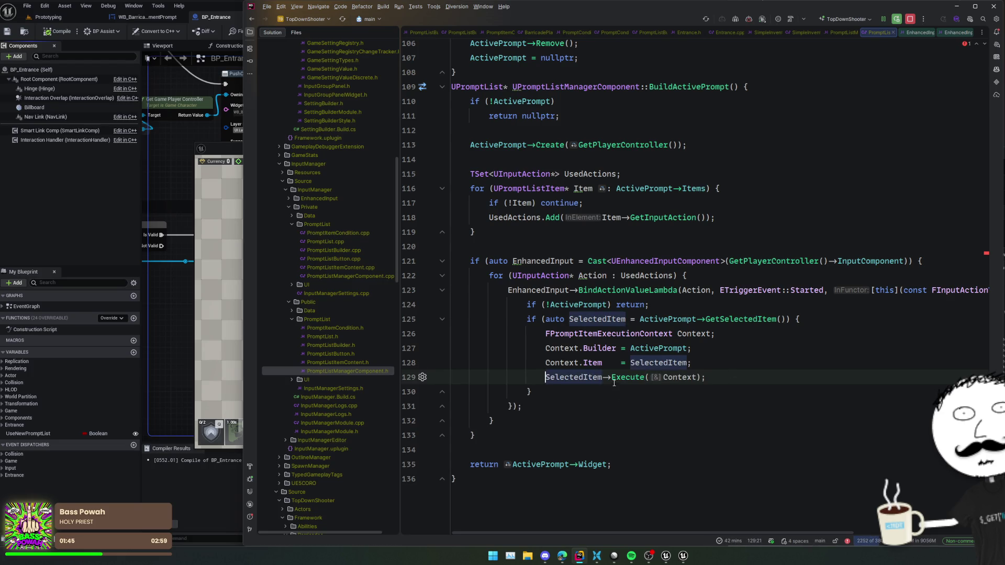
key("Up")
key("End")
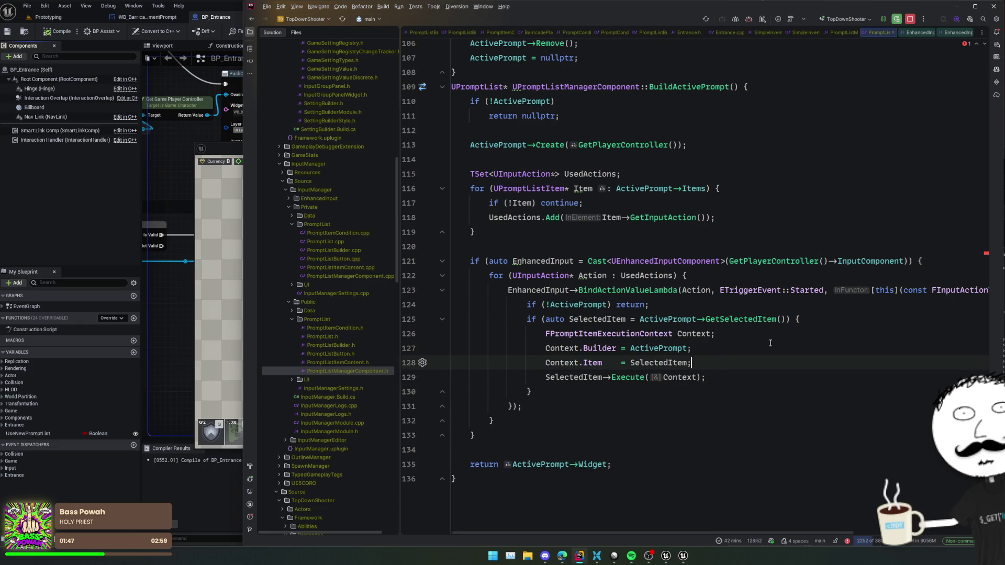
Copy the auto SelectedItem declaration onto its own line above the if statement.
left_click(788, 305)
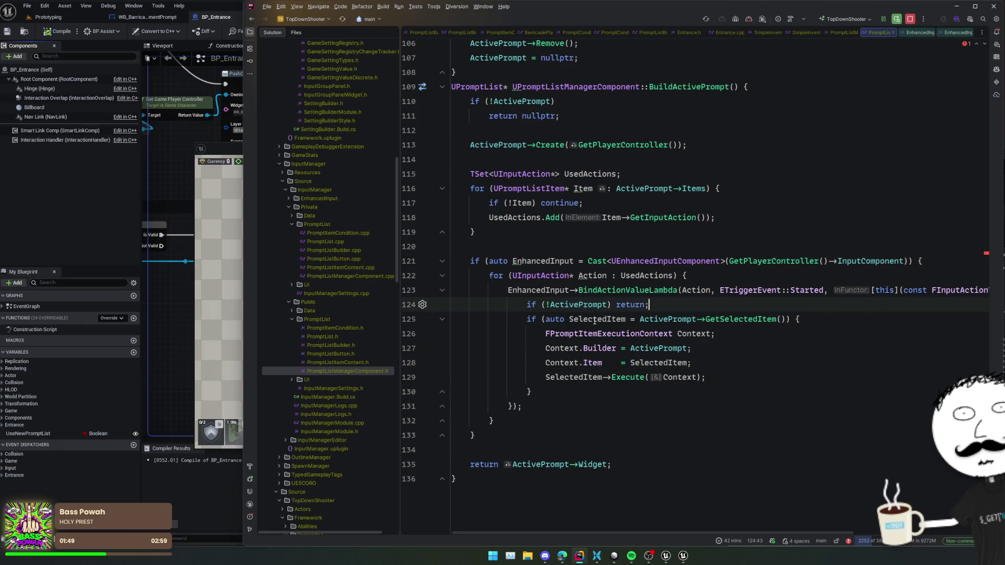
double_click(597, 319)
key("ctrl+w")
key("ctrl+c")
key("Left")
key("Return")
key("ctrl+v")
key("ctrl+z")
key("ctrl+z")
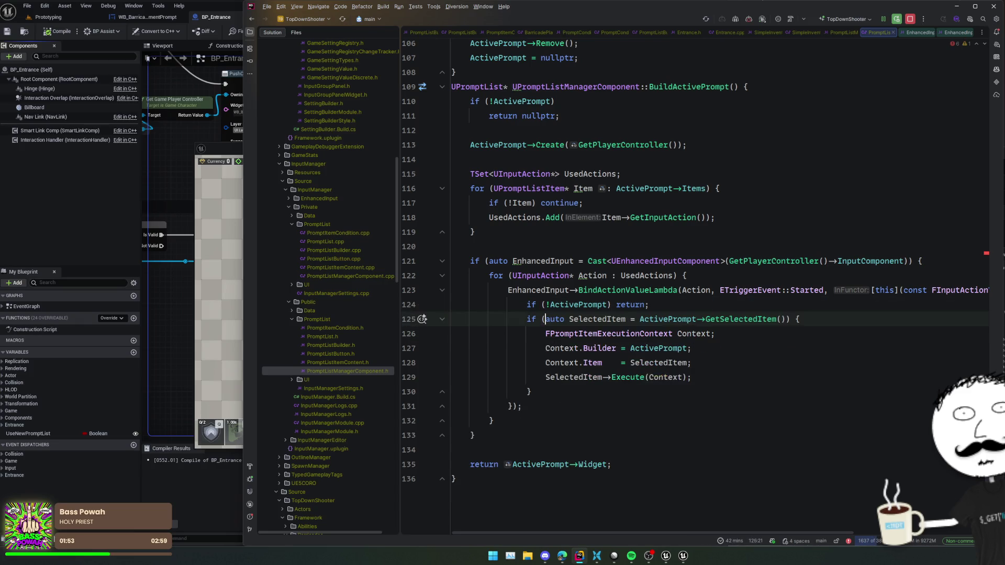
key("Home")
key("ctrl+v")
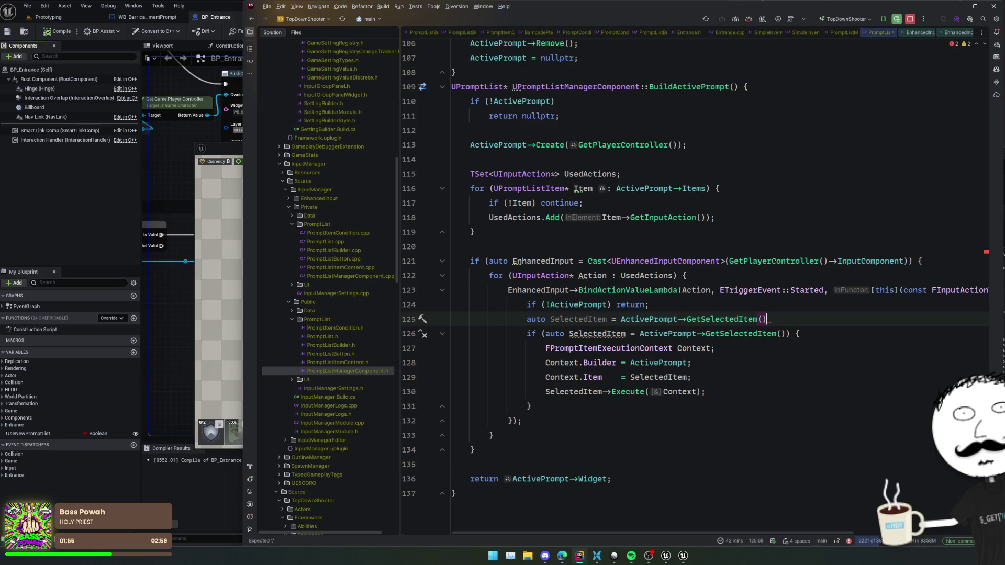
Add 'if (!SelectedItem) return;' below the SelectedItem declaration.
type(";")
key("Return")
key("Return")
key("Up")
type("if ")
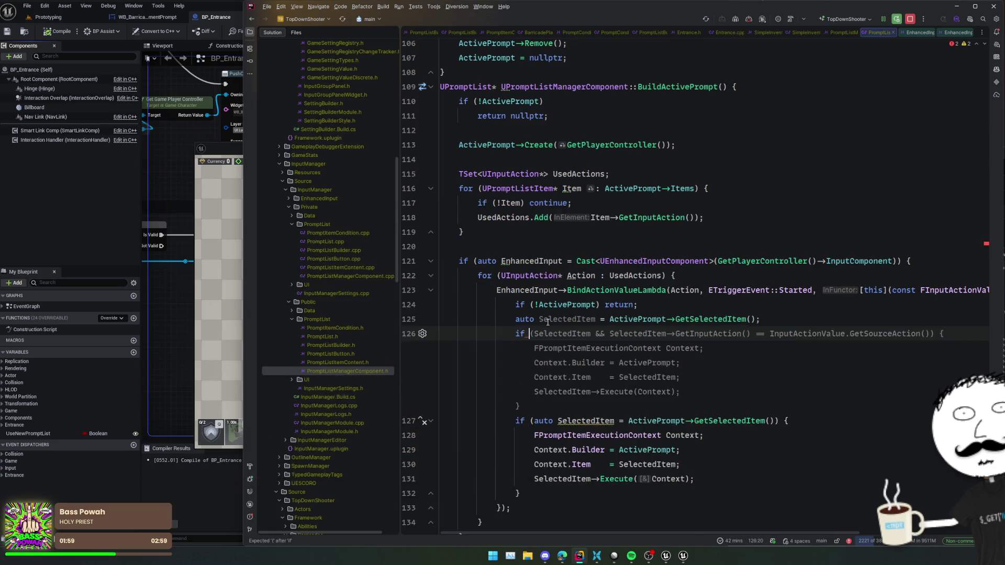
type("(!S")
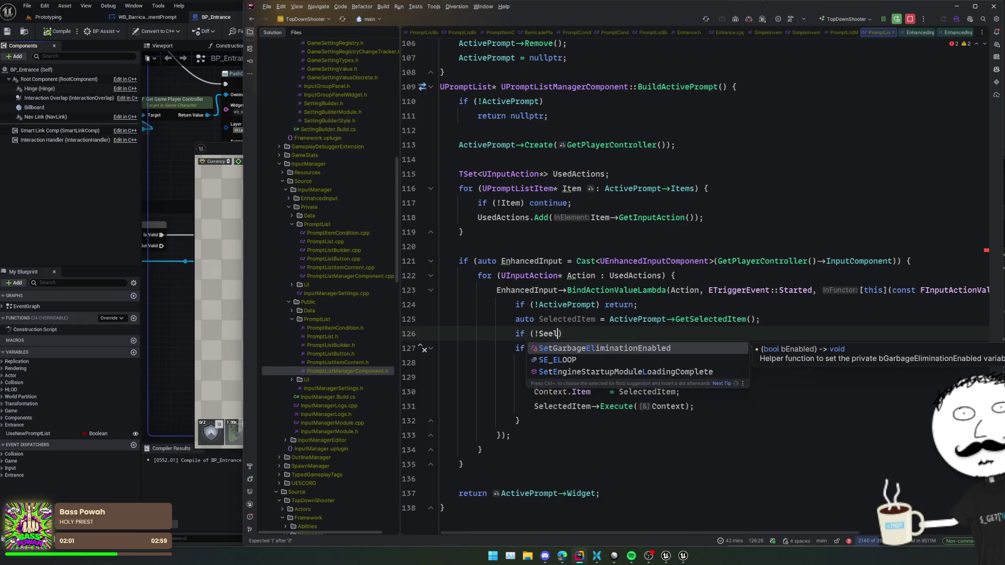
type("el")
key("Return")
type(") return;")
key("Return")
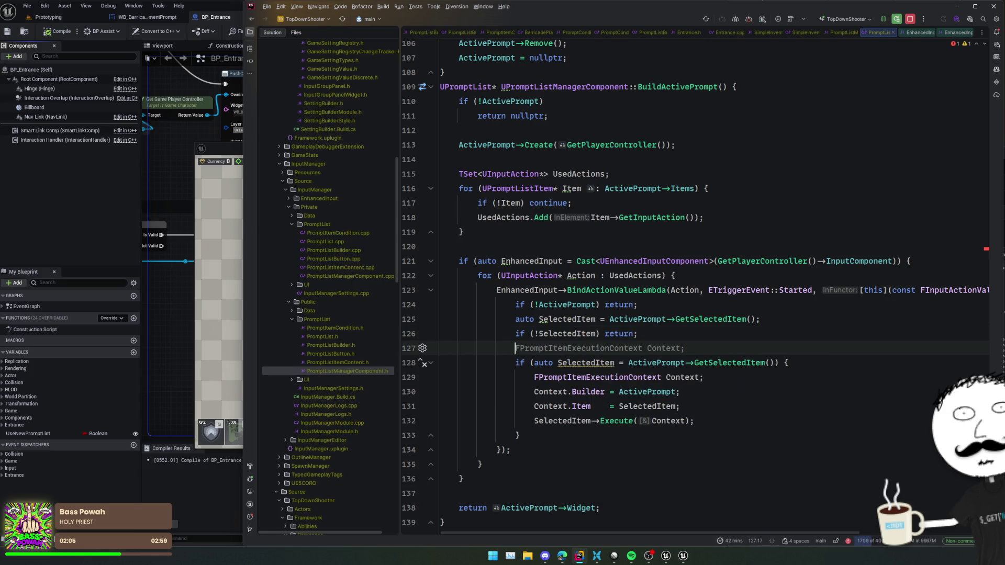
Return early when SelectedItem->GetInputAction() differs from Action, adding Action to the lambda capture.
type("if (Sele")
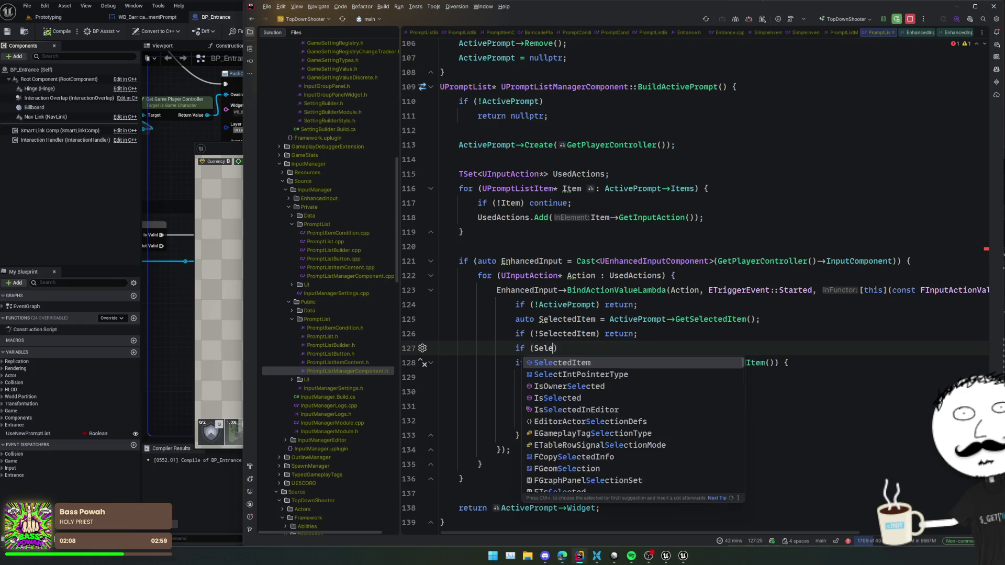
key("Return")
type("->GetInpu")
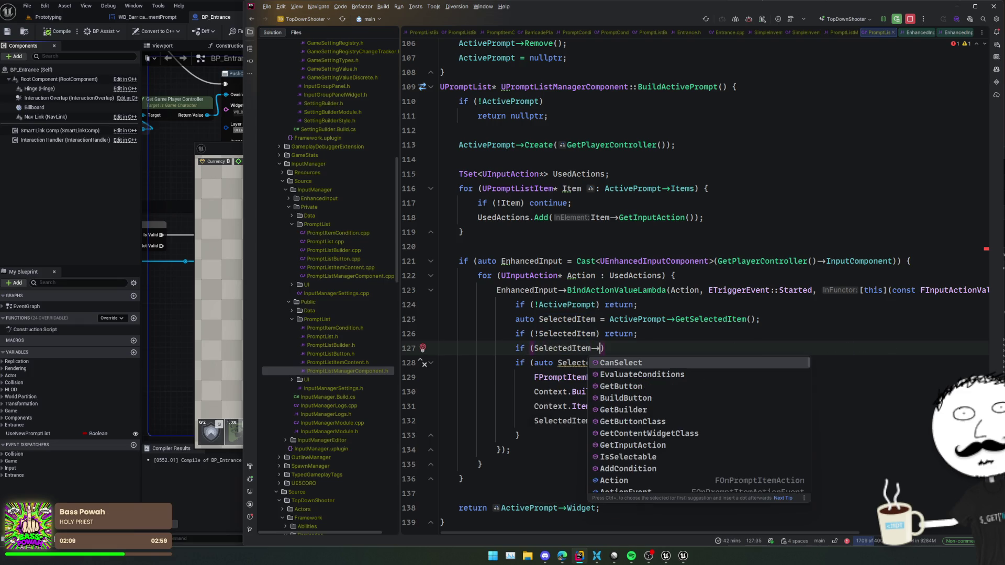
key("Return")
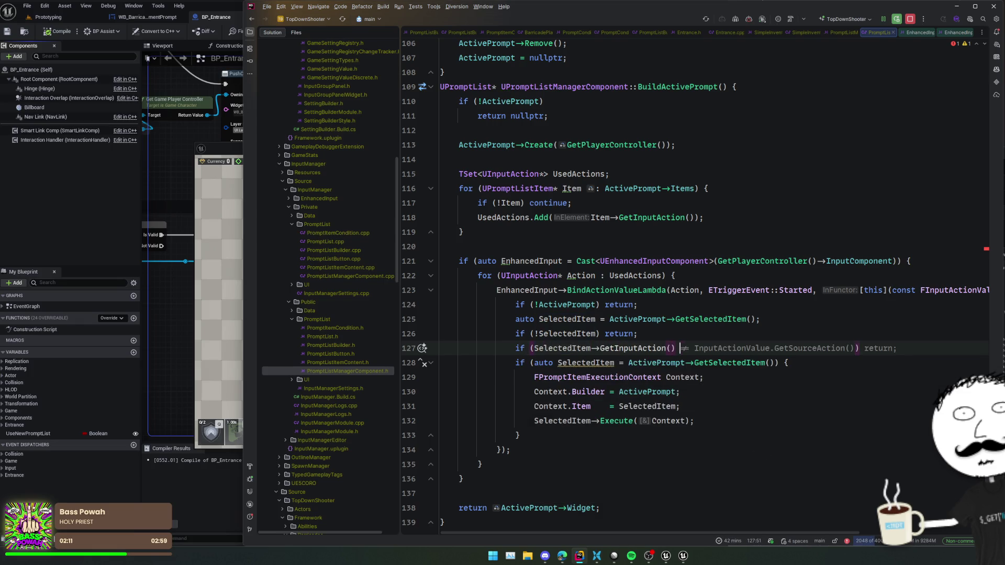
key("Tab")
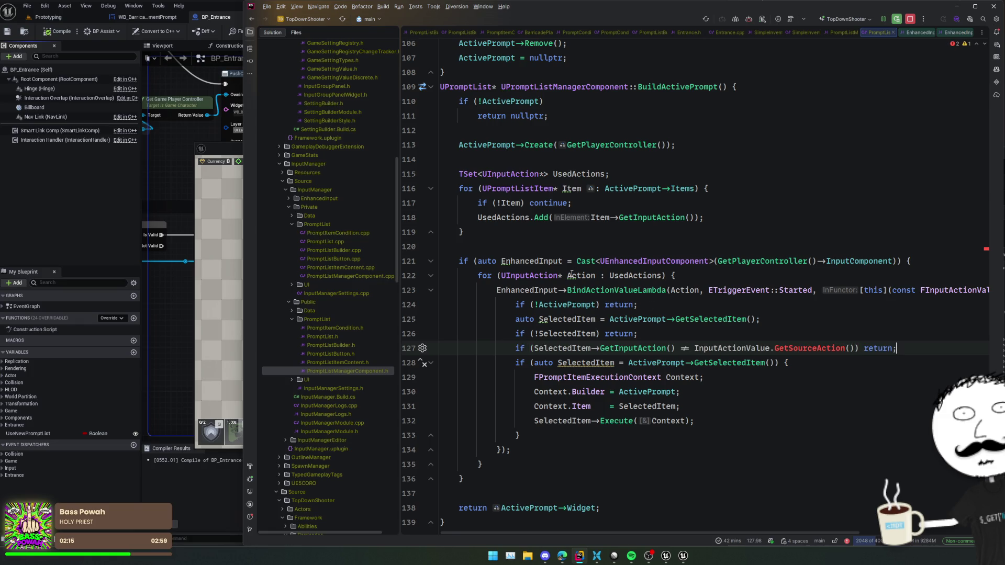
left_click_drag(705, 348, 870, 348)
type("Action")
left_click(721, 349)
key("alt+Return")
key("Return")
Delete the redundant nested if (auto SelectedItem …) check and reformat the lambda.
key("Return")
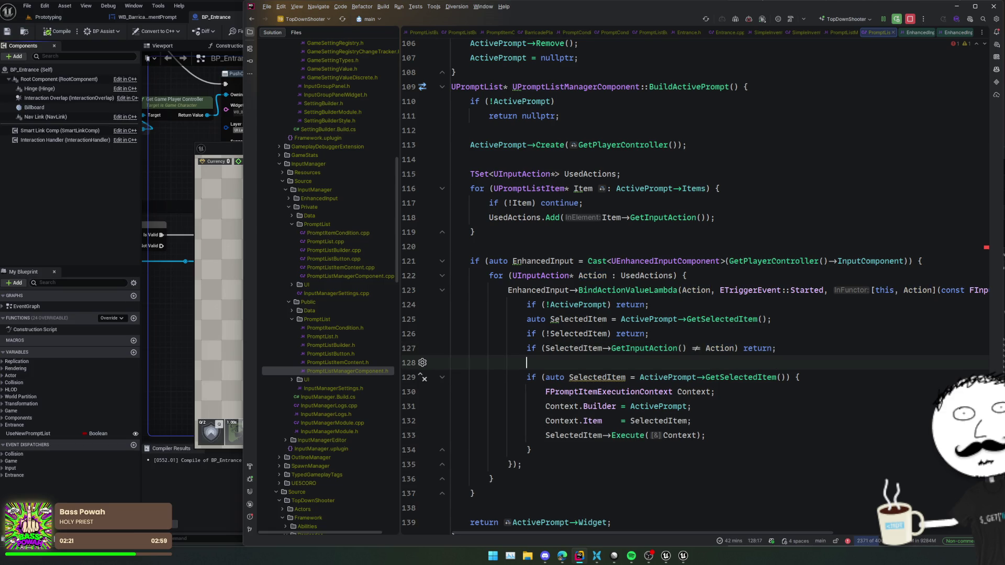
left_click(663, 385)
key("Up")
key("ctrl+x")
key("Down")
key("Down")
key("Down")
key("Return")
key("ctrl+alt+l")
left_click(644, 366)
left_click(645, 479)
scroll(646, 421, "down", 1)
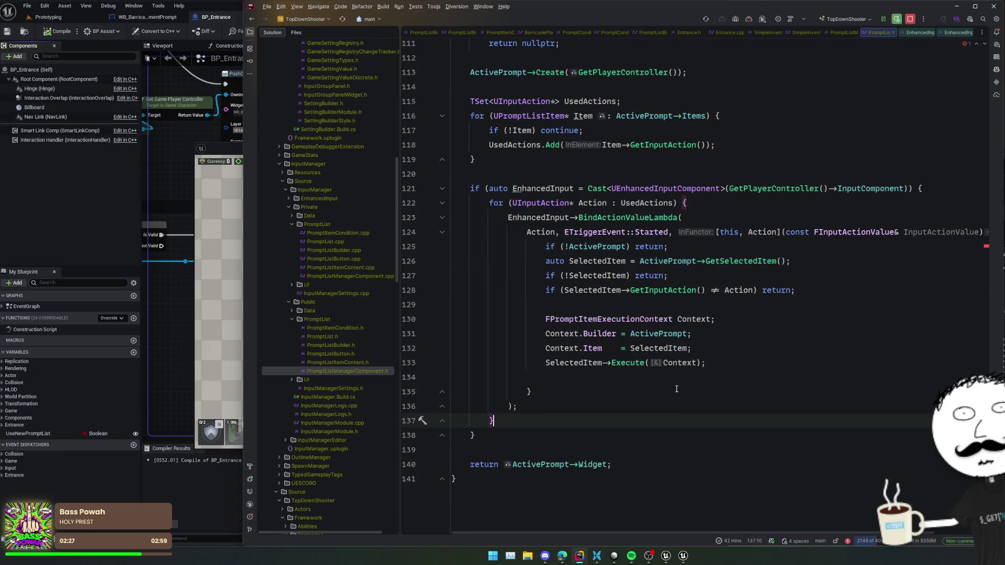
Follow BindActionValueLambda through FEnhancedInputActionEventBinding to the FInputBindingHandle definition.
left_click(680, 275)
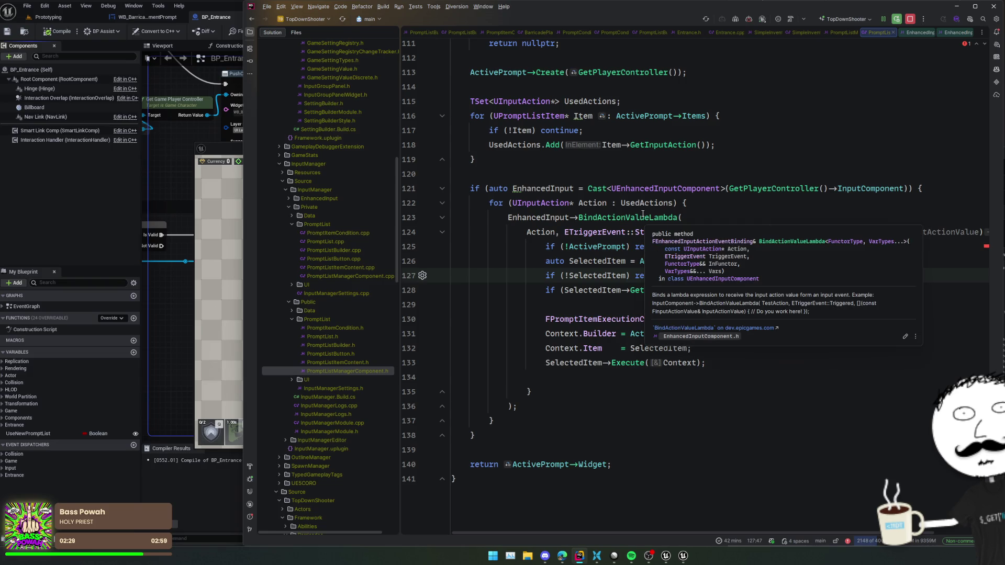
left_click(643, 218)
left_click(644, 217, "ctrl")
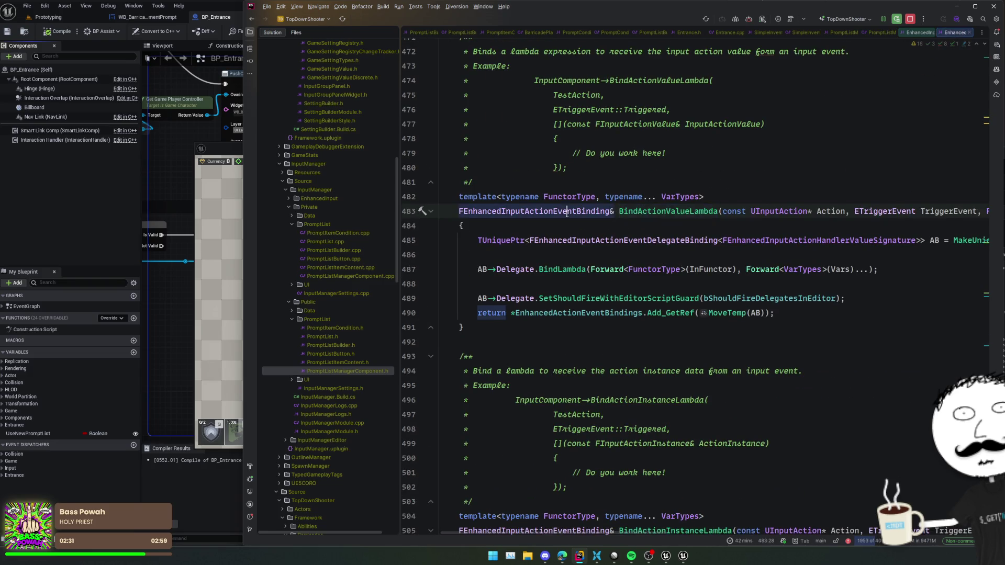
left_click(655, 216, "ctrl")
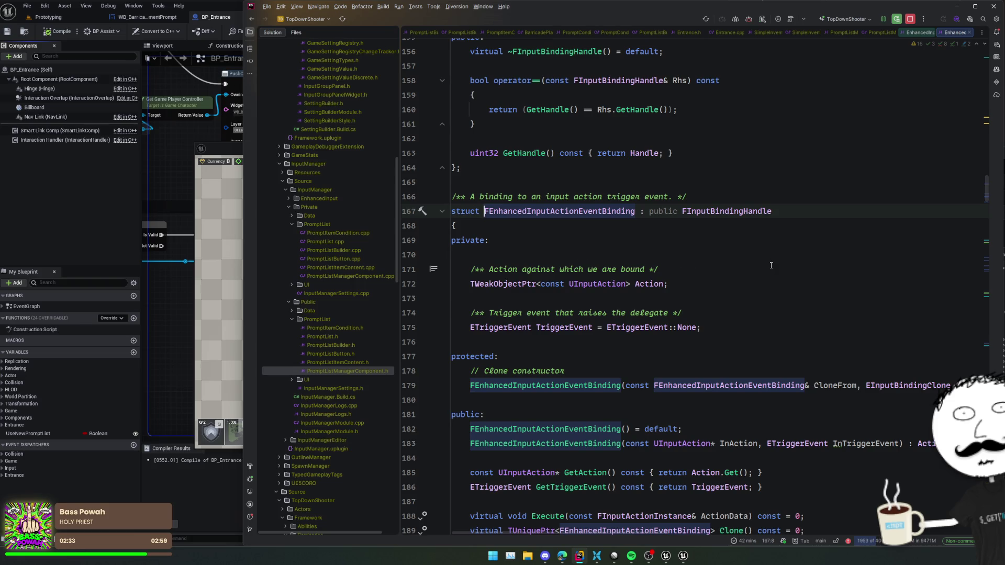
scroll(772, 266, "down", 3)
scroll(771, 266, "down", 2)
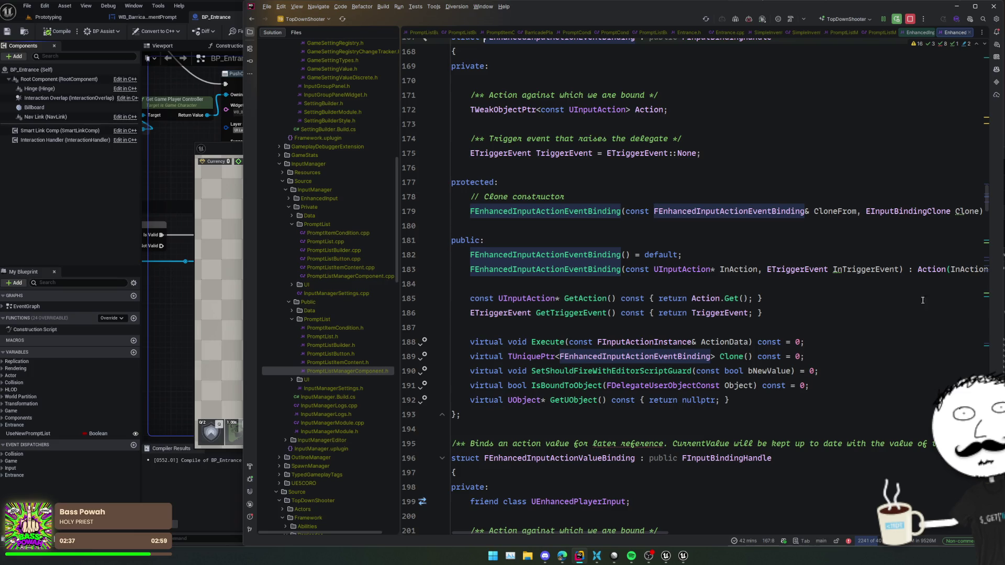
scroll(922, 300, "up", 3)
left_click(734, 153, "ctrl")
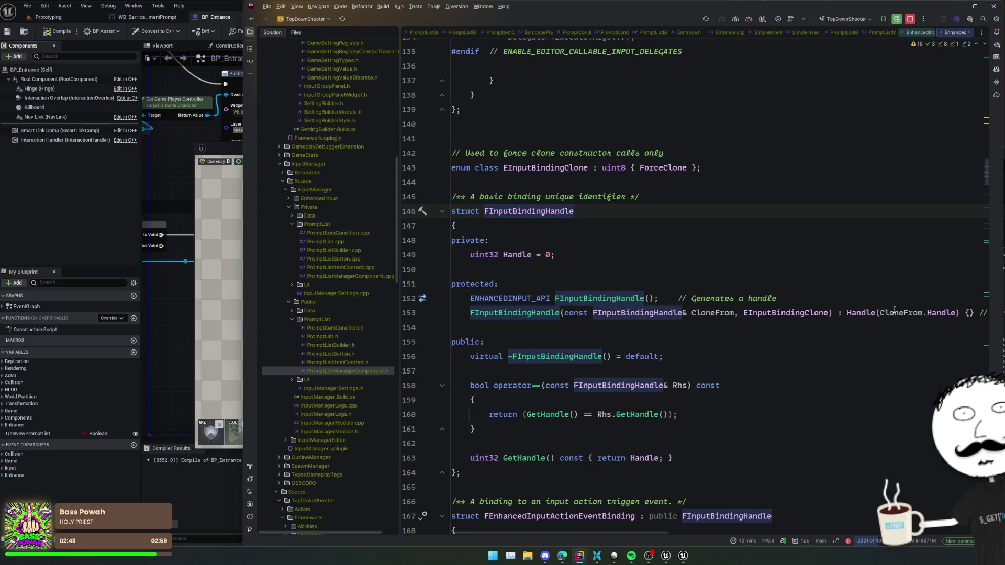
Search all project files for FInputBindingHandle usages.
key("ctrl+alt+Left")
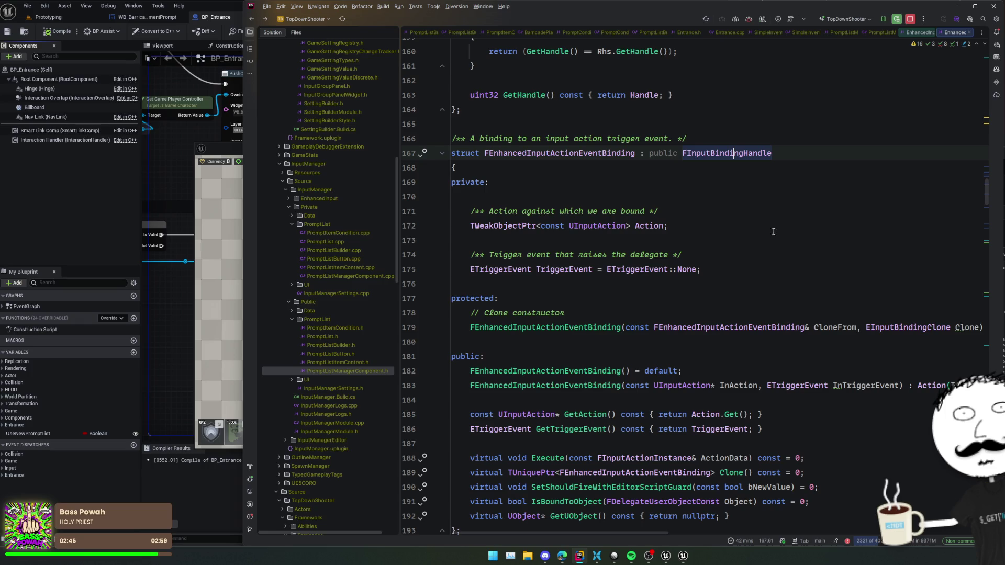
key("ctrl+alt+Right")
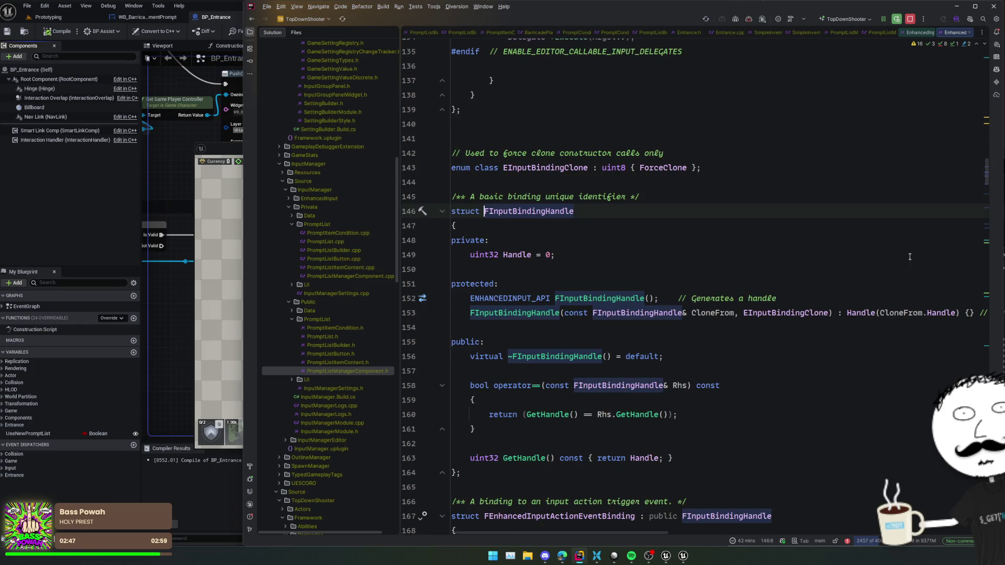
key("ctrl+shift+f")
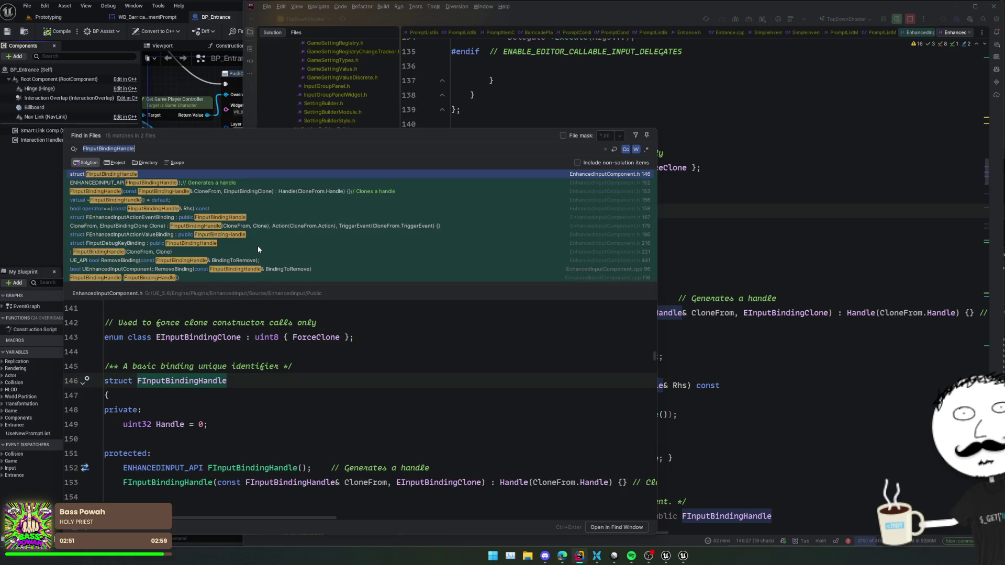
Search files for 'GameInputCompo' and open GameInputComponent.cpp.
key("Escape")
key("ctrl+t")
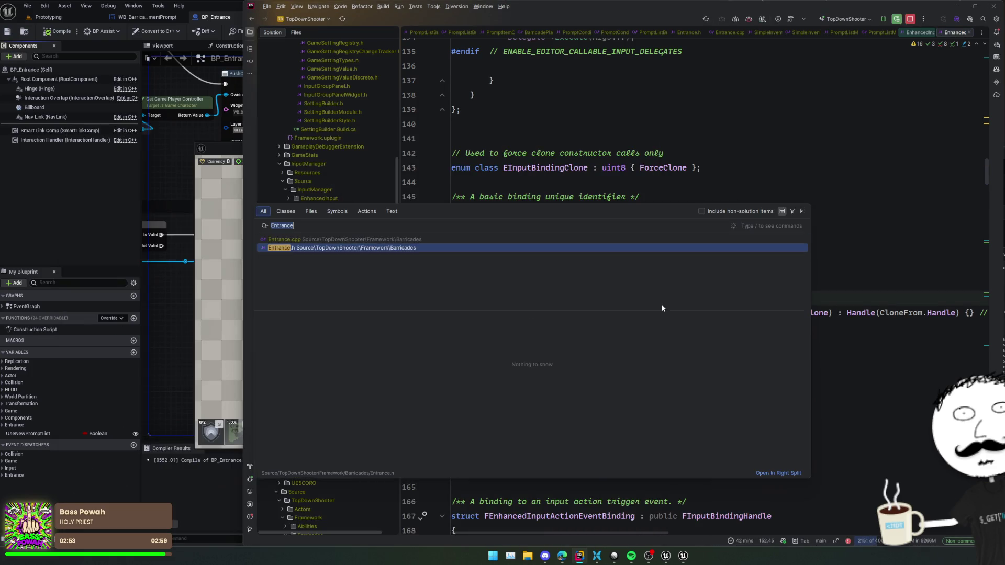
type("Entrance")
key("ctrl+a")
type("G")
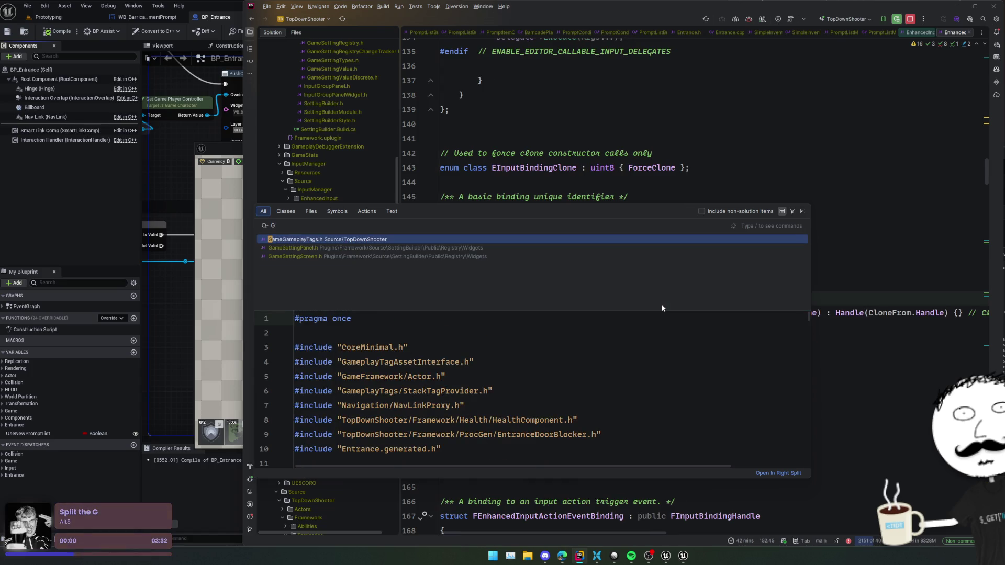
type("ameInputCompo")
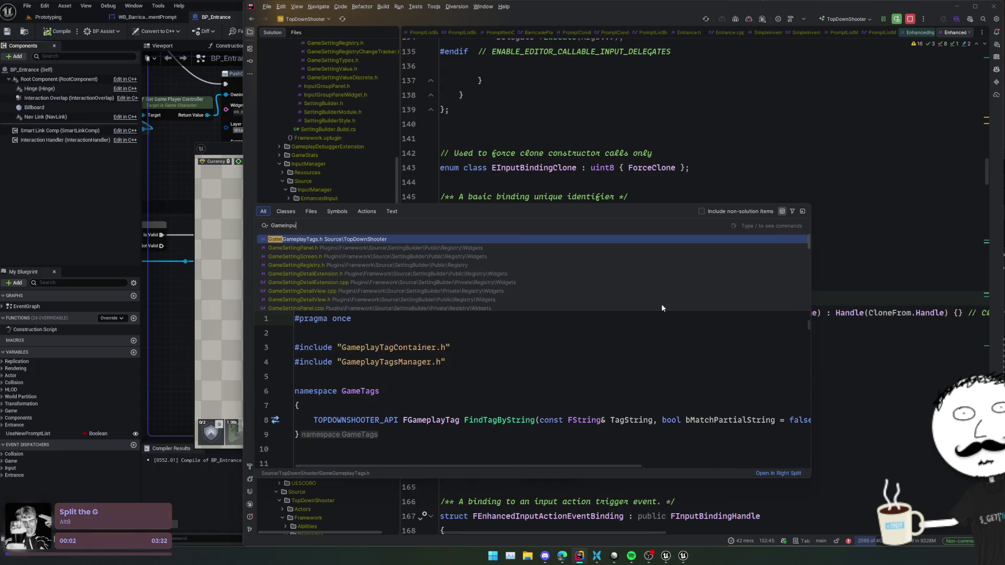
key("Return")
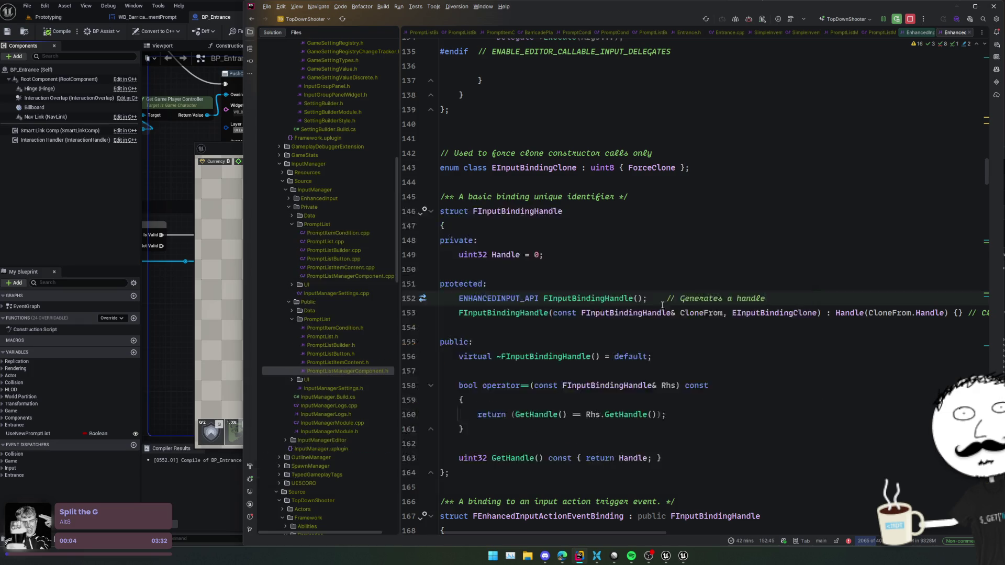
scroll(616, 255, "down", 10)
scroll(514, 246, "down", 1)
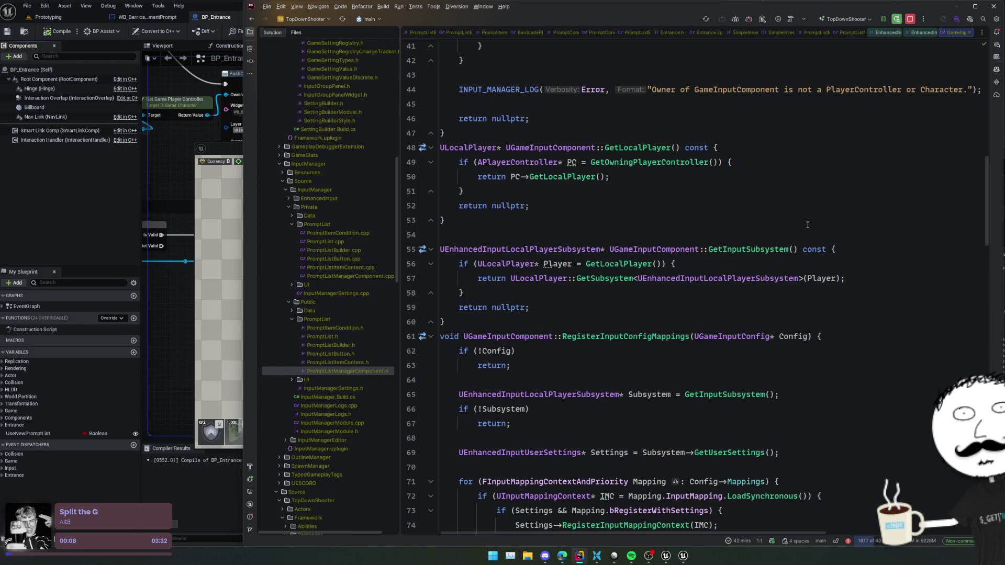
Scroll to RemoveBinds and highlight every use of BindHandles.
scroll(808, 226, "down", 10)
left_click(867, 282)
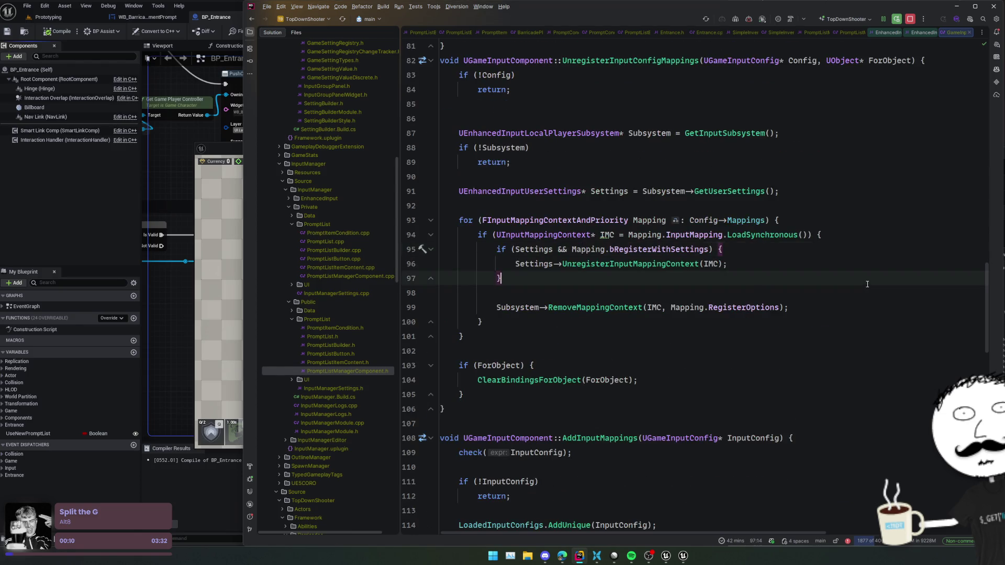
scroll(867, 284, "up", 1)
scroll(685, 309, "up", 1)
scroll(659, 338, "down", 10)
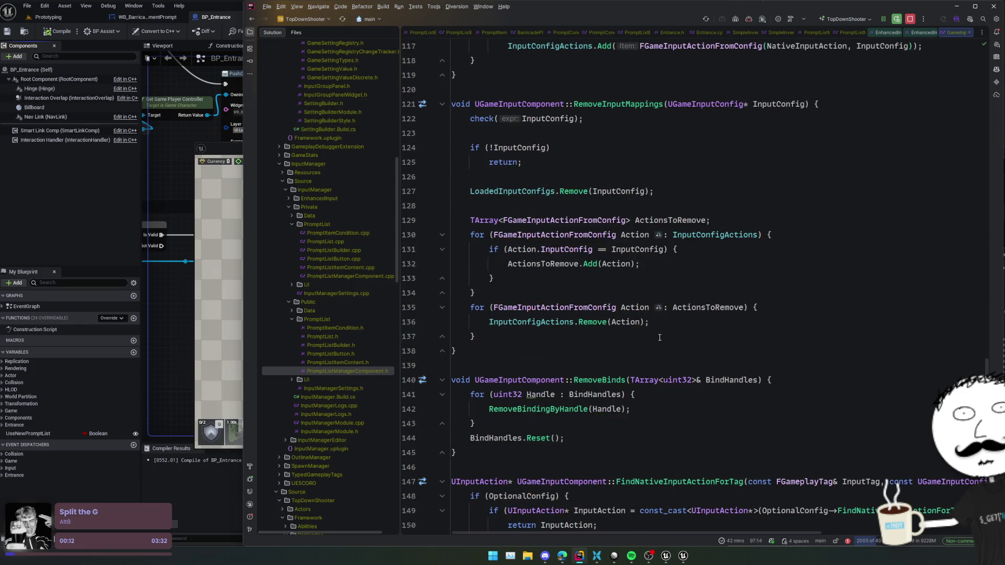
scroll(660, 337, "down", 9)
scroll(661, 336, "up", 3)
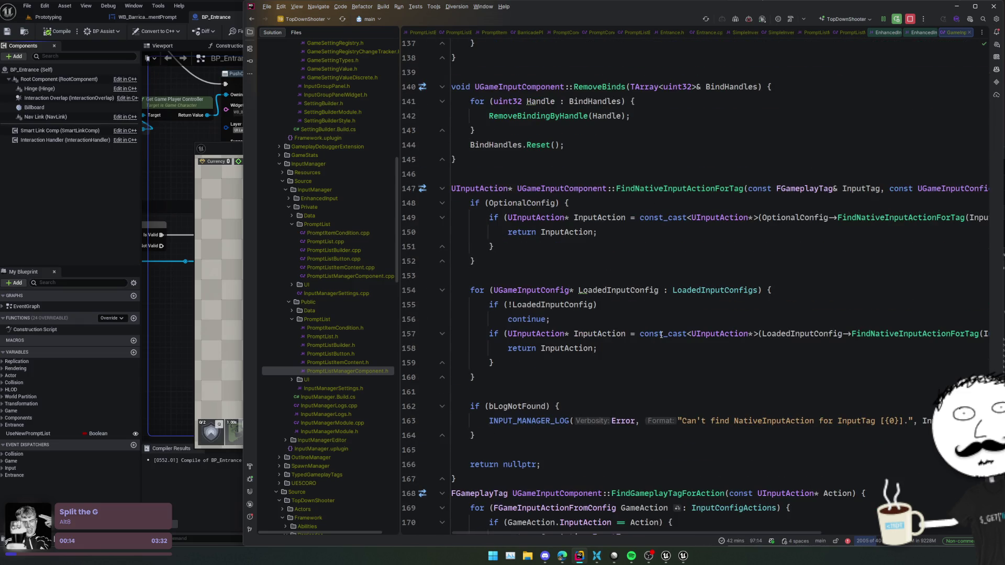
scroll(661, 334, "up", 5)
double_click(727, 373)
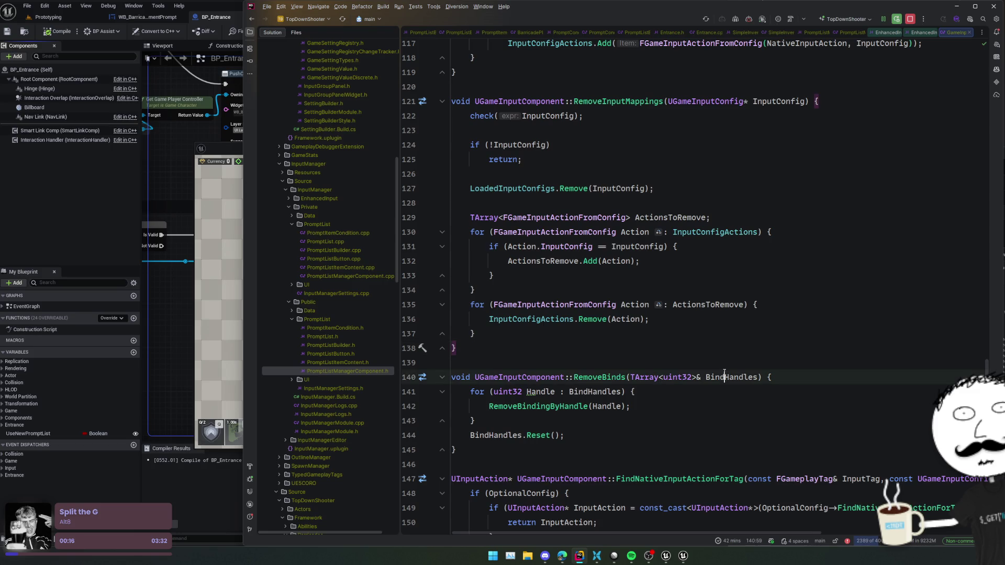
Scroll back up the source and switch to the GameInputComponent header.
scroll(650, 352, "up", 1)
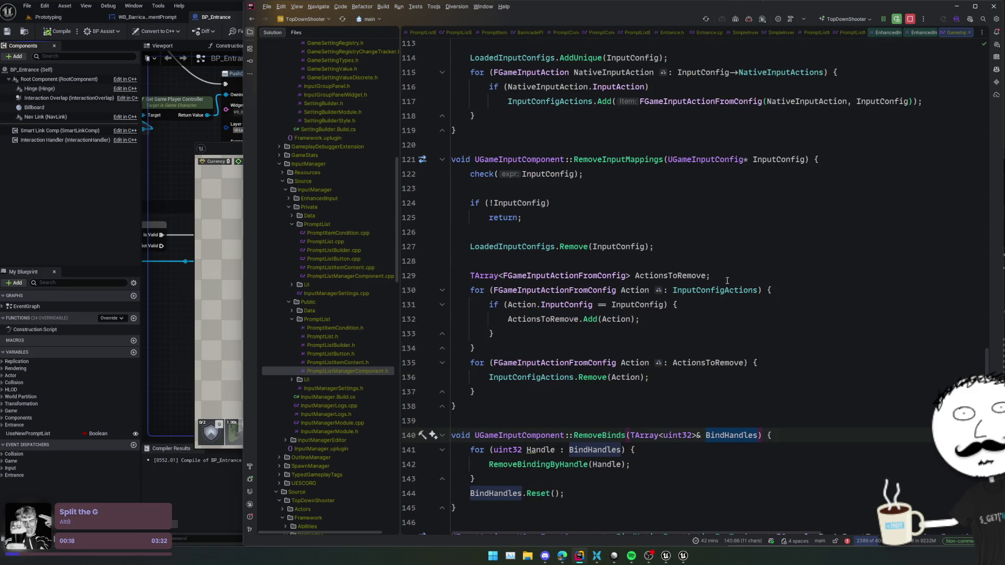
scroll(731, 302, "up", 18)
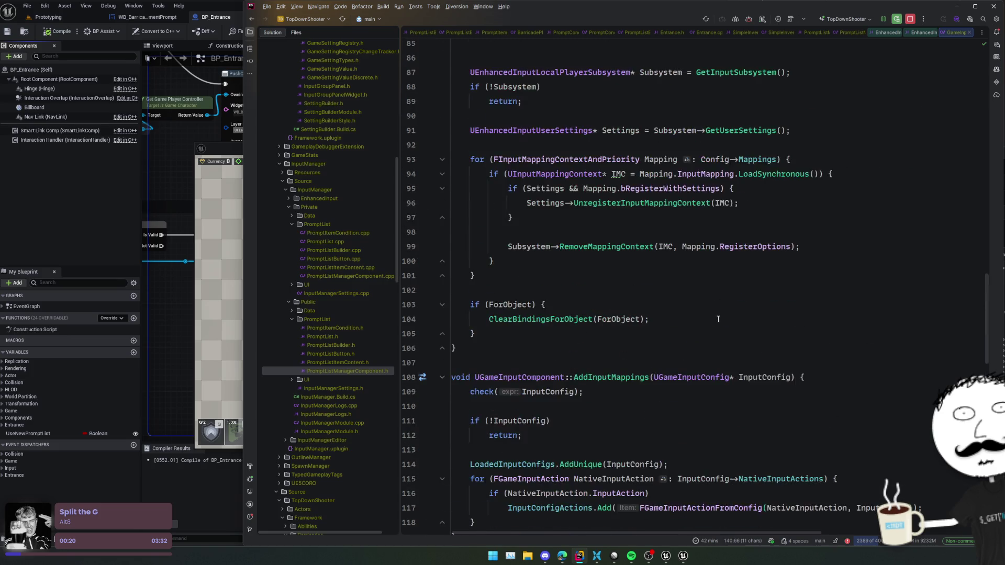
scroll(718, 318, "up", 6)
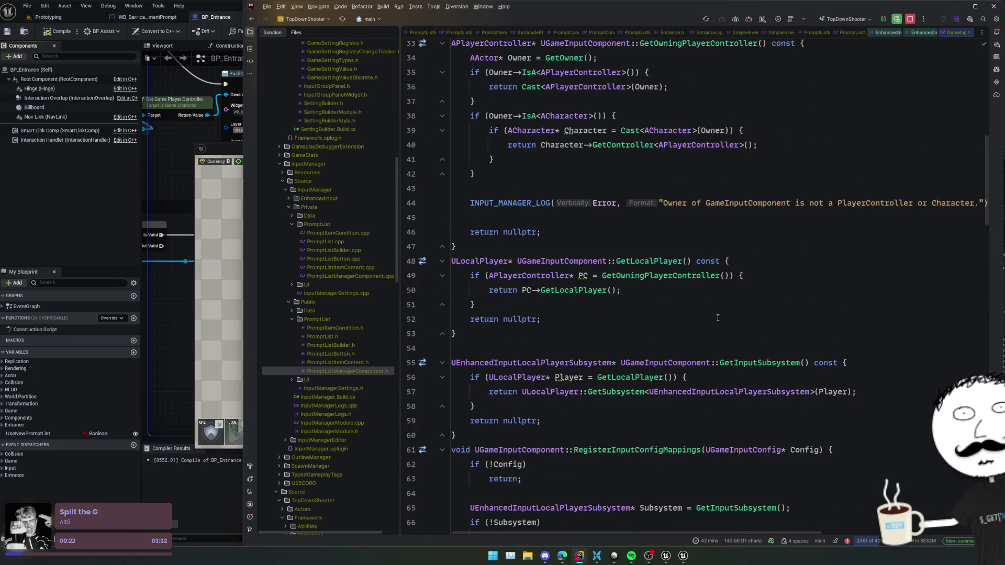
scroll(718, 319, "up", 4)
scroll(718, 319, "down", 15)
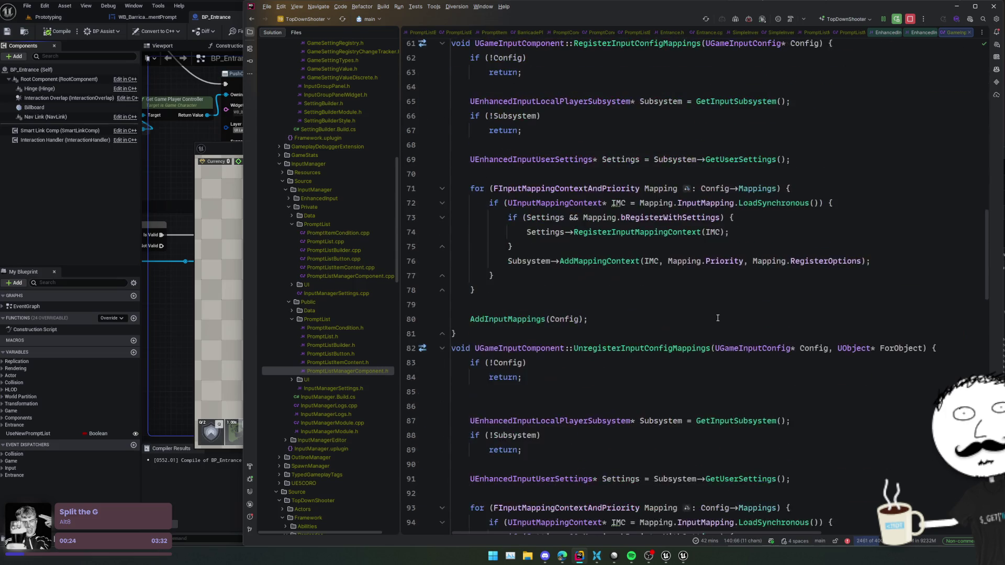
scroll(718, 318, "up", 1)
key("alt+o")
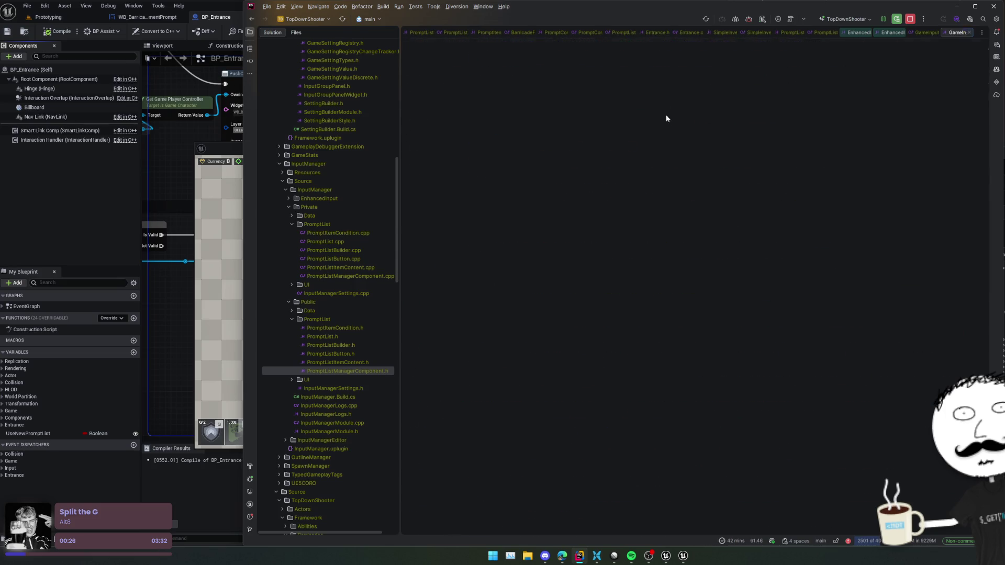
Browse the GameInputComponent header, then switch back to GameInputComponent.cpp.
scroll(683, 255, "down", 3)
scroll(682, 255, "down", 4)
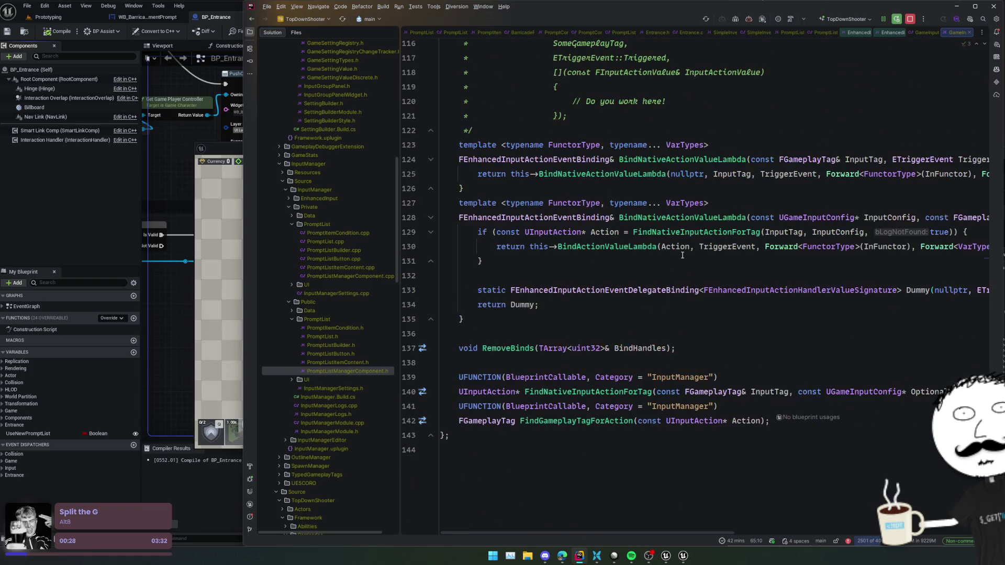
scroll(682, 255, "up", 13)
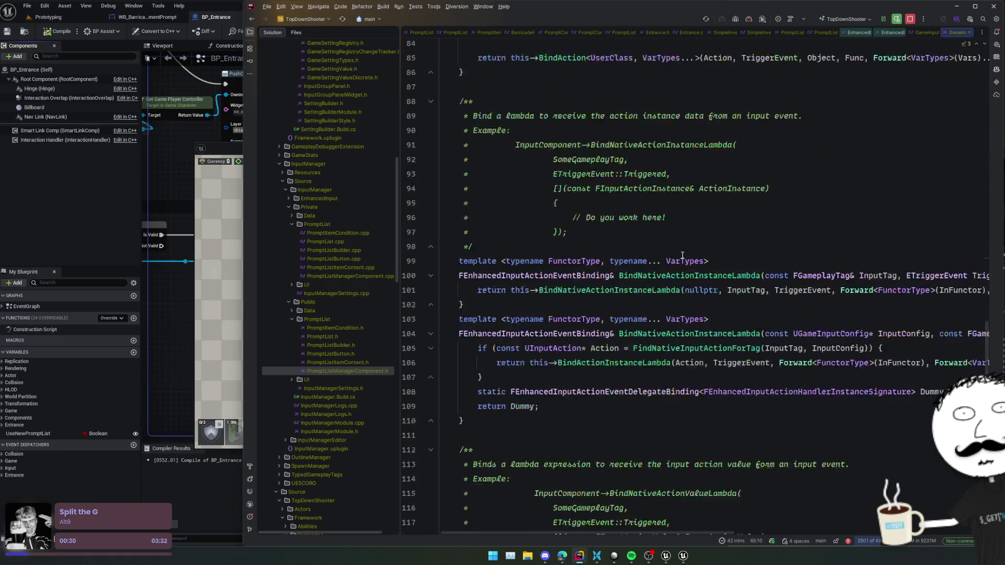
scroll(682, 255, "up", 6)
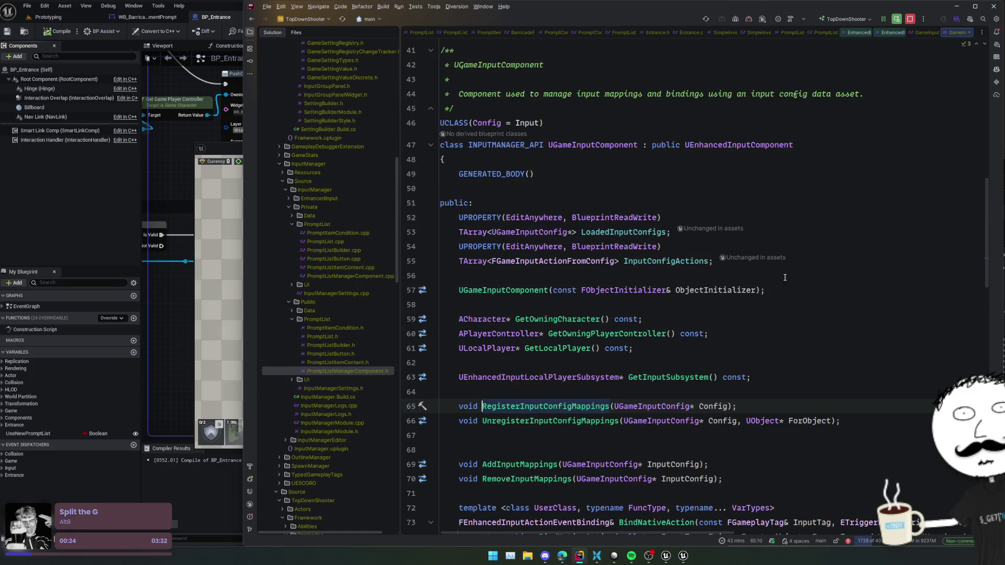
scroll(792, 291, "down", 5)
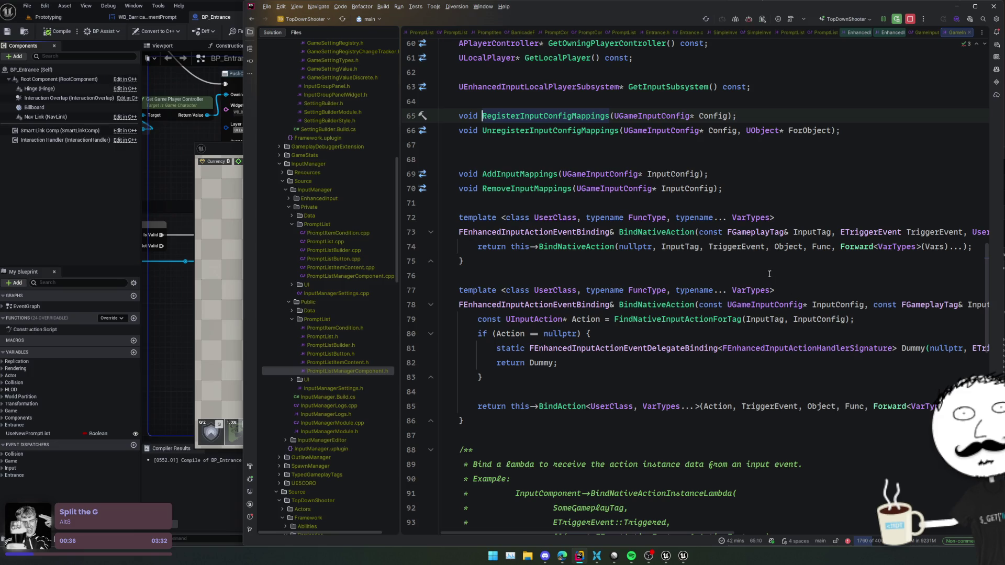
key("F12")
Check BindActionValueLambda's declaration, then return to BuildActivePrompt after the UsedActions loop.
scroll(771, 267, "up", 20)
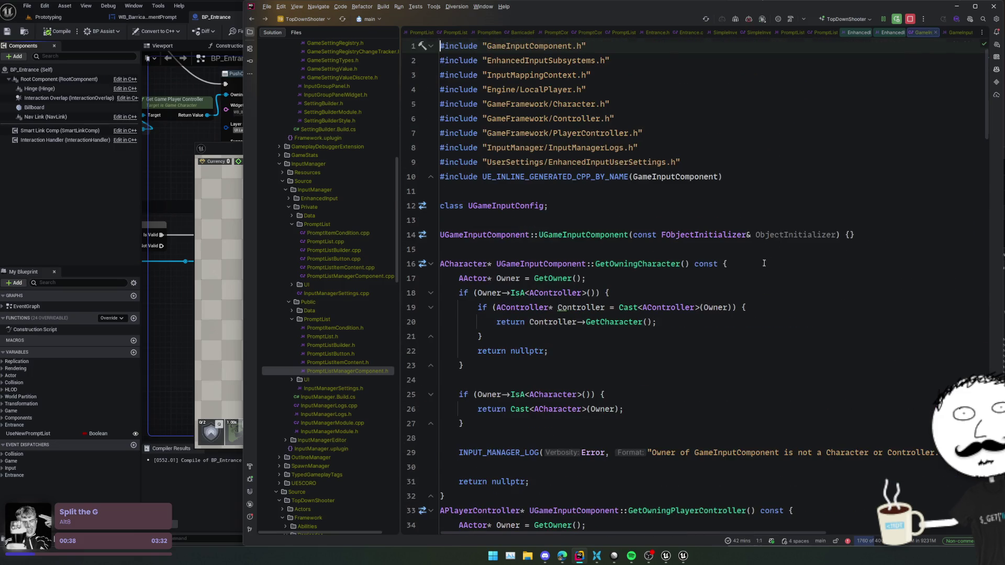
key("ctrl+minus")
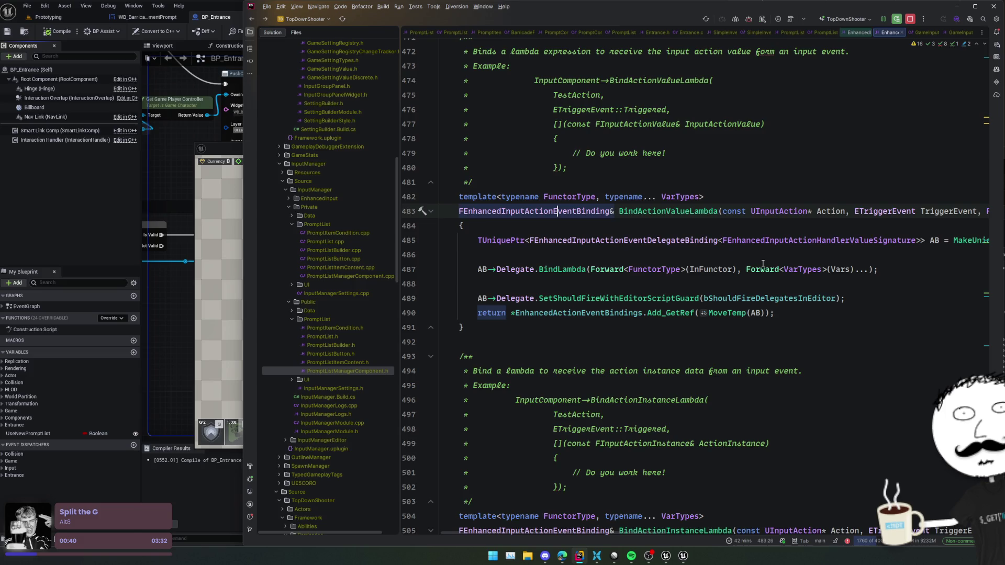
key("ctrl+minus")
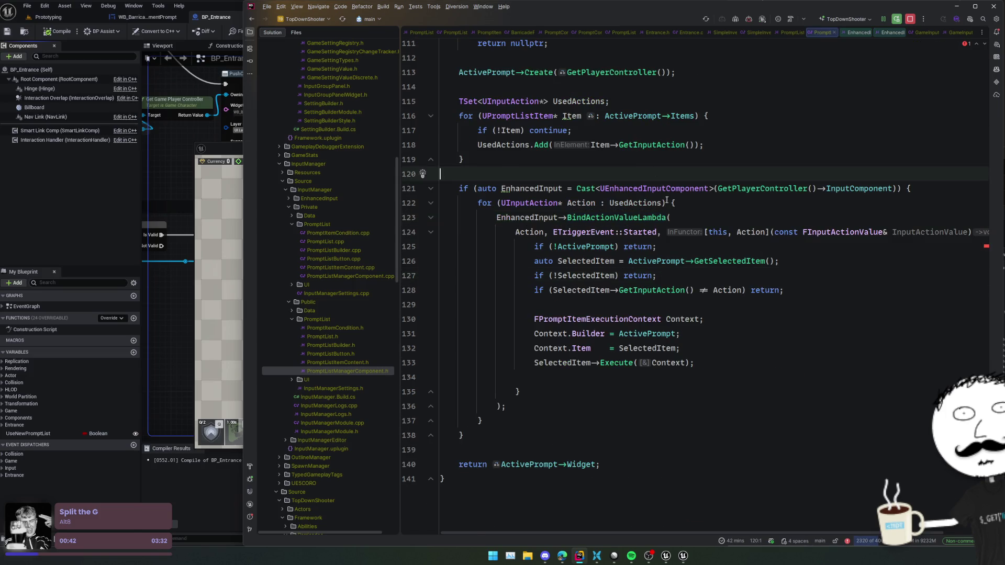
scroll(667, 200, "up", 3)
left_click(692, 276)
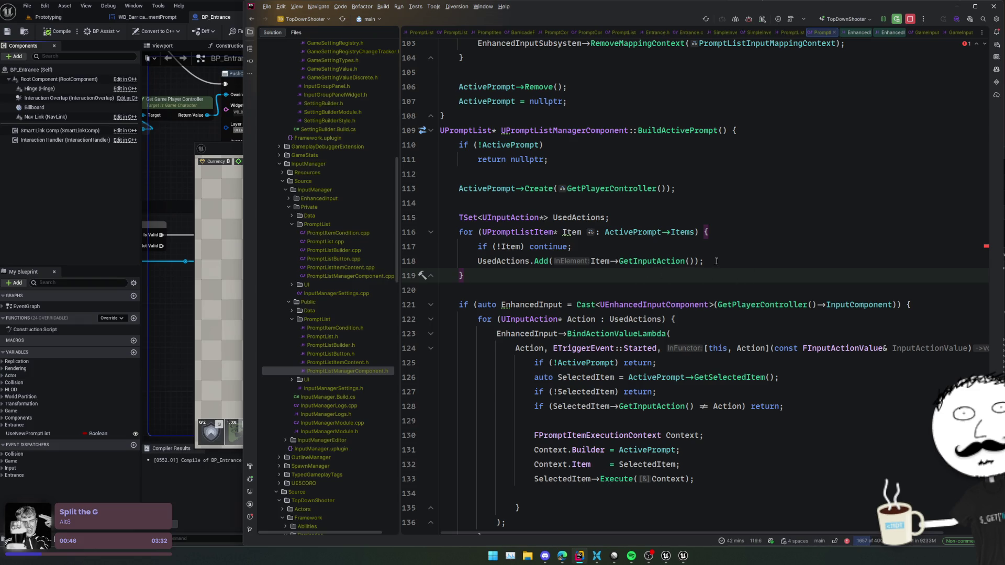
Declare 'TArray<uint8> ActionBindingHandles;' after the UsedActions loop.
key("Return")
key("Return")
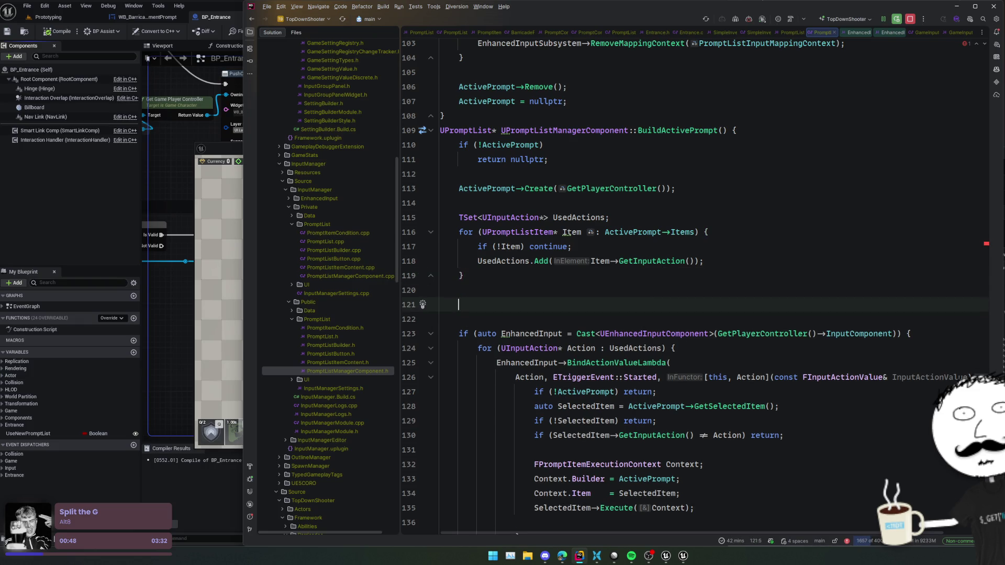
type("TArray")
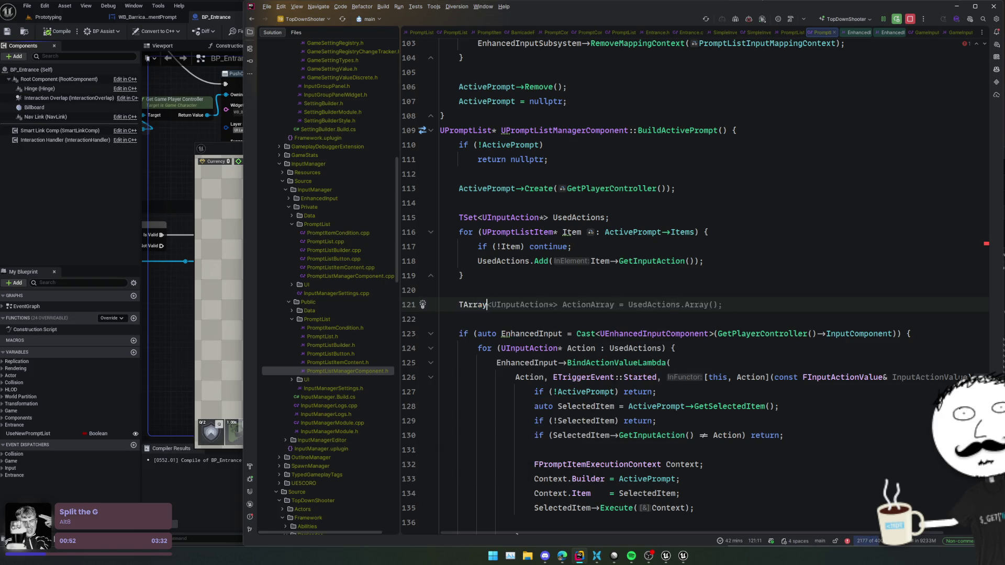
type("<uint")
key("Return")
type("> ")
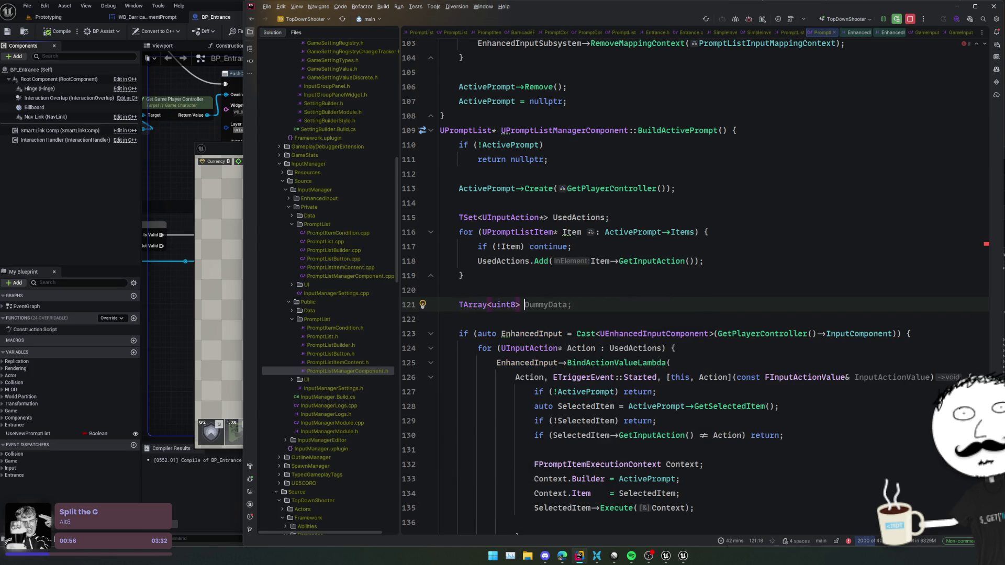
type("ActionBindingHandles;")
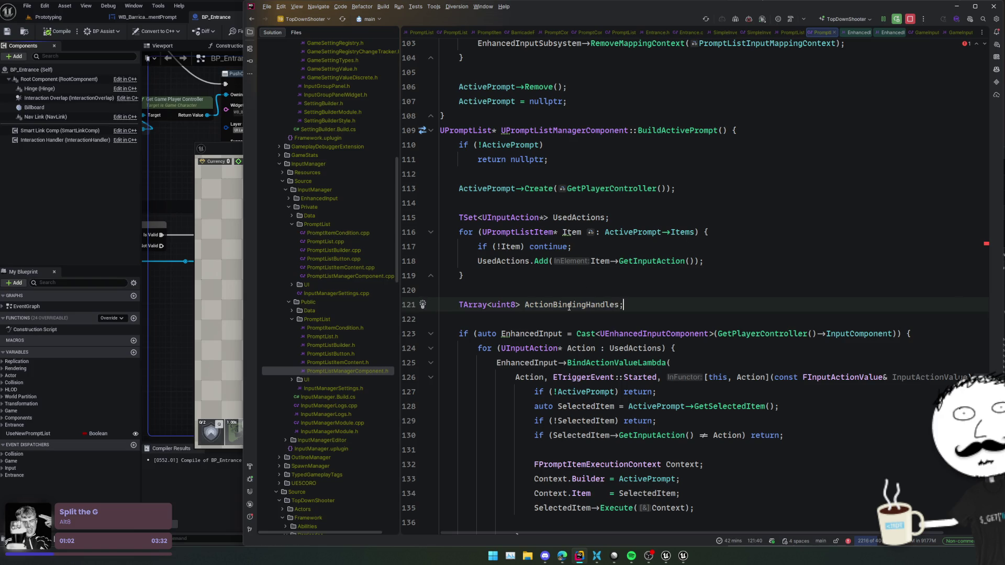
Store the BindActionValueLambda call's result in 'auto Handle ='.
key("Down")
key("Down")
key("Down")
key("Home")
type("auto Handle =")
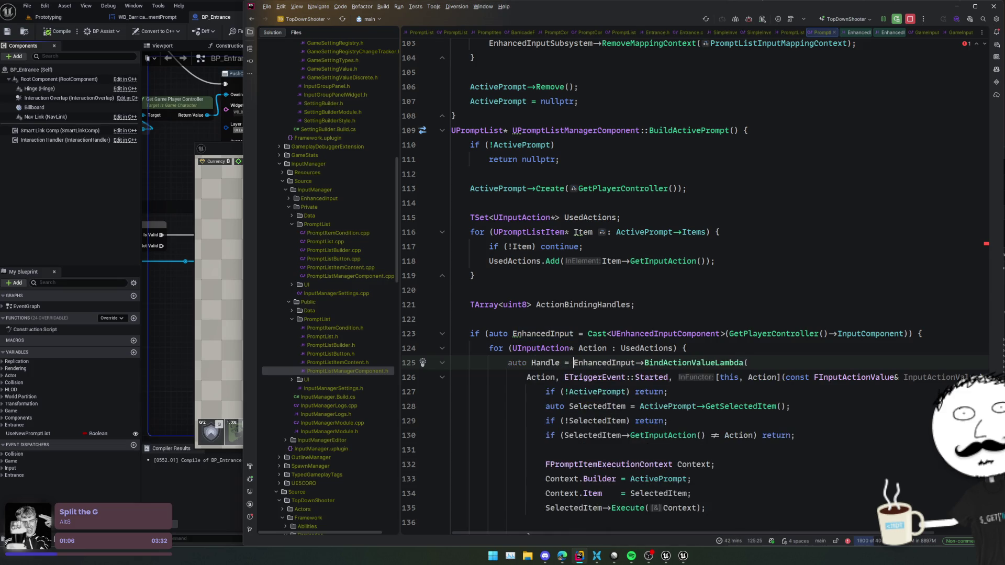
scroll(610, 422, "down", 3)
Add 'ActionBindingHandles.Add(Handle.GetHandle());' on a new line after the bind call.
left_click(610, 421)
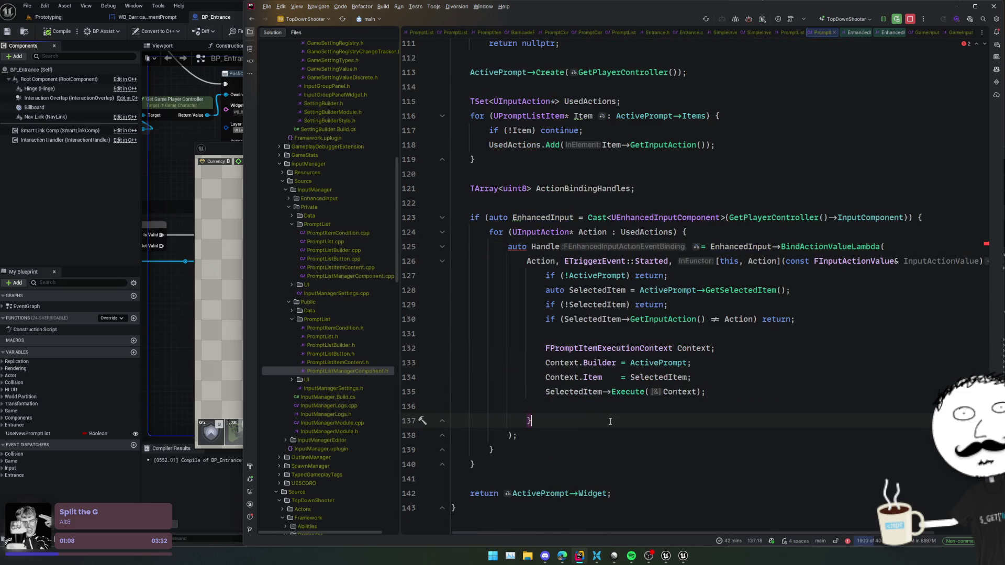
key("Down")
key("End")
key("Return")
key("Return")
type("ActionBindingHandles")
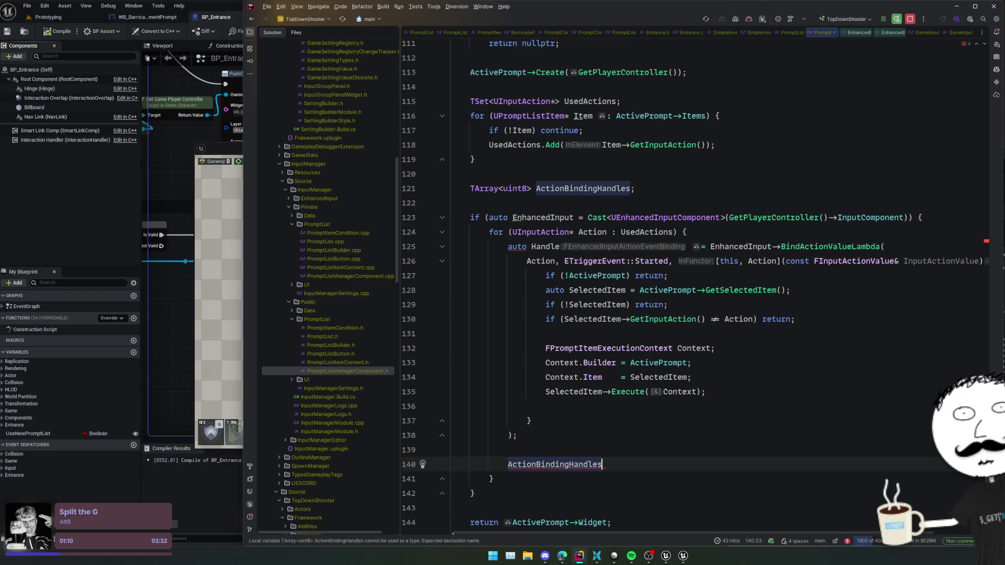
type(".Add(Handle.")
key("Escape")
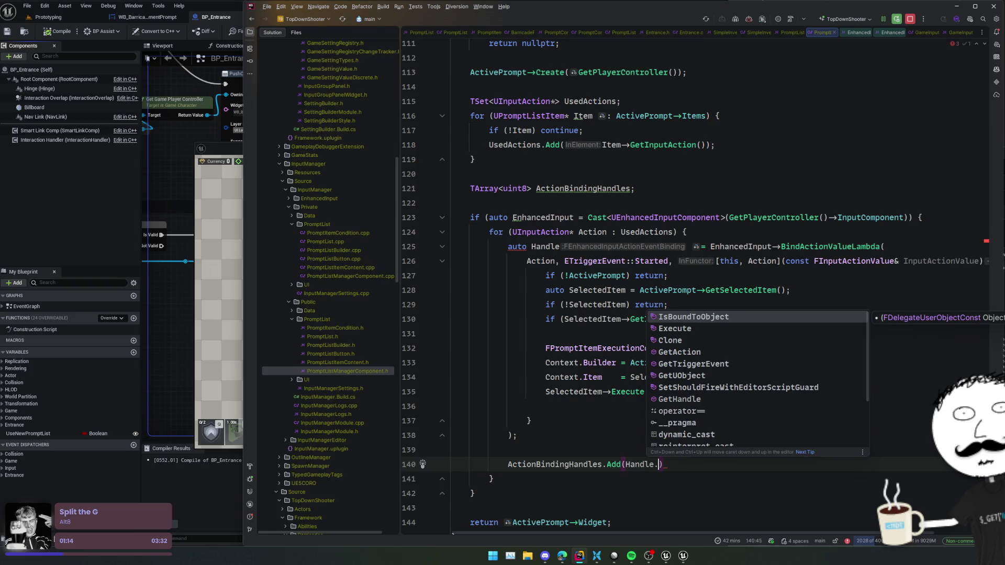
key("Down")
key("Down")
key("Down")
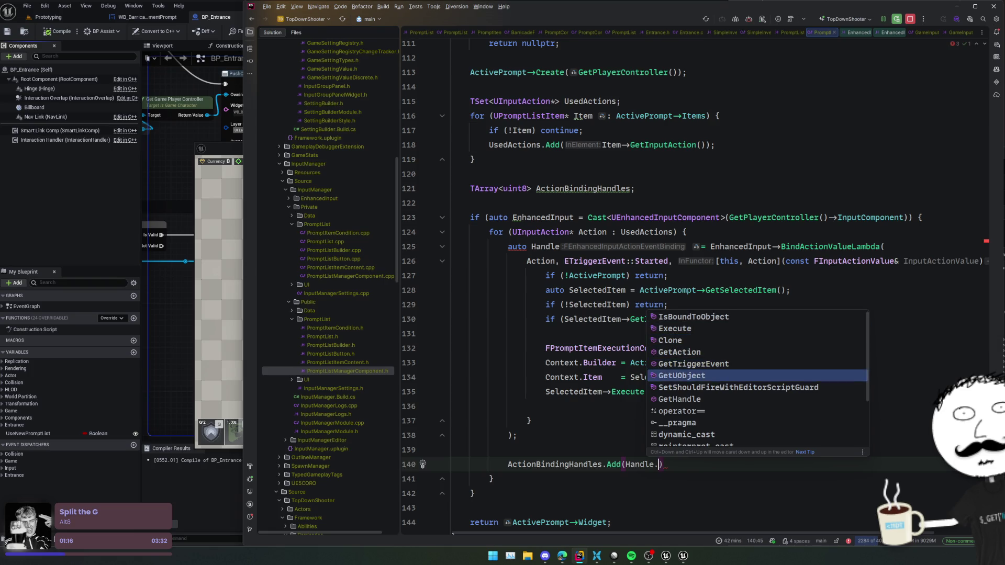
key("Return")
Inspect the deduced type of the Handle variable.
key("Up")
key("Up")
left_click(755, 465)
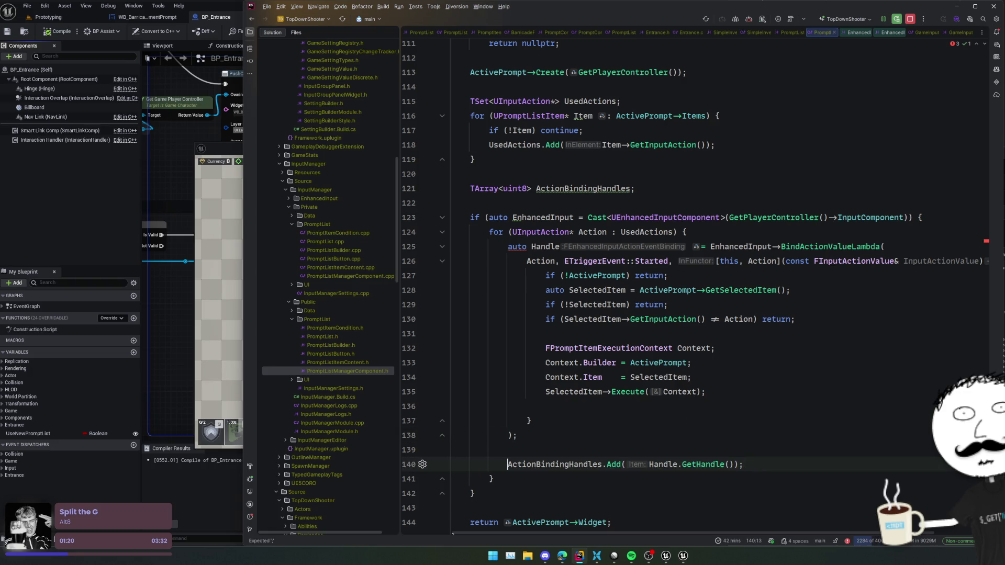
left_click(595, 248)
mouse_move(512, 246)
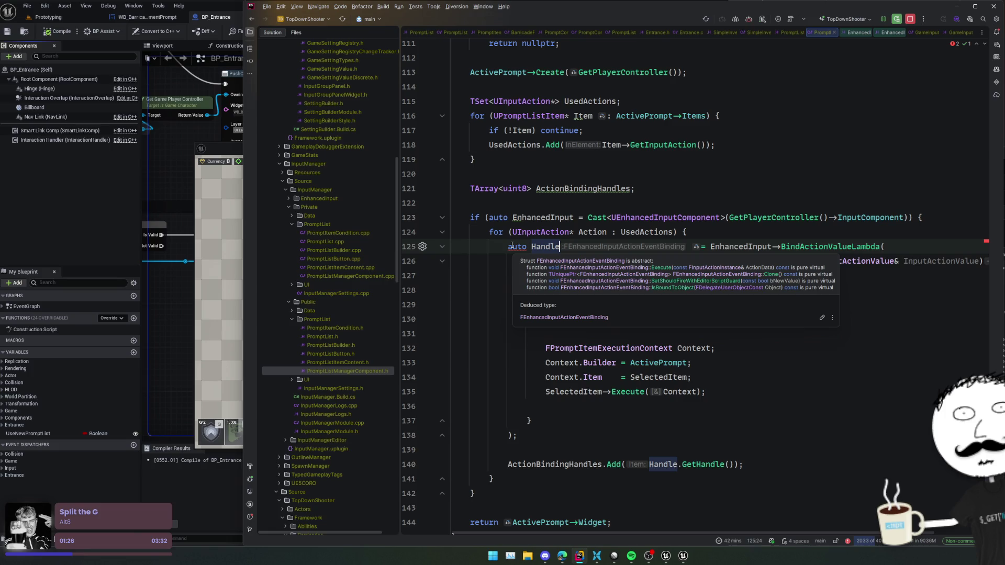
Look up the binding struct's base type and replace auto before Handle with FInputBindingHandle.
left_click(830, 247, "ctrl")
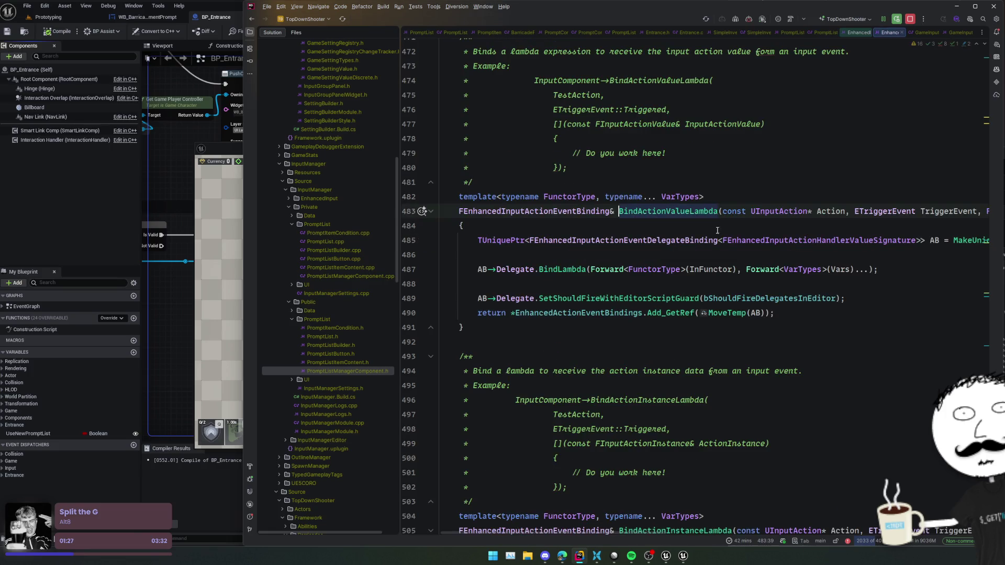
left_click(576, 211, "ctrl")
double_click(738, 211)
key("ctrl+c")
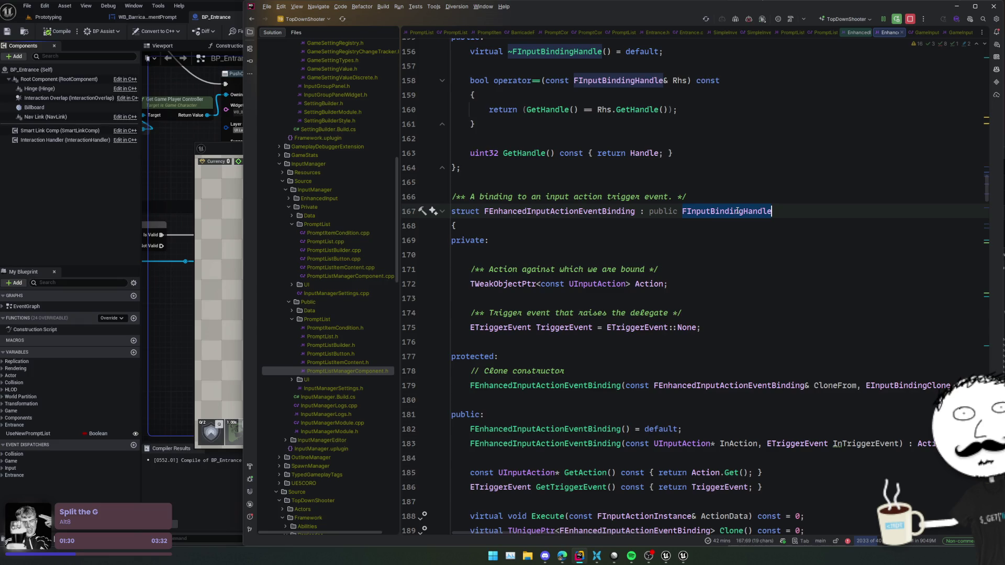
key("ctrl+alt+Left")
double_click(508, 247)
key("ctrl+v")
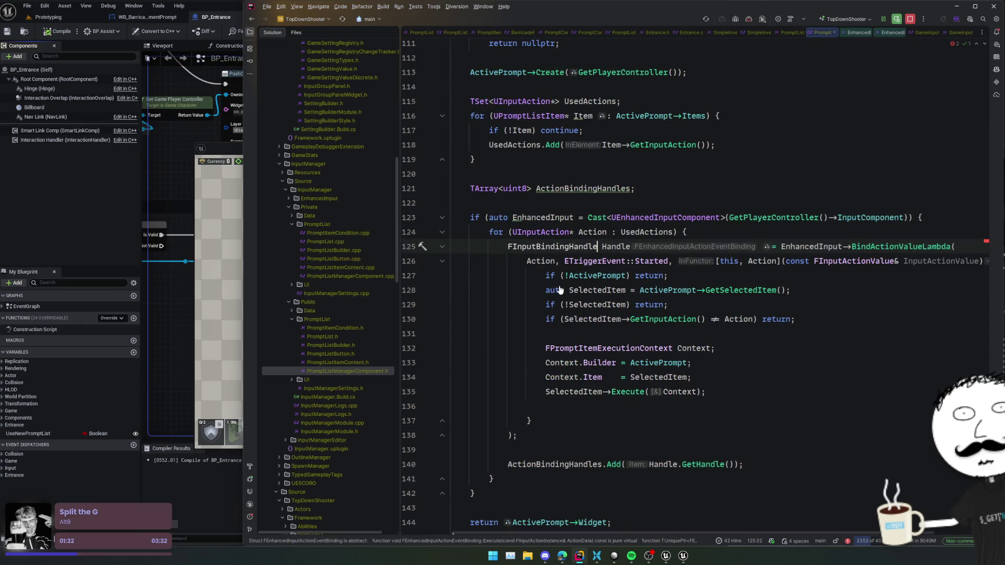
Confirm BindActionValueLambda's return type and retype Handle as FEnhancedInputActionEventBinding.
mouse_move(745, 250)
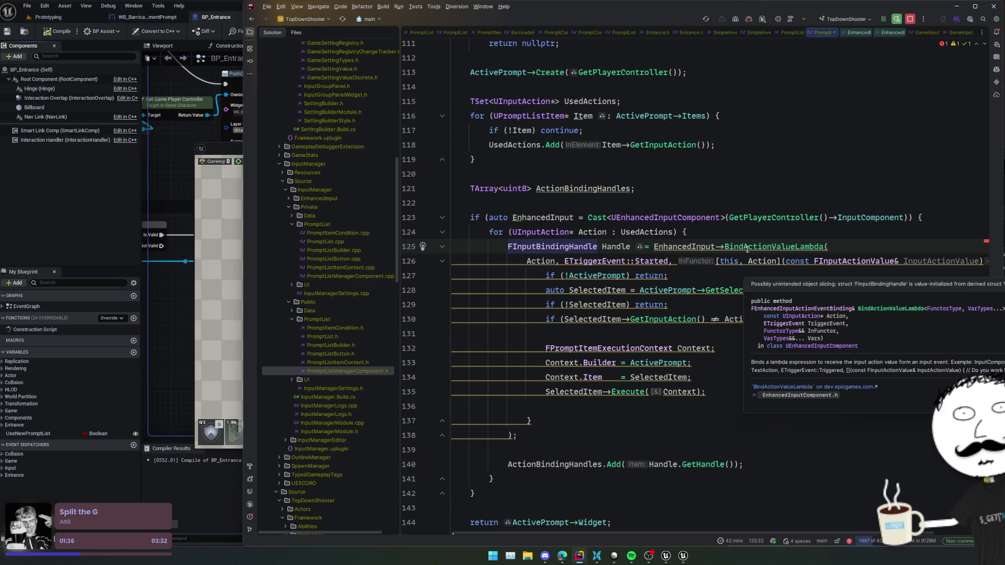
left_click(747, 249, "ctrl")
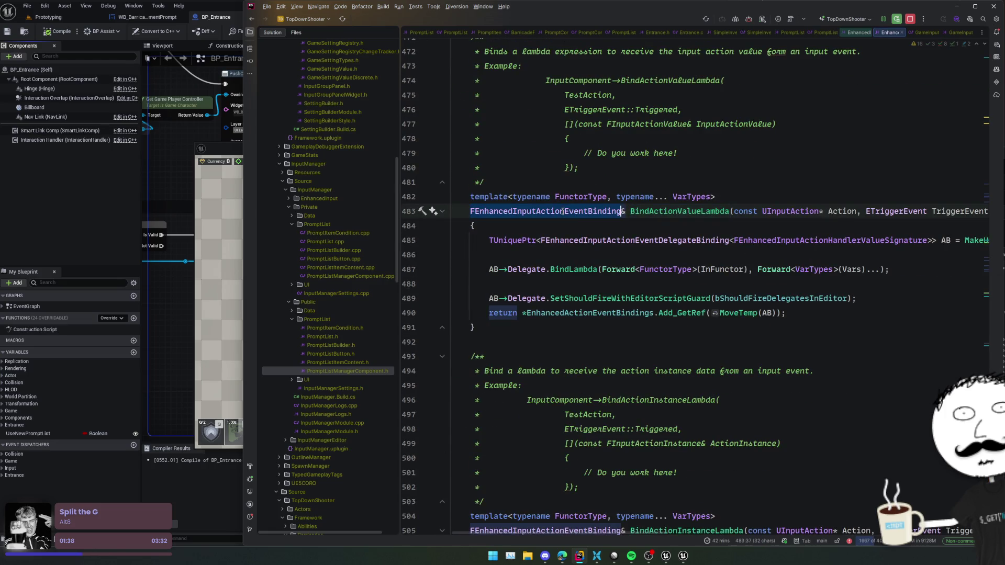
key("ctrl+alt+Left")
key("alt+Return")
key("Return")
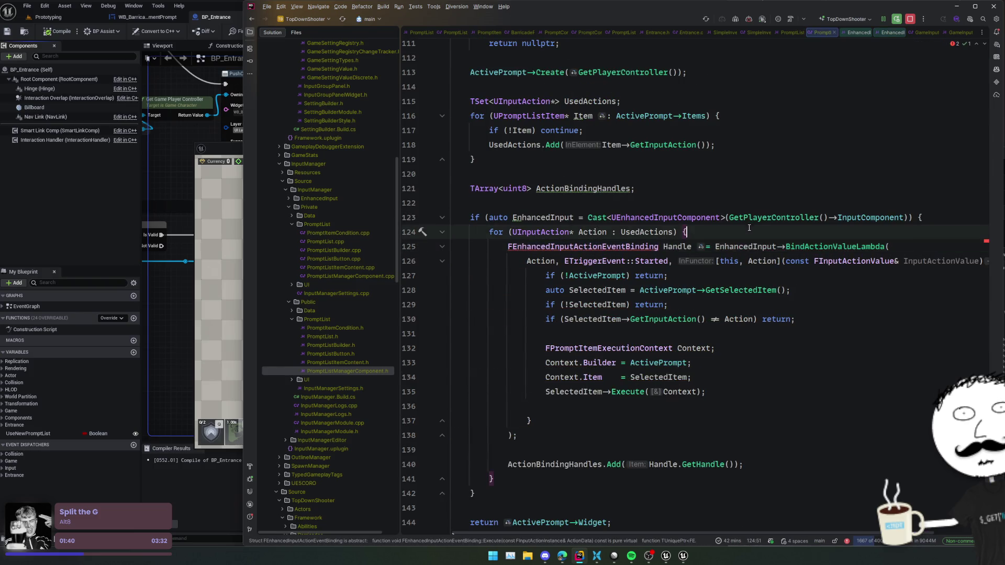
Check the EnhancedActionEventBindings declaration, then make Handle an FEnhancedInputActionEventBinding& reference.
mouse_move(628, 247)
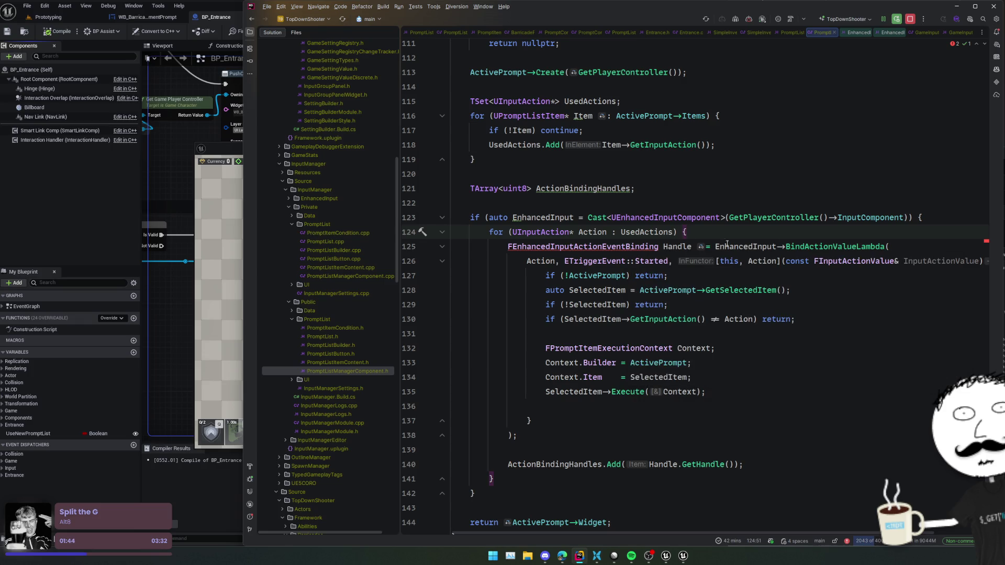
left_click(835, 246, "ctrl")
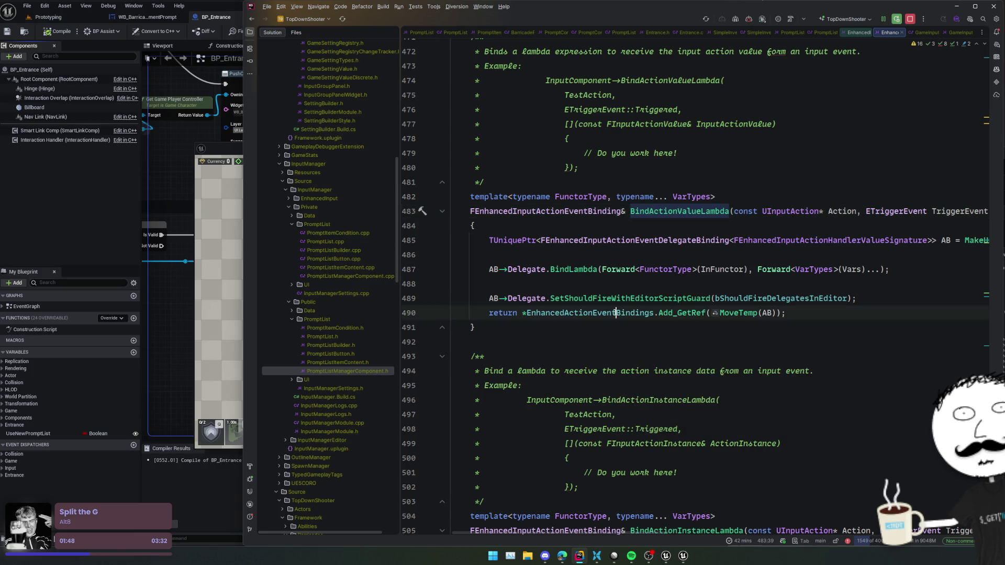
left_click(617, 313, "ctrl")
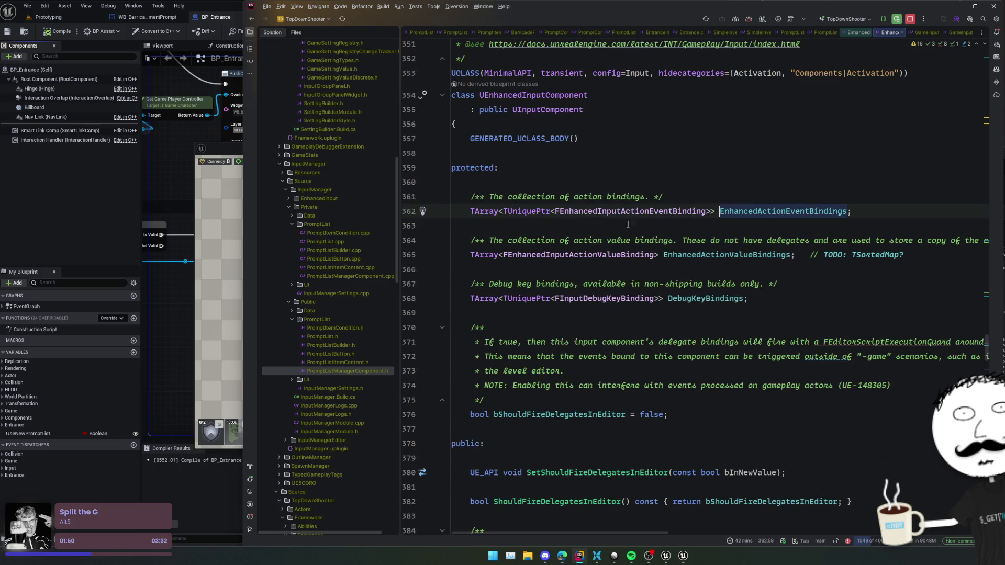
key("ctrl+alt+Left")
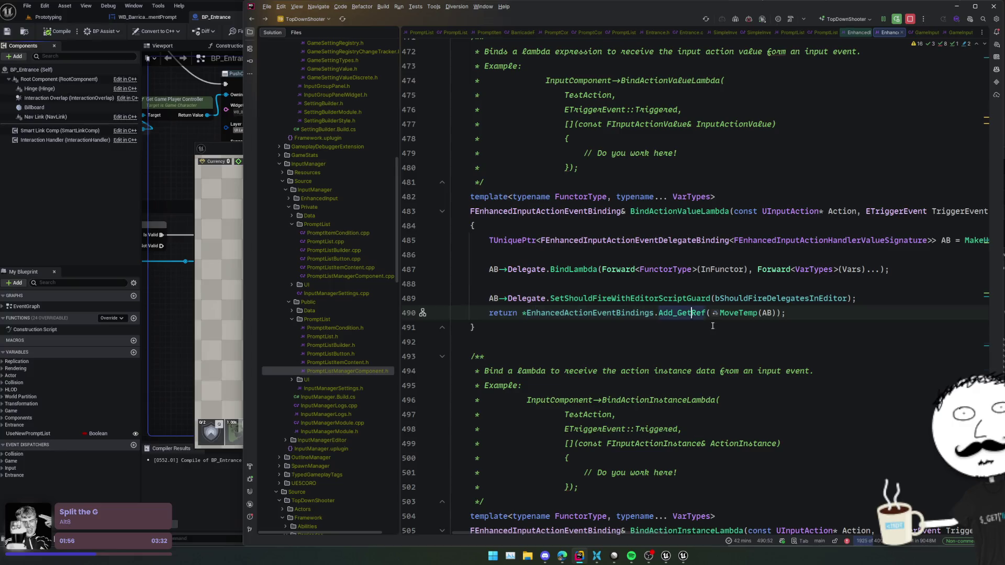
left_click(578, 211)
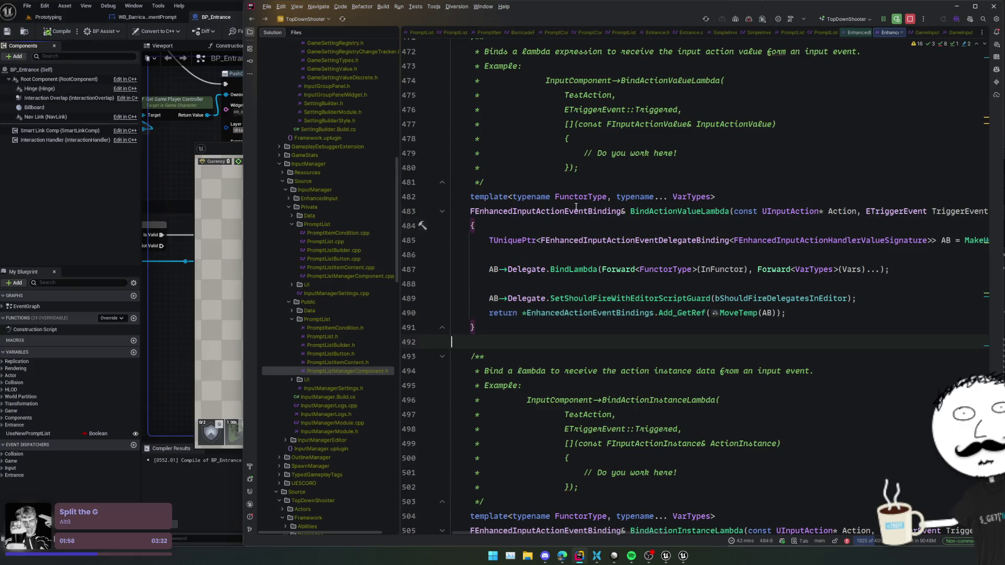
key("ctrl+alt+Left")
left_click(661, 247)
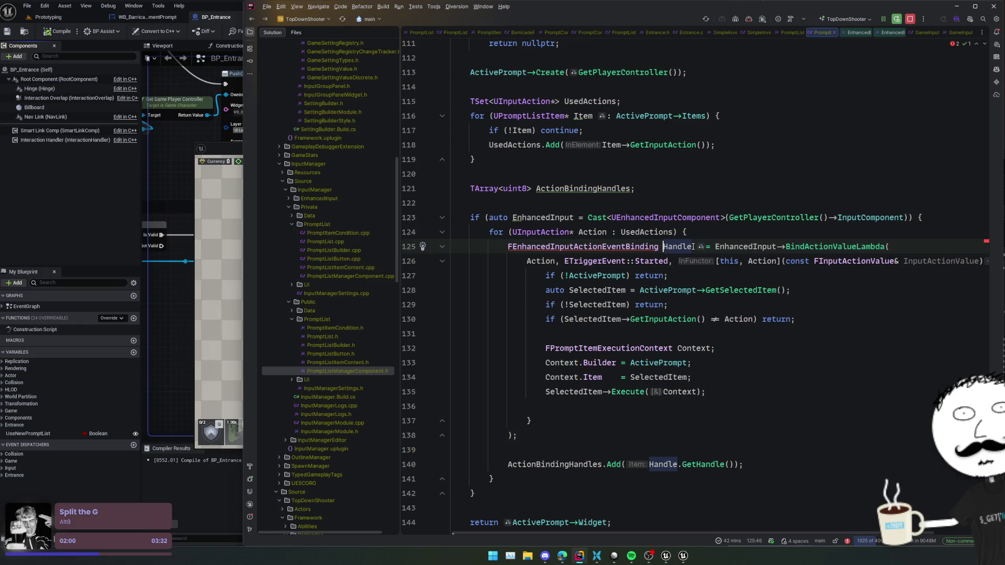
type("&")
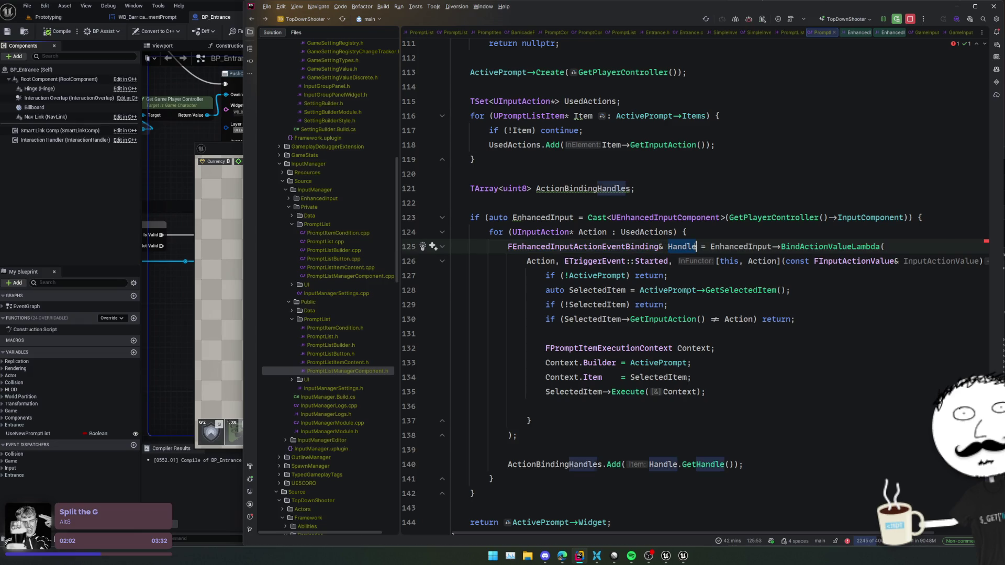
Move the caret to the empty line before the Add call at the loop's end.
scroll(602, 314, "down", 2)
left_click(539, 333)
key("Down")
key("Down")
key("Down")
left_click(542, 377)
key("Up")
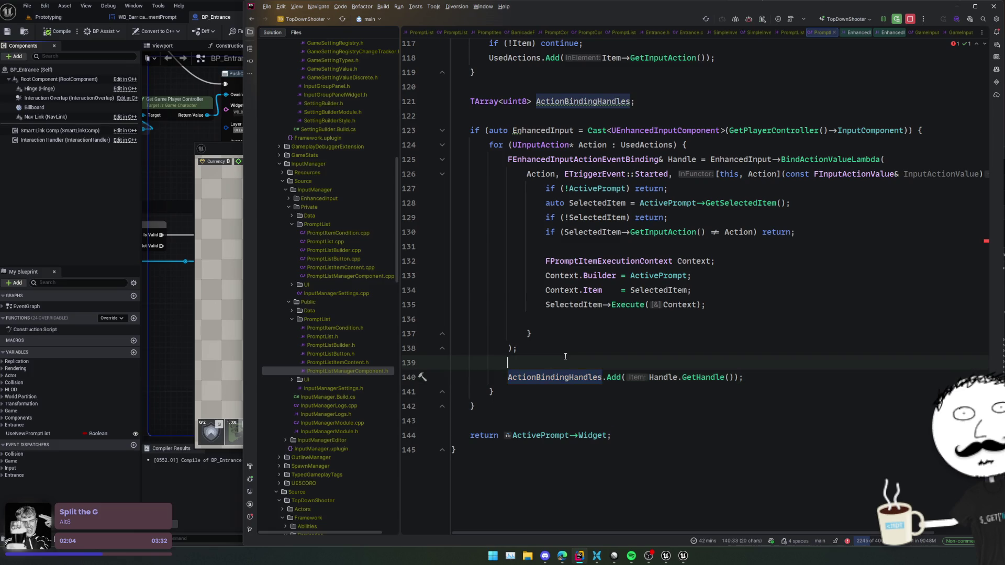
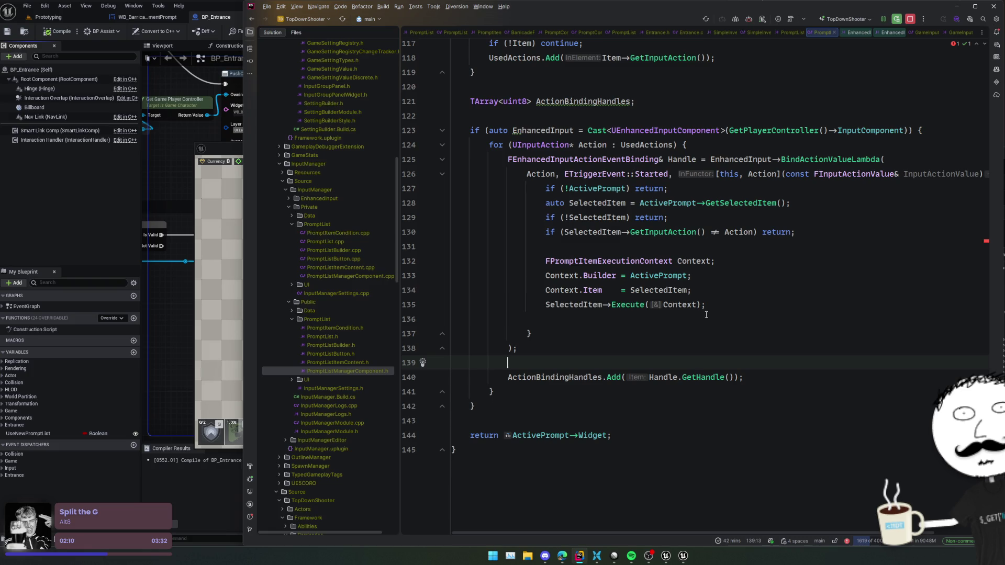
Copy the local TArray<uint8> ActionBindingHandles declaration and go to the PromptListManagerComponent header.
scroll(691, 295, "up", 3)
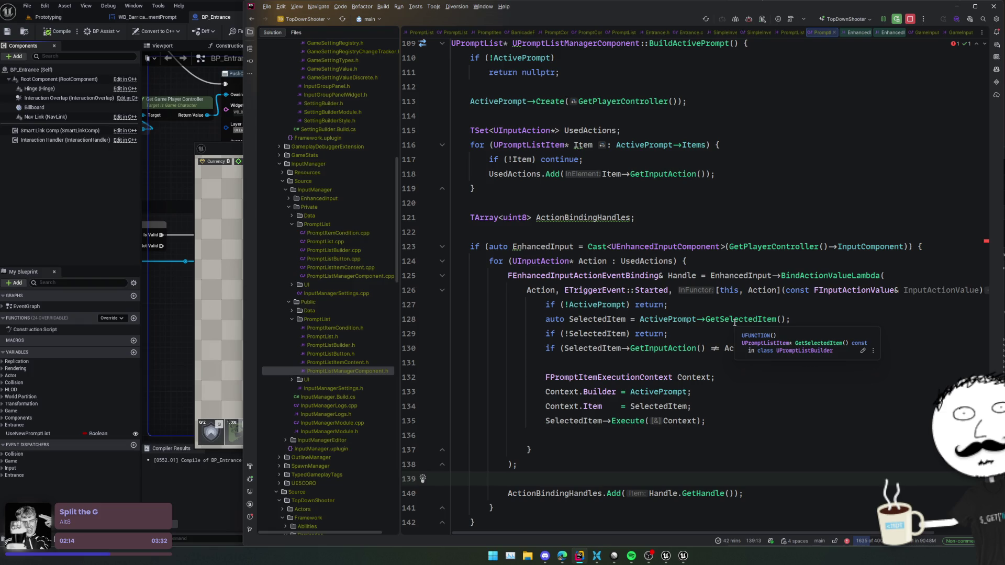
left_click(694, 217)
key("shift+Home")
key("ctrl+c")
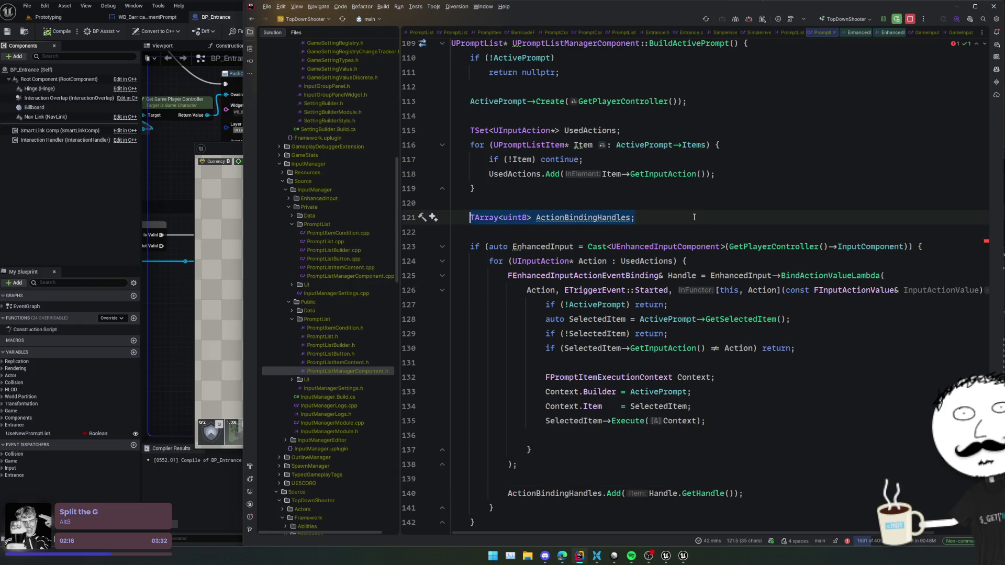
scroll(628, 210, "up", 4)
left_click(585, 222, "ctrl")
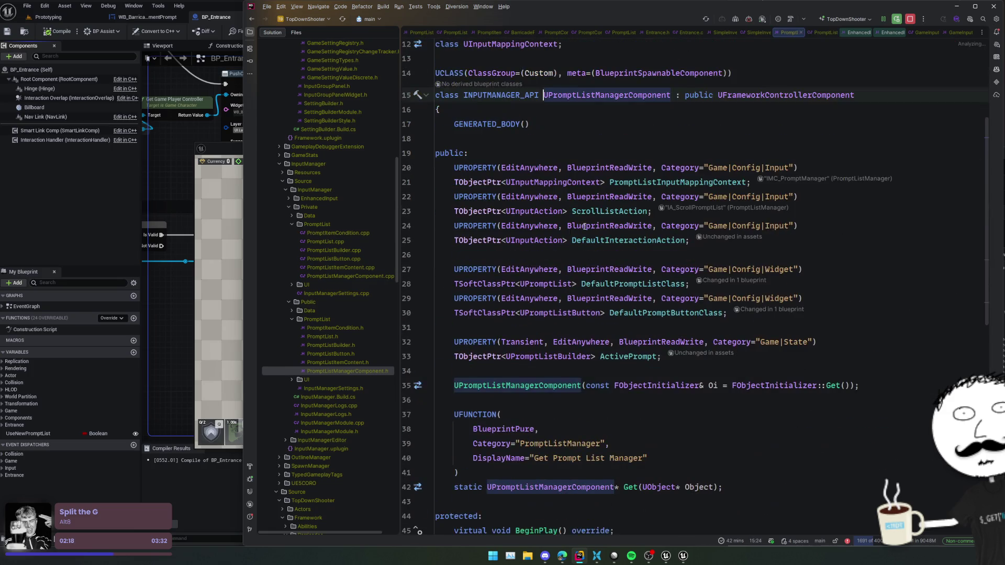
Duplicate the ActivePrompt UPROPERTY block and replace its declaration with ActionBindingHandles.
left_click(660, 371)
key("shift+Up")
key("shift+Up")
key("shift+Up")
key("ctrl+d")
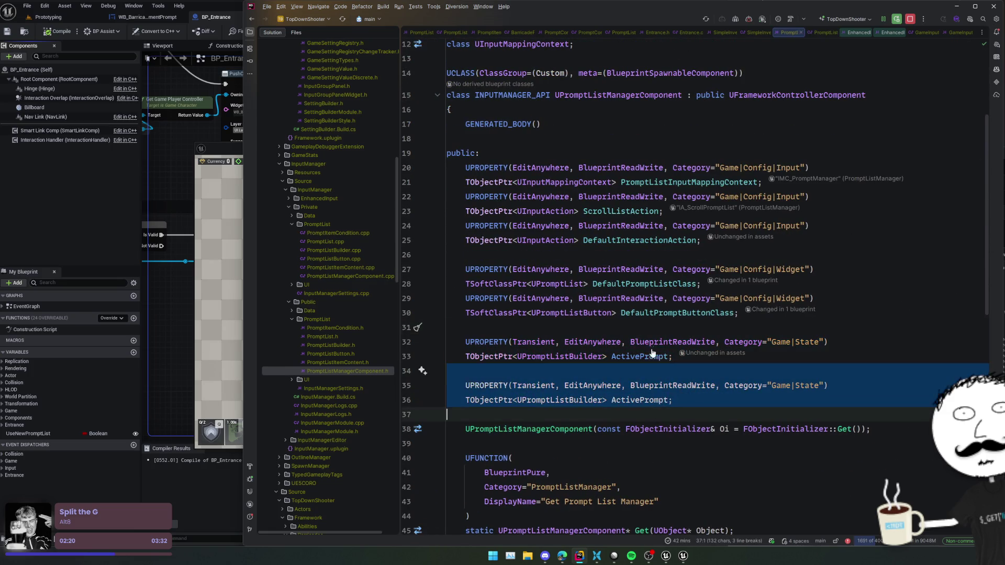
left_click(686, 398)
key("shift+Home")
key("ctrl+v")
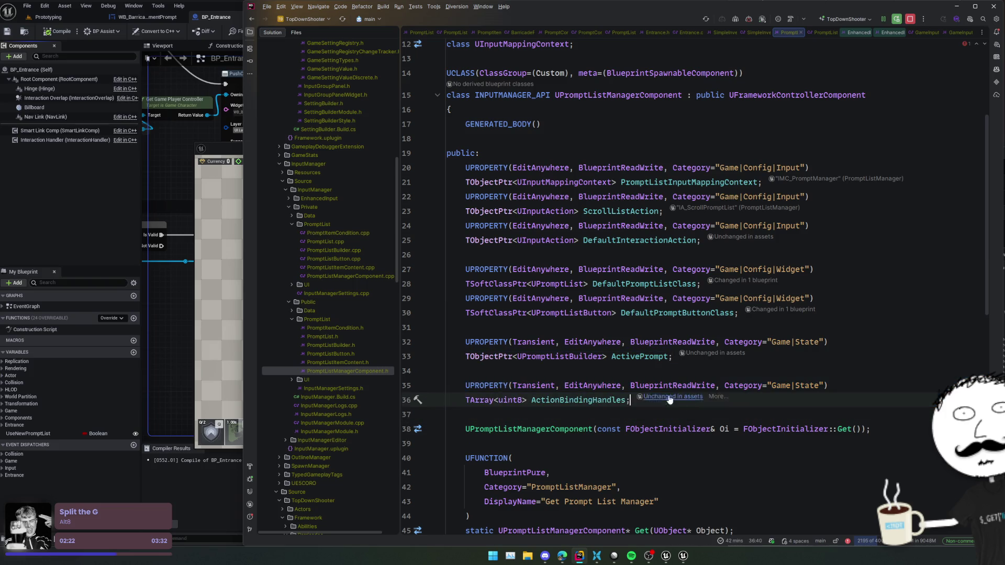
Go back to the PromptListManagerComponent .cpp file.
left_click(583, 370)
left_click(587, 401)
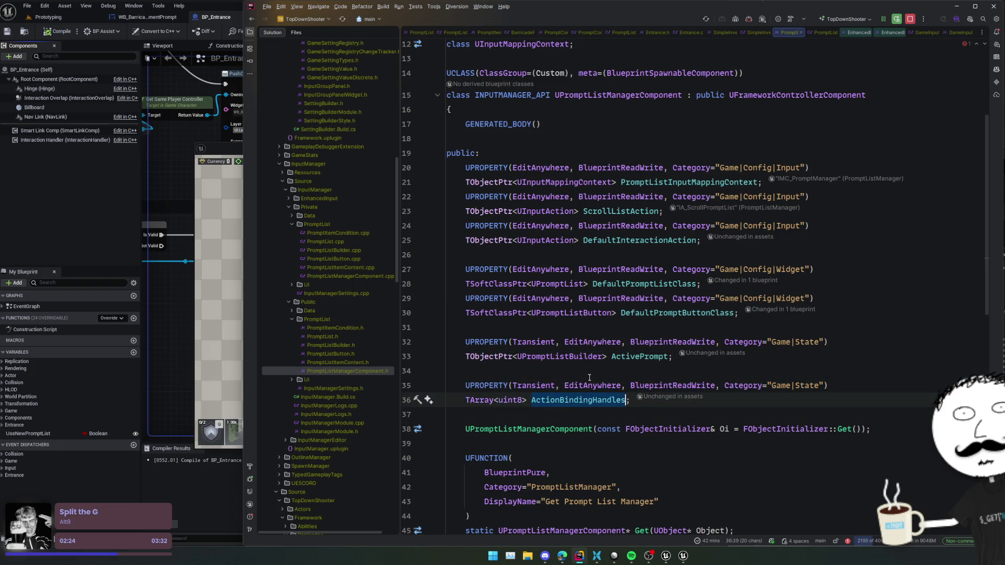
key("ctrl+alt+Home")
scroll(645, 380, "down", 3)
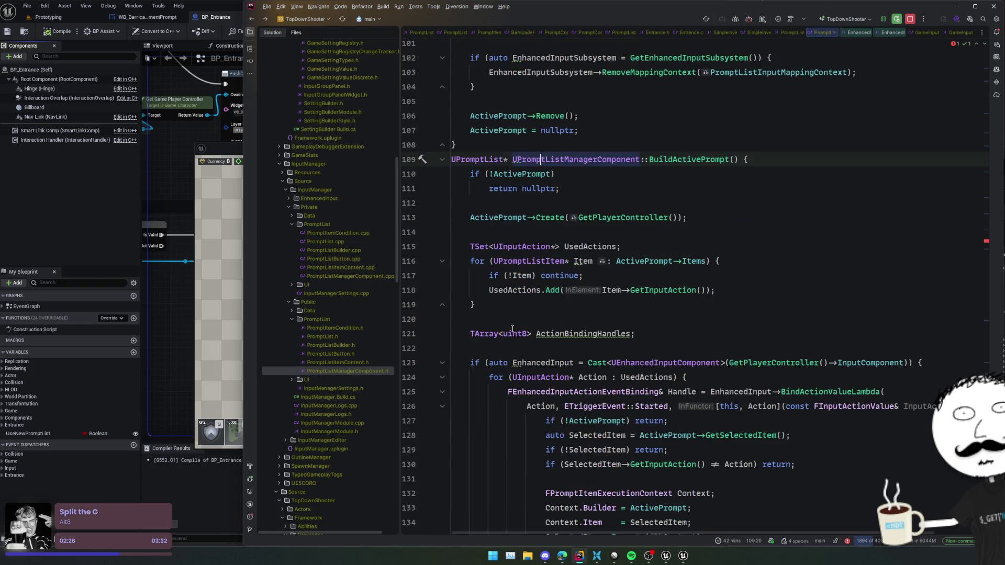
Cut the now-redundant local ActionBindingHandles declaration from the .cpp file.
triple_click(600, 282)
key("ctrl+x")
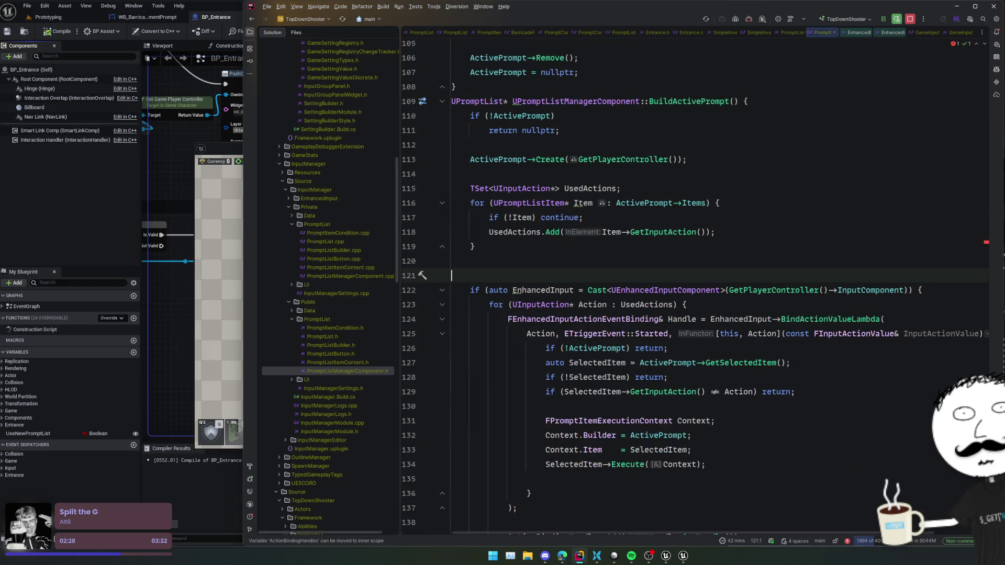
scroll(615, 289, "down", 3)
left_click(616, 362)
scroll(616, 362, "up", 4)
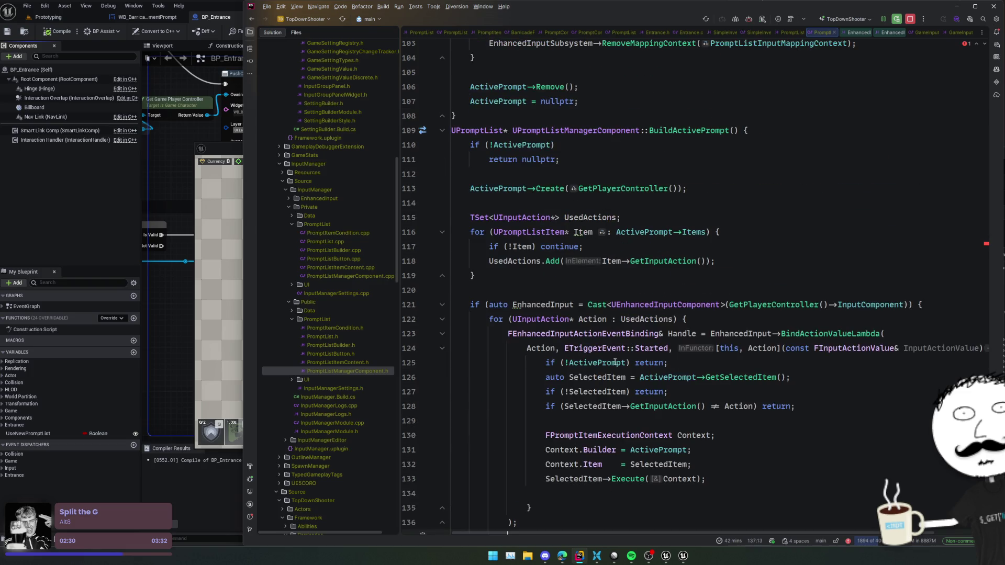
scroll(698, 304, "up", 3)
left_click(706, 247)
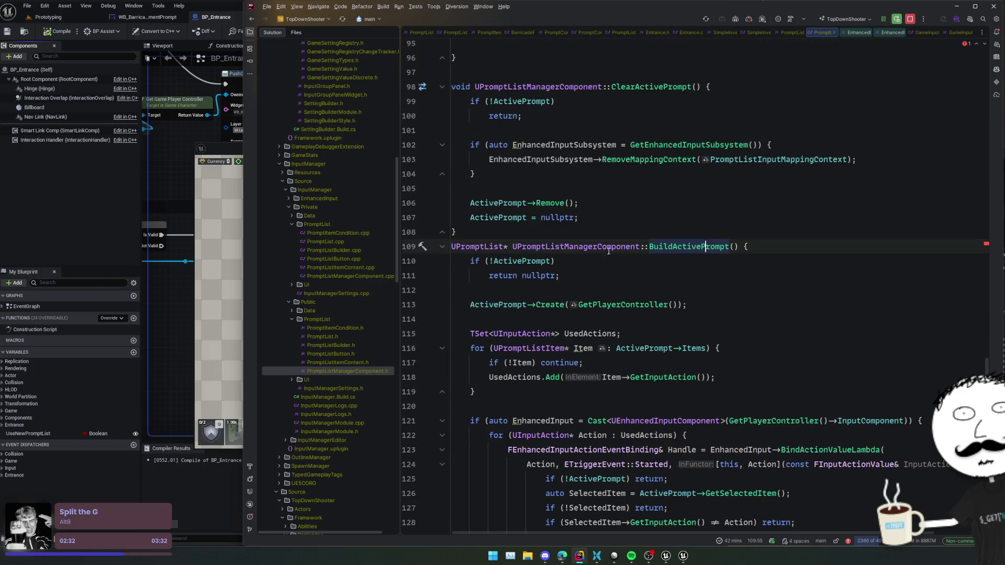
scroll(729, 259, "up", 2)
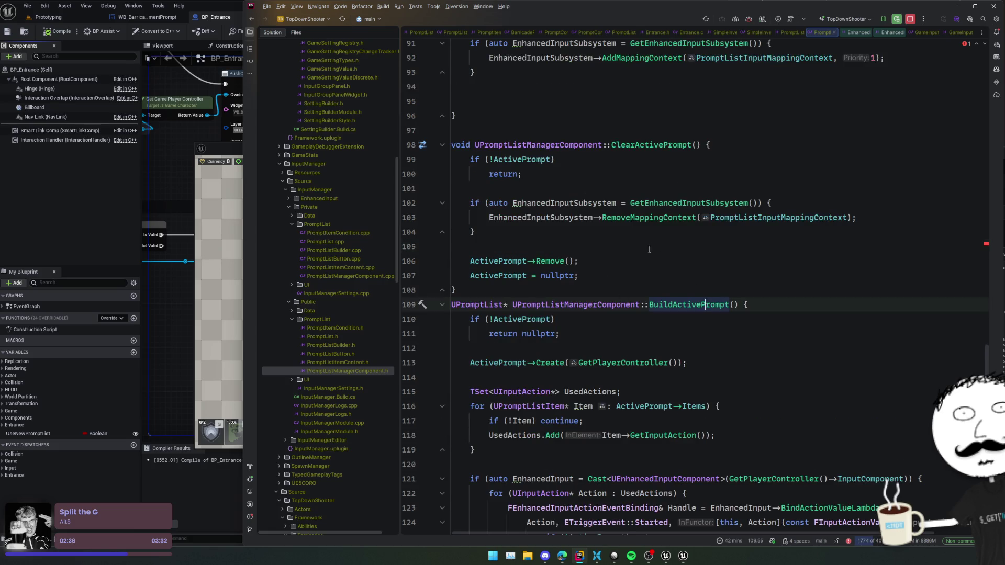
scroll(626, 282, "down", 4)
scroll(613, 328, "up", 1)
scroll(614, 329, "up", 2)
Paste the EnhancedInput cast into ClearActivePrompt as an if block with an empty body.
left_click(659, 363)
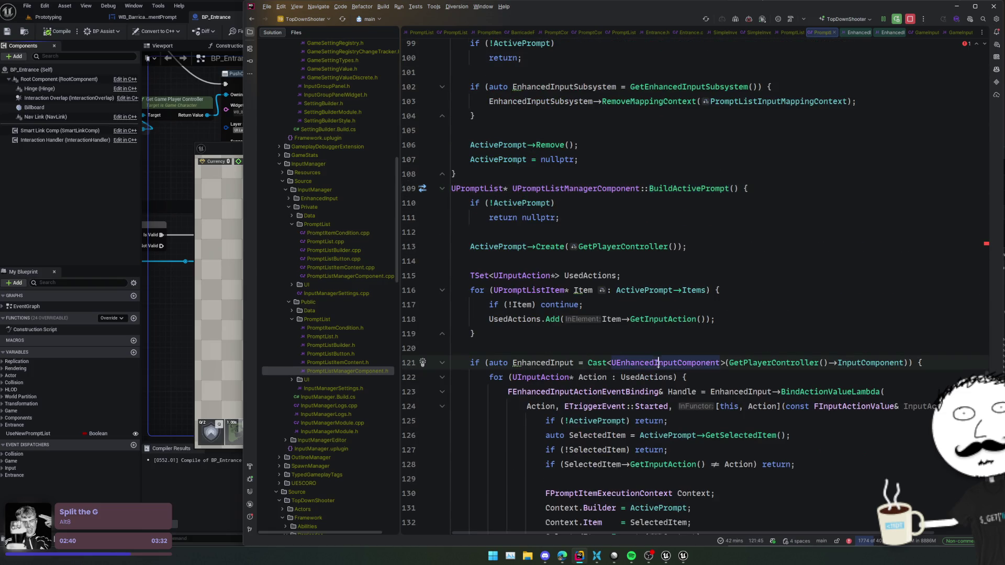
scroll(526, 218, "up", 2)
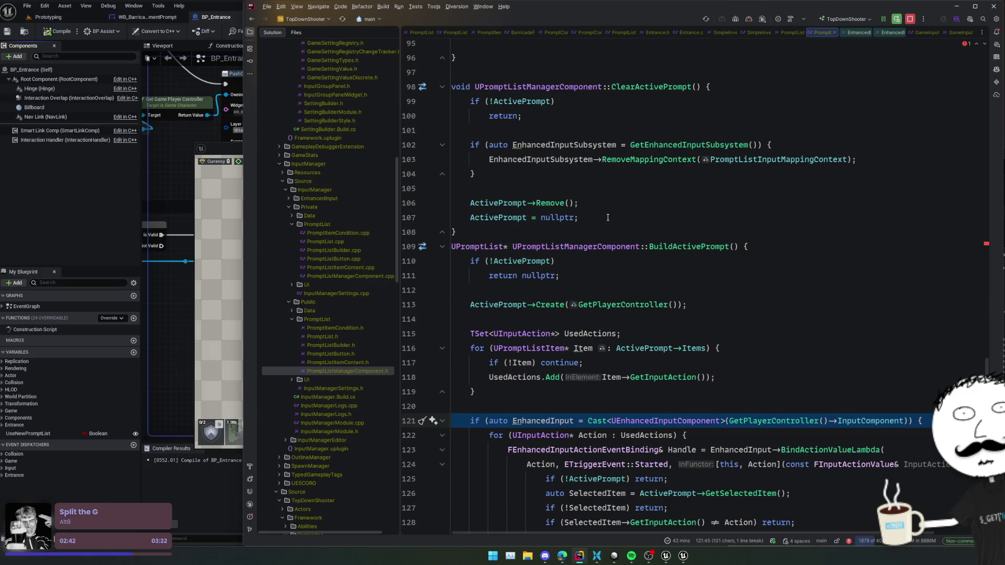
left_click(607, 191)
key("ctrl+v")
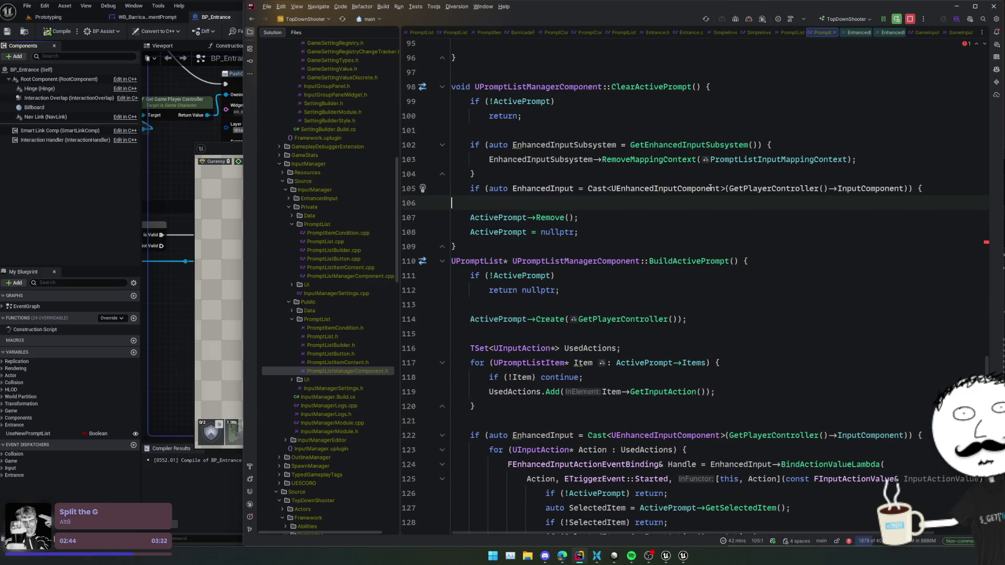
key("BackSpace")
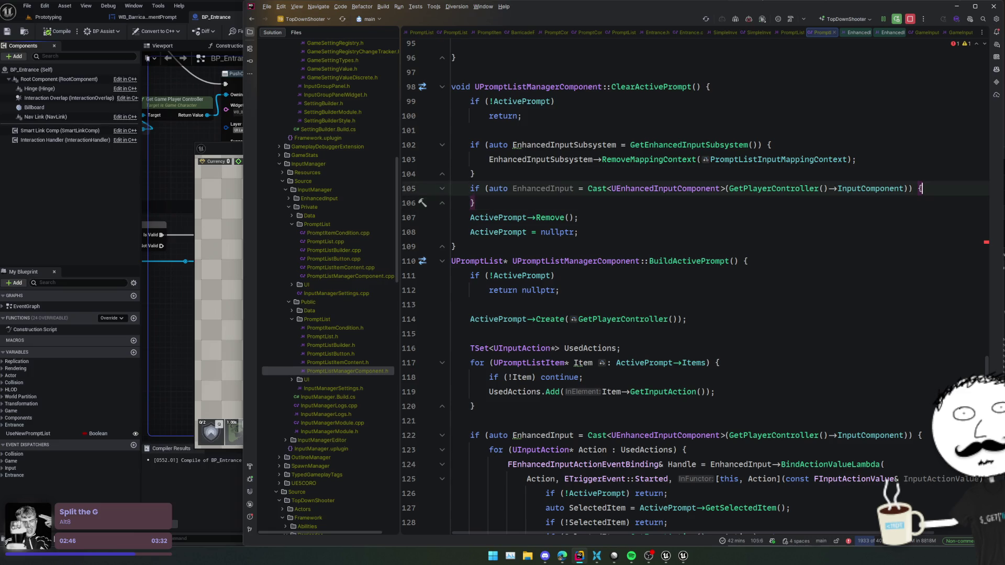
key("Return")
scroll(730, 229, "down", 2)
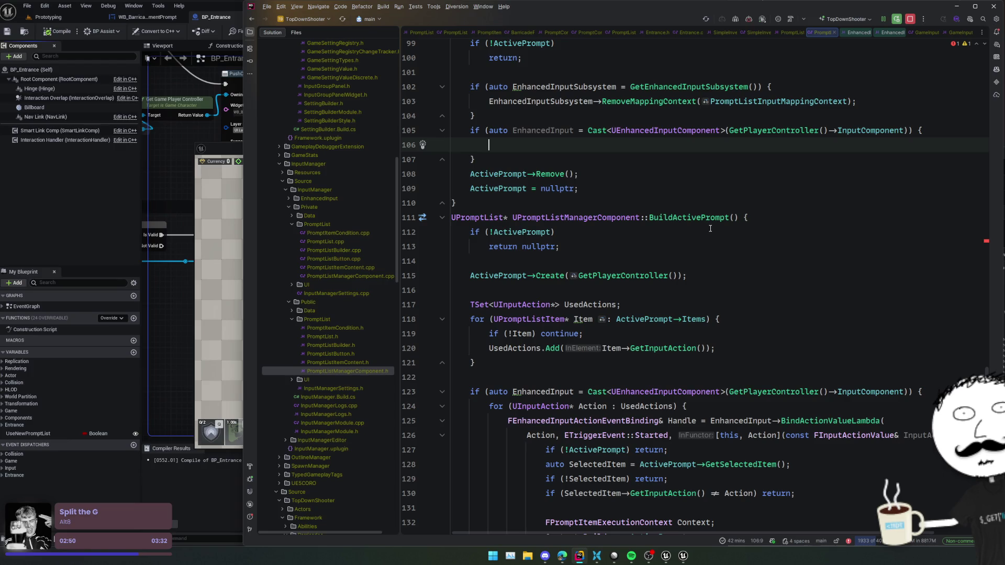
Call EnhancedInput->RemoveBindingByHandle(ActionBindingHandles) inside the new if block.
type("Enha")
key("Return")
type("->")
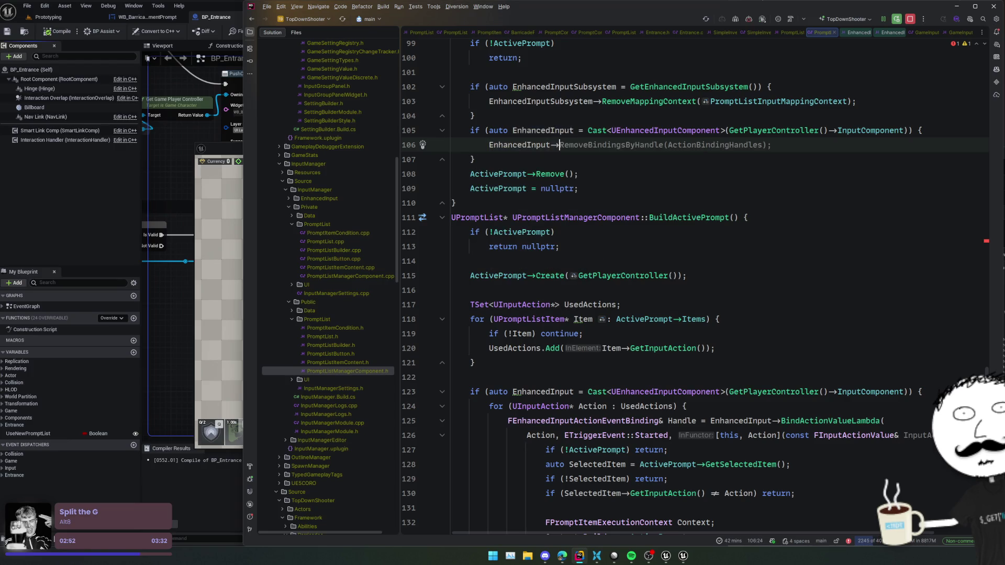
type("RemoveBind")
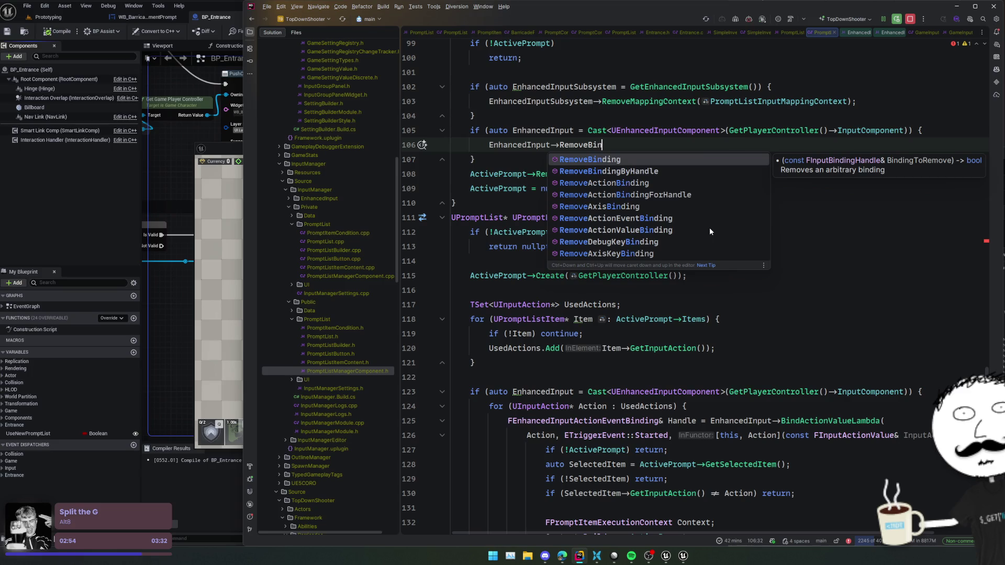
key("Down")
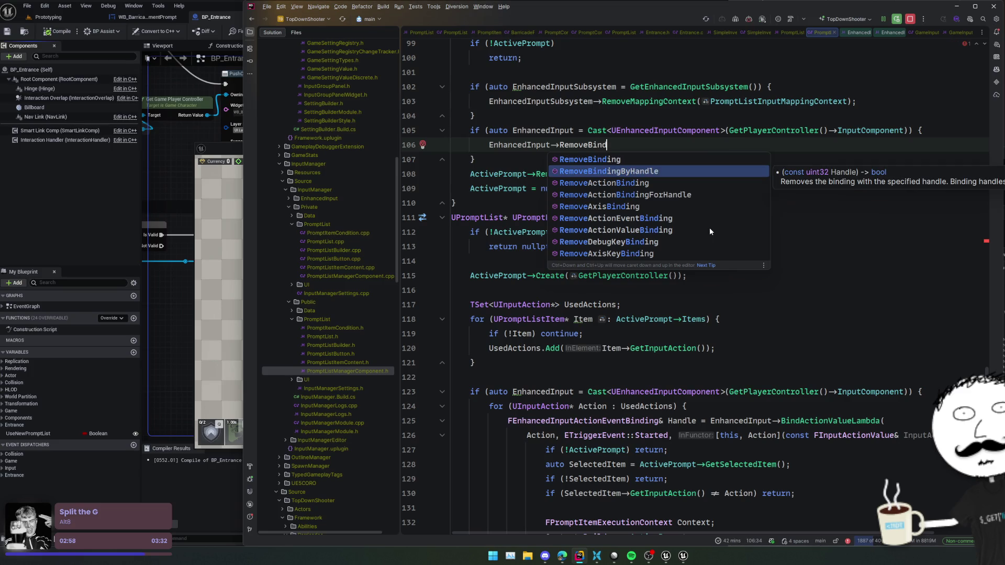
key("Up")
key("Down")
key("Return")
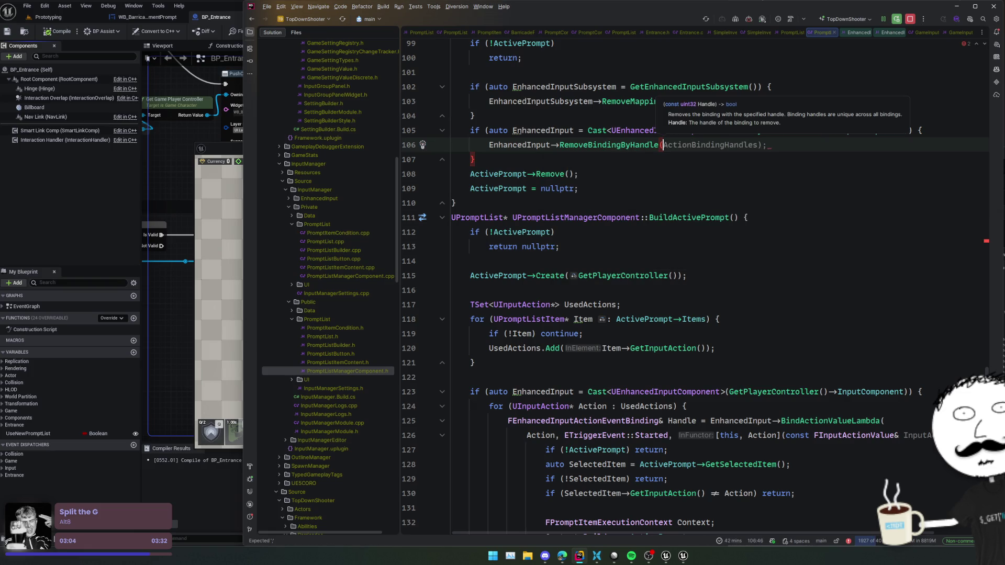
key("Tab")
left_click(708, 145, "ctrl")
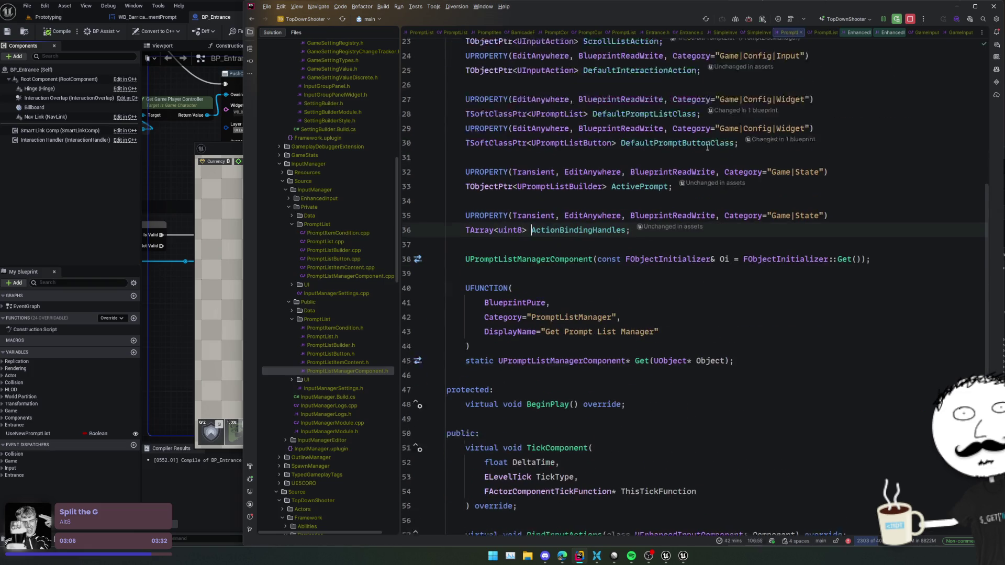
Change the ActionBindingHandles array element type from uint8 to uint32.
double_click(510, 211)
type("ui")
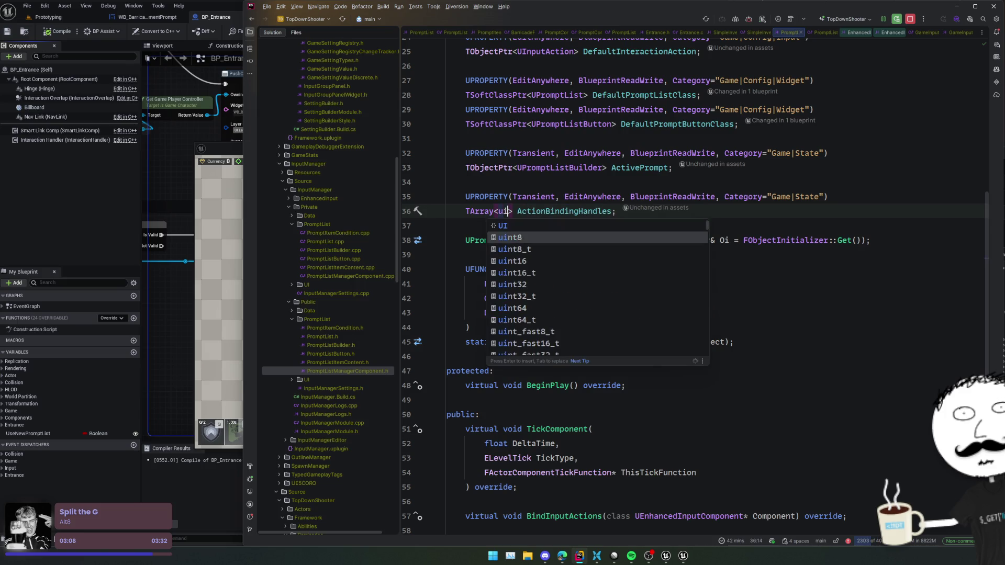
type("nt32")
key("Return")
key("ctrl+minus")
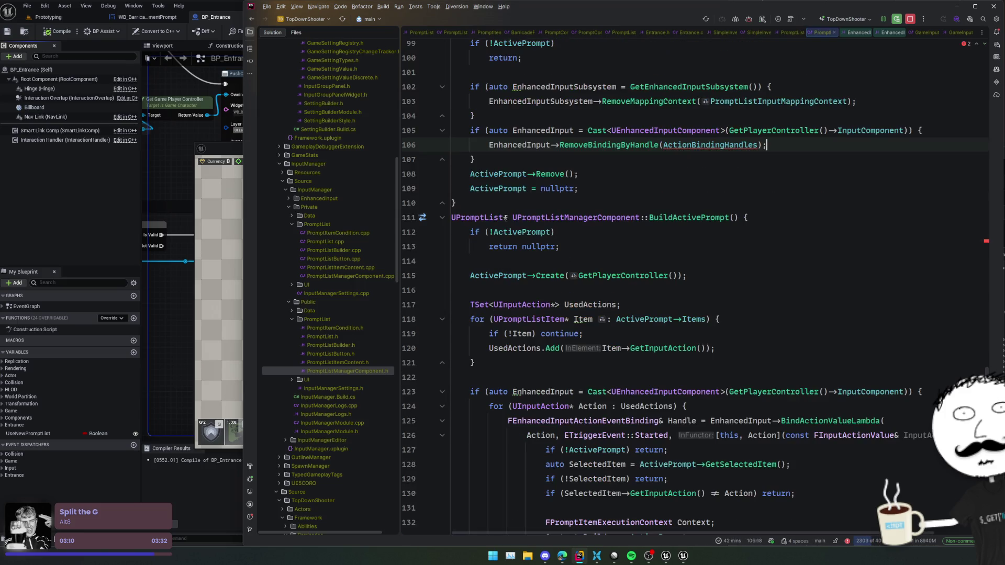
Expand a foreach loop over ActionBindingHandles above the remove call.
double_click(694, 145)
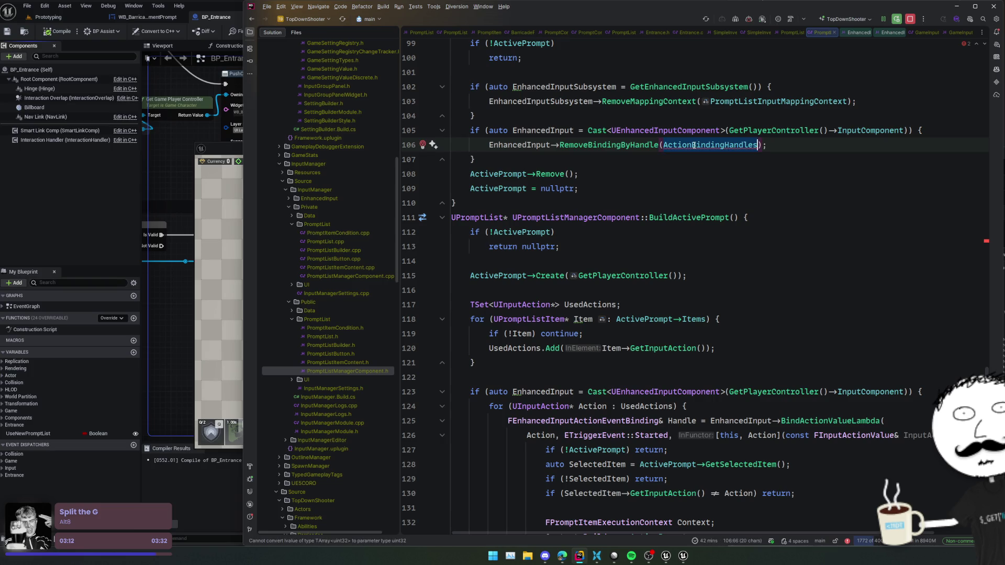
key("ctrl+c")
key("ctrl+alt+Return")
key("ctrl+v")
type(".foreach")
key("Return")
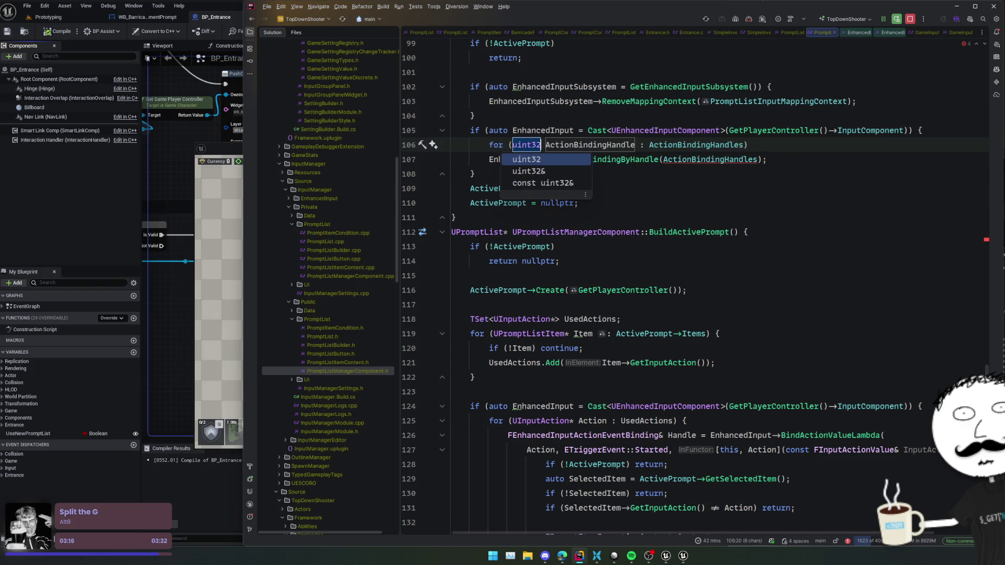
key("Return")
Pass each loop handle to RemoveBindingByHandle, add ActionBindingHandles.Empty() after the loop, and reformat.
left_click(714, 159)
key("BackSpace")
key("shift+Return")
type("ActionBindingHandles.em")
key("Return")
type(";")
key("Home")
key("ctrl+alt+l")
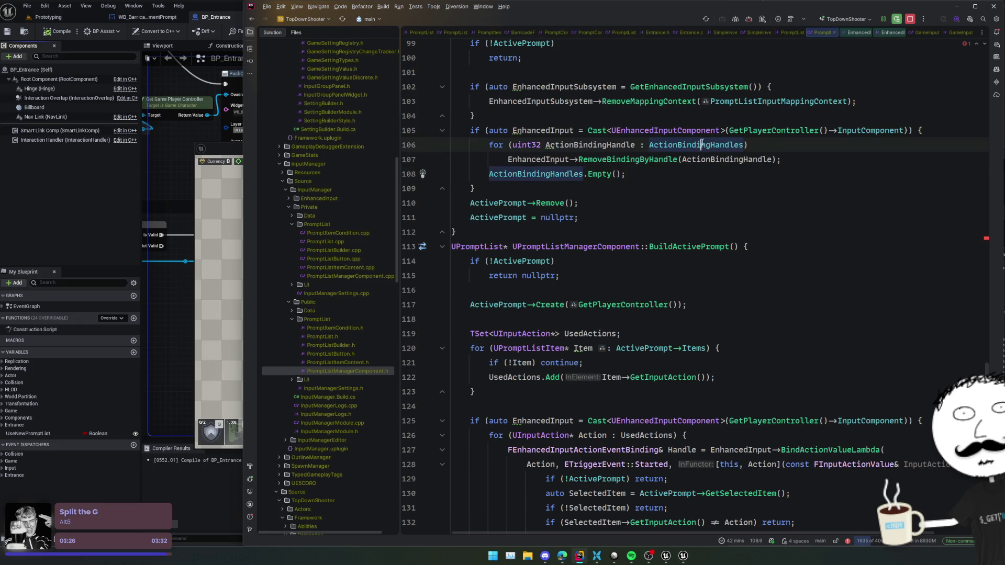
Start a new loop above the old one using the reverse for-loop (forr) template.
key("Up")
key("Up")
key("Up")
key("End")
key("Return")
type("ActionBindingHandles.for")
key("BackSpace")
key("BackSpace")
key("BackSpace")
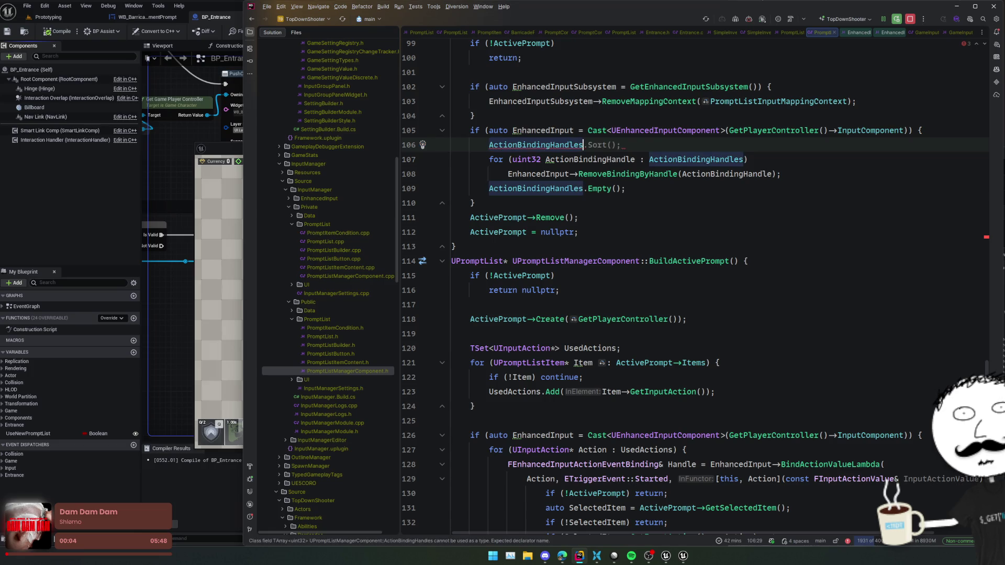
key("ctrl+BackSpace")
type("forr")
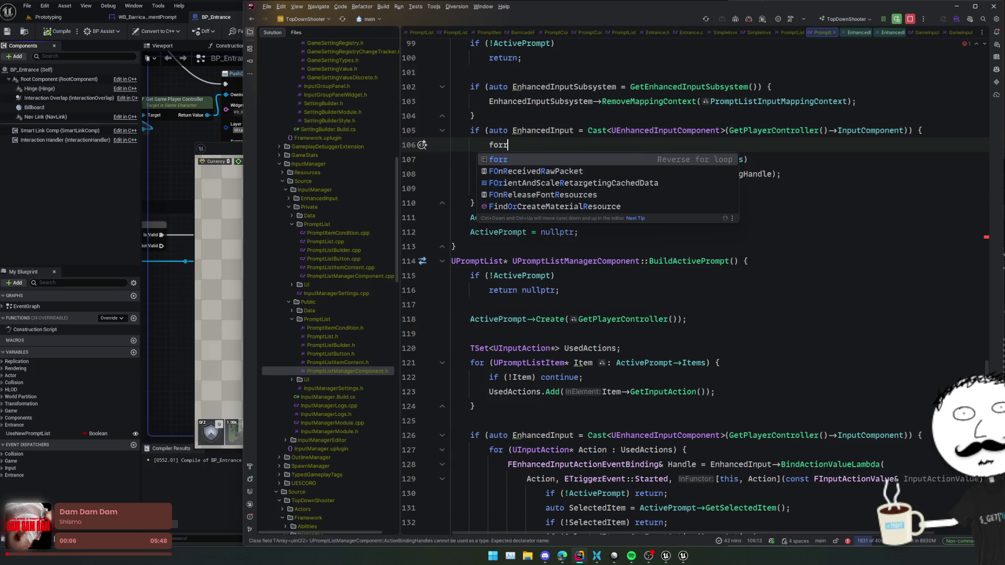
key("Return")
key("Return")
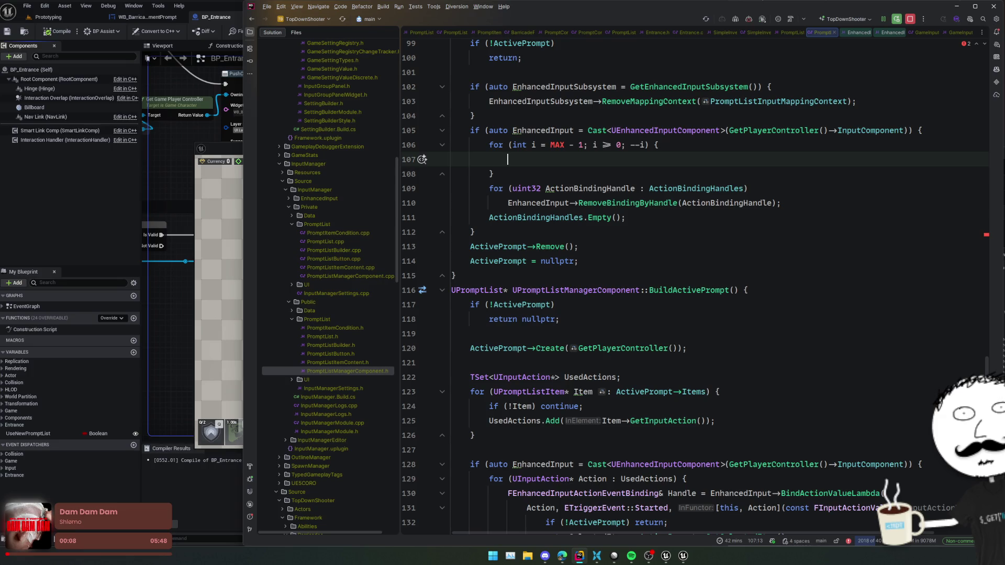
Replace it with an iterator for-loop template over ActionBindingHandles.
key("ctrl+w")
key("ctrl+w")
key("ctrl+w")
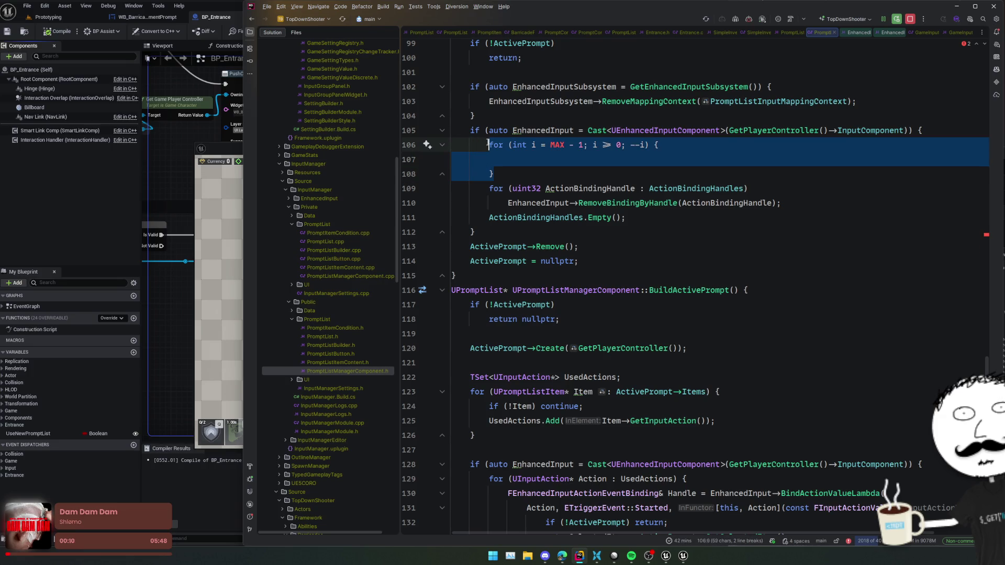
type("for")
key("Down")
key("Down")
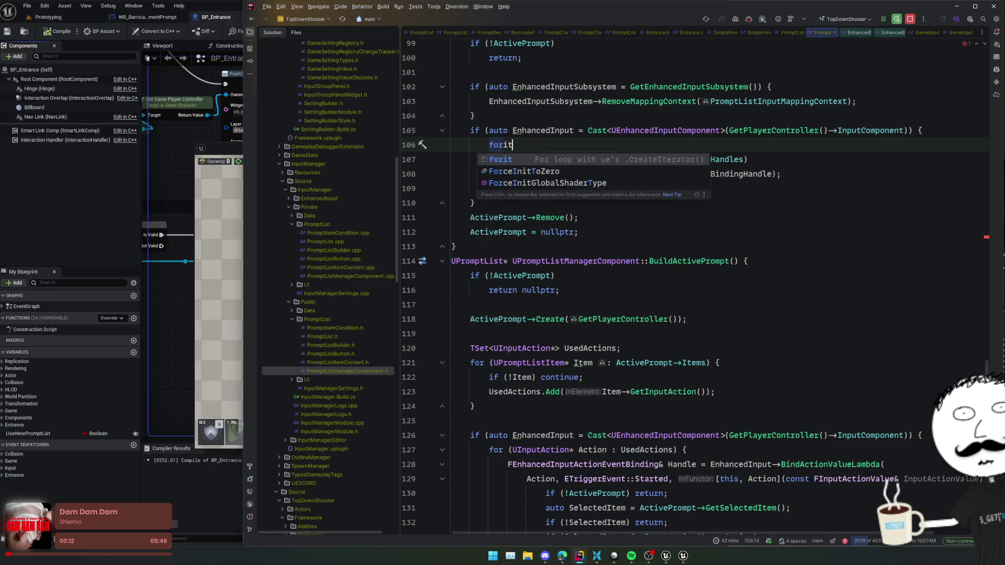
key("Return")
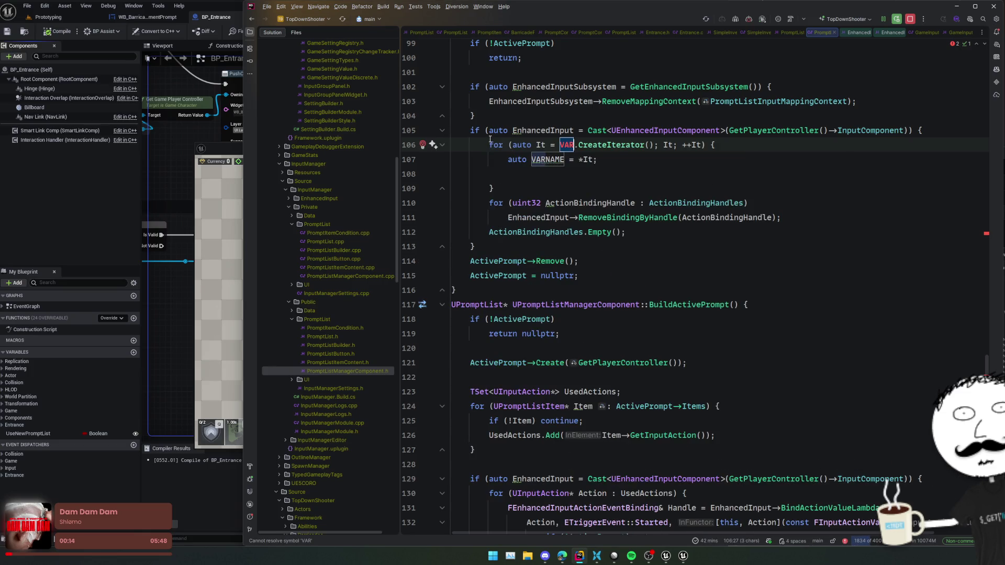
type("Action")
key("Return")
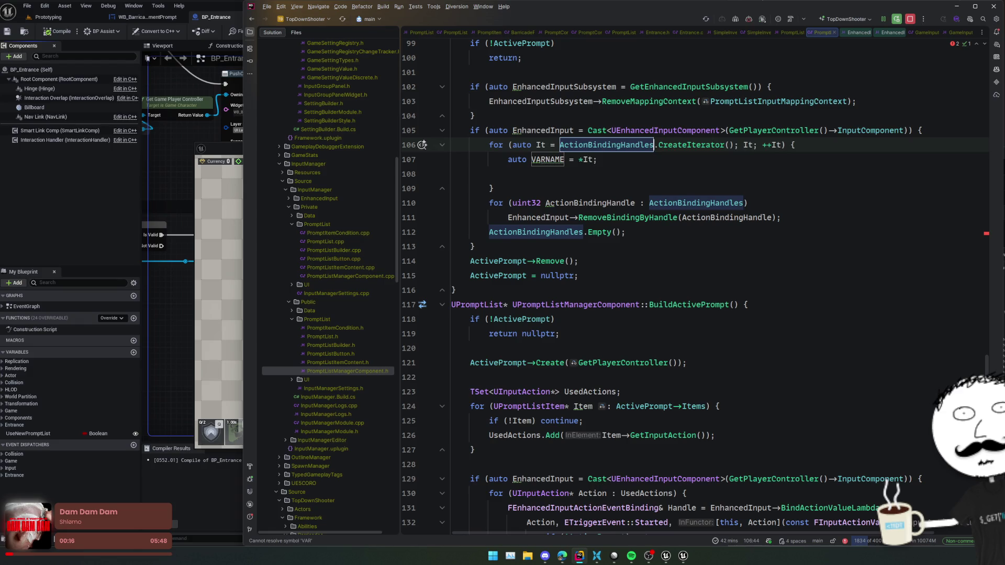
key("Return")
Check the RemoveBindingByHandle definition and copy the removal call into the iterator loop.
left_click(639, 217, "ctrl")
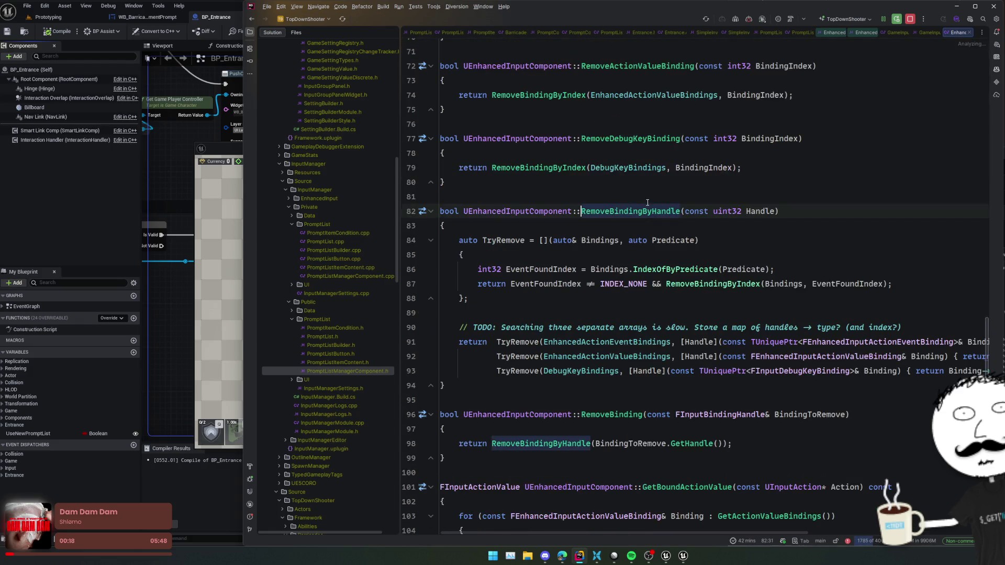
key("ctrl+alt+Left")
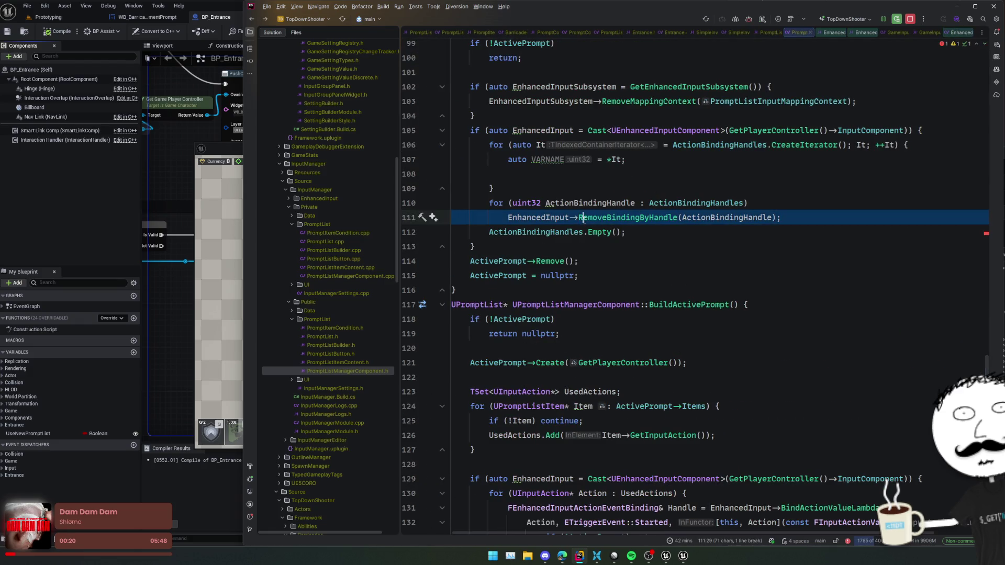
key("ctrl+c")
left_click(654, 157)
key("Down")
key("ctrl+v")
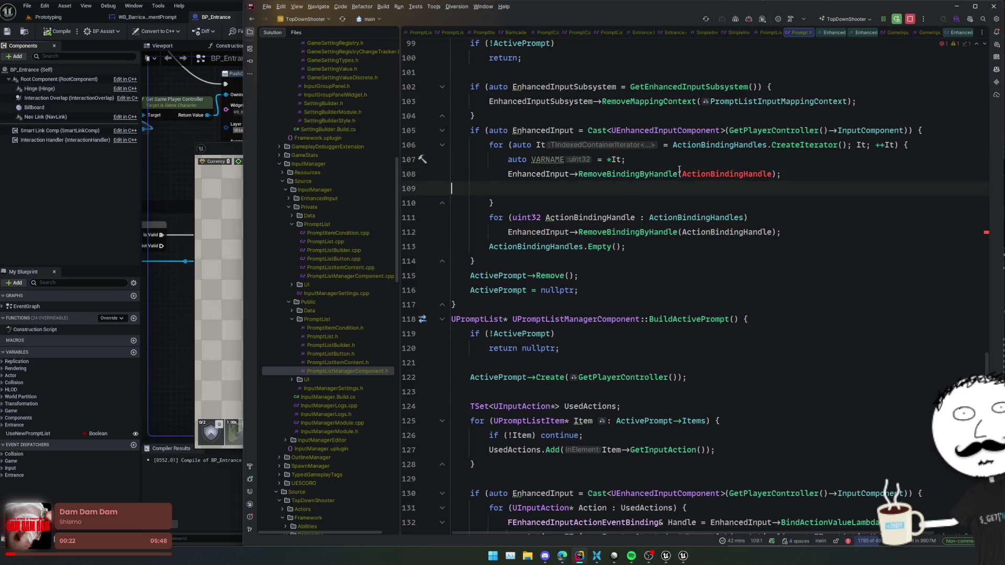
Pass *It to the copied removal call and delete the unused VARNAME line.
double_click(726, 174)
type("*It")
key("End")
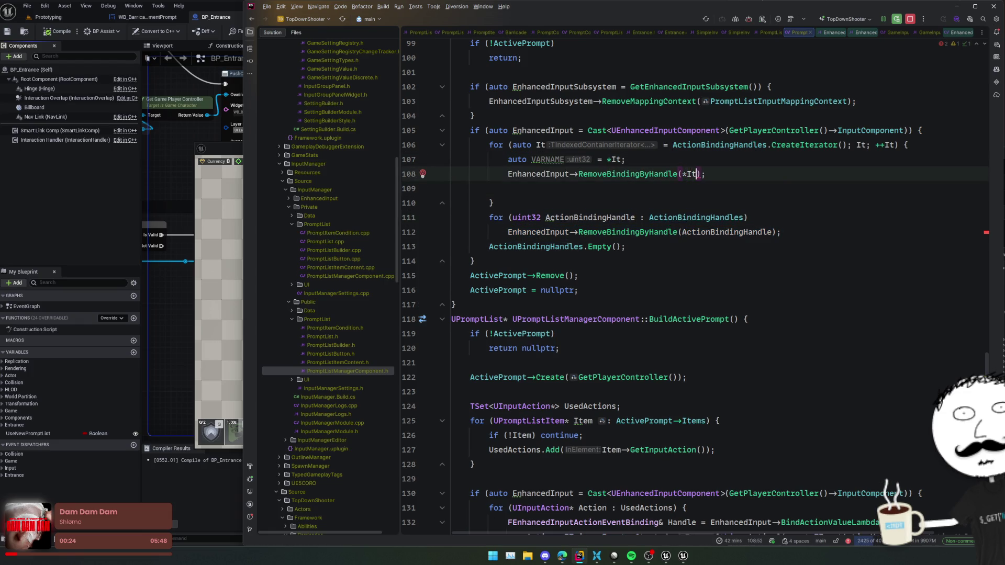
key("ctrl+space")
key("Escape")
key("Up")
key("shift+Home")
key("BackSpace")
key("Down")
Wrap RemoveBindingByHandle(*It) in an if that calls It.RemoveCurrent() on success.
type("if (")
key("End")
key("BackSpace")
type(") {")
key("Return")
type("It.Re")
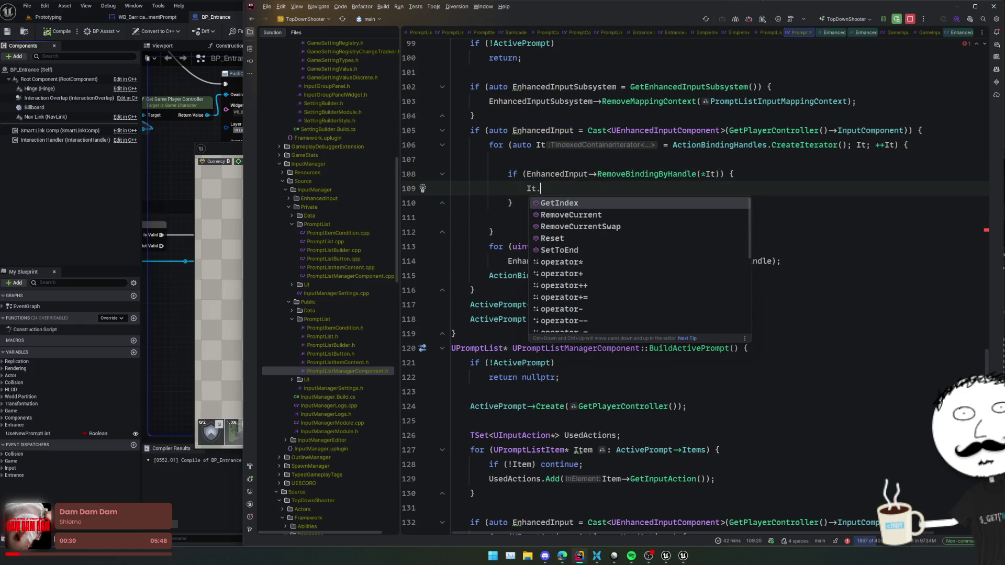
key("Return")
type(";")
key("Down")
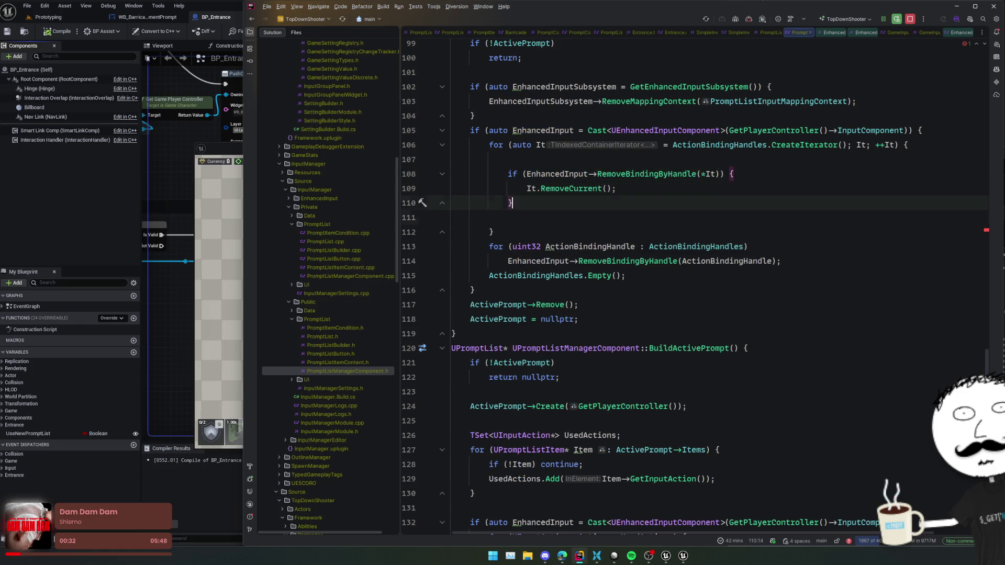
key("Delete")
key("Up")
key("Up")
key("Up")
key("BackSpace")
Delete the old foreach loop and the ActionBindingHandles.Empty() call.
key("Down")
key("Down")
key("Down")
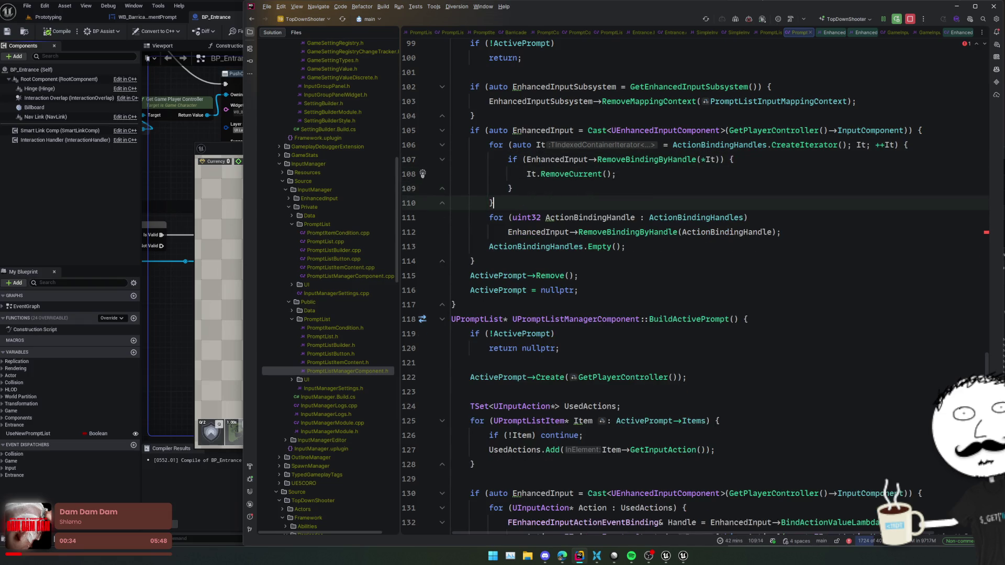
key("shift+Down")
key("shift+End")
key("shift+Down")
key("BackSpace")
key("shift+Down")
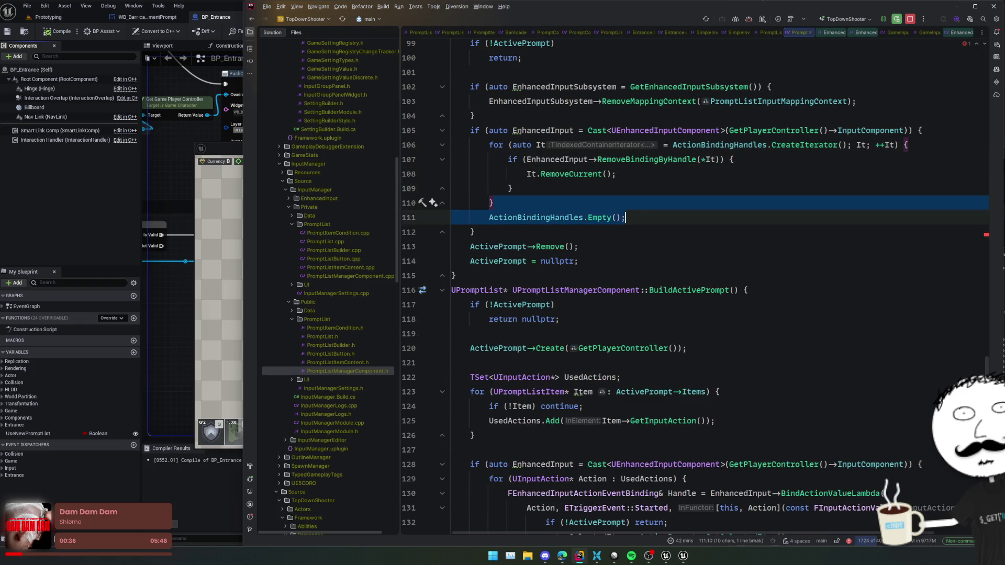
key("BackSpace")
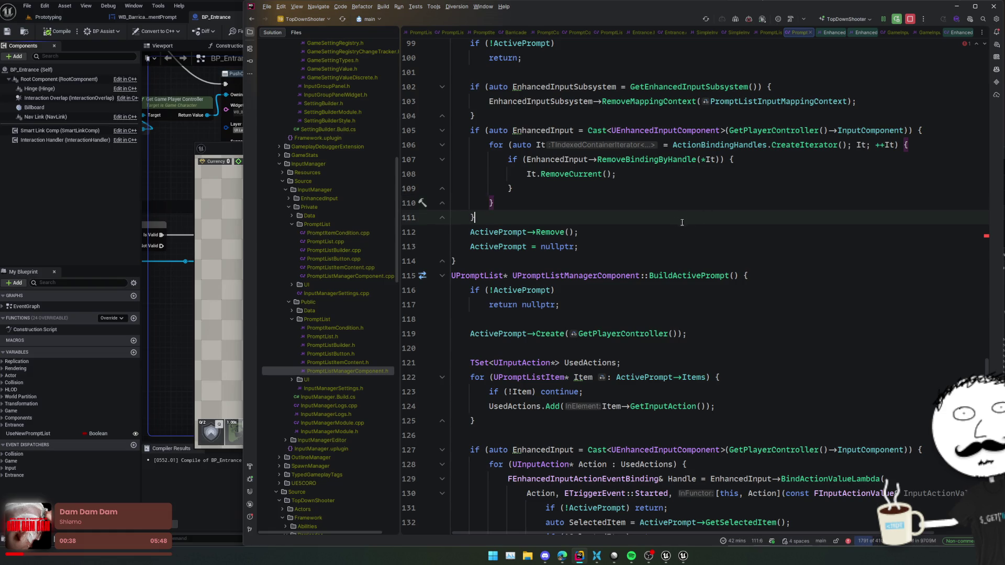
Review the BuildActivePrompt function further down the file.
left_click(686, 276)
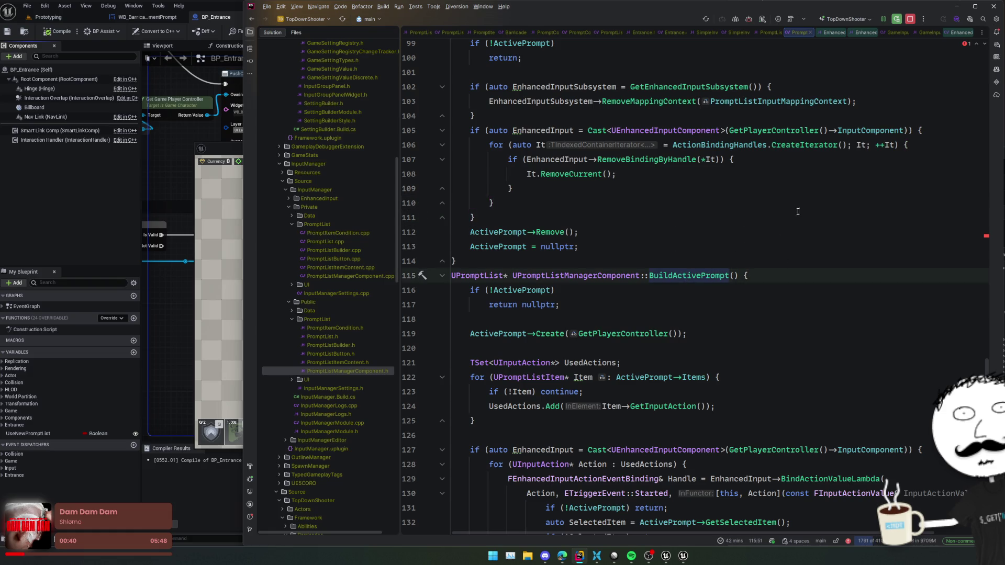
scroll(705, 232, "down", 3)
scroll(734, 212, "down", 5)
scroll(701, 252, "up", 6)
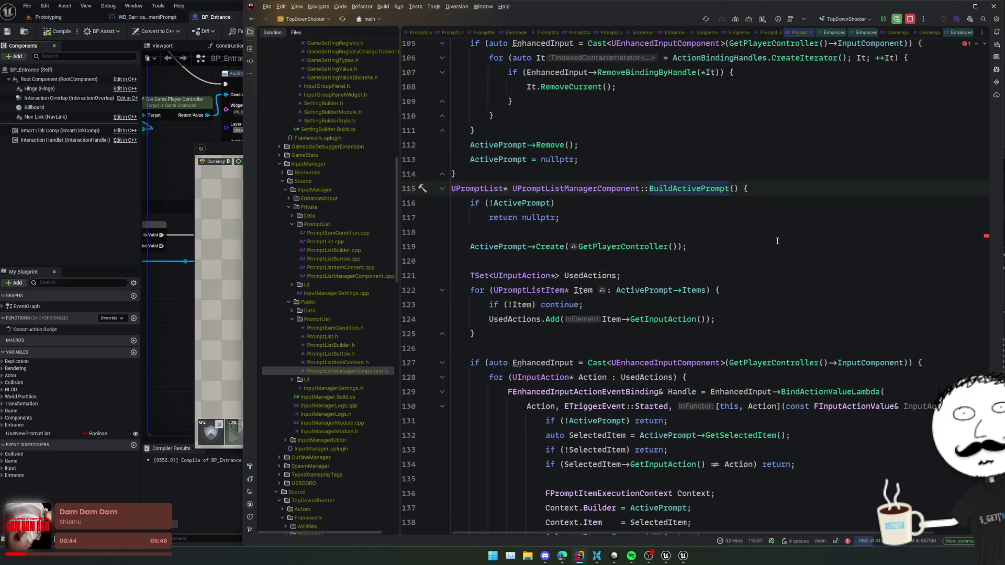
scroll(758, 258, "up", 4)
left_click(768, 330)
scroll(769, 320, "down", 3)
Trigger a Live Coding recompile and read the failed build output.
left_click(774, 310)
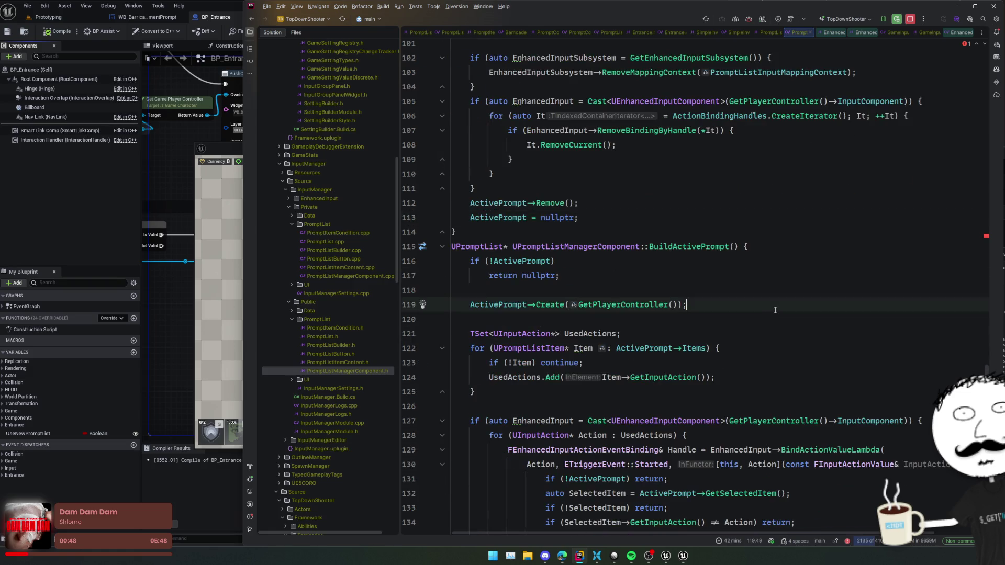
key("ctrl+alt+F11")
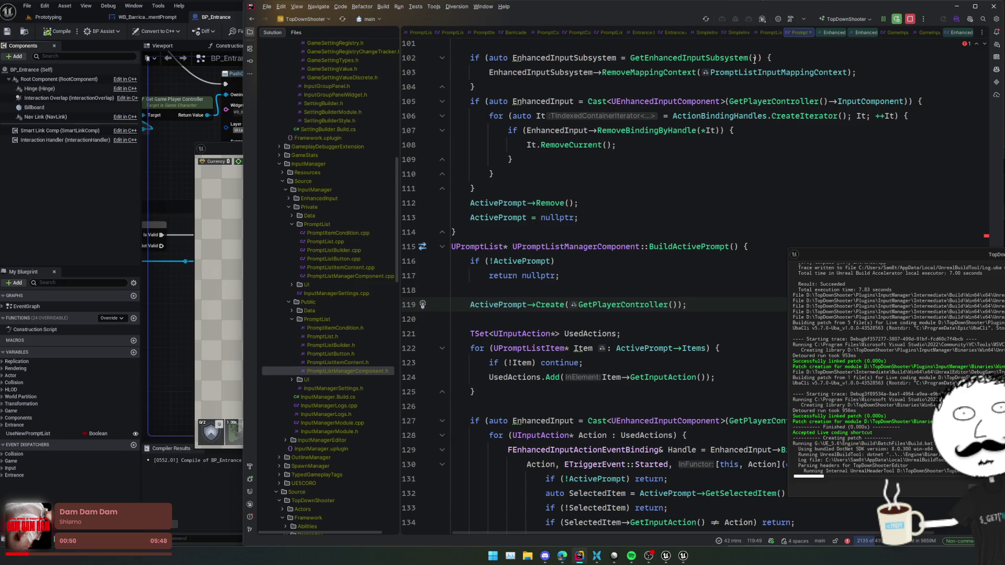
left_click(754, 116)
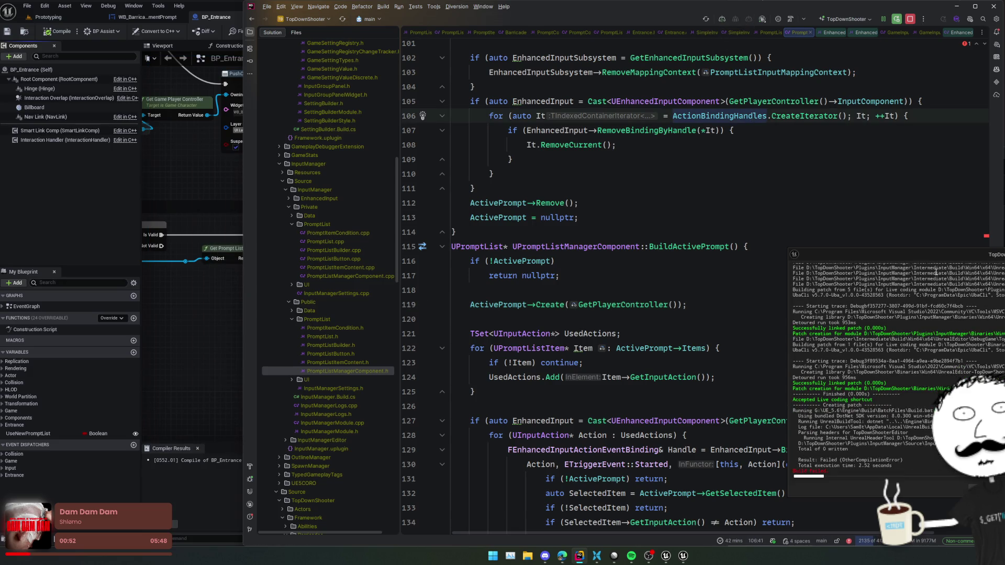
left_click(926, 371)
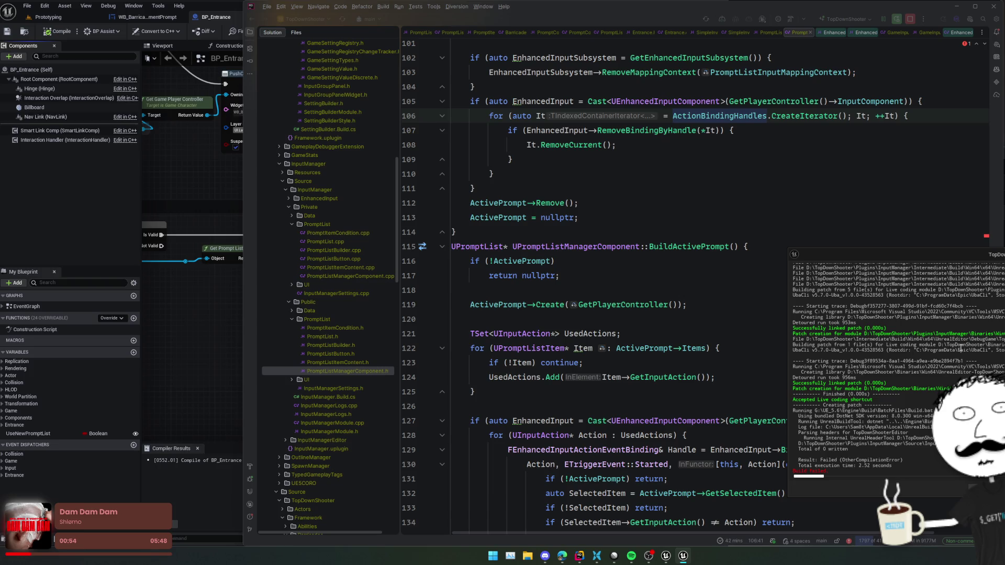
scroll(678, 265, "up", 4)
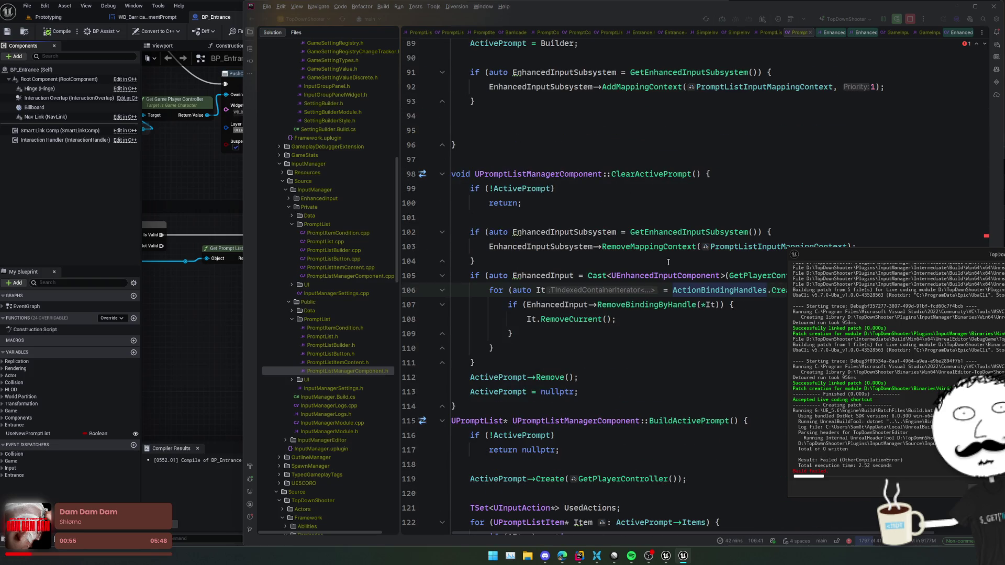
Delete the UPROPERTY line above the ActionBindingHandles declaration in the header.
left_click(524, 275)
key("ctrl+b")
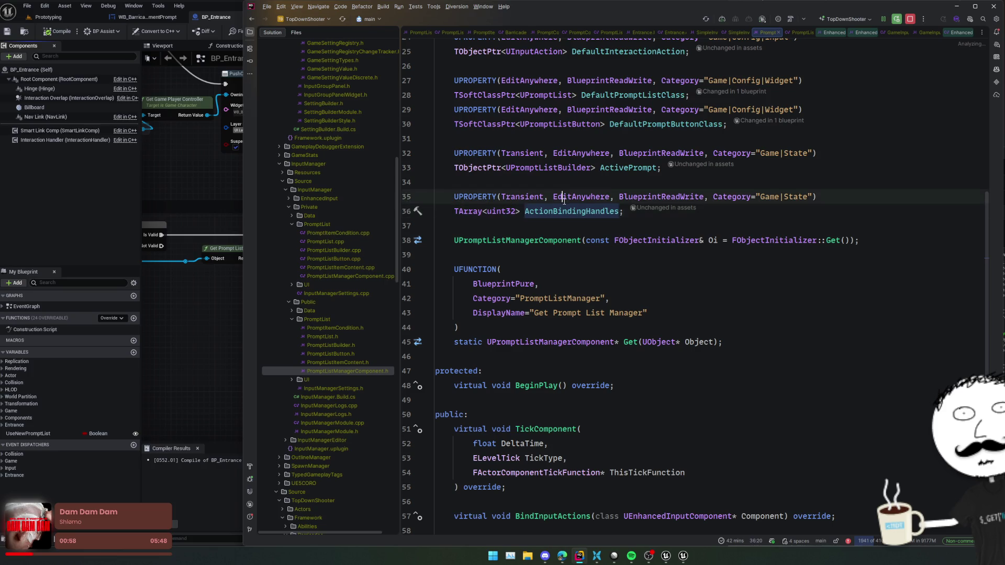
triple_click(563, 201)
key("Delete")
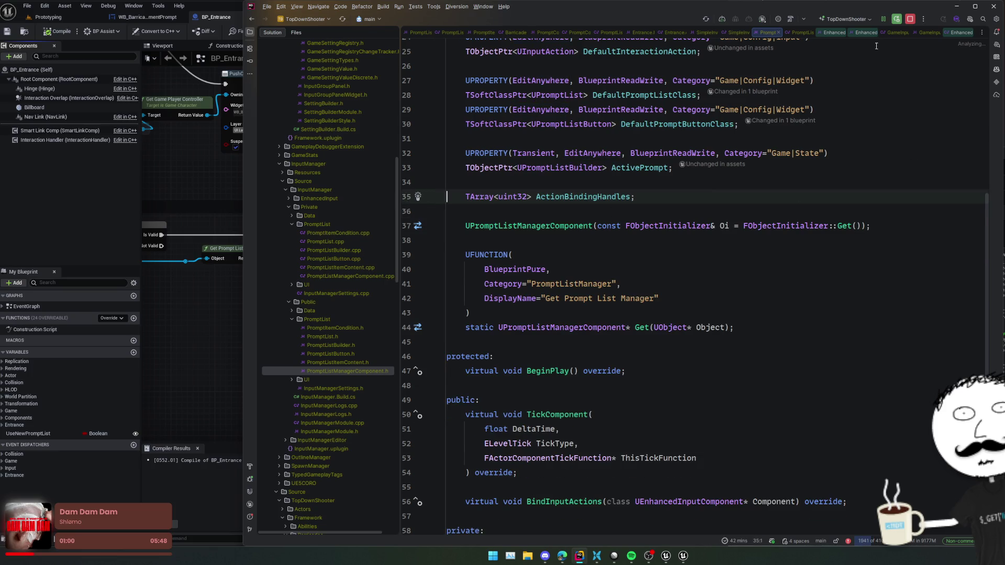
Check ActionBindingHandles usages and rerun the Live Coding recompile from header and source.
left_click(798, 33)
key("ctrl+Tab")
key("ctrl+alt+F11")
left_click(734, 296)
key("ctrl+Tab")
key("ctrl+alt+F11")
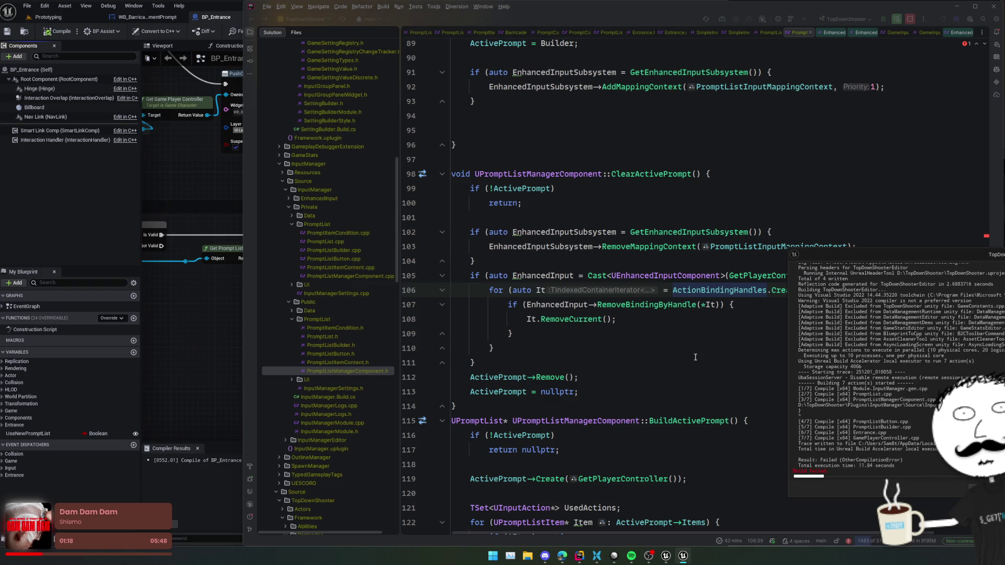
Add the missing ';' after nullptr on line 60 and rebuild the patch with Live Coding (Ctrl+Alt+F11).
scroll(695, 357, "down", 5)
scroll(695, 357, "up", 12)
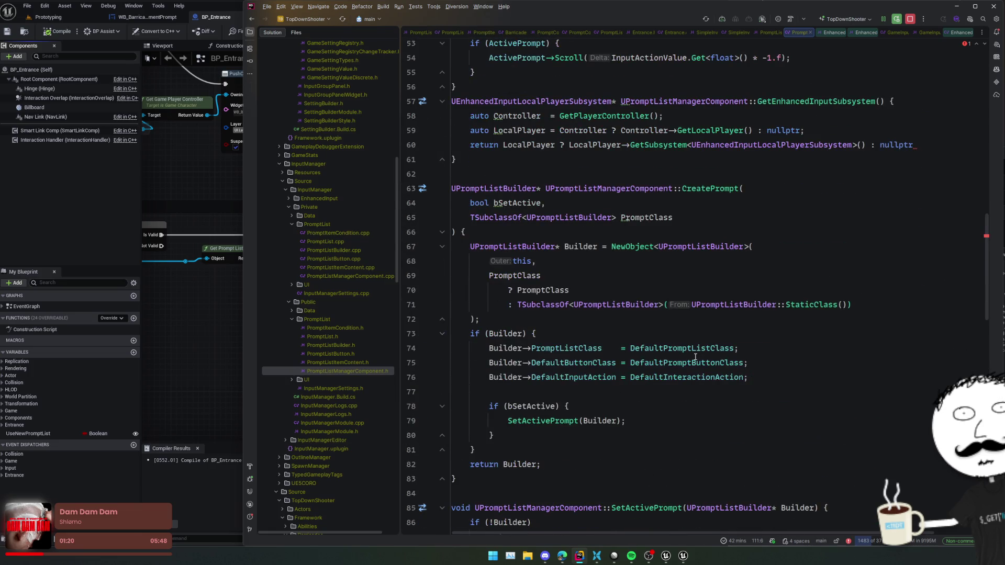
scroll(729, 209, "up", 1)
left_click(730, 204)
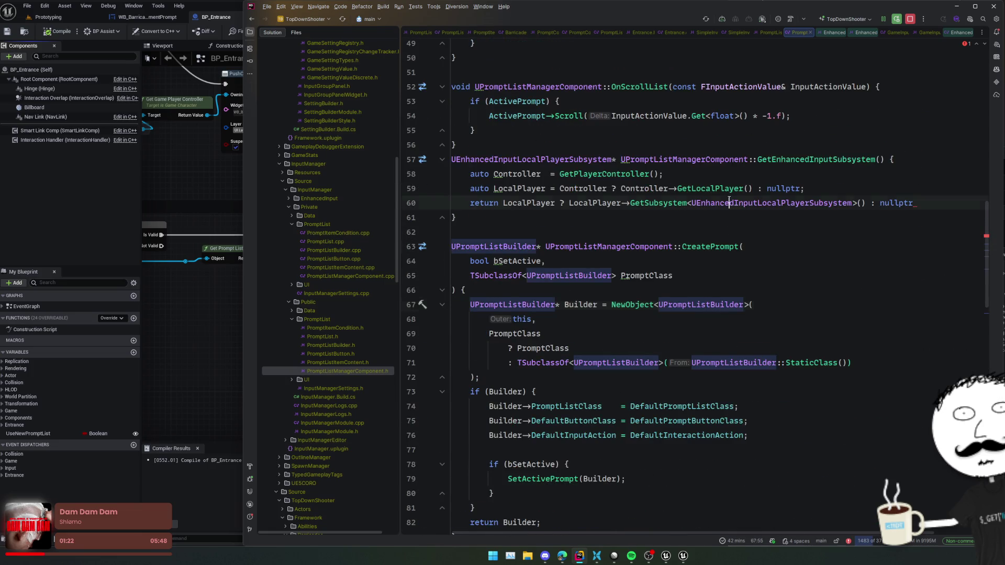
key("End")
type(";")
key("Home")
key("ctrl+alt+F11")
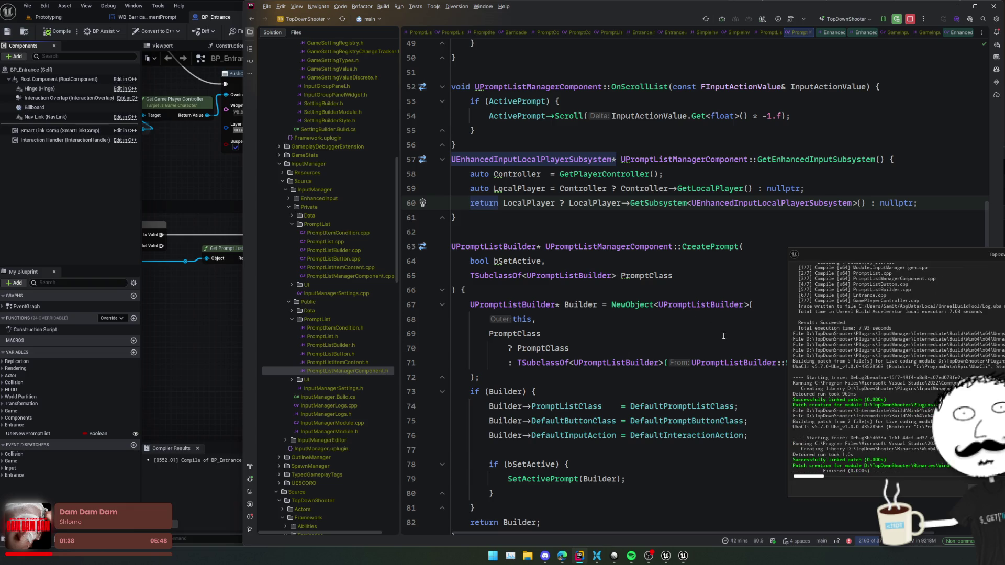
left_click(96, 185)
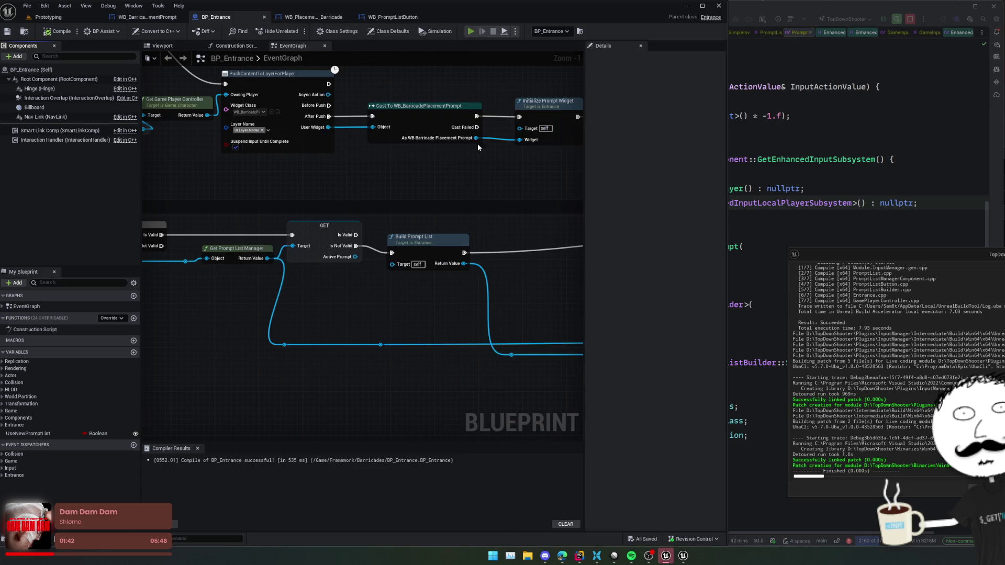
Run a brief play session, then find the game player controller blueprint by searching 'gameplayd'.
key("alt+p")
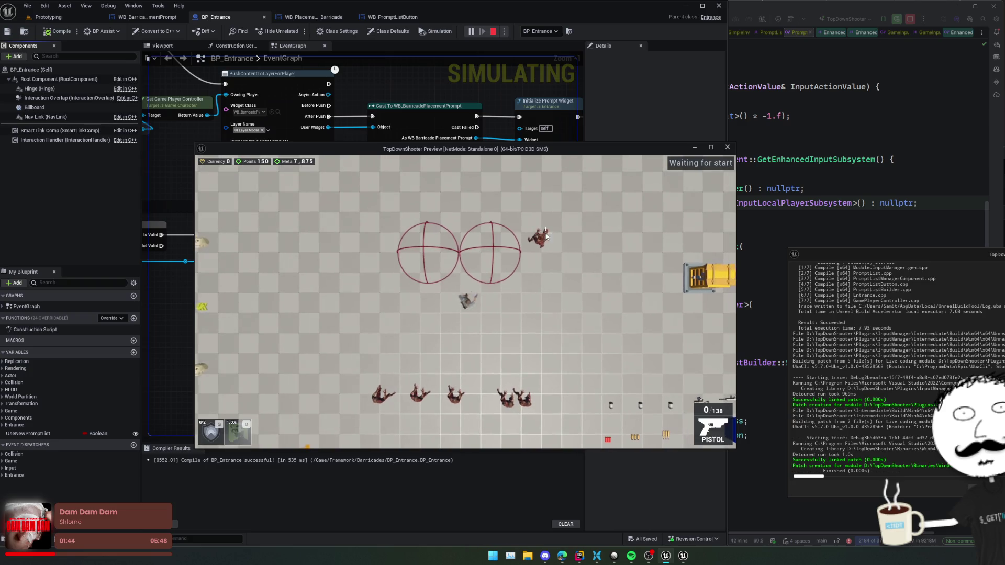
key("Escape")
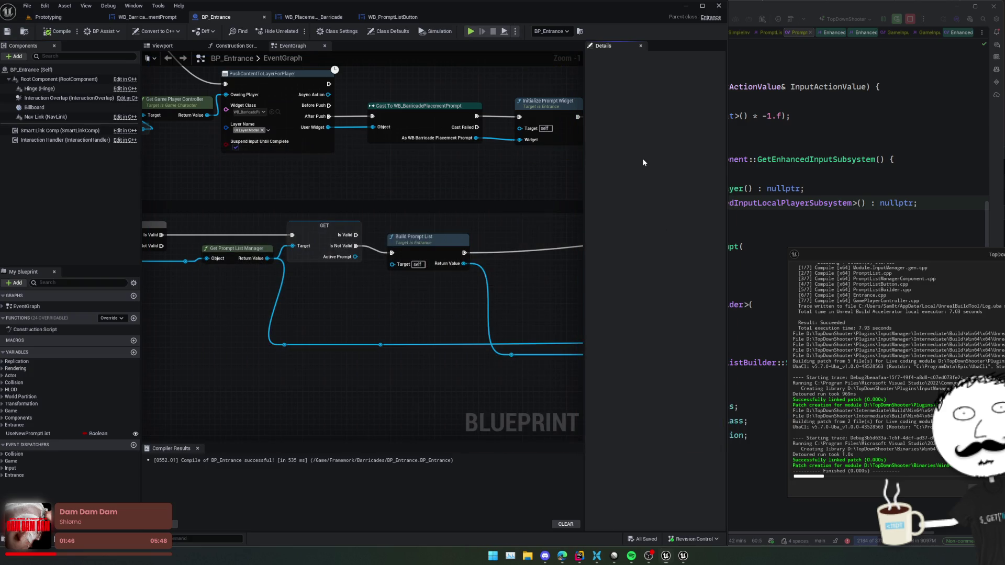
key("ctrl+p")
type("gameplayd")
key("Escape")
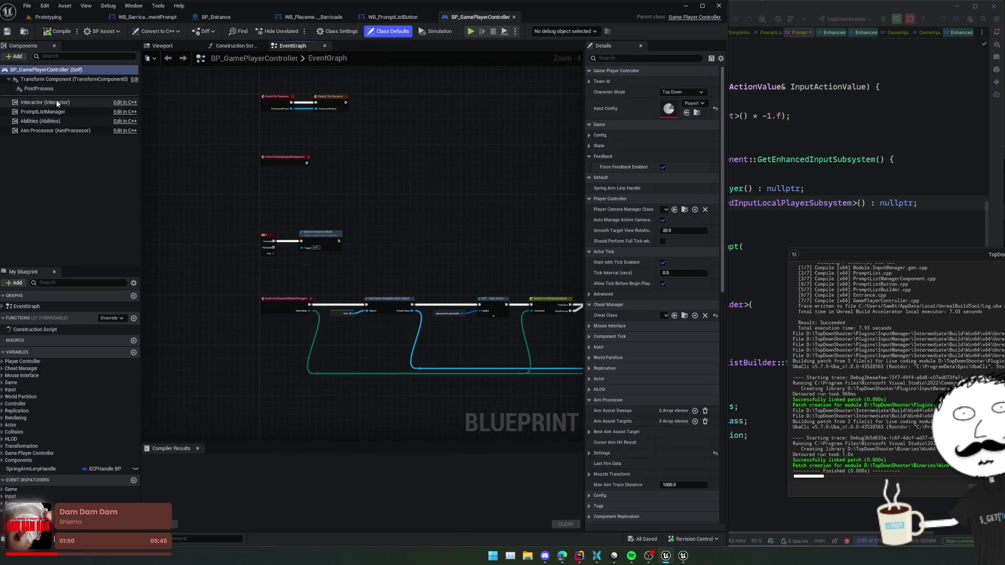
Select PromptListManager and expand its State, Config, Widget and Input property sections.
left_click(57, 112)
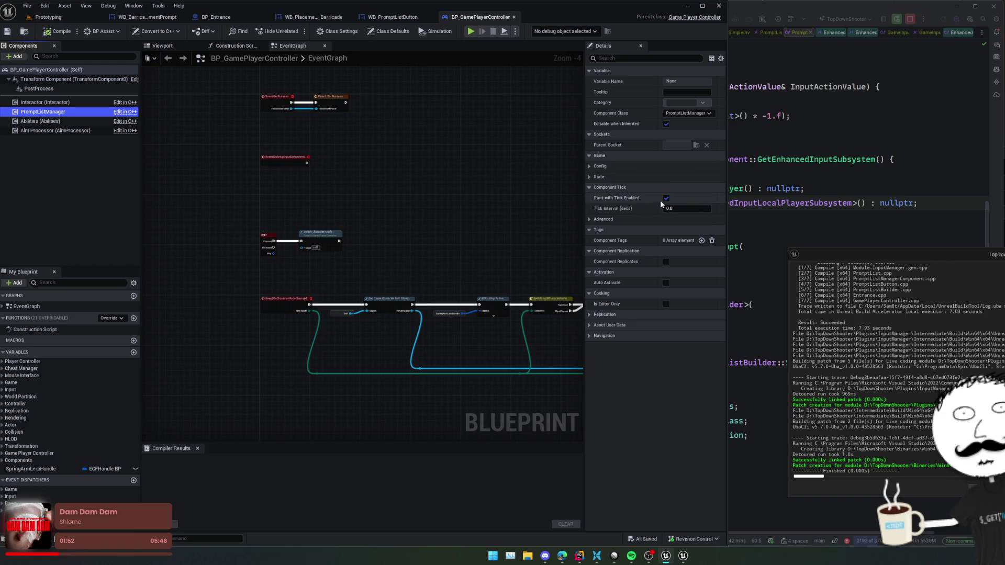
left_click(592, 177)
left_click(589, 166)
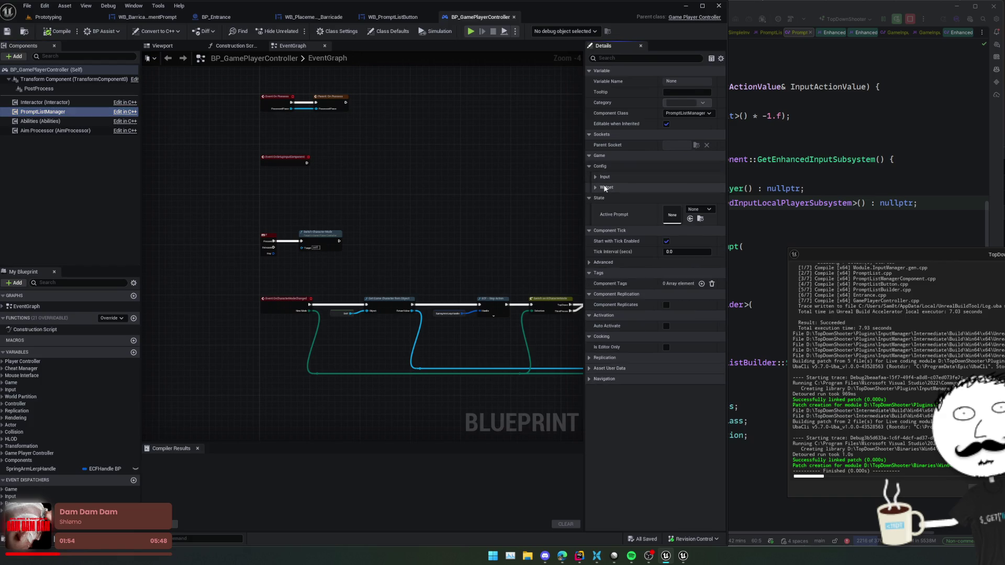
left_click(620, 187)
left_click(607, 177)
left_click_drag(584, 207, 495, 207)
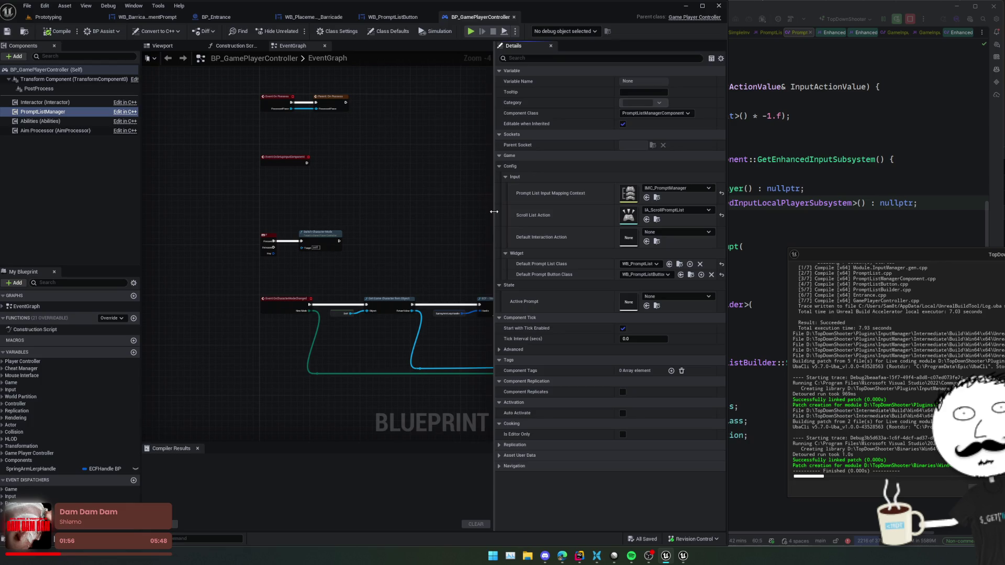
Set Default Interaction Action to IA_BeginInteract, then save and compile the player controller.
left_click(672, 233)
type("interact")
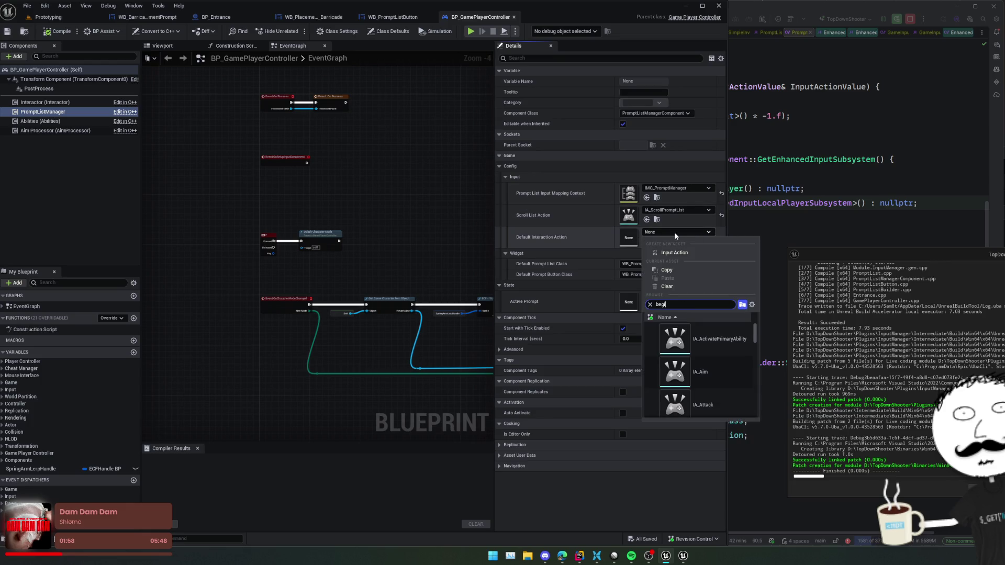
key("Return")
key("ctrl+s")
left_click(57, 32)
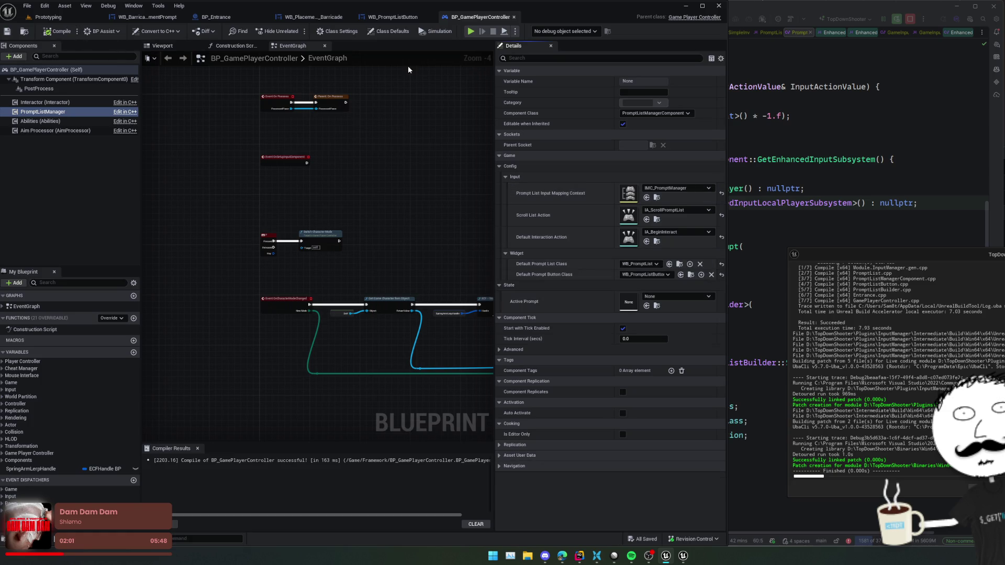
left_click(470, 32)
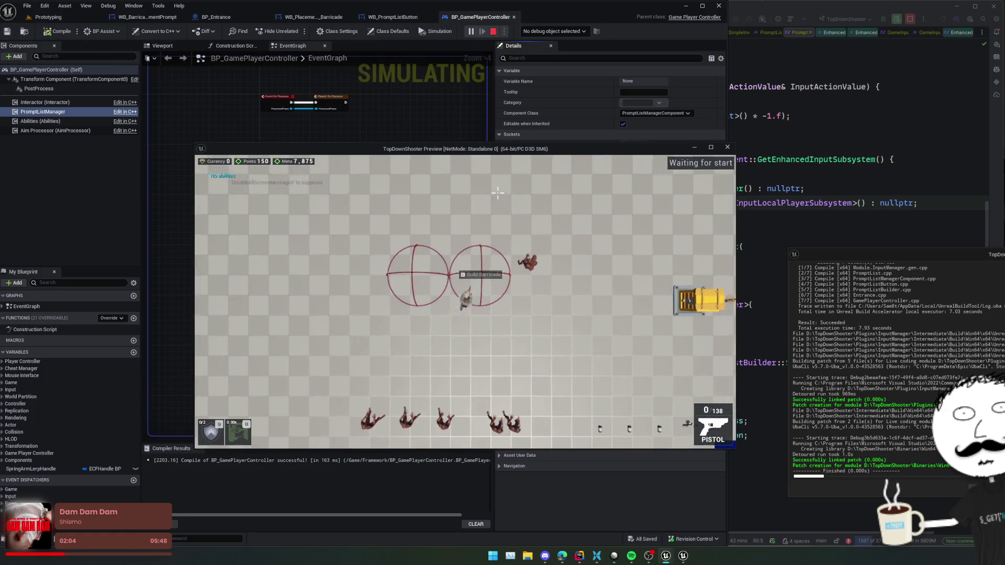
Scroll to Place Barricade(Med), set it down in the ring, view its repair card, then stop.
scroll(498, 193, "down", 1)
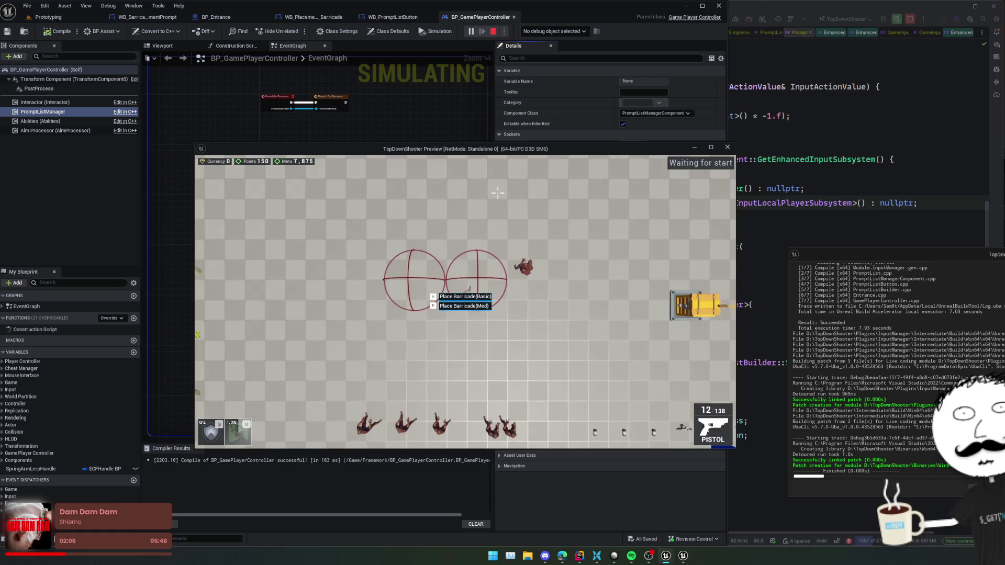
key("e")
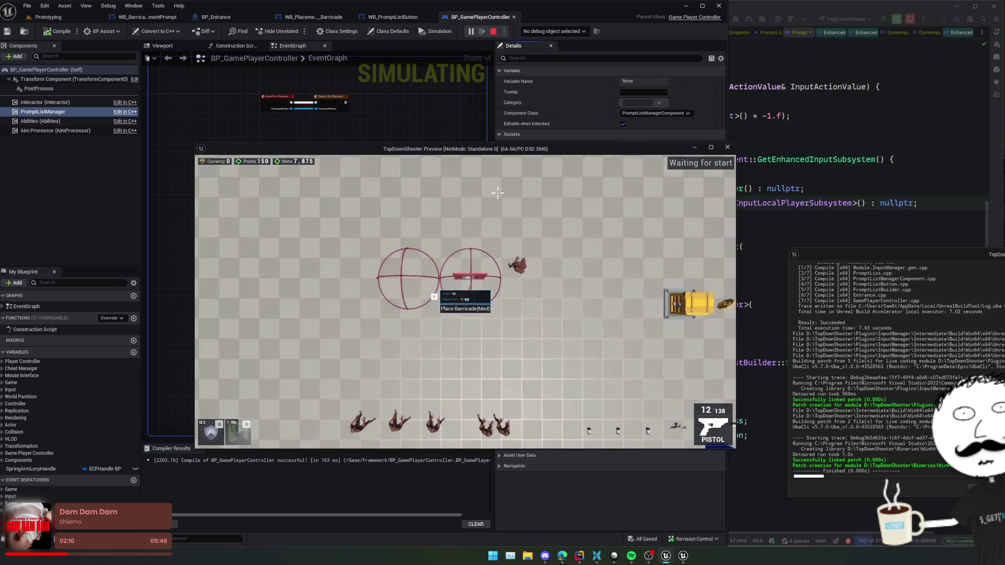
left_click(498, 192)
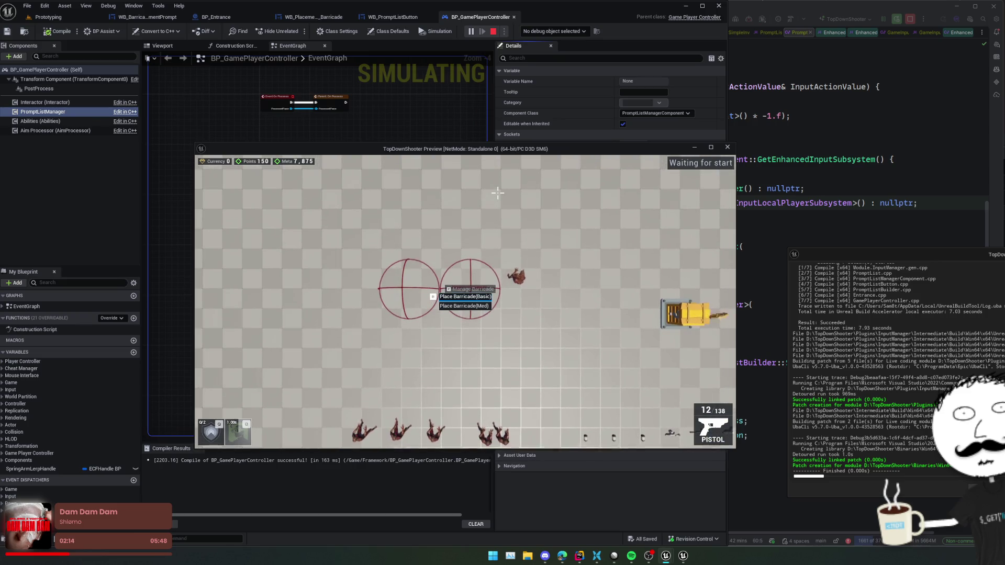
left_click(498, 194)
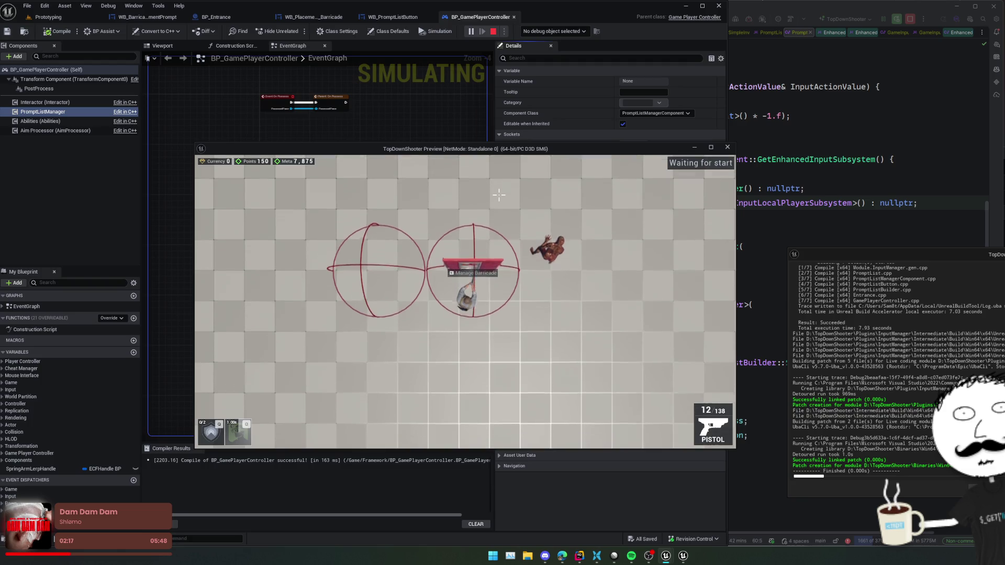
key("e")
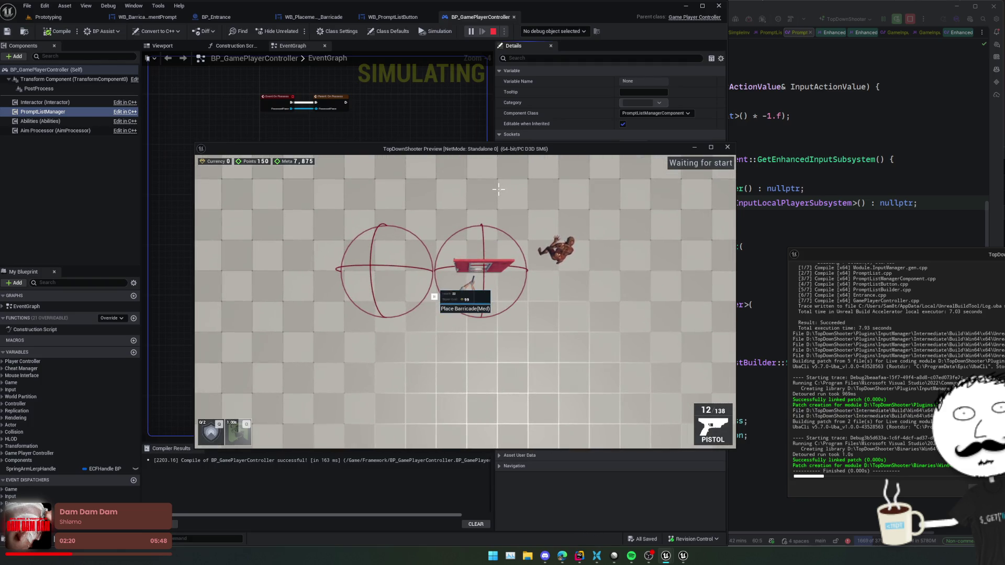
left_click(499, 190)
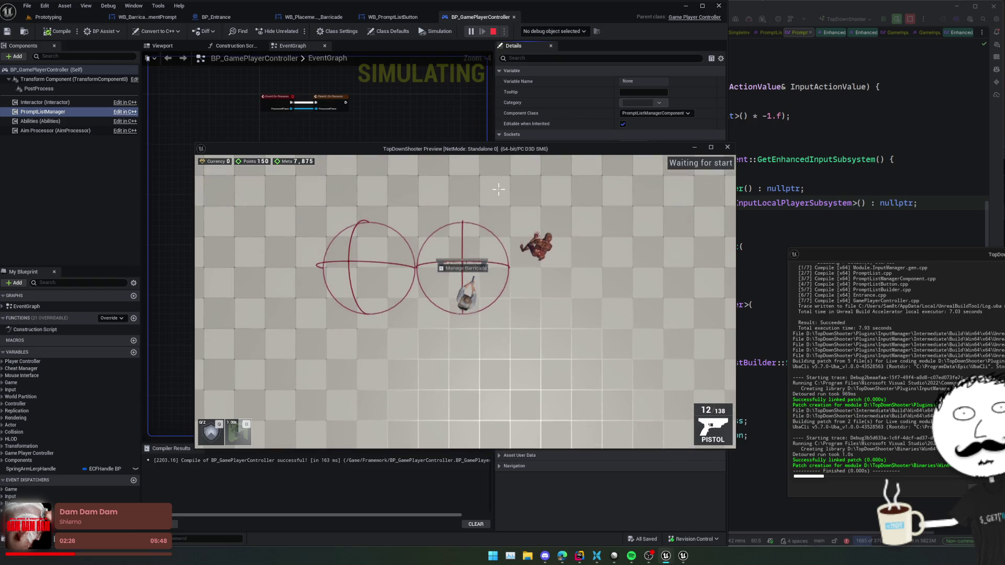
key("e")
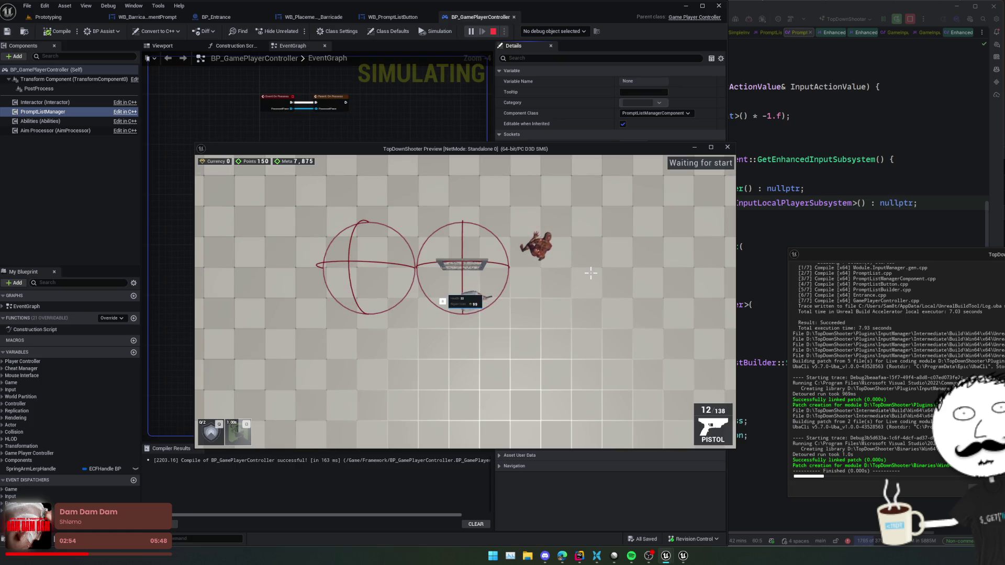
left_click(727, 148)
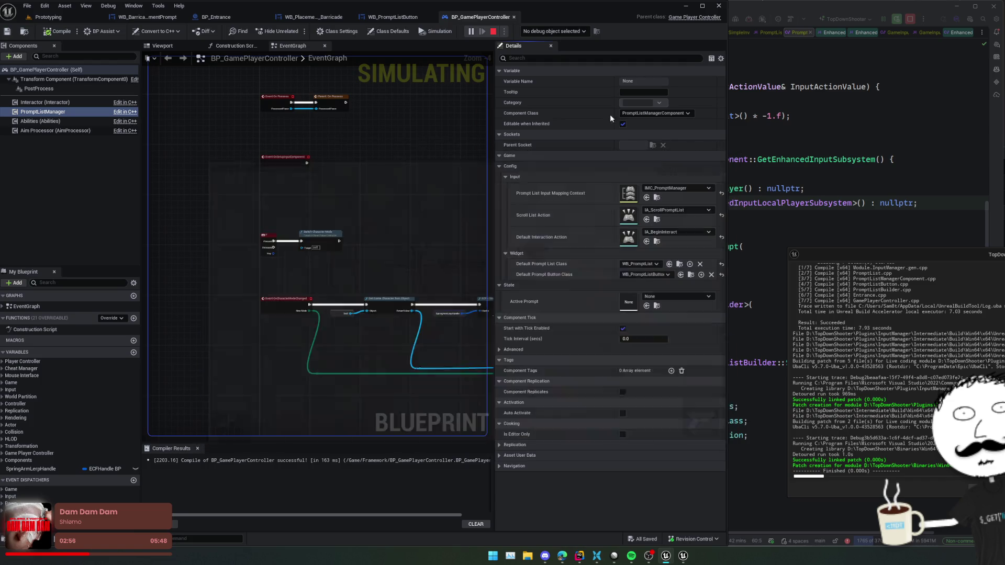
Dismiss the ActivePrompt runtime error log and switch through the widget tabs to BP_Entrance.
left_click(701, 354)
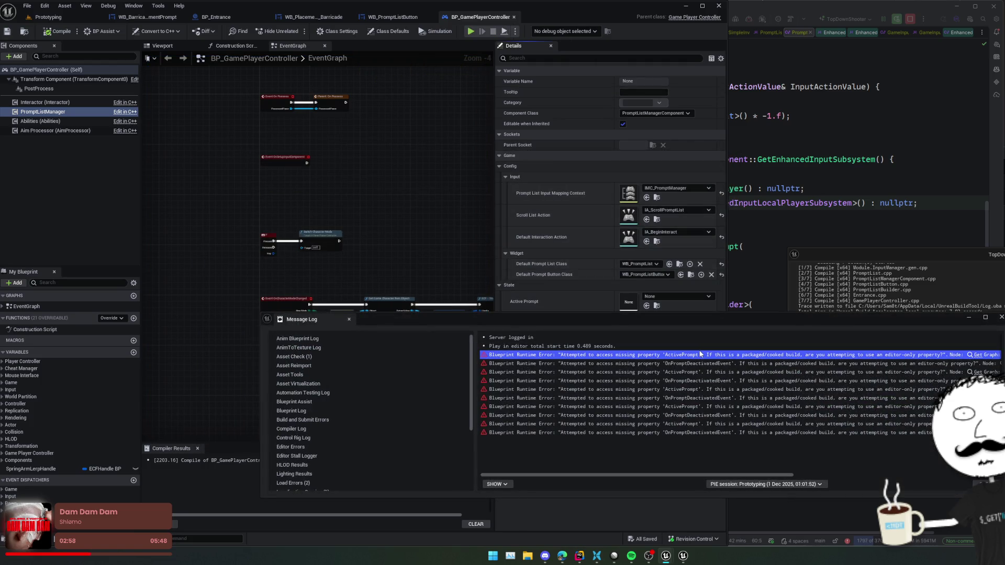
left_click(1001, 318)
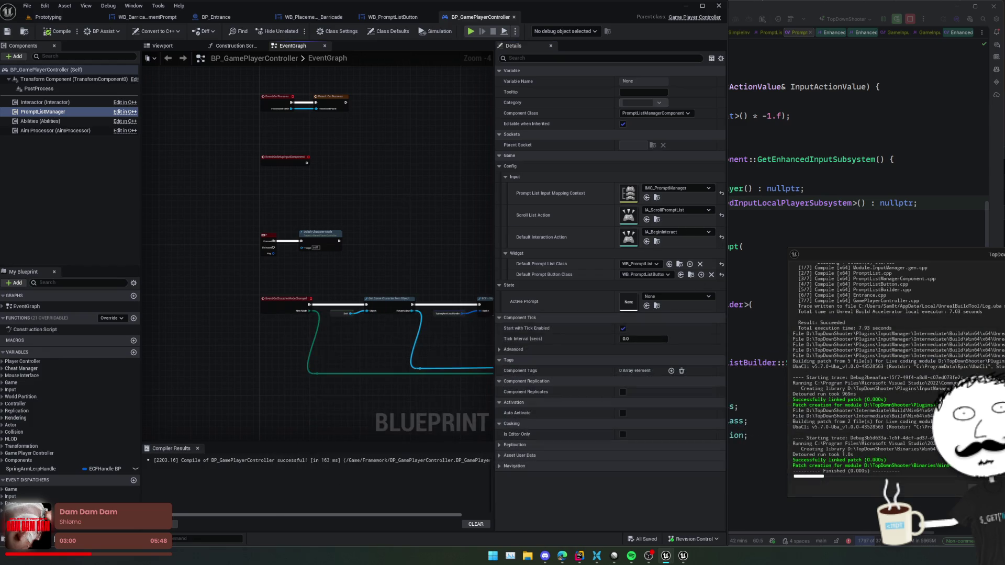
left_click_drag(474, 342, 395, 300)
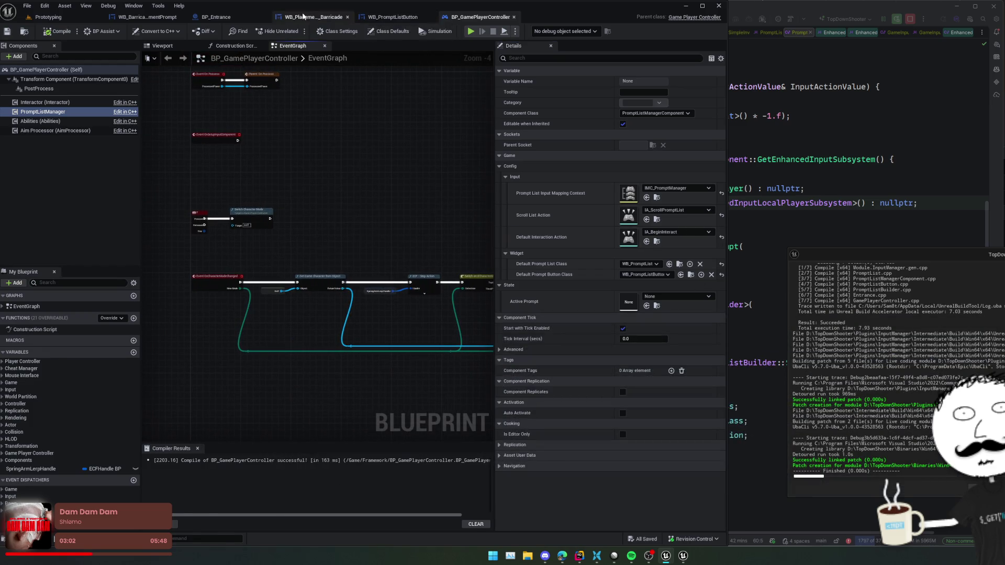
left_click(303, 17)
left_click(147, 17)
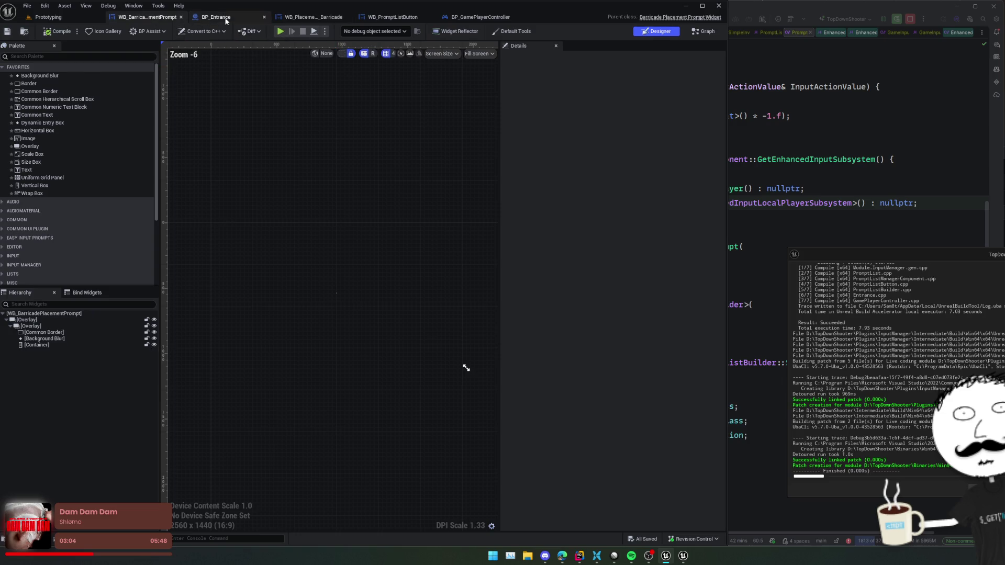
left_click(227, 18)
Bring BP_Entrance's Toggle Prompt, Build Active Prompt and New Prompt Builder nodes into view.
mouse_move(328, 234)
left_mouse_down()
mouse_move(443, 210)
mouse_move(466, 271)
mouse_move(457, 289)
mouse_move(468, 334)
mouse_move(446, 305)
mouse_move(399, 322)
mouse_move(429, 370)
mouse_move(386, 344)
mouse_move(425, 335)
mouse_move(325, 322)
left_mouse_up()
scroll(460, 303, "down", 1)
scroll(429, 370, "down", 1)
scroll(386, 343, "up", 1)
mouse_move(514, 320)
left_mouse_down()
mouse_move(287, 314)
mouse_move(398, 325)
mouse_move(558, 364)
mouse_move(517, 288)
mouse_move(471, 299)
mouse_move(473, 291)
mouse_move(322, 297)
mouse_move(372, 325)
mouse_move(348, 325)
mouse_move(578, 329)
left_mouse_up()
scroll(427, 319, "down", 1)
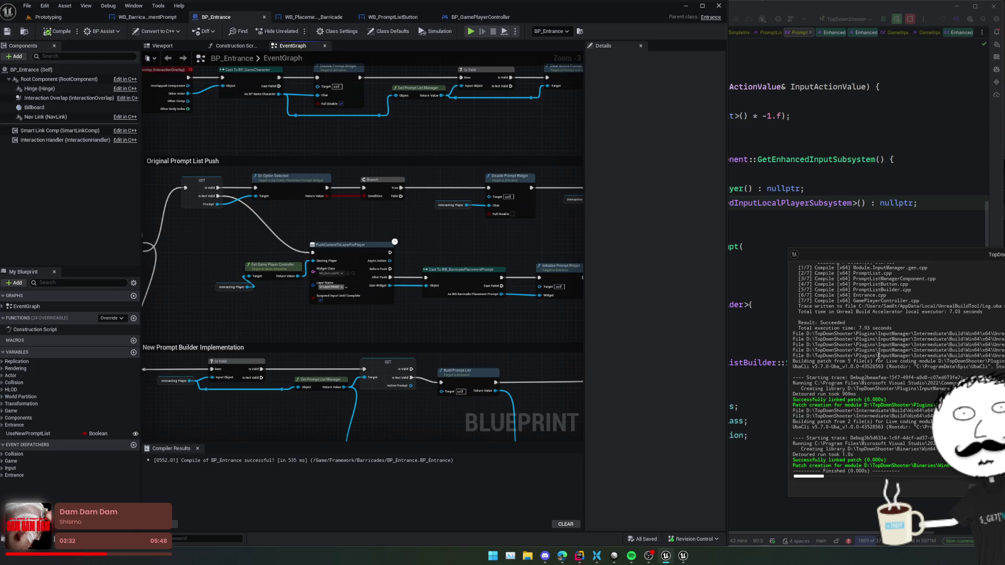
left_click_drag(287, 322, 351, 253)
scroll(440, 351, "up", 1)
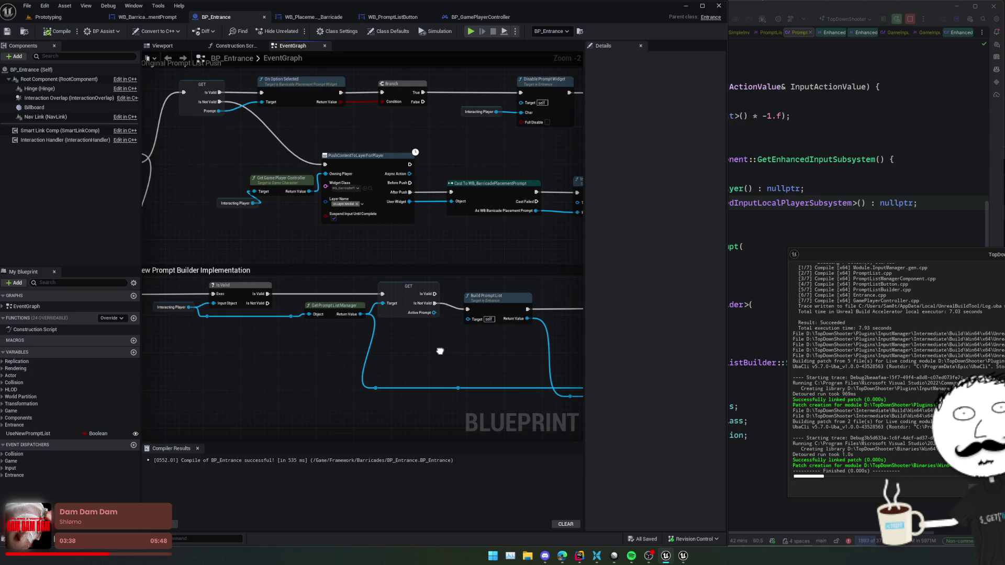
mouse_move(416, 298)
left_mouse_down()
mouse_move(244, 351)
mouse_move(405, 335)
left_mouse_up()
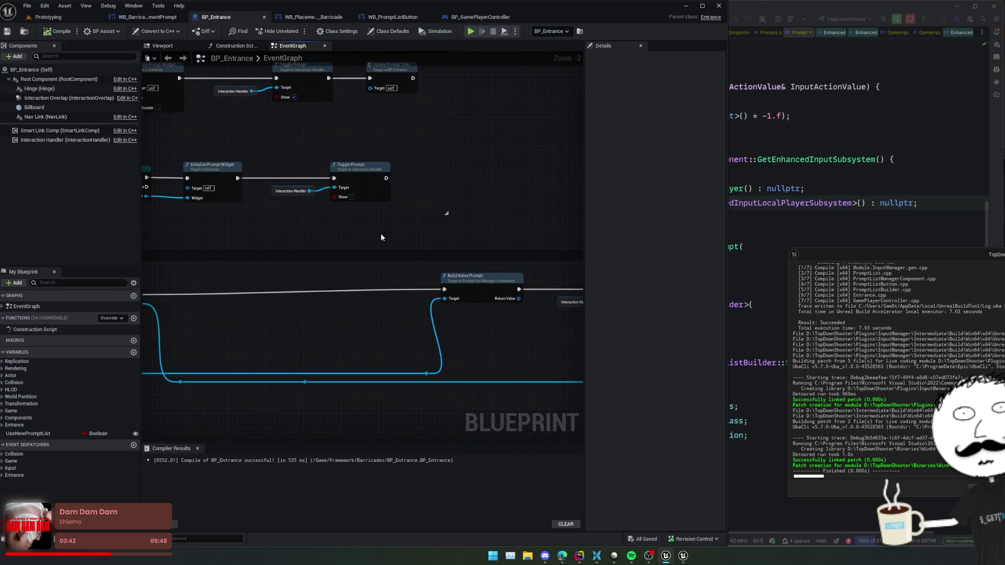
Start another playtest and move the game preview window up and to the right.
left_click(475, 31)
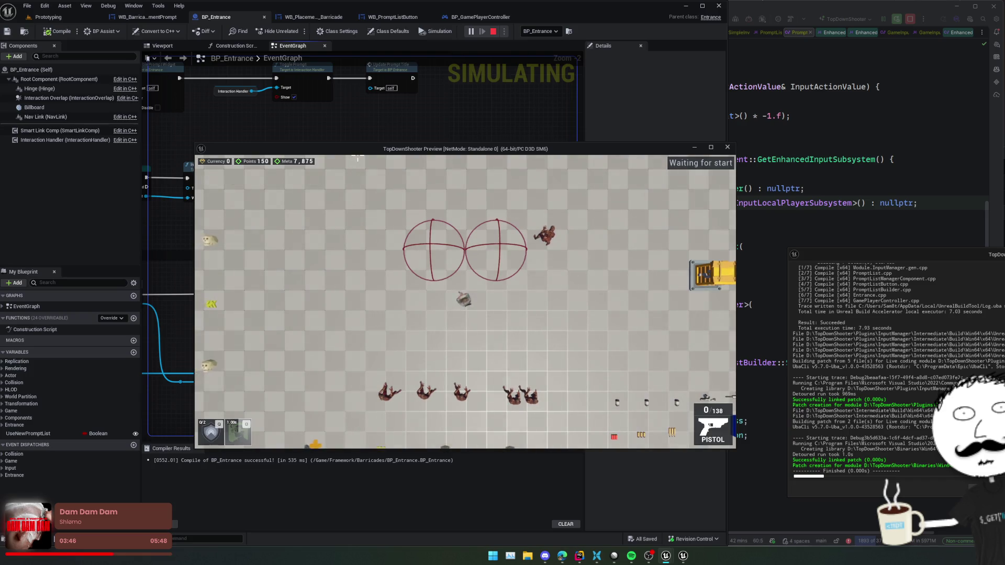
mouse_move(366, 151)
left_mouse_down()
mouse_move(470, 79)
mouse_move(750, 102)
left_mouse_up()
scroll(253, 321, "down", 2)
Arrange the BP_Entrance graph view and slide the game preview window beside it.
scroll(406, 354, "down", 1)
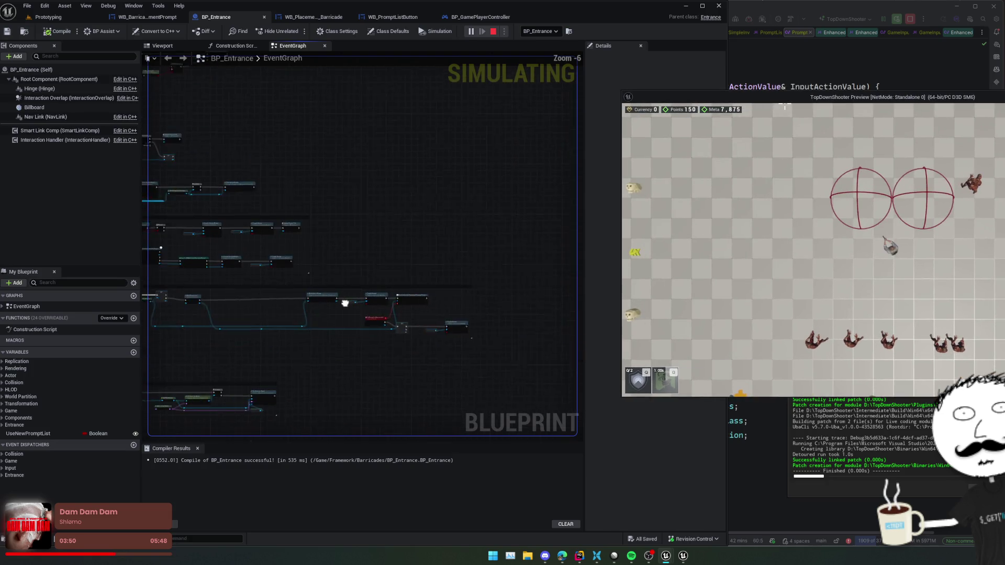
mouse_move(239, 284)
left_mouse_down()
mouse_move(516, 347)
mouse_move(462, 300)
mouse_move(409, 306)
left_mouse_up()
left_click_drag(444, 336, 362, 313)
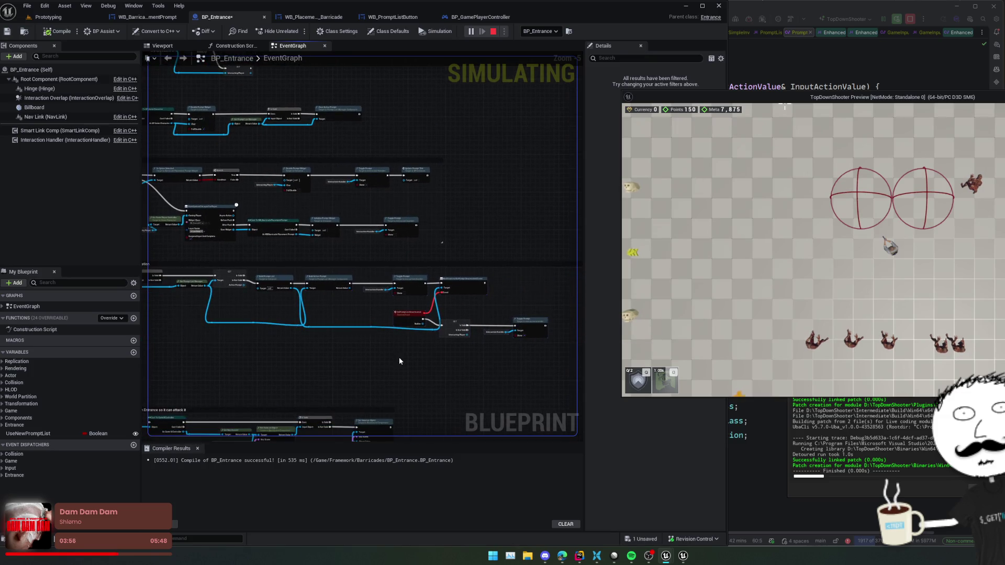
left_click(399, 357)
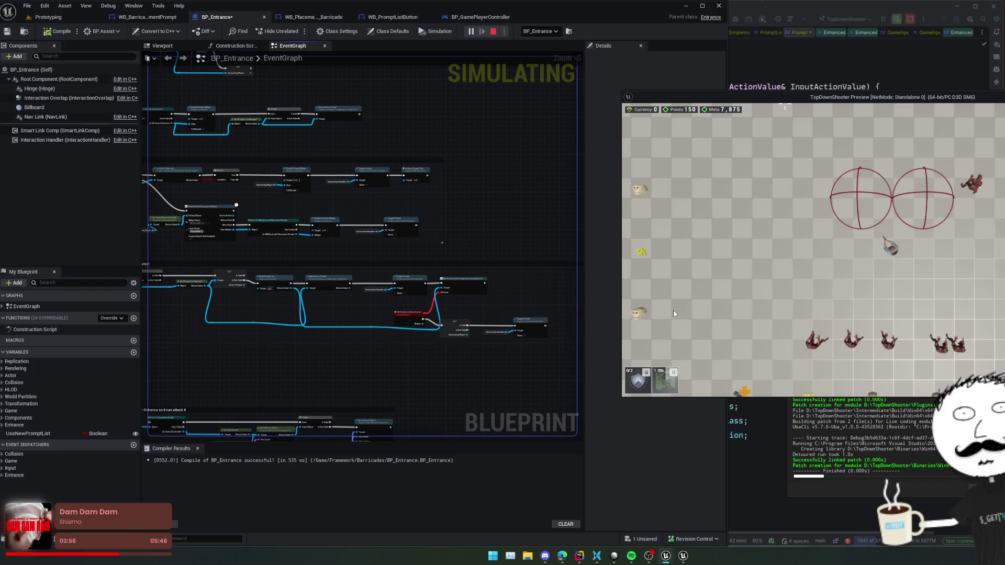
left_click_drag(731, 97, 653, 93)
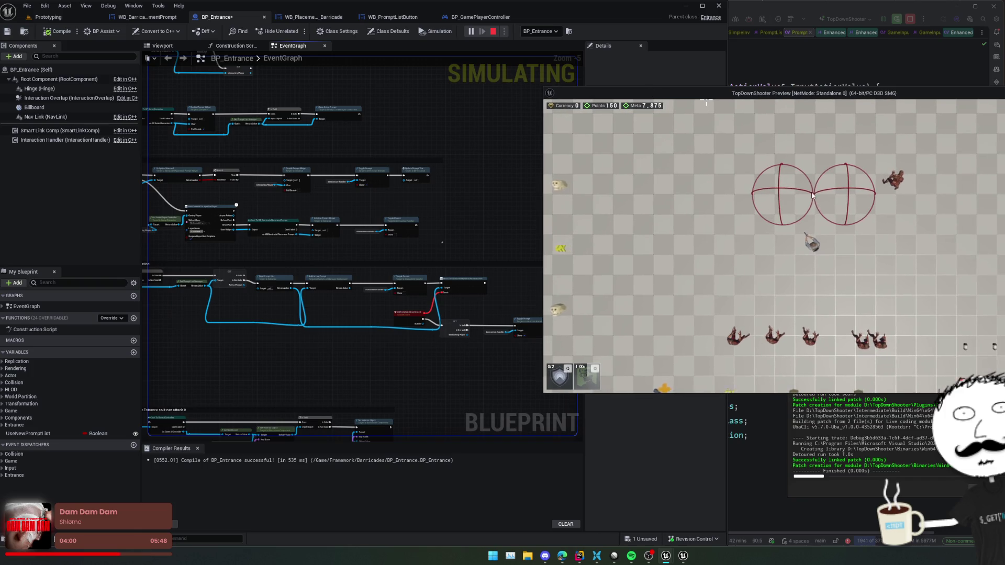
Walk the character around the barricade rings with WASD and use E to show the repair card.
key("w")
key("d")
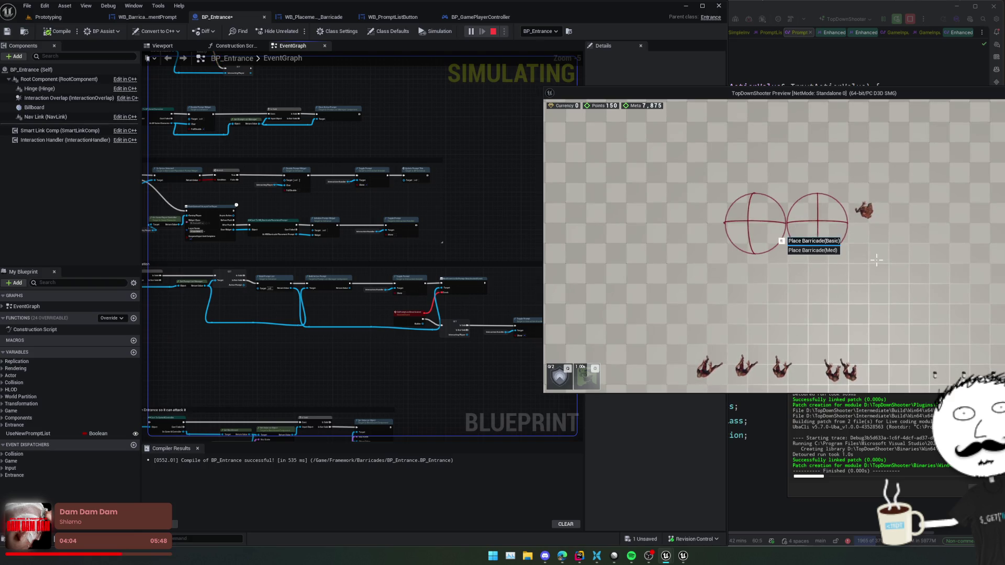
key("s")
key("w")
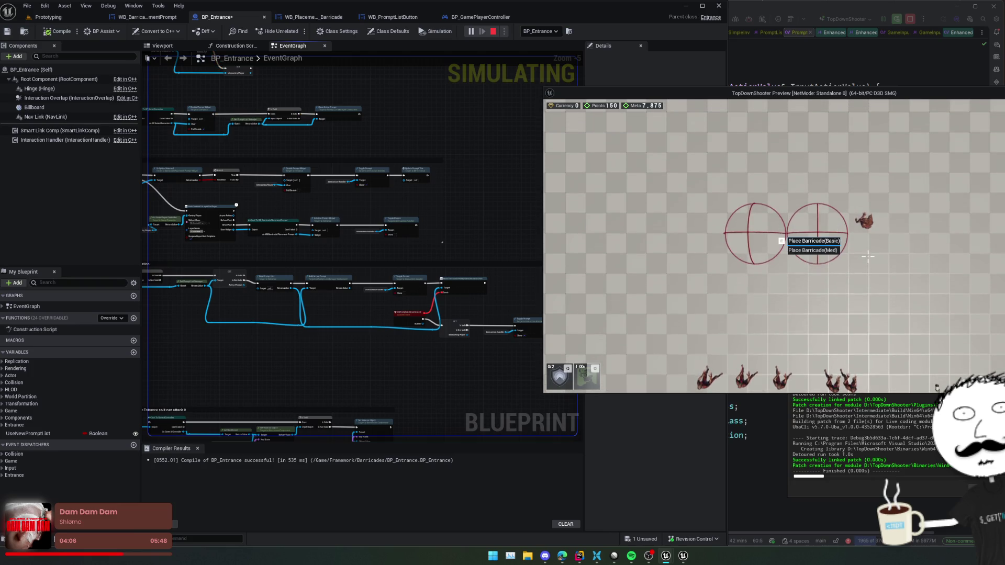
key("e")
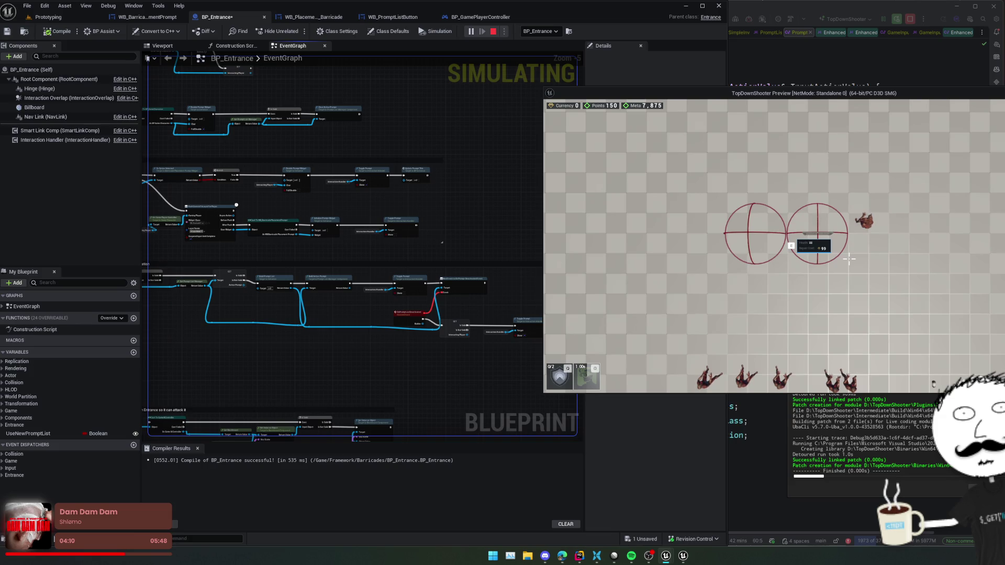
key("s")
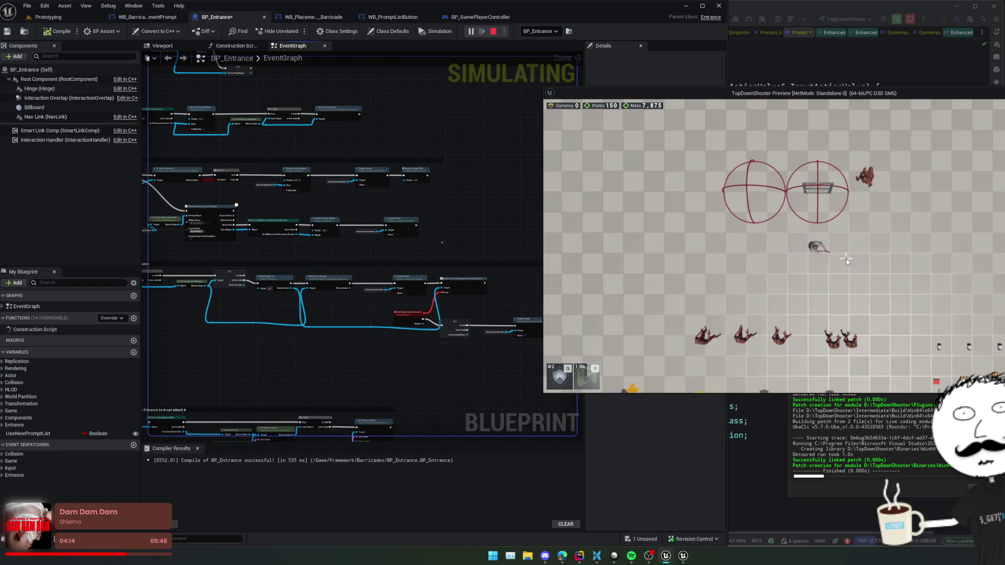
key("w")
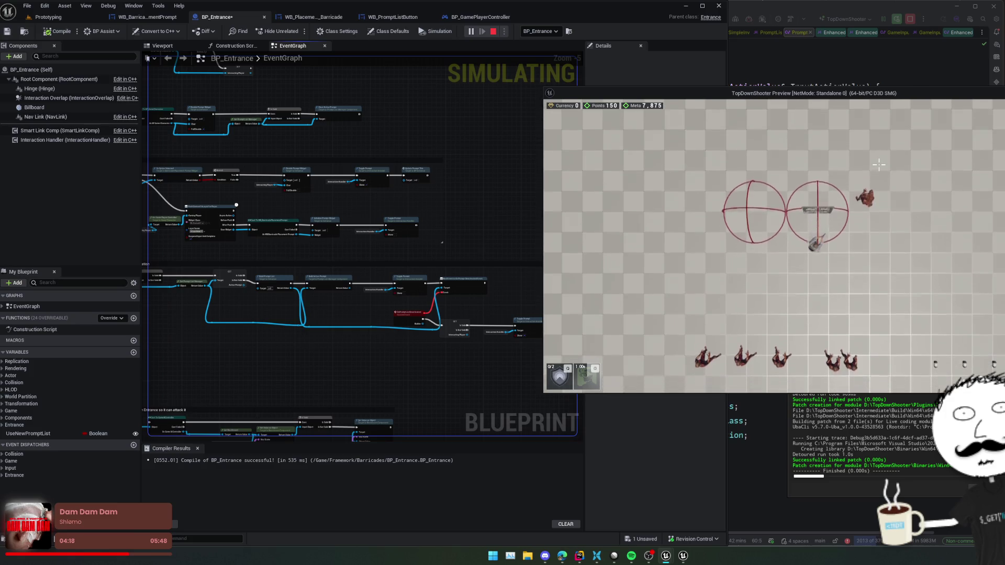
key("w")
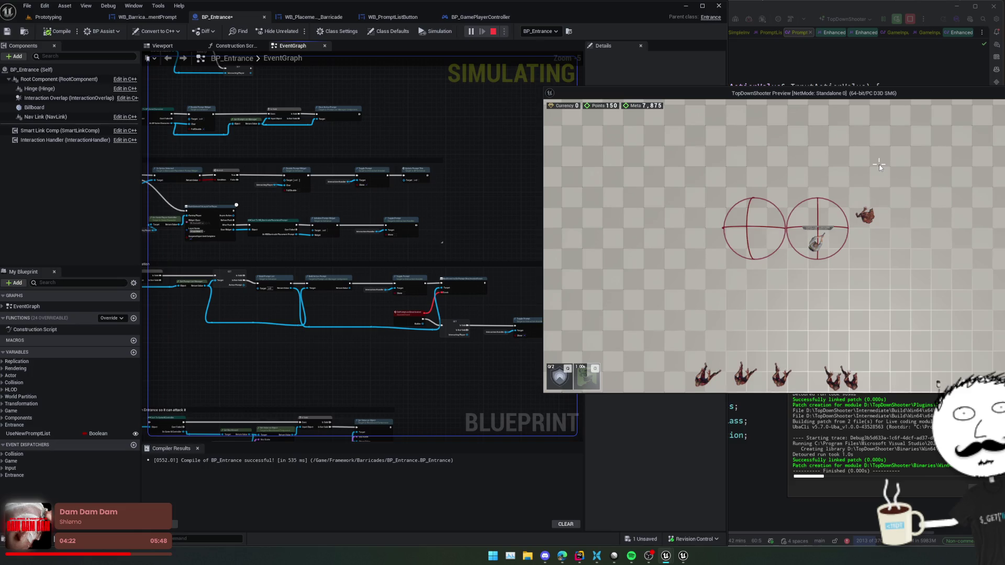
key("s+a")
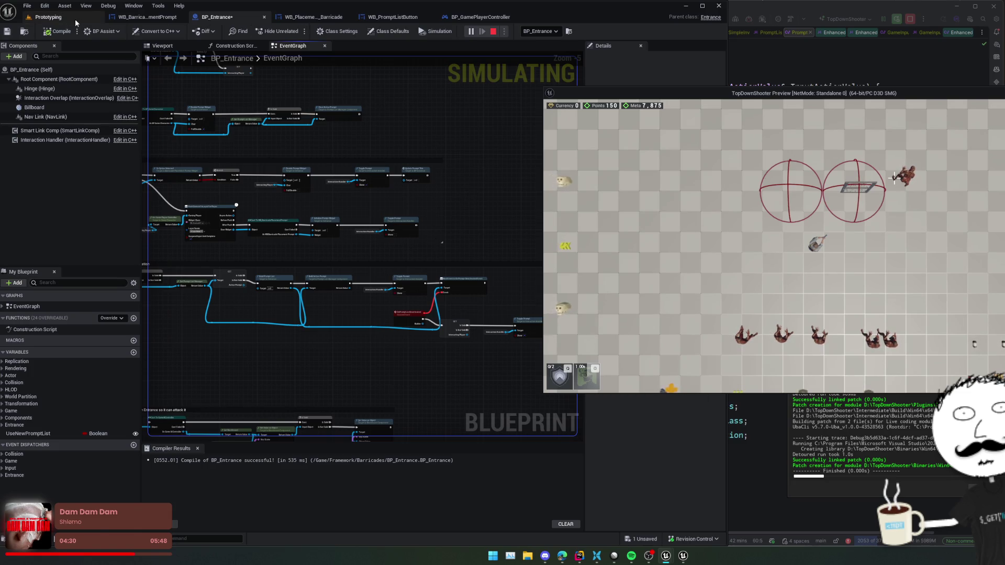
Select BP_Entrance in the Prototyping level and stop the running play session.
left_click(48, 17)
left_click(276, 230)
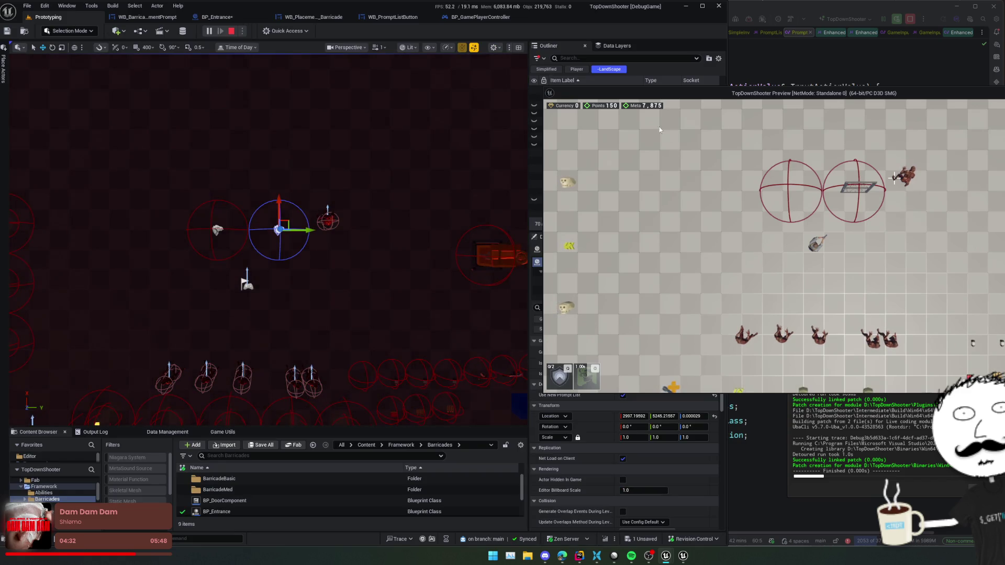
left_click_drag(622, 96, 696, 241)
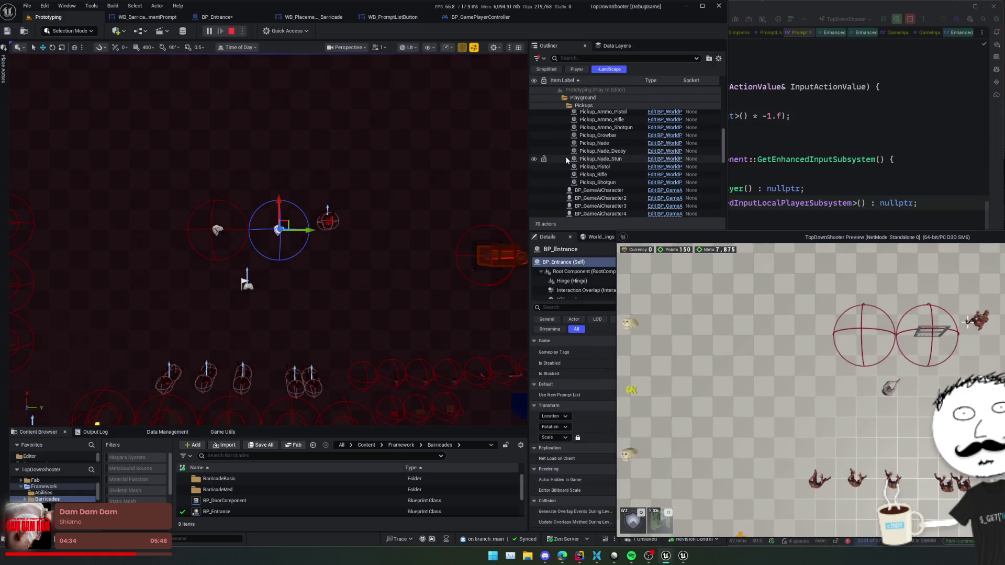
left_click(233, 33)
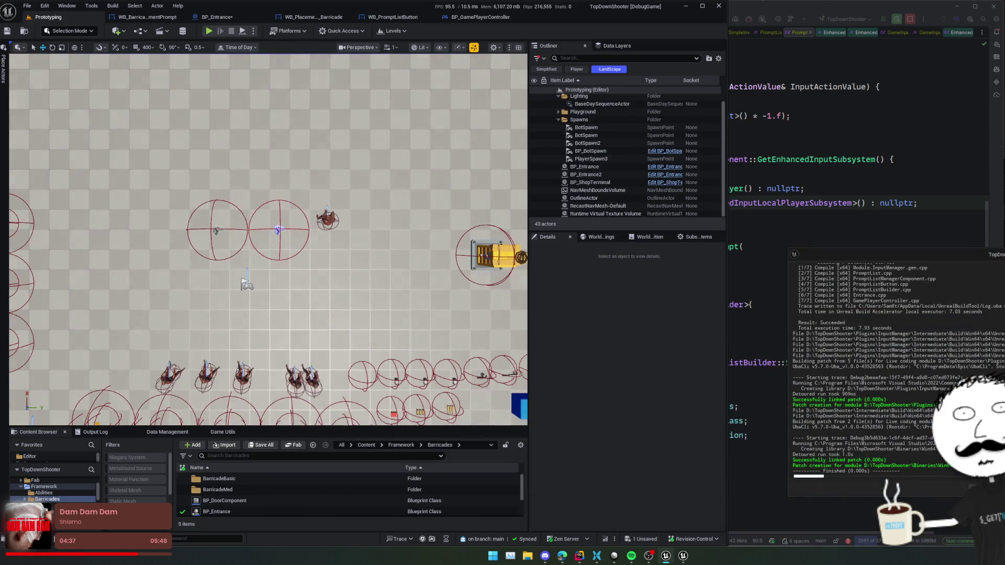
Open and recompile BP_Entrance, revealing two fatal PromptListManagerComponent target errors.
left_click(279, 230)
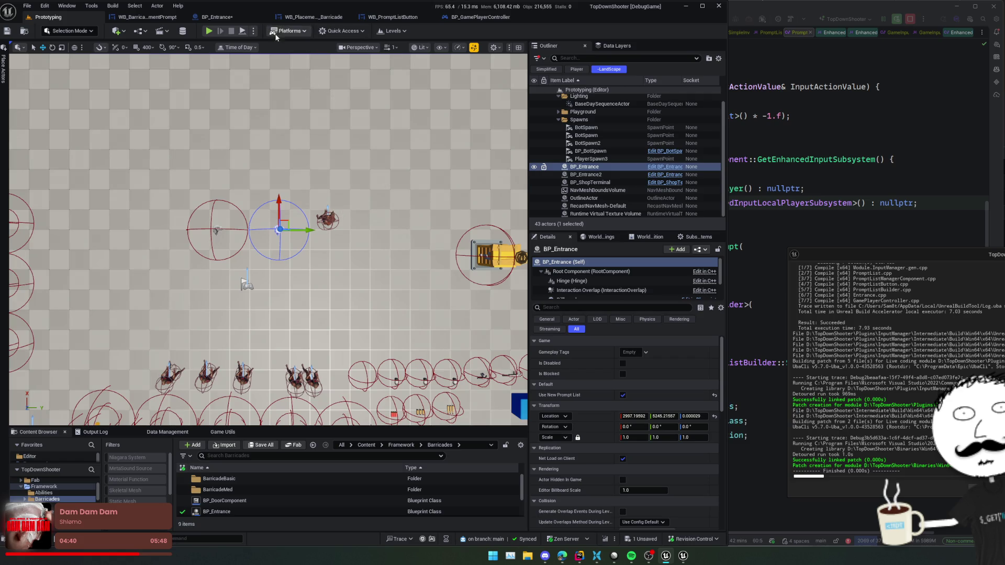
left_click(218, 16)
left_click(48, 34)
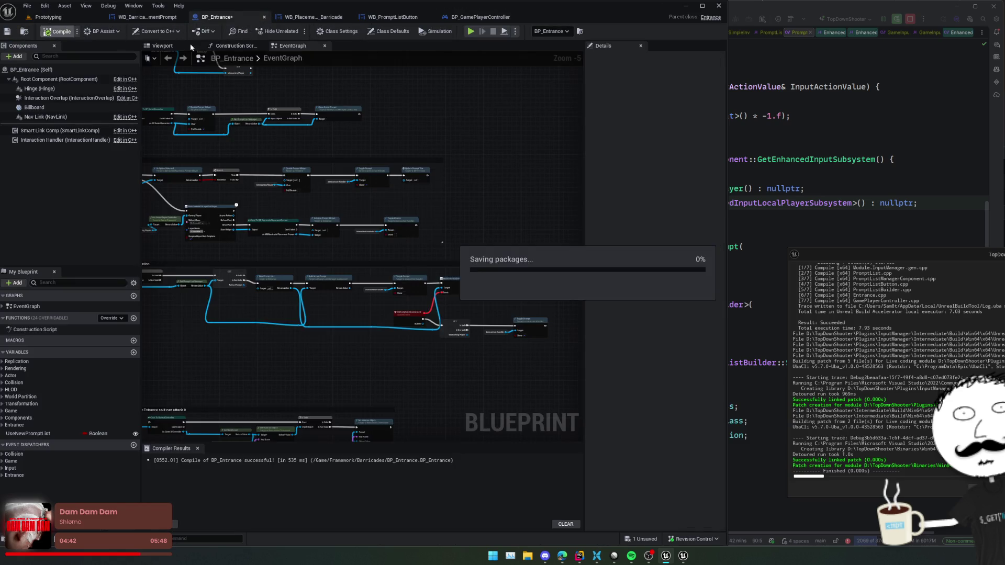
left_click_drag(486, 162, 506, 163)
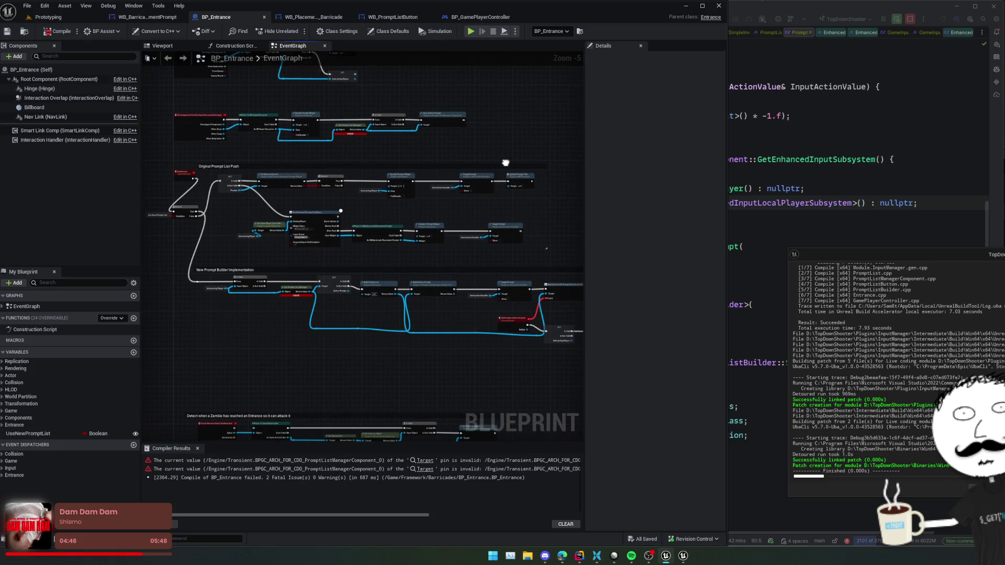
scroll(410, 170, "up", 2)
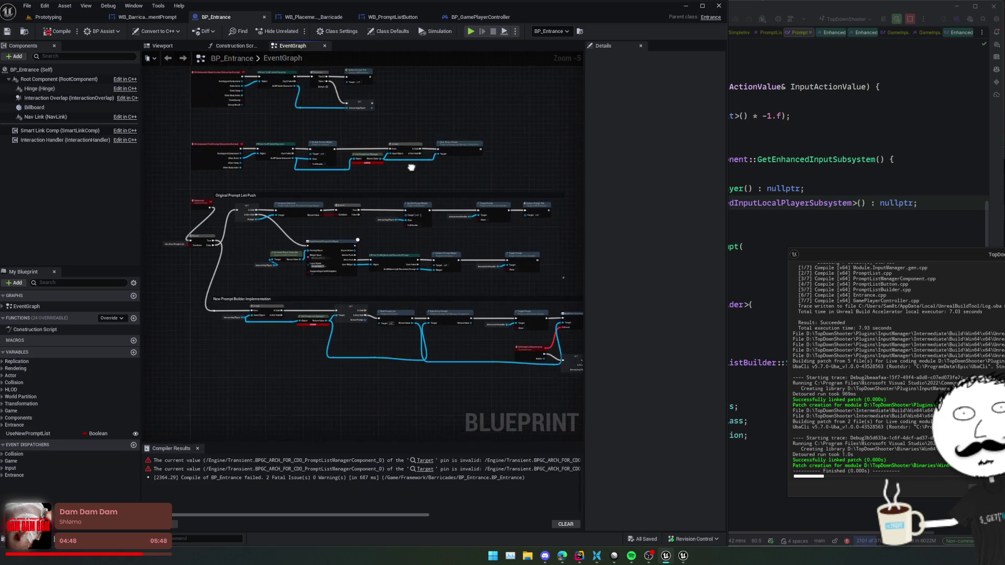
left_click(863, 174)
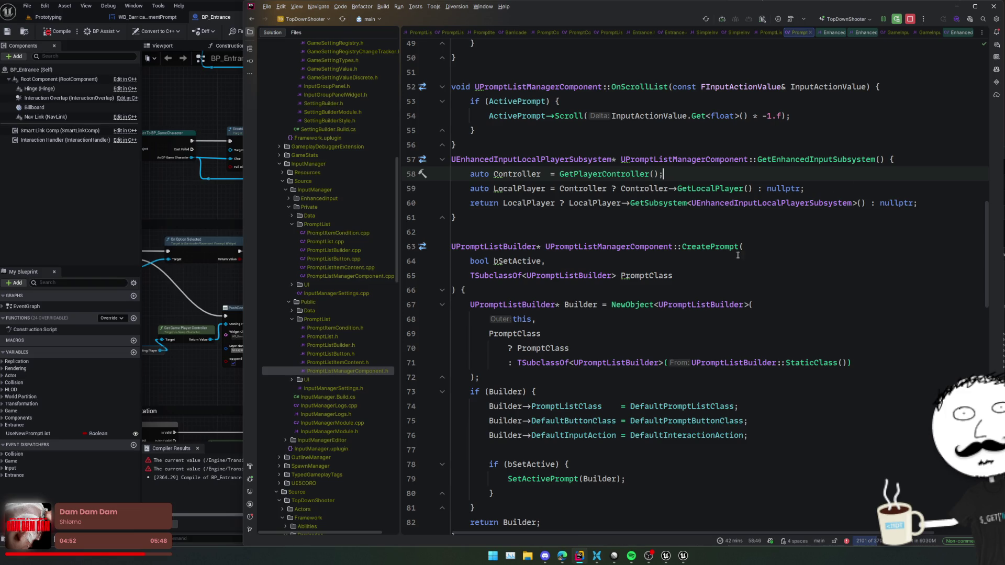
Shut down the crashed debug session and close the delegate source file.
left_click(851, 203)
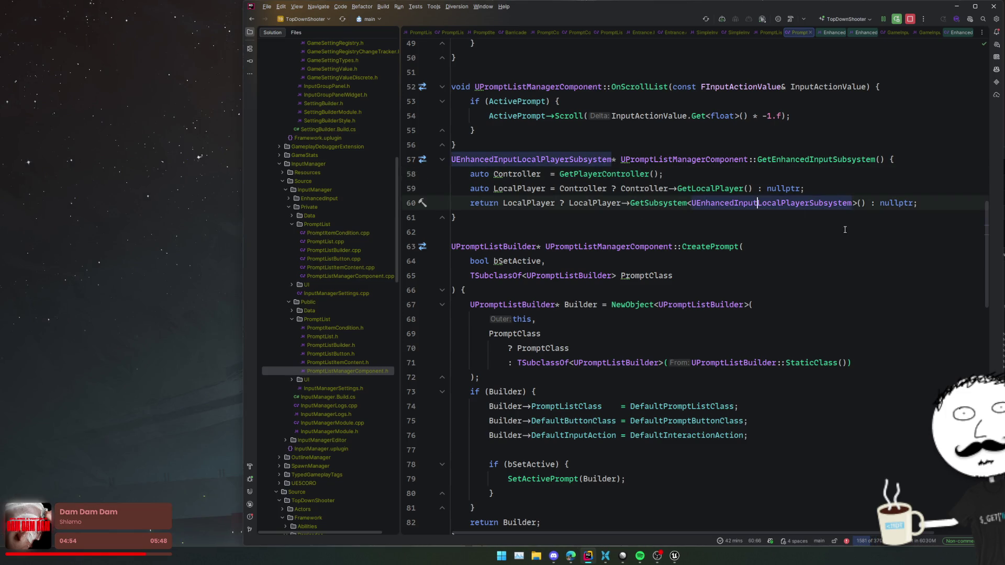
left_click(885, 230)
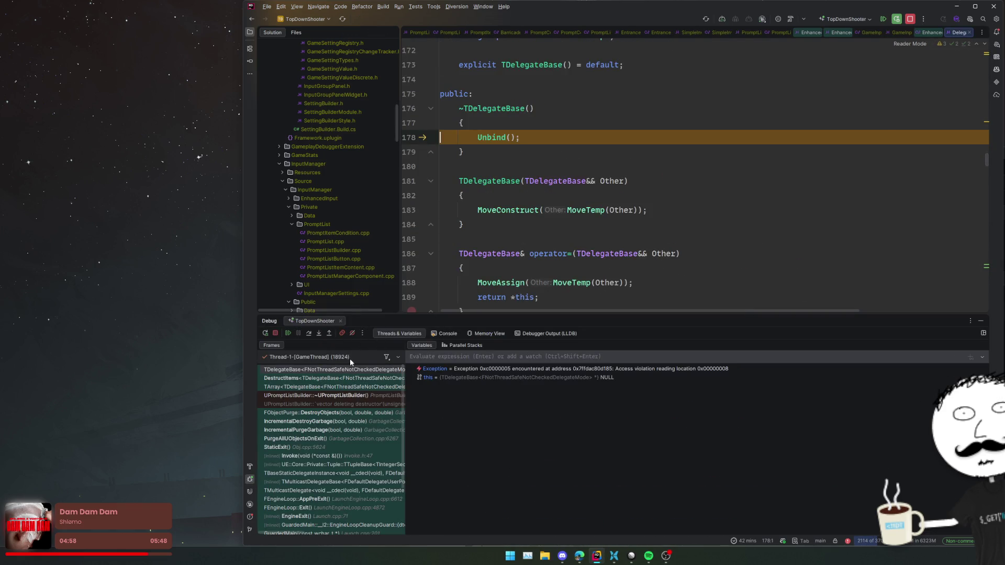
left_click(276, 334)
left_click(614, 225)
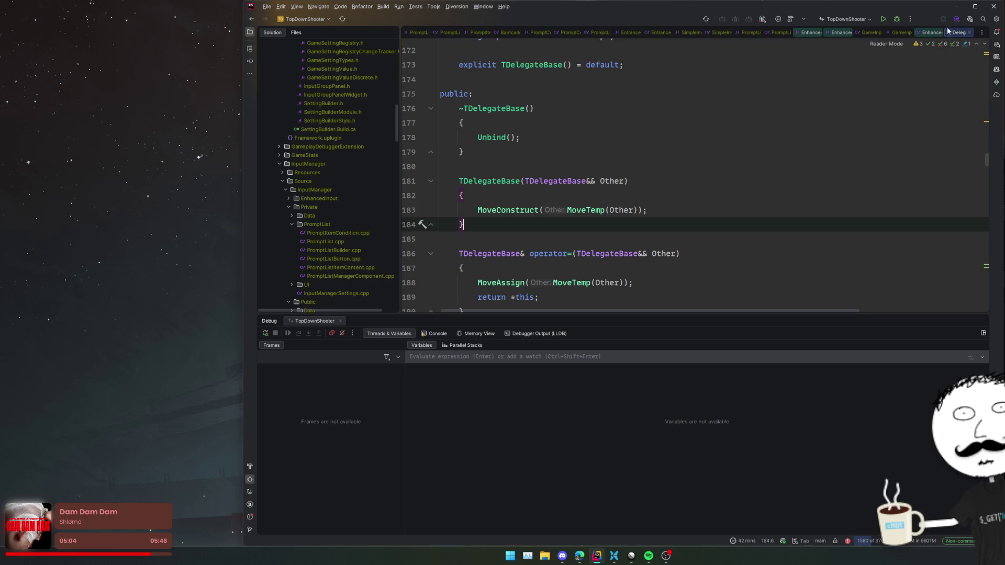
left_click(969, 32)
Relaunch the project in the debugger and close the Enhanced Input and GameInput header tabs.
left_click(896, 19)
middle_click(885, 32)
middle_click(879, 32)
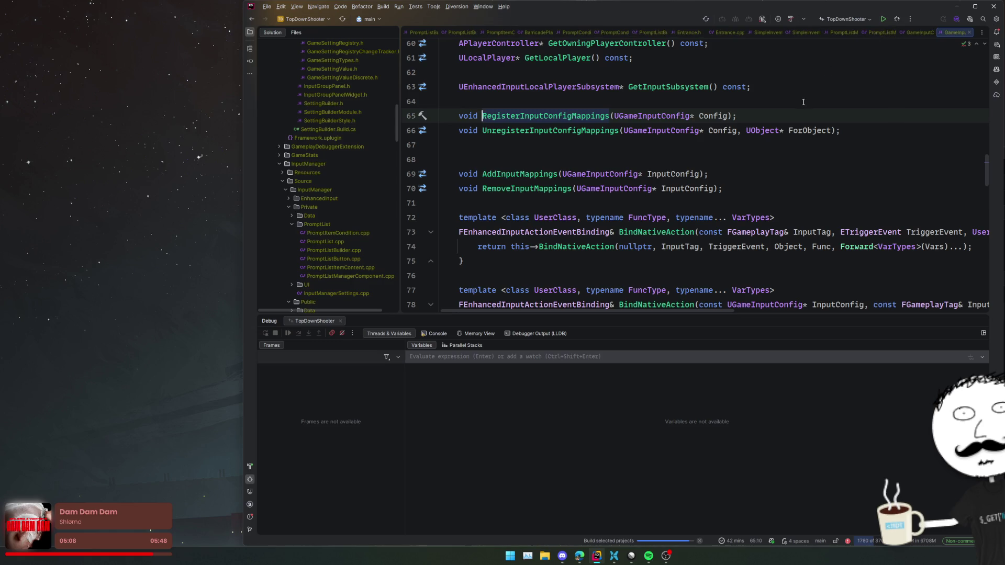
left_click(803, 130)
middle_click(950, 32)
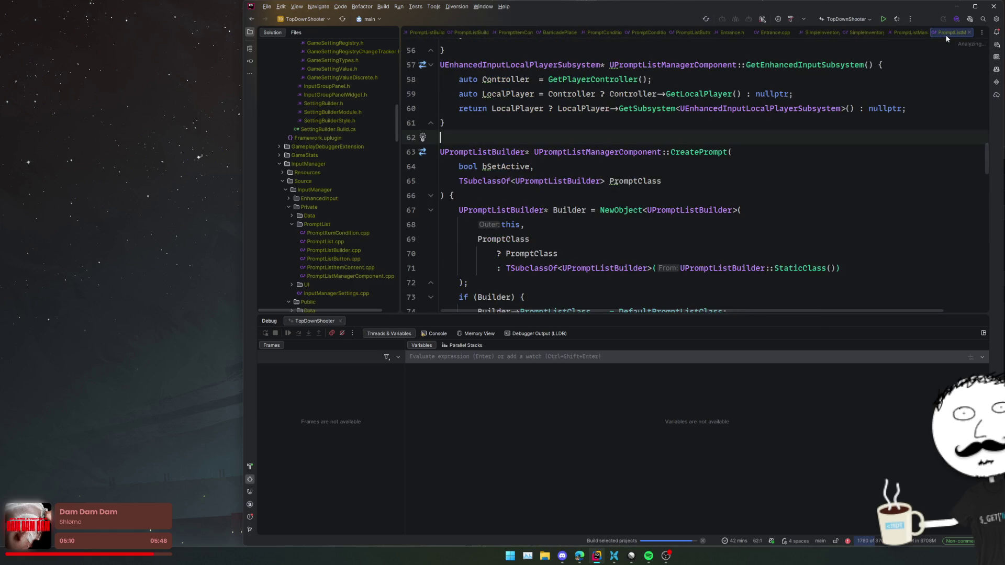
Go to the SetActivePrompt definition from its call and place the caret on its empty line.
scroll(865, 158, "down", 5)
scroll(865, 158, "down", 2)
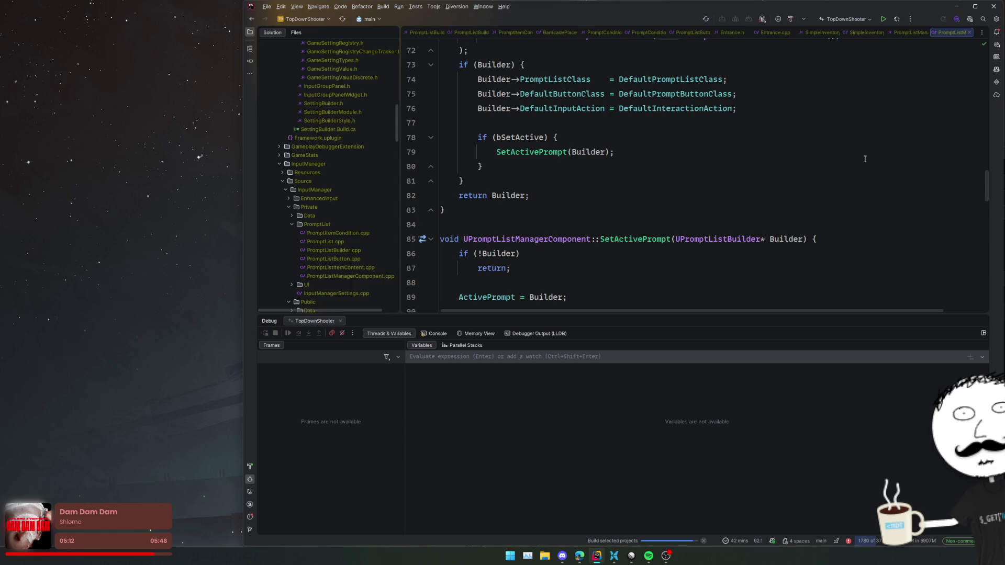
scroll(864, 159, "up", 5)
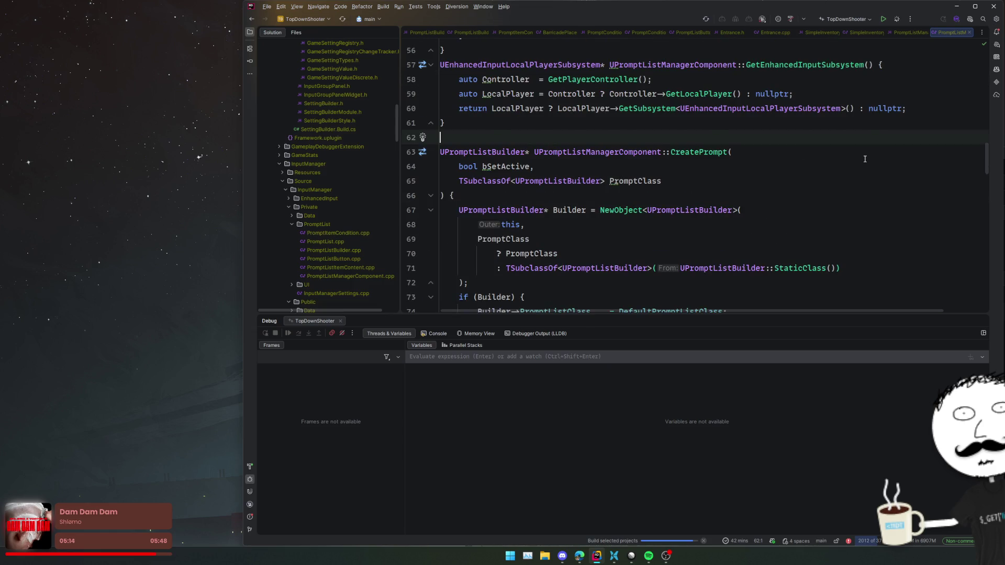
scroll(865, 158, "up", 1)
scroll(865, 159, "down", 10)
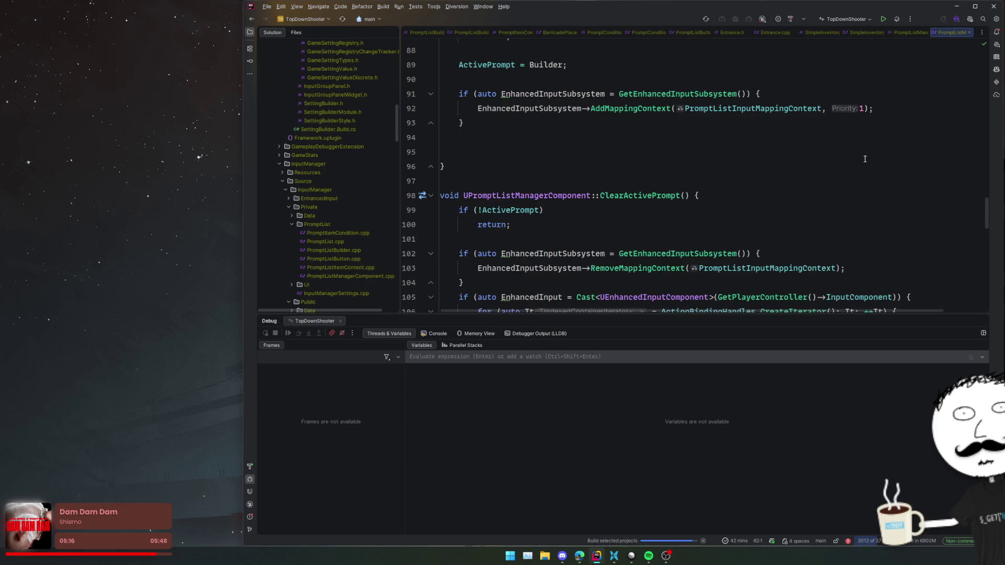
scroll(865, 159, "up", 9)
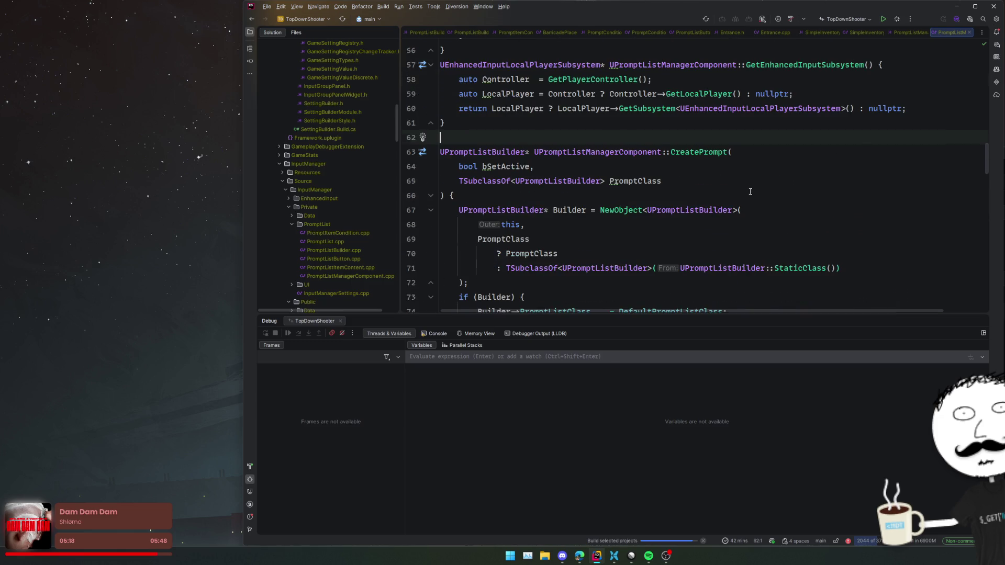
scroll(750, 192, "down", 3)
left_click(544, 210)
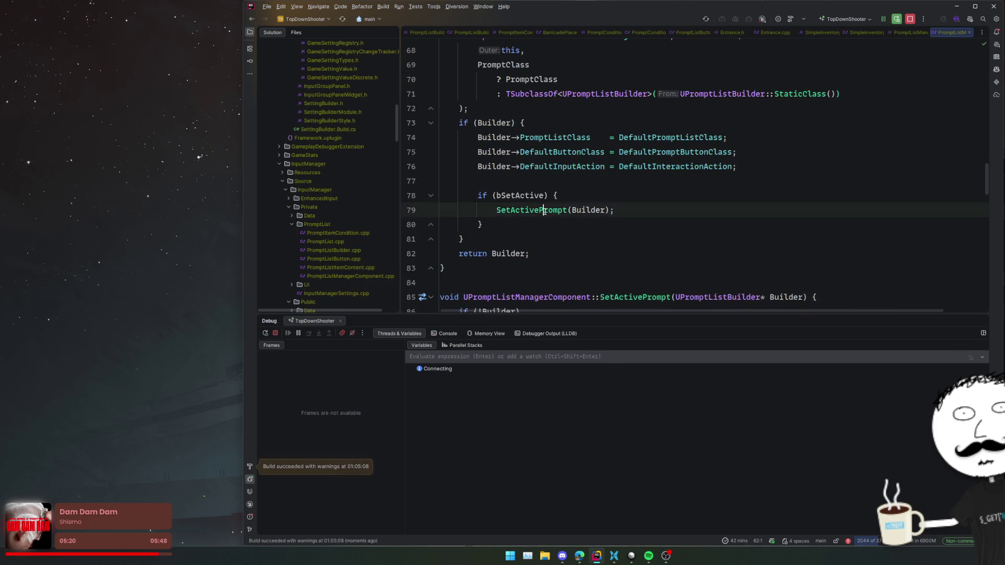
left_click(544, 210, "ctrl")
left_click(615, 186)
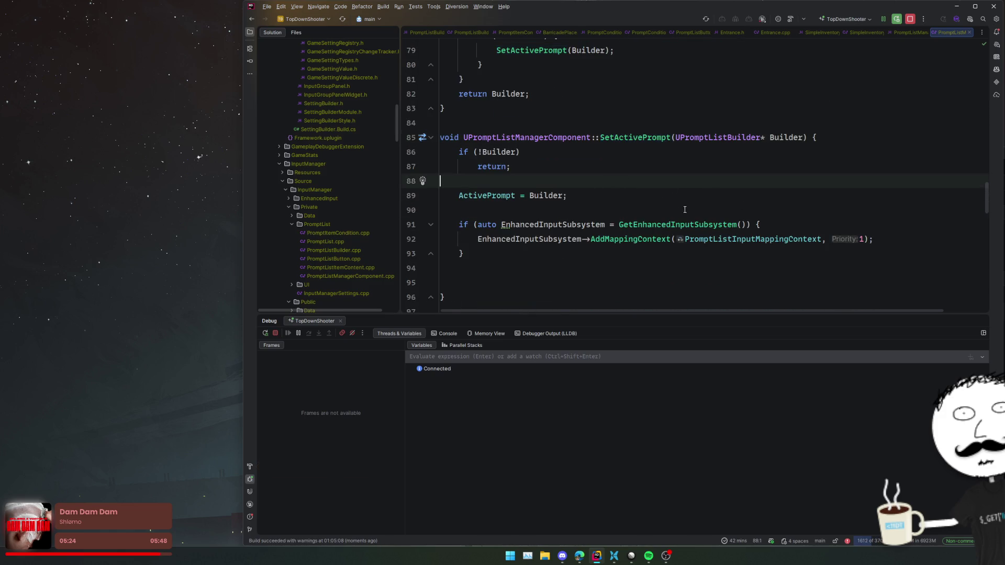
scroll(685, 209, "up", 3)
scroll(675, 247, "down", 2)
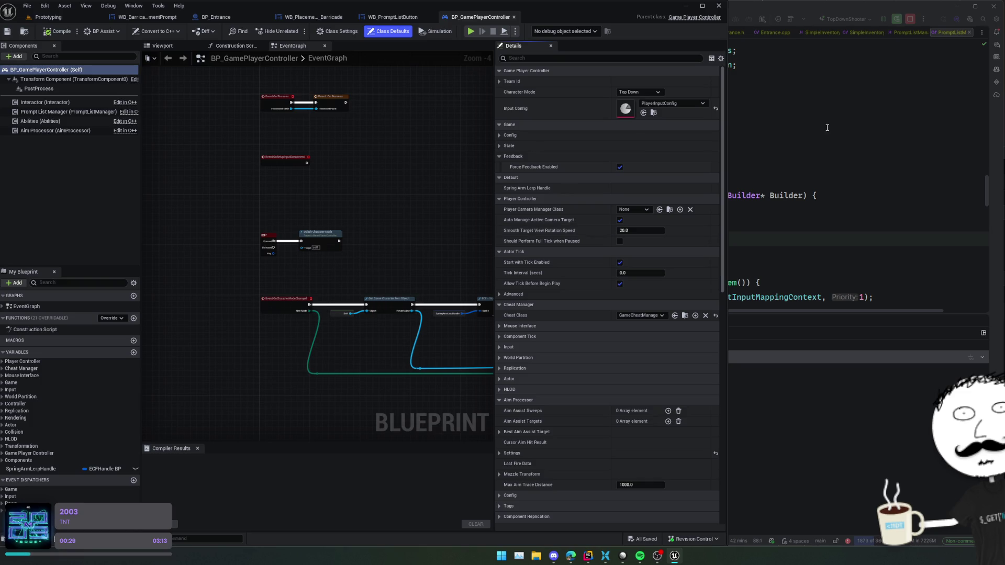
Switch to Unreal's BP_Entrance tab and pan its event graph to the prompt builder nodes.
left_click(744, 239)
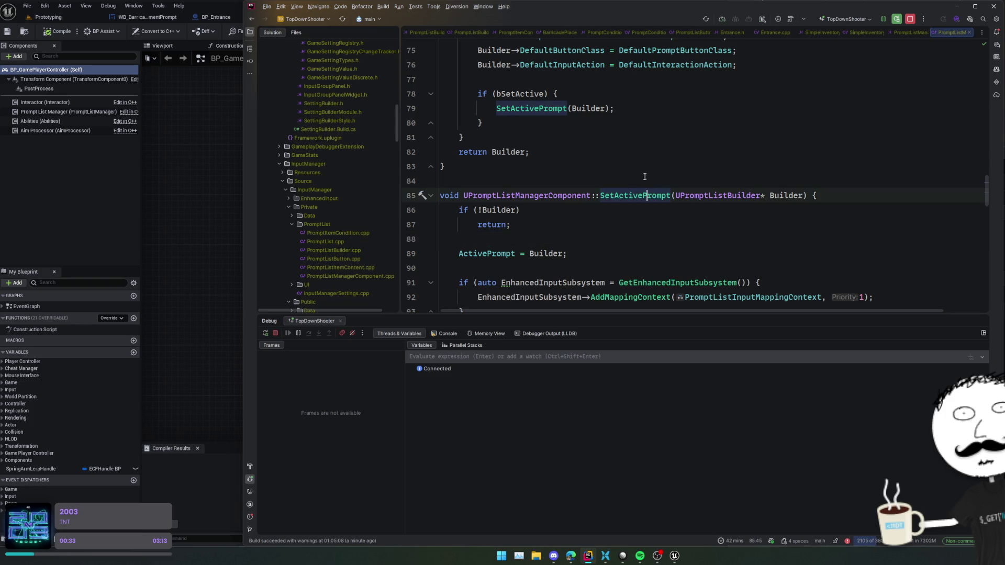
left_click(191, 99)
left_click(245, 18)
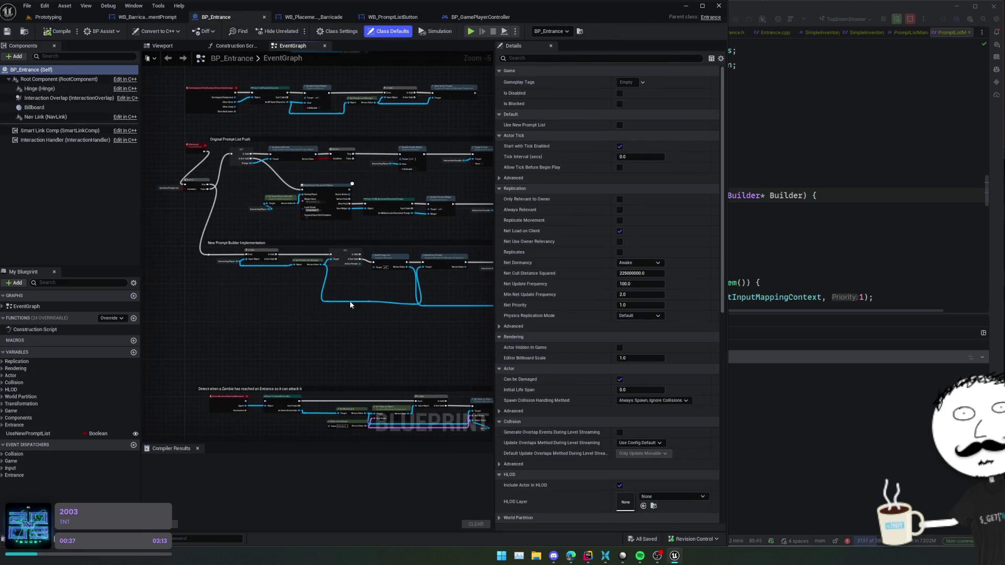
scroll(340, 293, "up", 1)
mouse_move(339, 293)
left_mouse_down()
mouse_move(227, 289)
mouse_move(274, 288)
left_mouse_up()
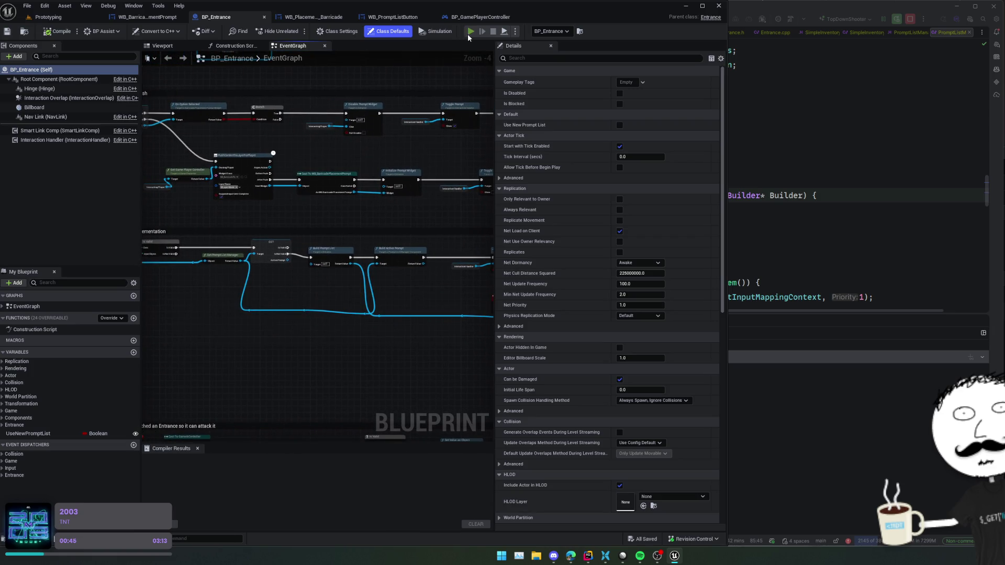
Simulate the game, open the barricade choices and place a medium barricade, then restart simulation.
key("alt+p")
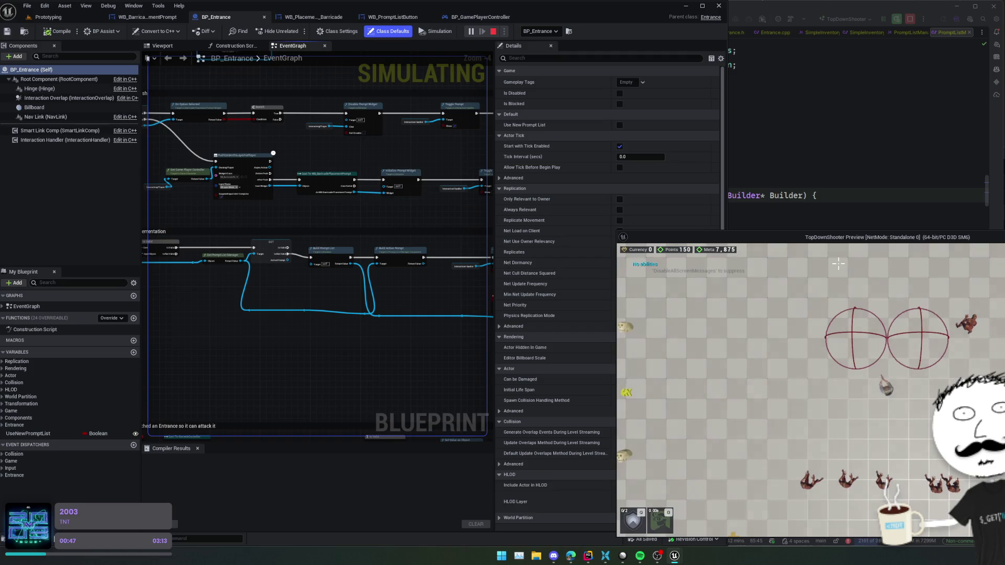
left_click_drag(799, 140, 732, 99)
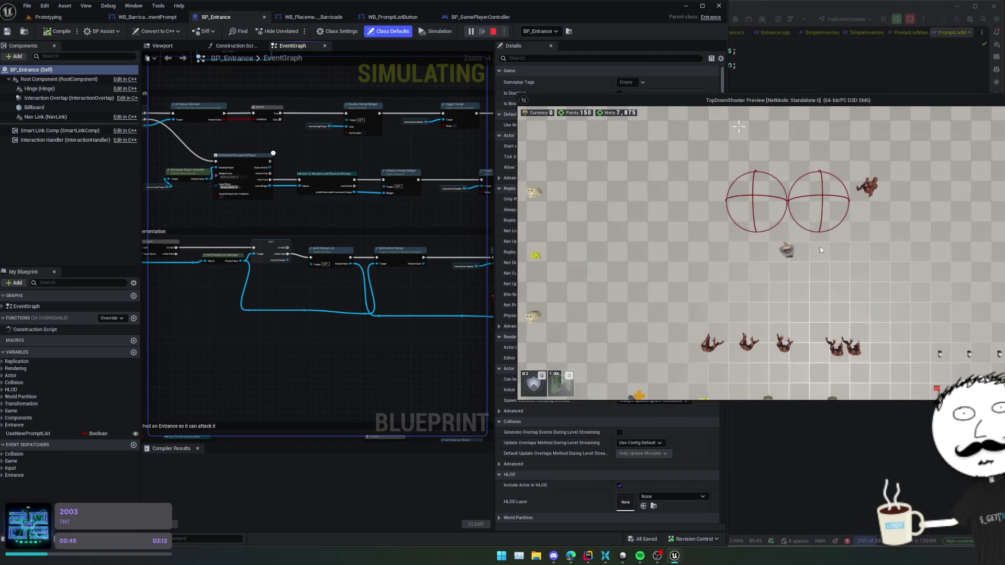
key("e")
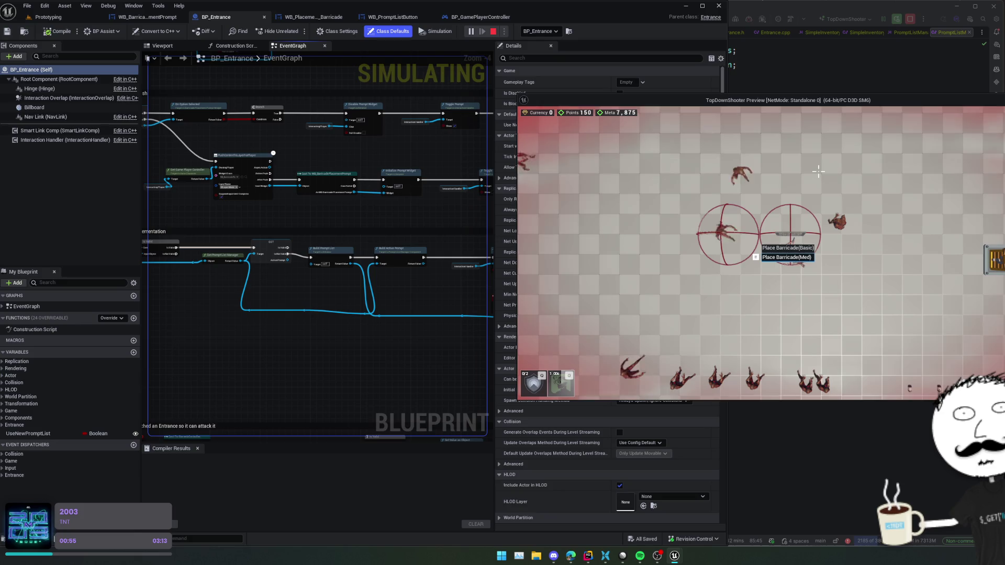
key("e")
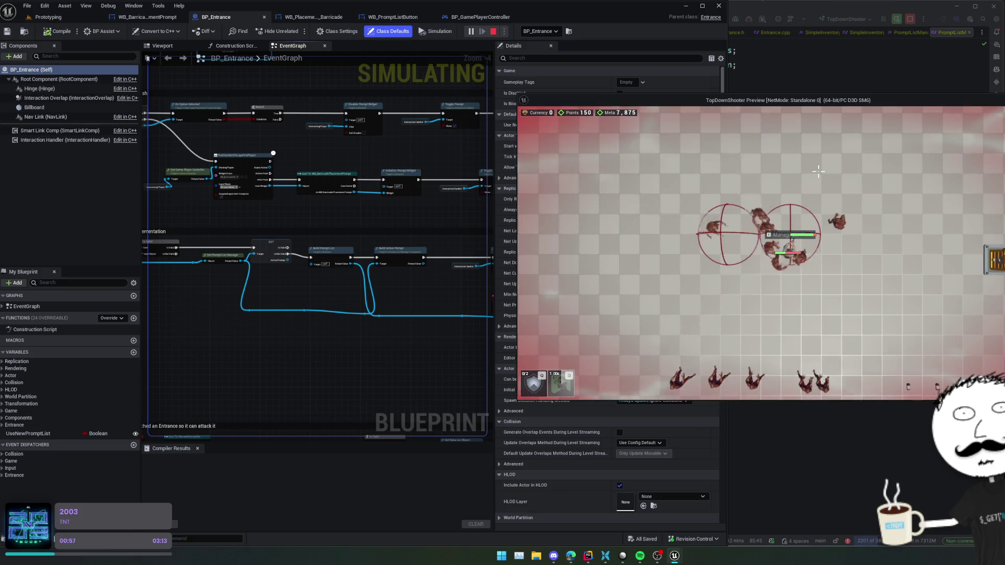
key("Escape")
left_click(218, 538)
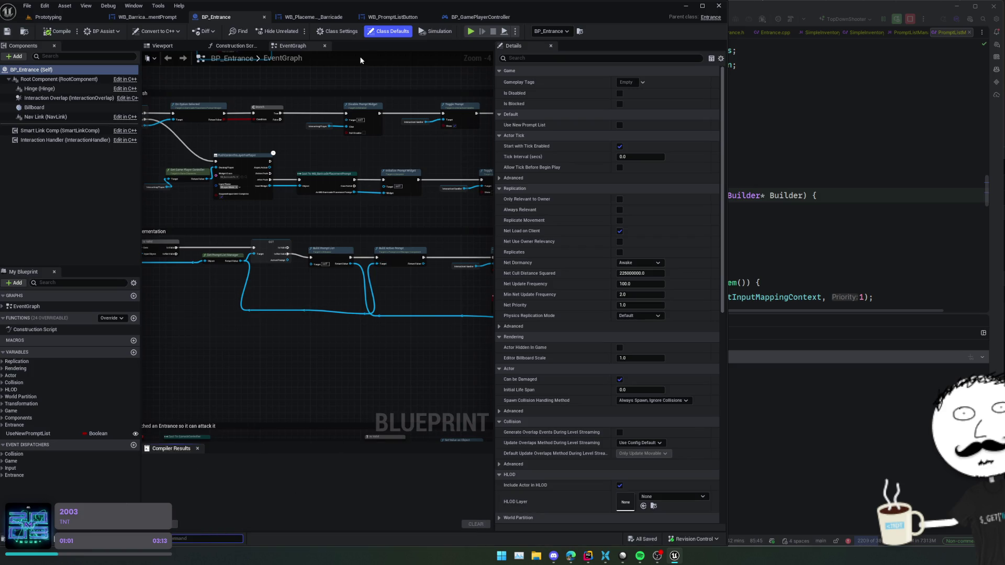
left_click(474, 30)
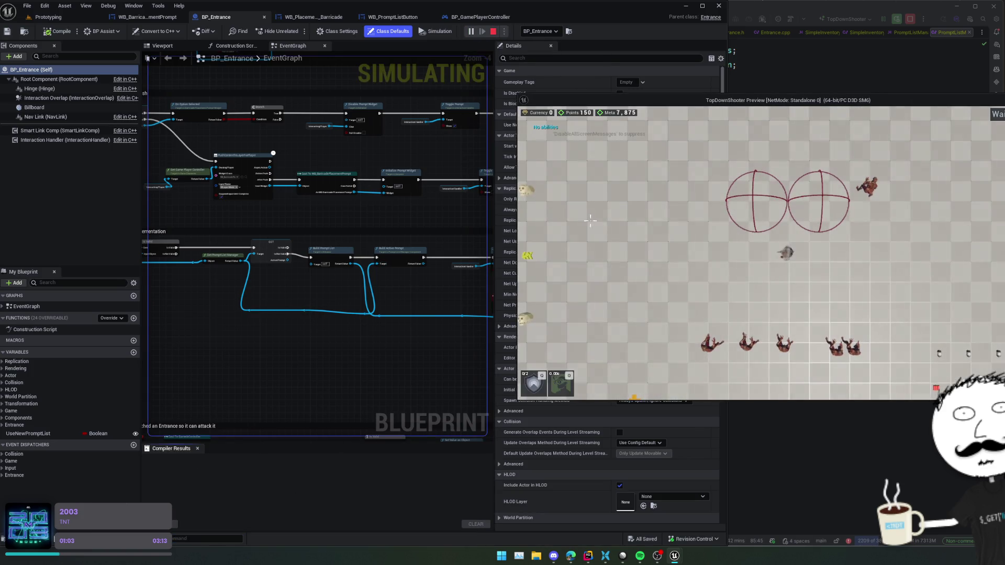
Walk the character into the barricade zone and back out to the Build Barricade prompt.
key("w")
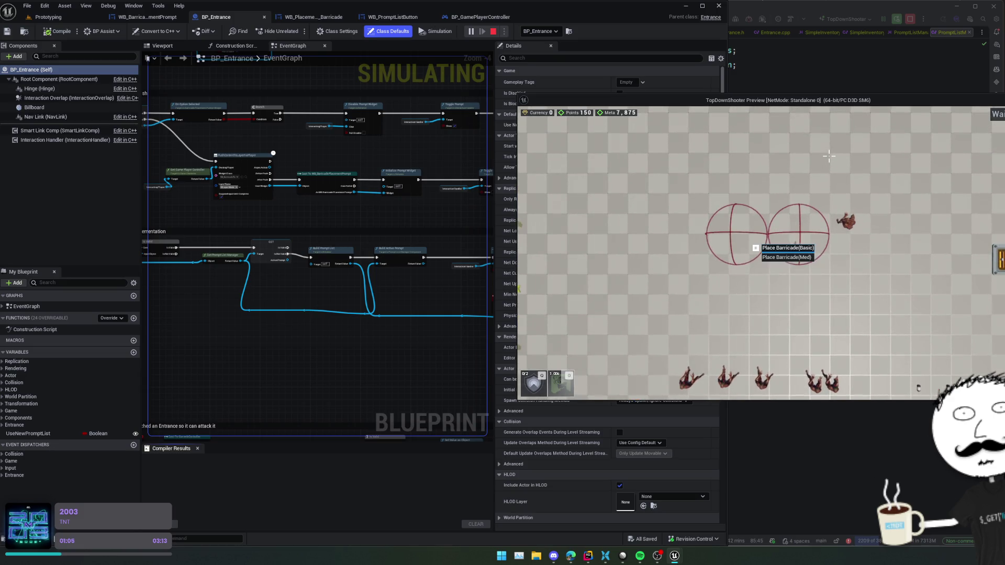
key("s")
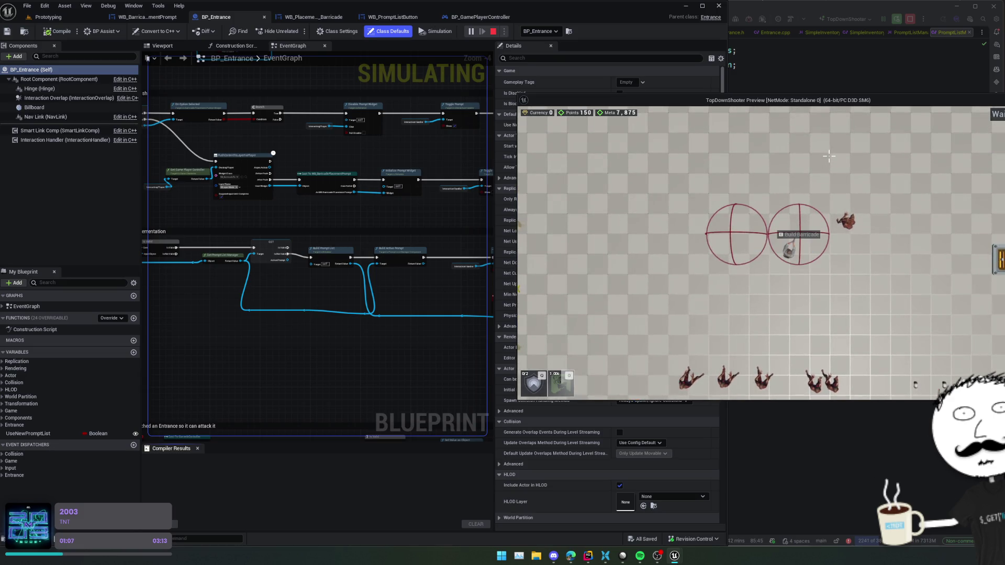
left_click_drag(266, 318, 355, 324)
scroll(354, 324, "up", 2)
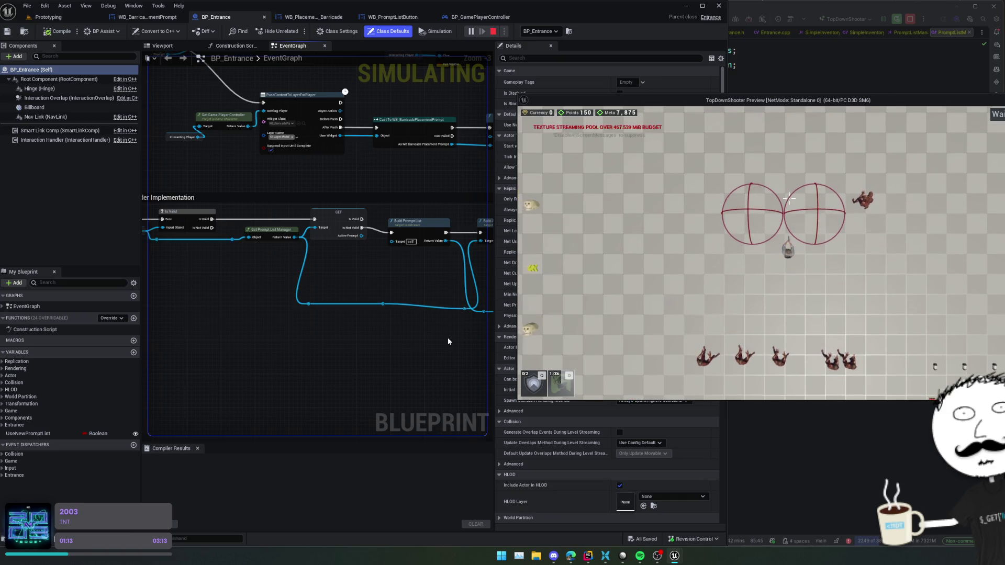
key("w")
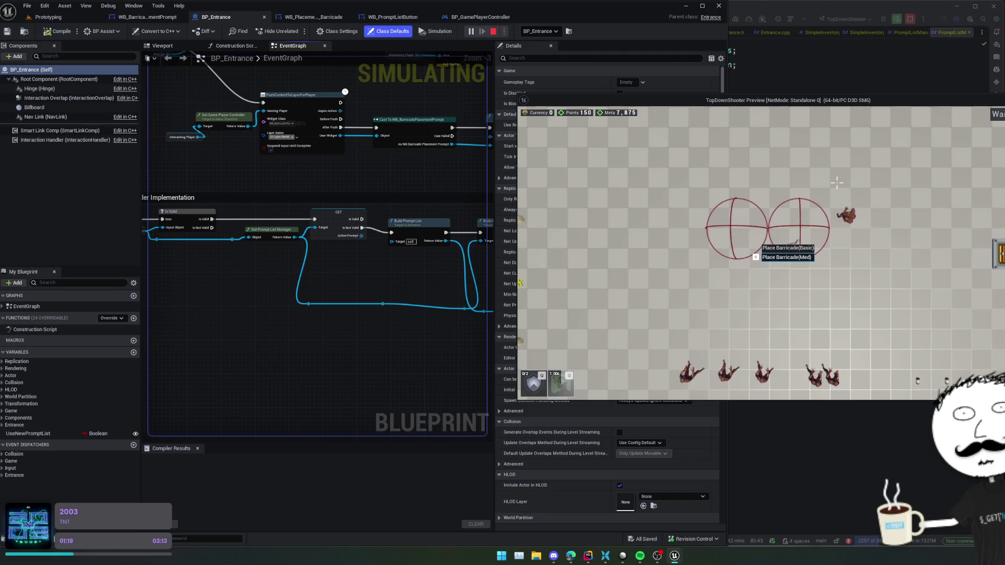
key("e")
Pan the event graph across the other prompt nodes, then switch to the C++ code in Rider.
key("super")
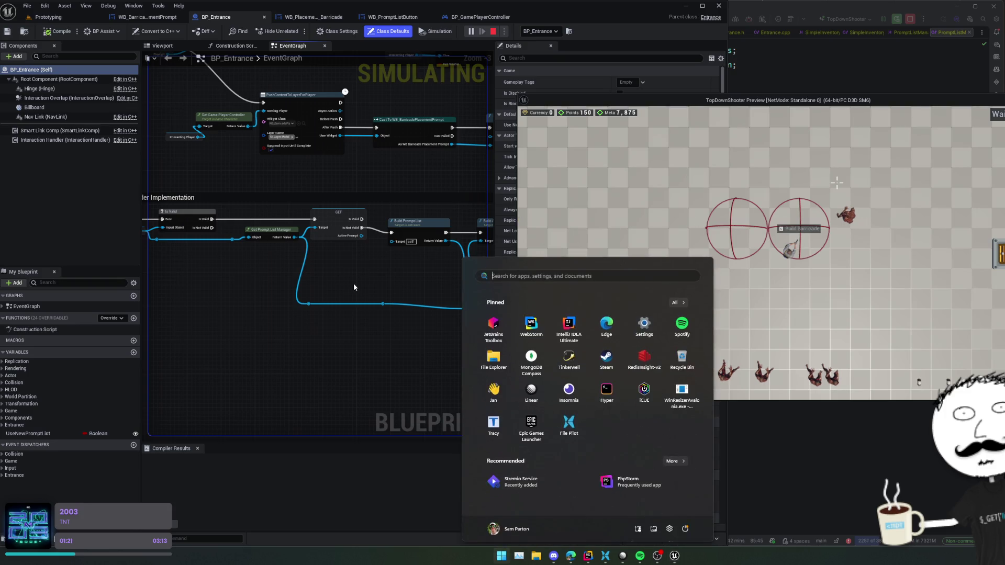
scroll(278, 310, "down", 1)
left_click_drag(278, 310, 382, 370)
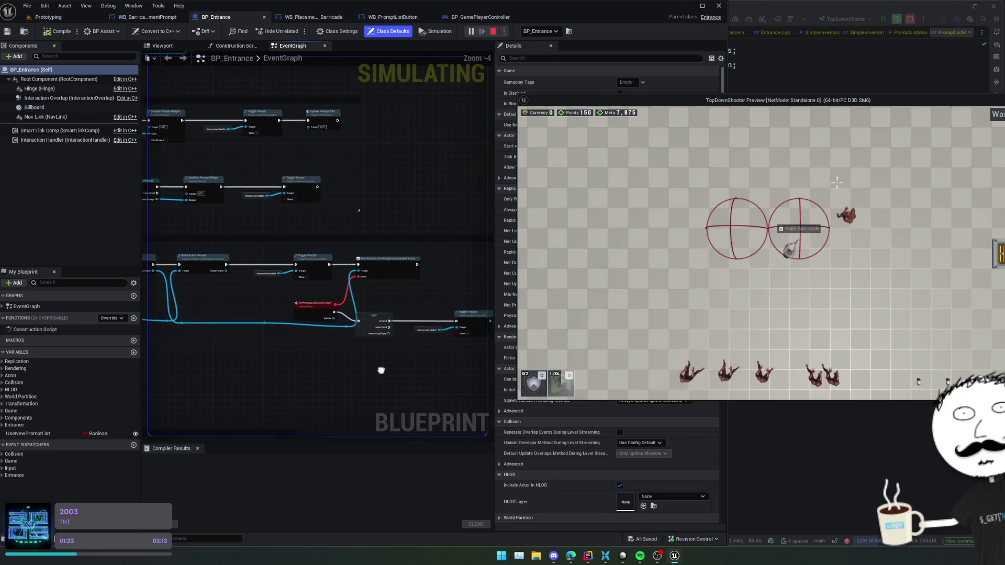
scroll(382, 370, "up", 1)
mouse_move(305, 364)
left_mouse_down()
mouse_move(371, 361)
mouse_move(410, 345)
mouse_move(377, 345)
mouse_move(418, 266)
mouse_move(306, 389)
left_mouse_up()
scroll(371, 361, "down", 1)
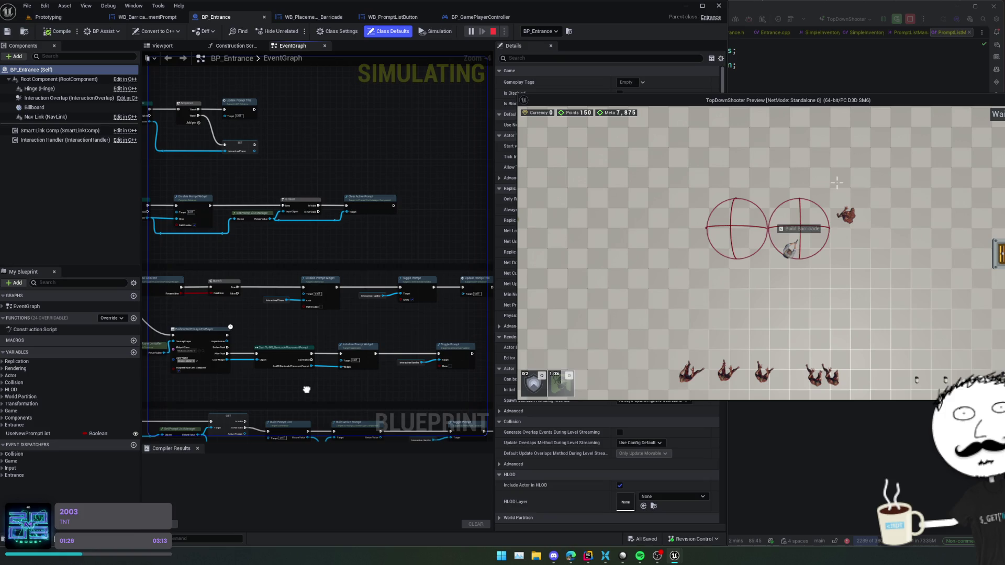
key("alt+Tab")
scroll(662, 250, "down", 10)
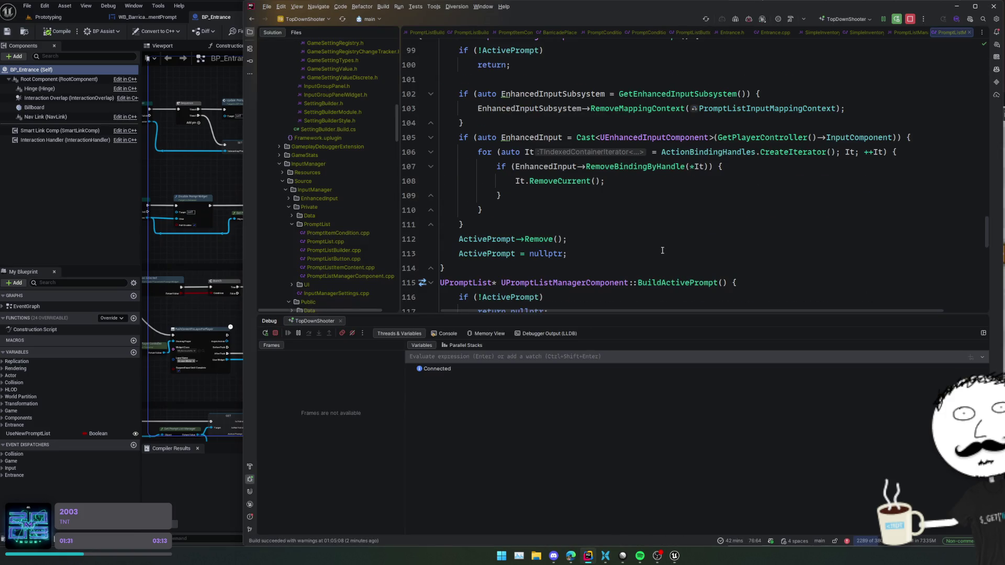
Read through the start of the BuildActivePrompt function.
scroll(662, 250, "down", 3)
left_click(682, 170)
left_click(691, 210)
scroll(702, 247, "down", 2)
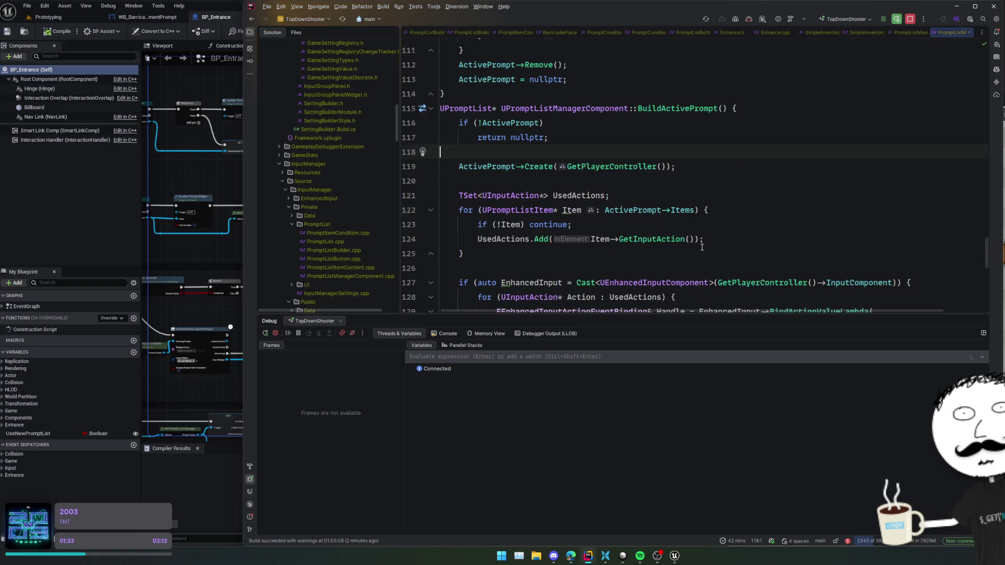
scroll(727, 216, "down", 10)
scroll(739, 244, "up", 12)
scroll(739, 244, "up", 6)
scroll(738, 244, "down", 2)
Review ClearActivePrompt's input cleanup, binding removal loop and ActivePrompt Remove call.
left_click(675, 205)
left_click(678, 170)
scroll(680, 178, "down", 3)
left_click(696, 188)
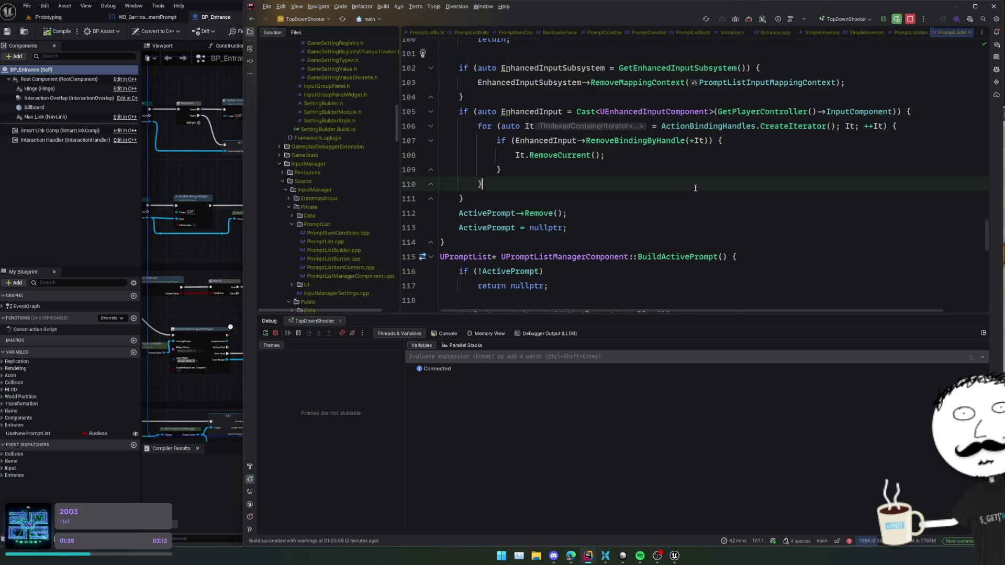
left_click(689, 203)
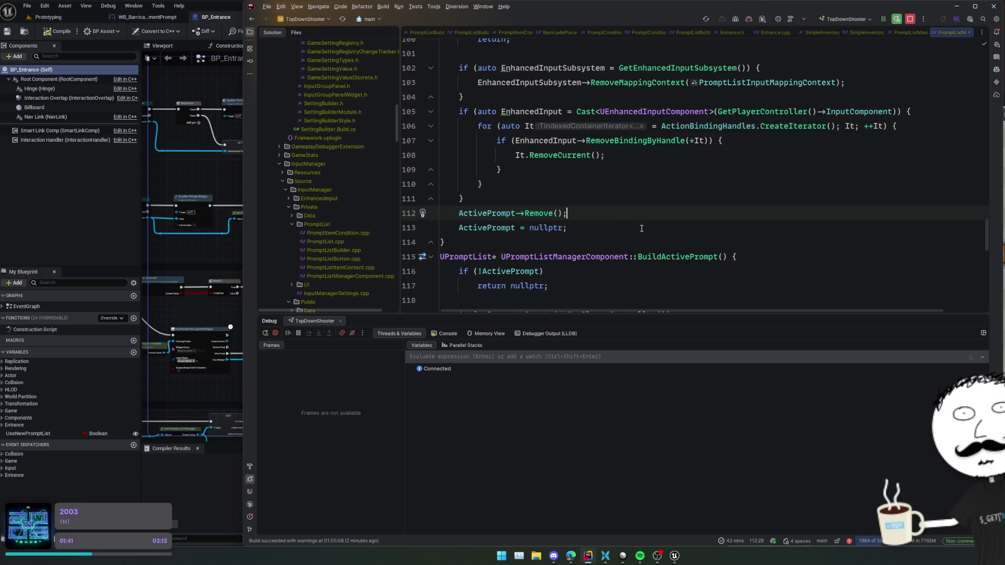
scroll(688, 232, "up", 3)
Find ClearActivePrompt's usages and breakpoint line 27 of PromptList.cpp in NativeOnHandleBackAction.
left_click(647, 122)
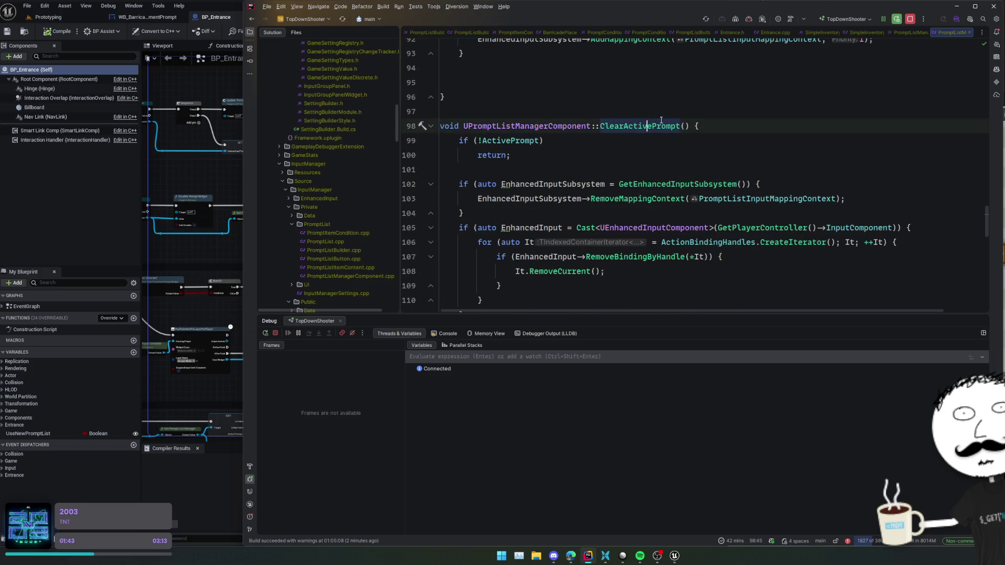
key("shift+F12")
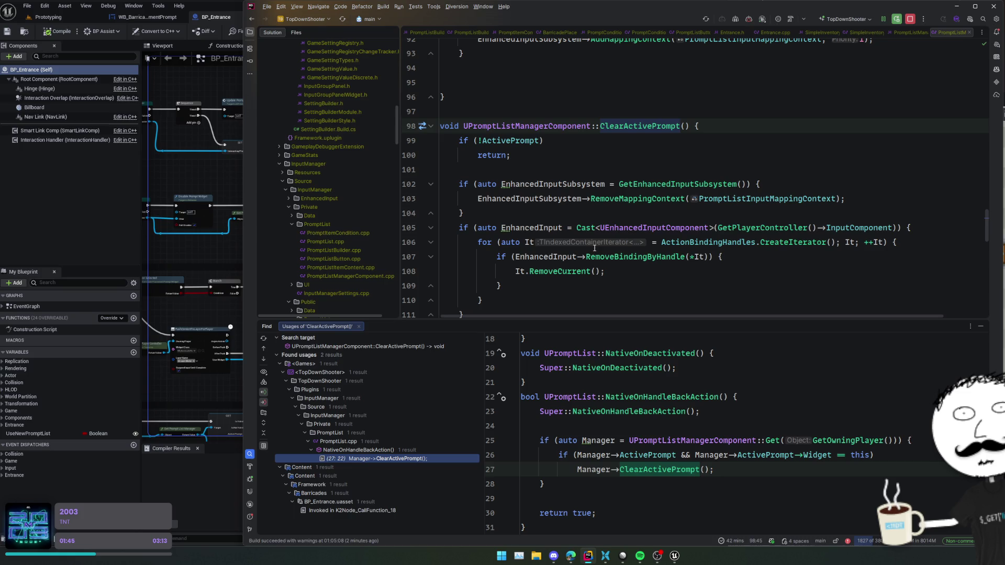
left_click(730, 421)
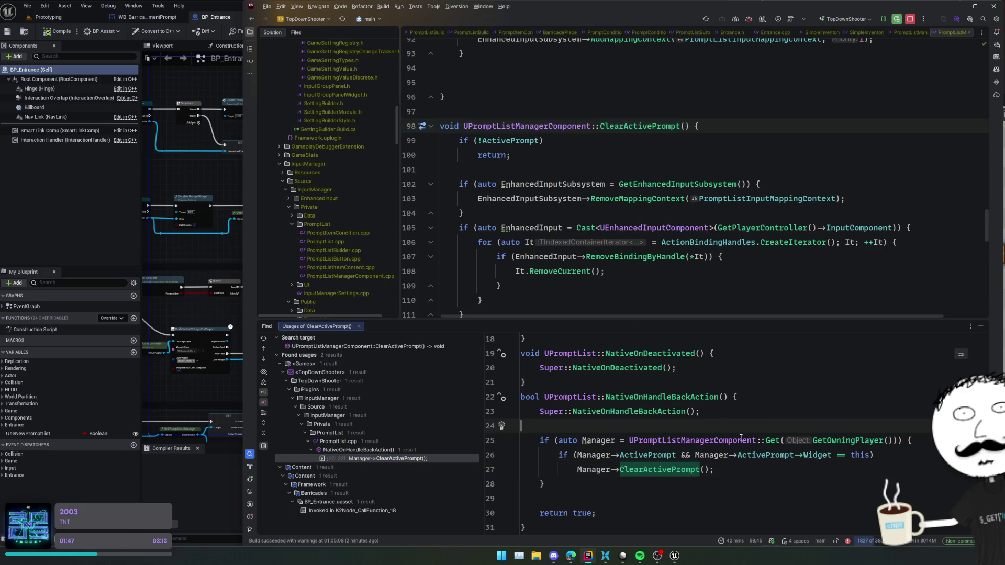
left_click(615, 470)
left_click(492, 470)
key("alt+Tab")
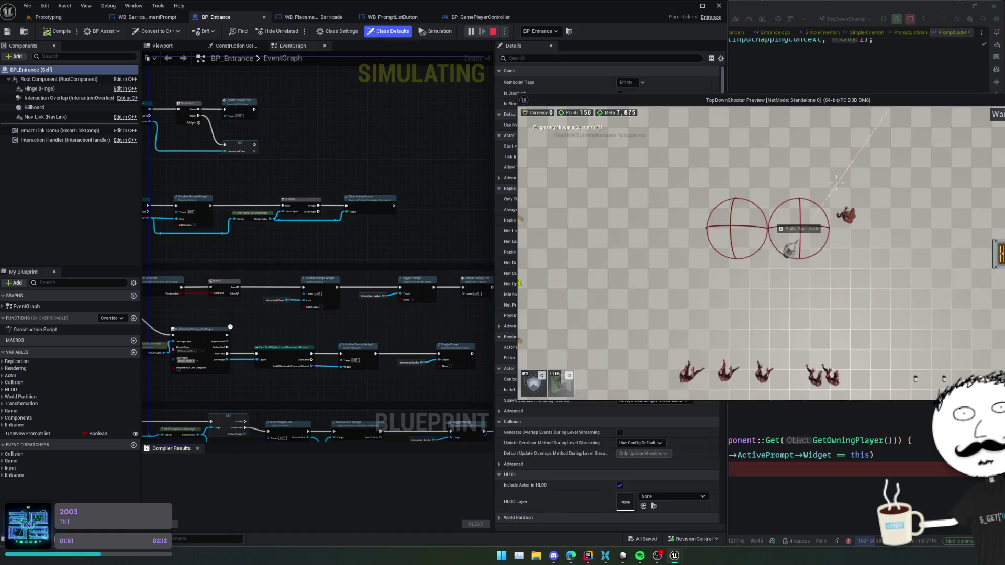
Hit the back-action breakpoint, step through ClearActivePrompt's binding removal loop, then resume the game.
key("Escape")
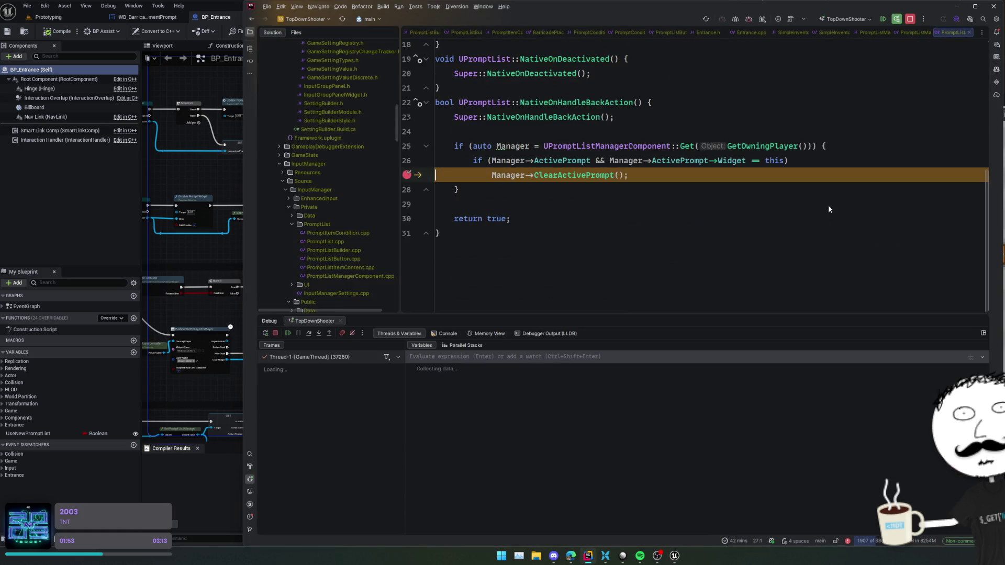
left_click(318, 334)
left_click(308, 338)
left_click(308, 338)
left_click(308, 337)
left_click(308, 338)
left_click(308, 338)
left_click(308, 338)
left_click(308, 338)
left_click(307, 338)
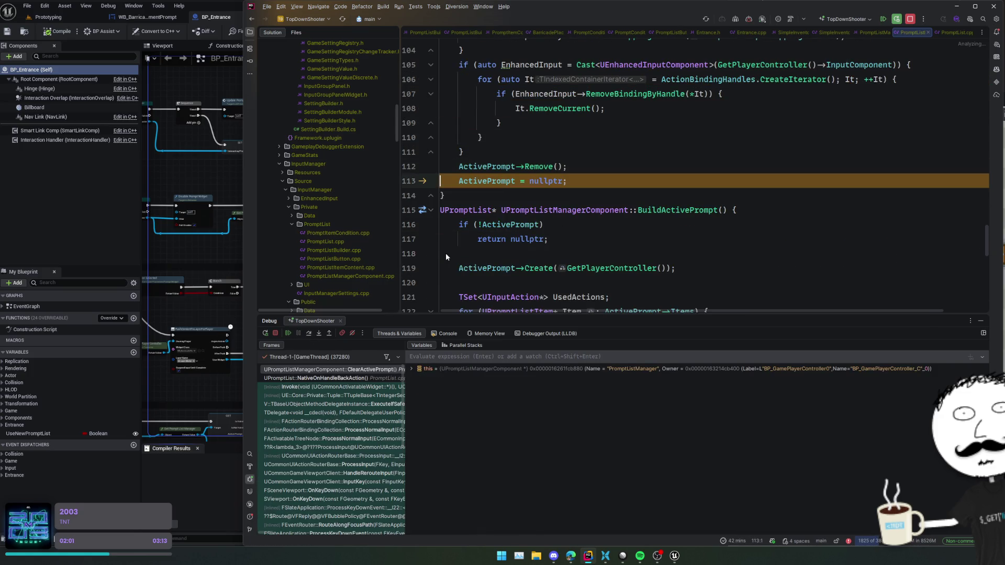
left_click(287, 336)
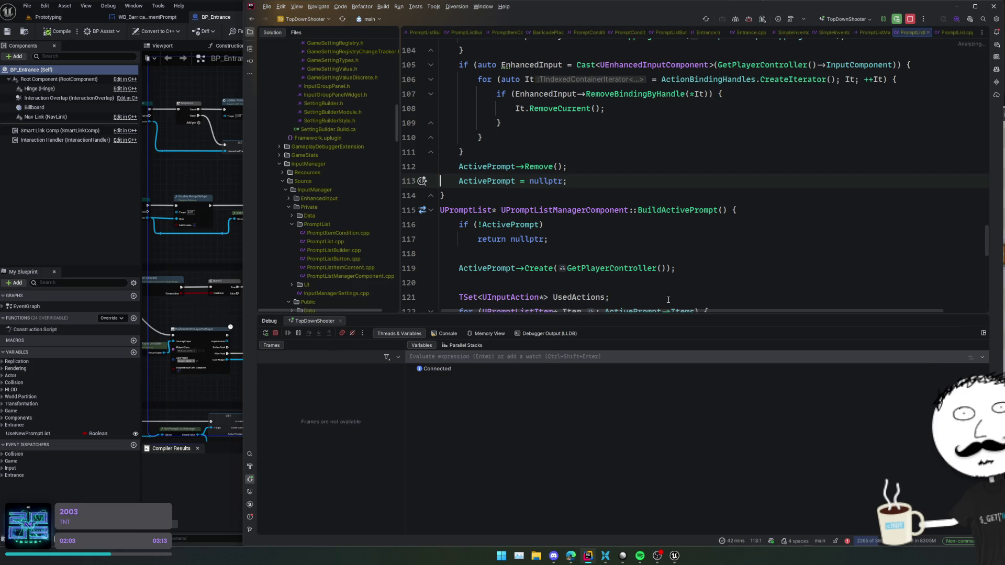
key("w")
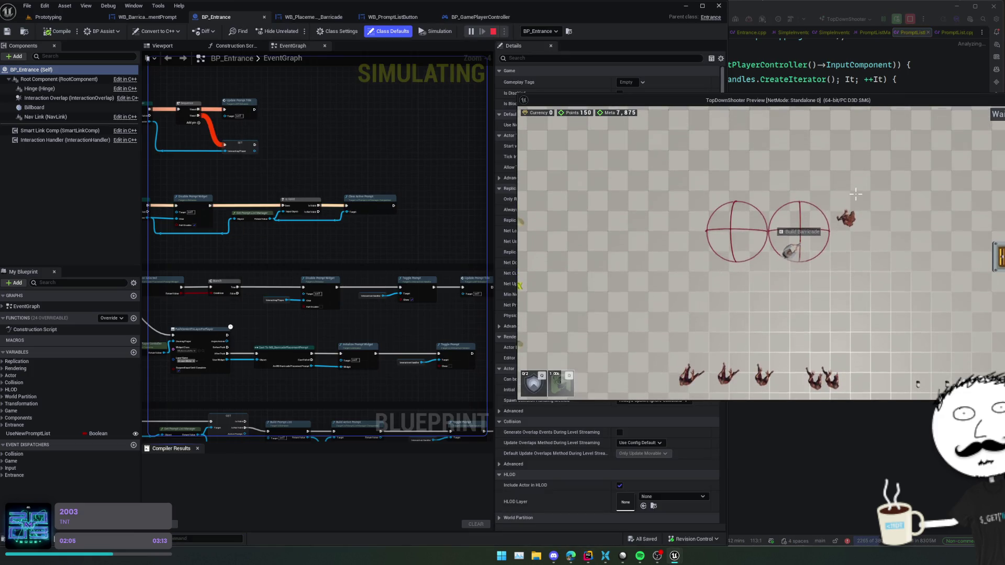
Open the barricade placement options, back out to hit the Rider breakpoint, and resume.
mouse_move(433, 231)
left_mouse_down()
mouse_move(424, 244)
mouse_move(414, 215)
left_mouse_up()
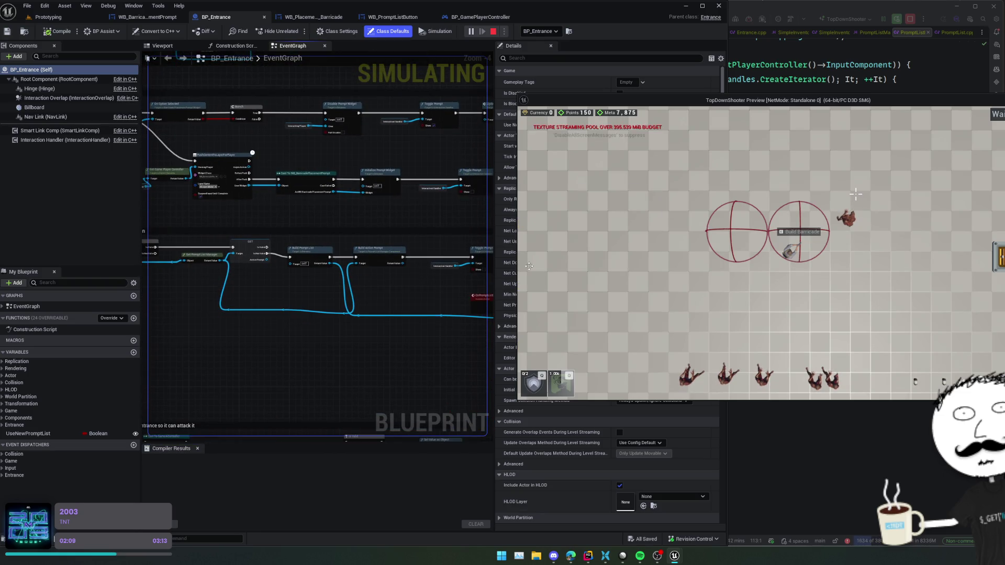
key("e")
key("Escape")
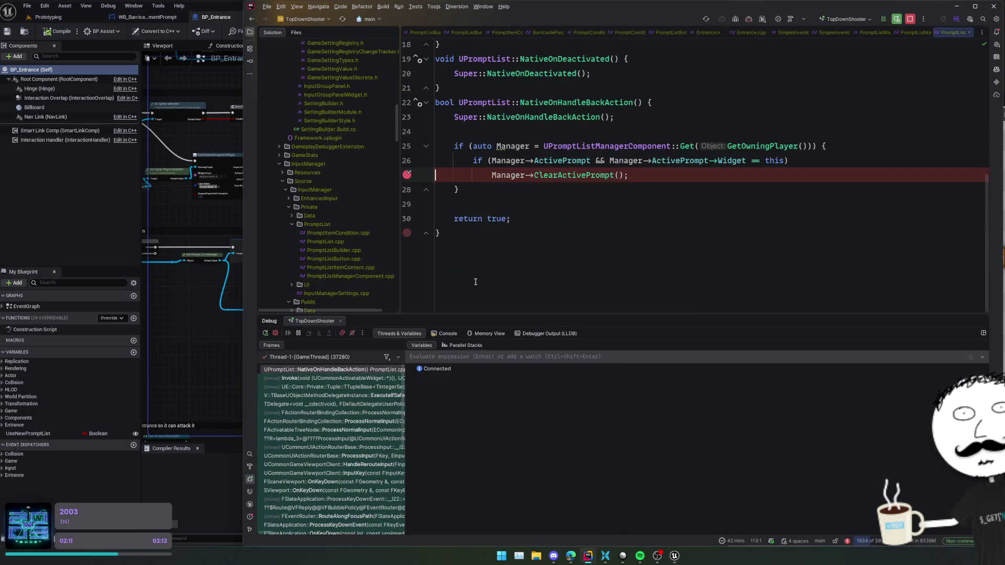
left_click(289, 334)
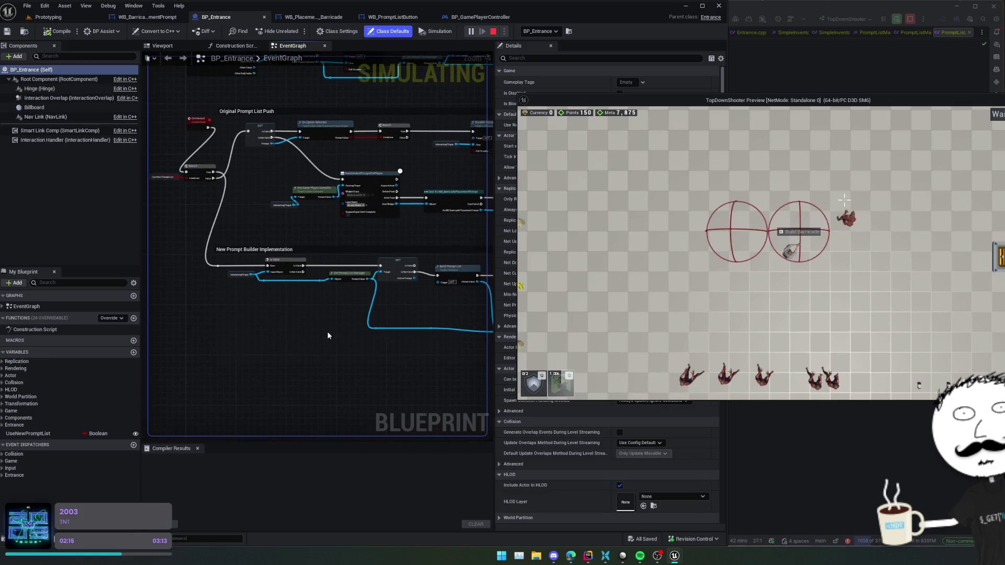
Walk back into the circle, reopen the options, move to Place Barricade(Med), and back out.
left_click_drag(351, 270, 282, 266)
key("w")
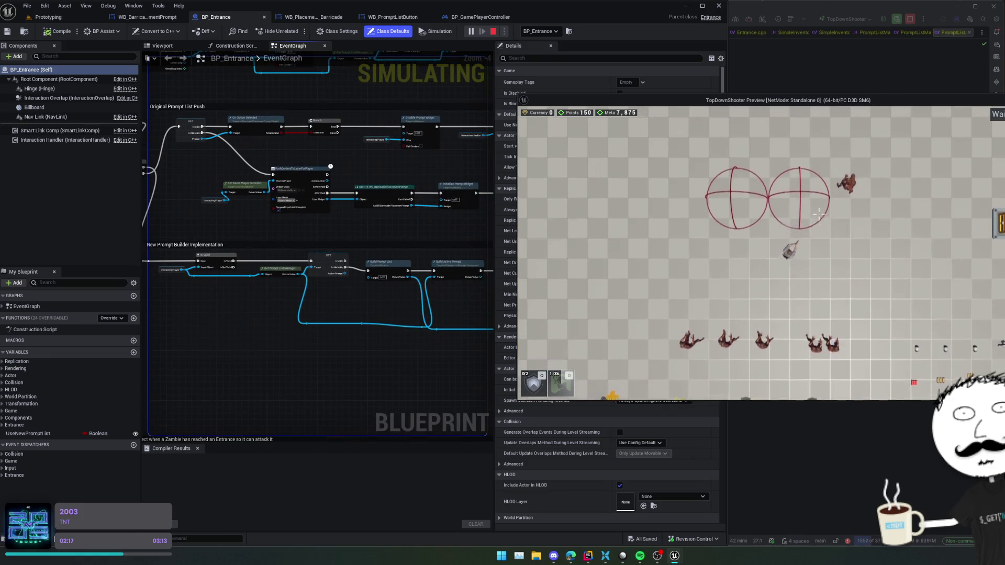
key("e")
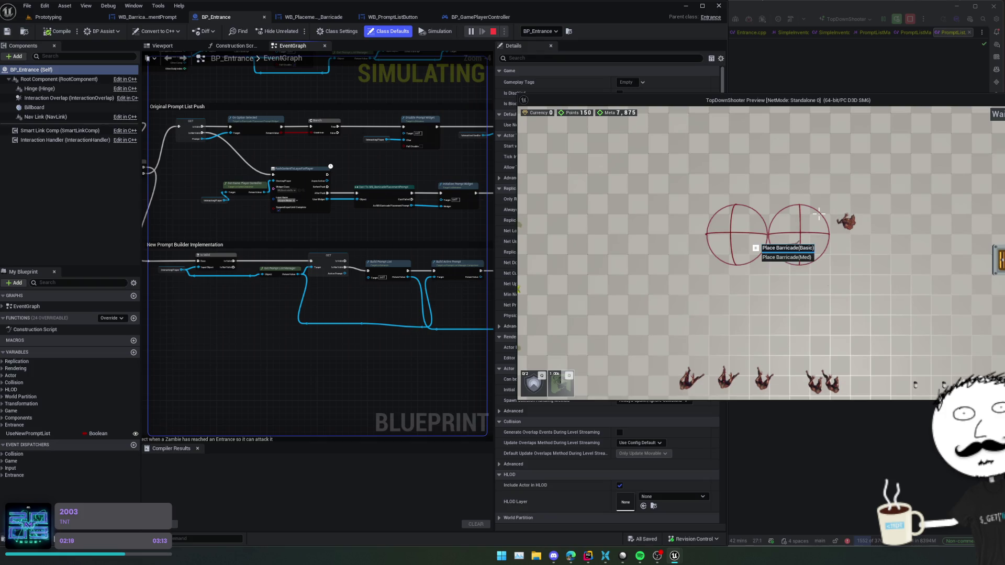
key("Down")
key("Escape")
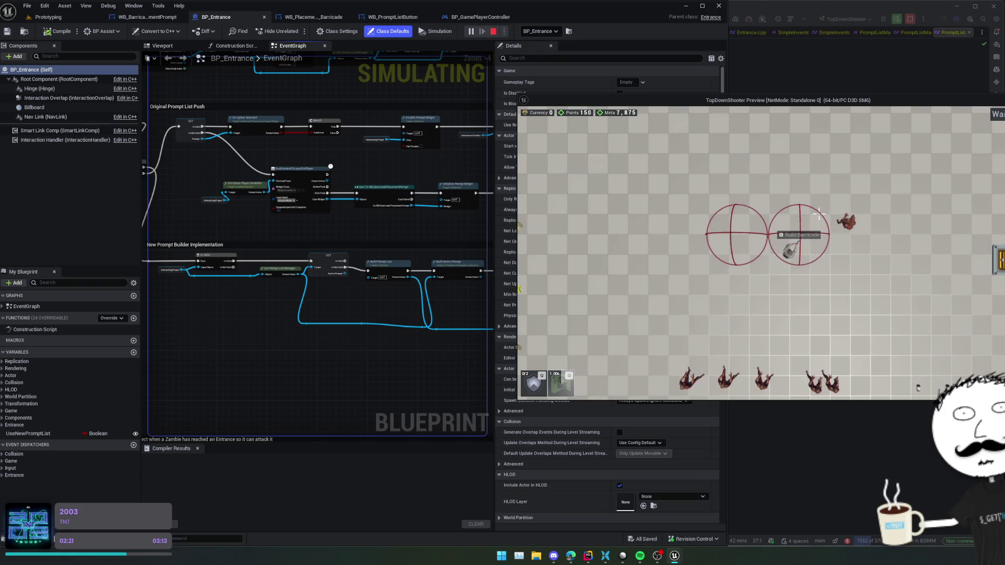
Reopen and close the options, then pan the EventGraph to Original Prompt List Push and the overlap events.
scroll(381, 342, "up", 3)
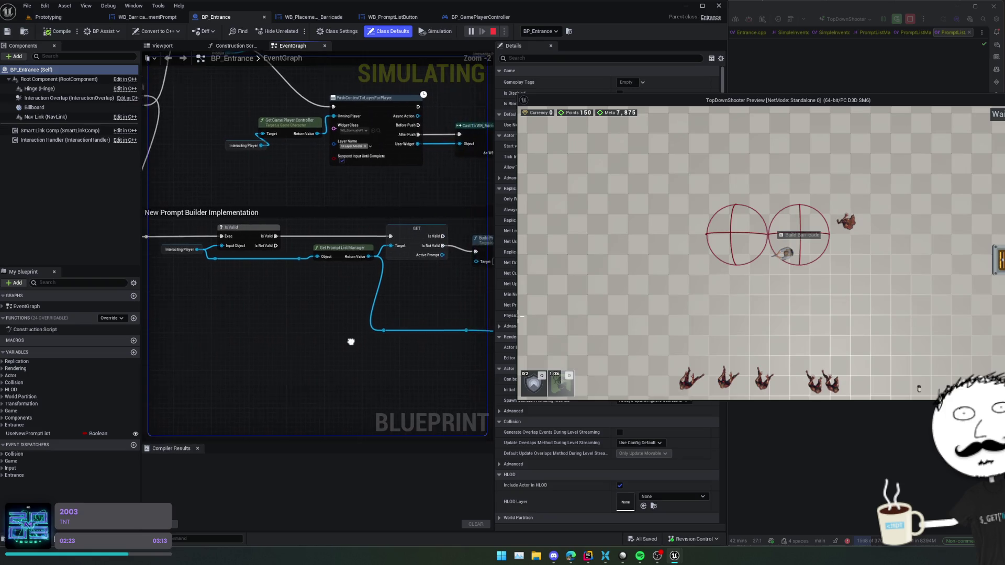
left_click_drag(377, 346, 357, 344)
mouse_move(244, 235)
left_mouse_down()
mouse_move(314, 386)
mouse_move(339, 360)
left_mouse_up()
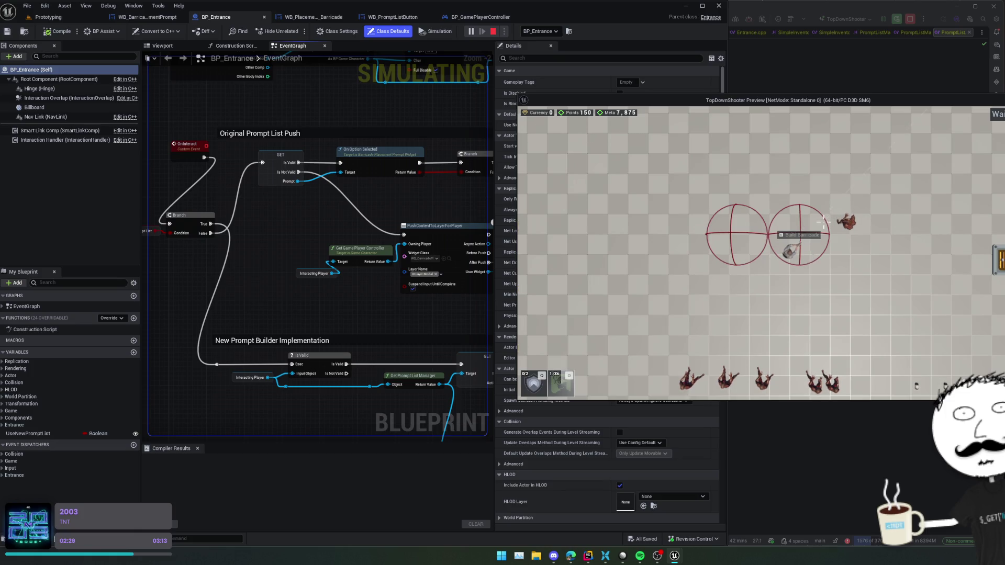
key("a")
key("Escape")
key("super")
key("super")
mouse_move(340, 79)
left_mouse_down()
mouse_move(337, 312)
mouse_move(348, 321)
mouse_move(377, 296)
mouse_move(359, 193)
mouse_move(343, 196)
mouse_move(359, 188)
mouse_move(333, 287)
left_mouse_up()
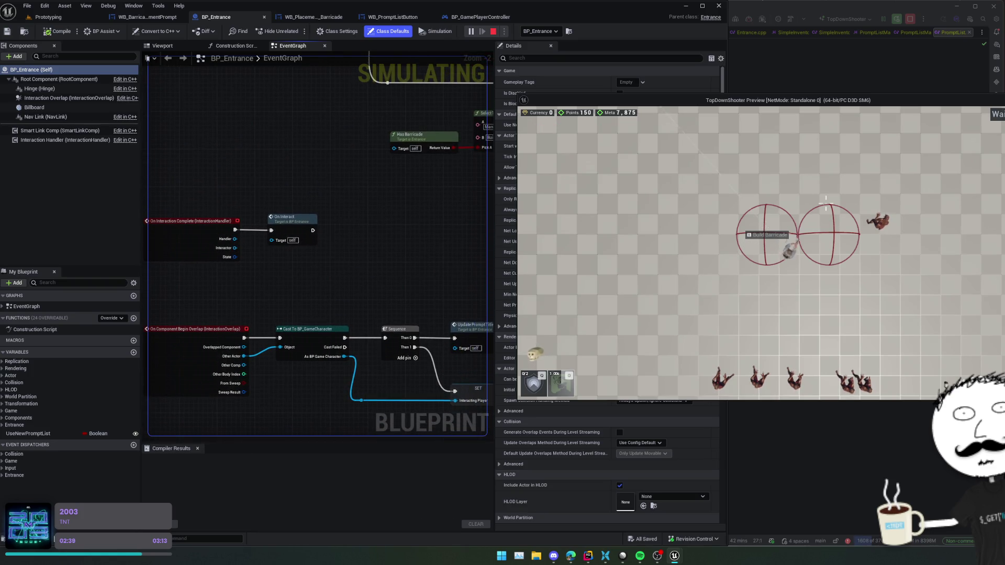
Walk the character past the barricade circles and pan the graph to the prompt title and branch nodes.
key("d")
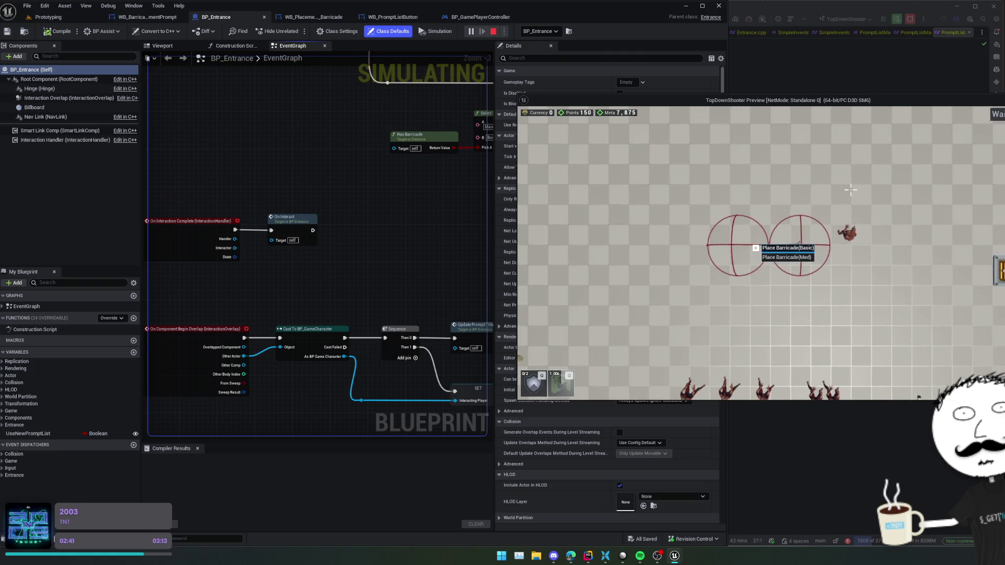
key("super")
left_click(347, 295)
mouse_move(346, 295)
left_mouse_down()
mouse_move(334, 305)
mouse_move(403, 310)
mouse_move(392, 368)
mouse_move(381, 332)
mouse_move(346, 300)
mouse_move(202, 309)
mouse_move(237, 286)
left_mouse_up()
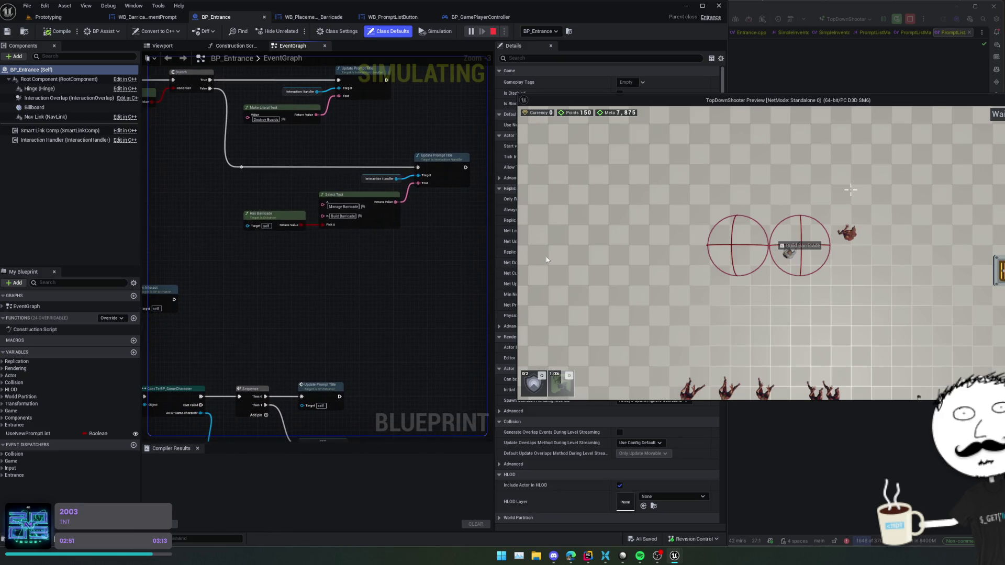
Build Place Barricade(Med) in the right circle, walk away, and stop the game preview.
key("e")
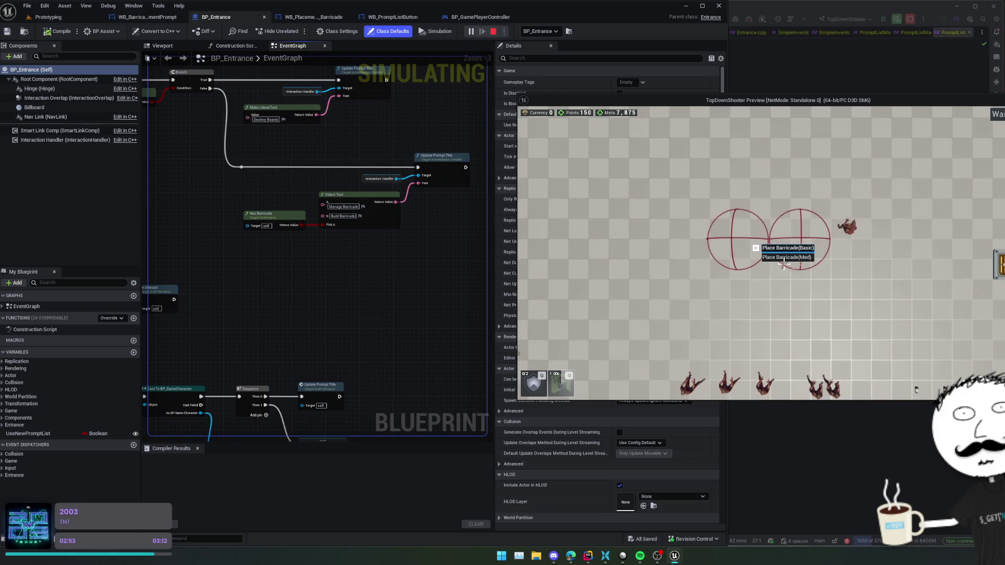
left_click(813, 259)
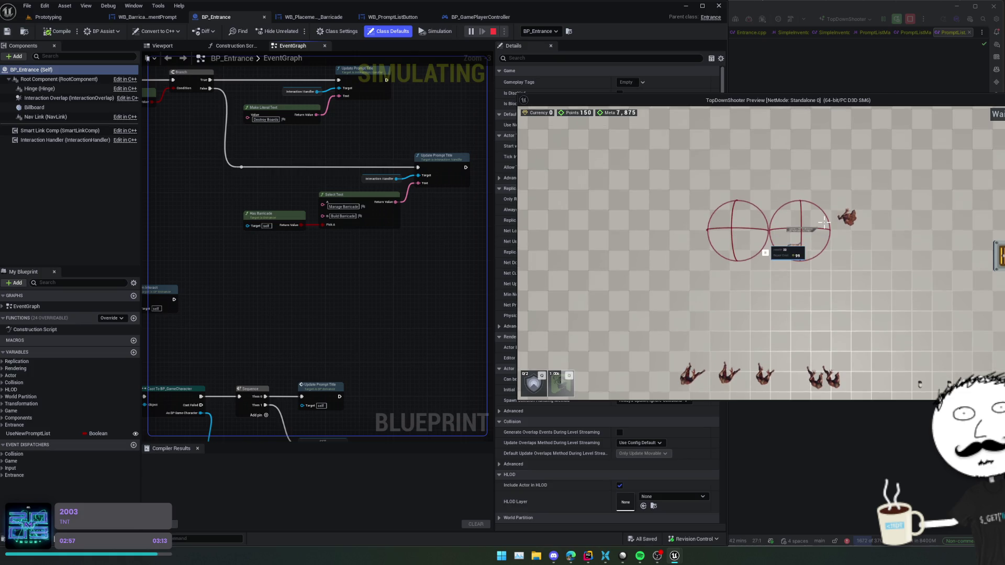
key("a")
key("s")
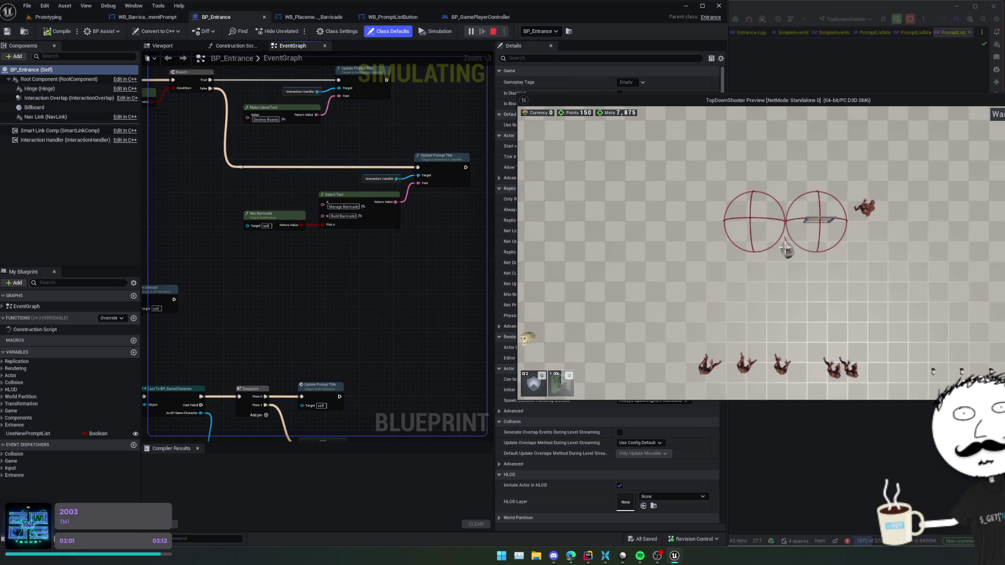
key("Escape")
scroll(483, 294, "down", 10)
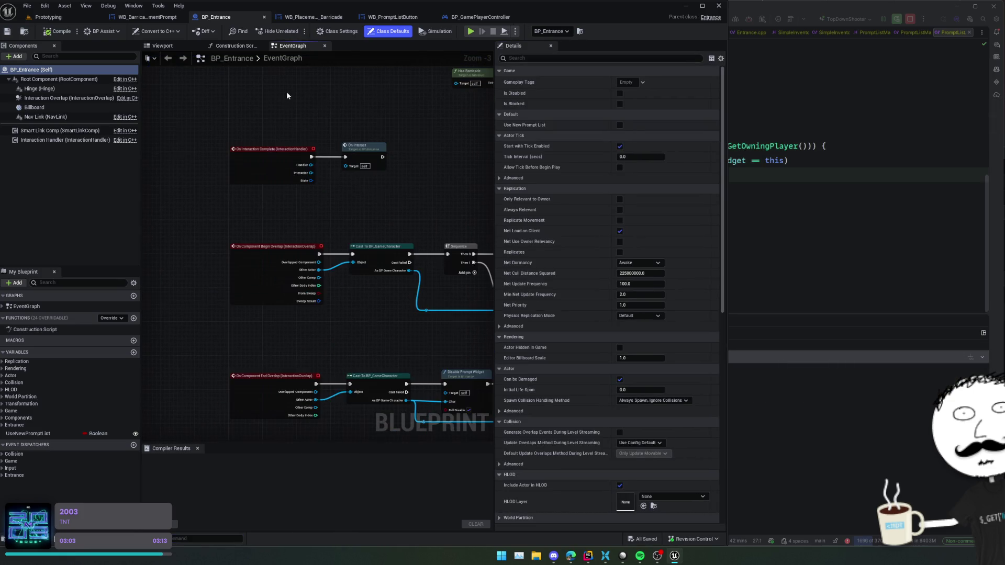
Wire OnInteract's exec output to the GET node, then bring up the ZombieShooter issue list in Linear.
scroll(336, 304, "up", 1)
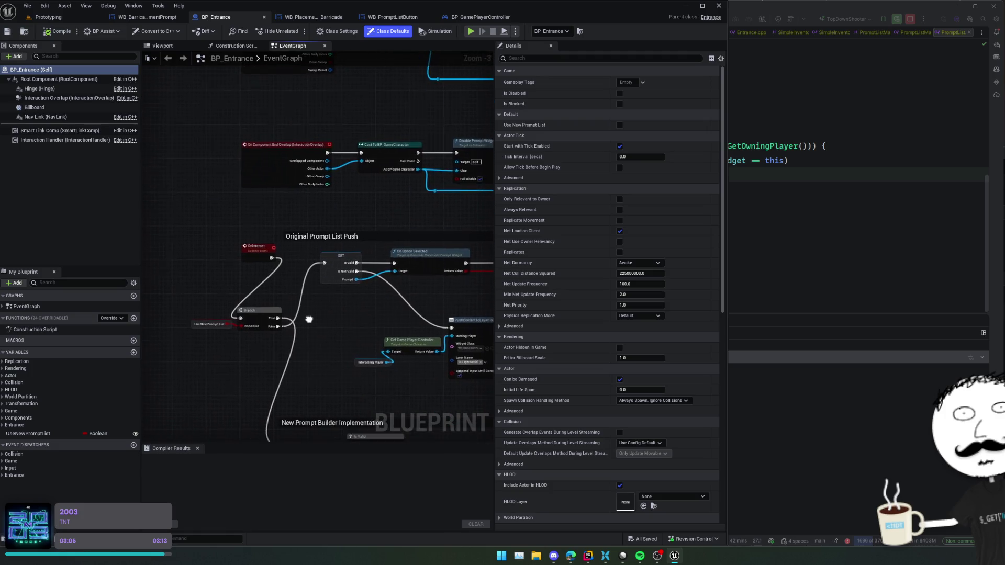
left_click_drag(259, 268, 319, 273)
left_click_drag(374, 332, 337, 314)
mouse_move(281, 299)
left_mouse_down()
mouse_move(328, 309)
mouse_move(294, 265)
mouse_move(287, 313)
mouse_move(295, 295)
mouse_move(265, 285)
mouse_move(269, 260)
mouse_move(337, 247)
mouse_move(258, 204)
mouse_move(476, 225)
mouse_move(398, 233)
mouse_move(410, 256)
left_mouse_up()
scroll(292, 303, "down", 1)
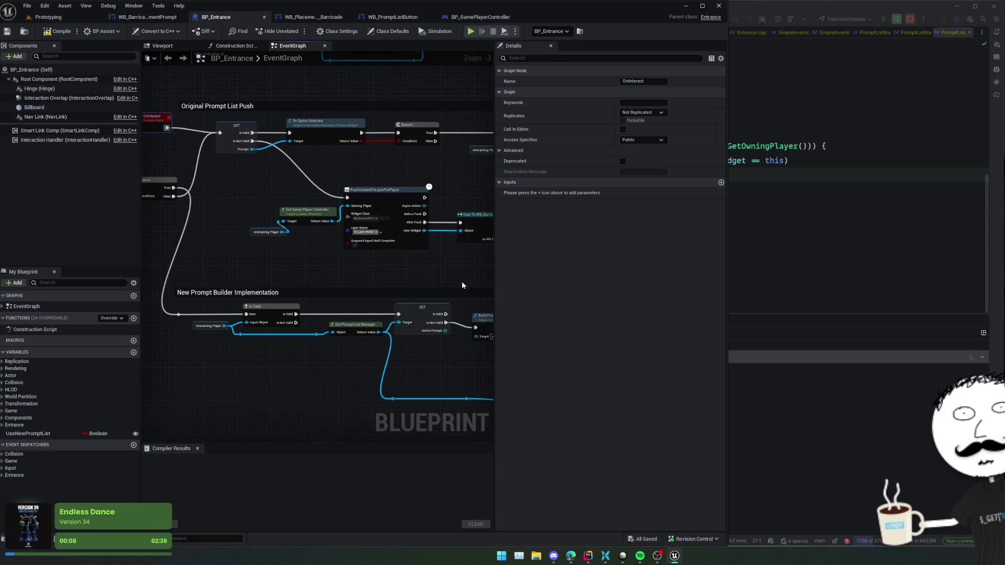
left_click(624, 556)
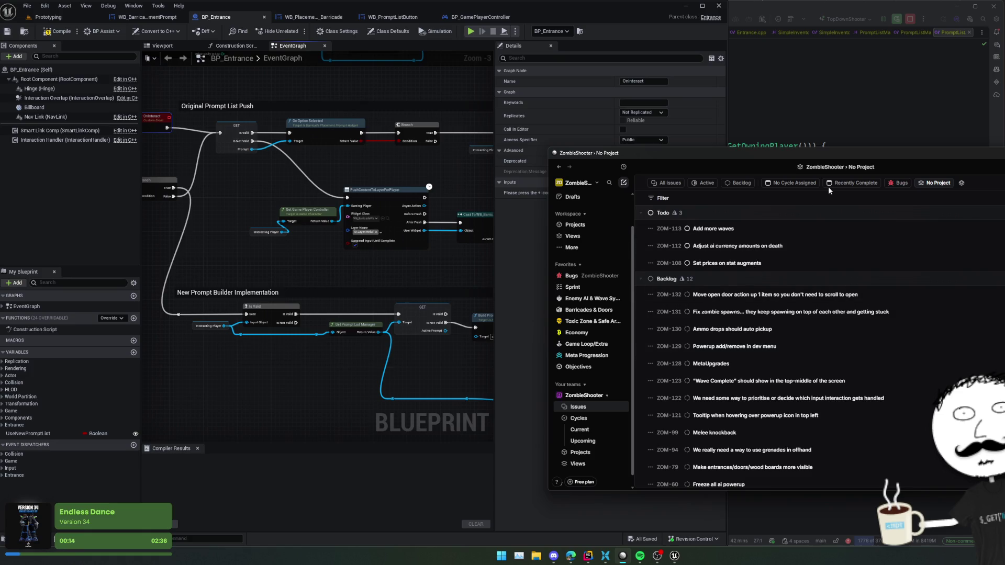
Open ZOM-132 in Linear, open the WB_BarricadePlacementPrompt widget in Unreal, then switch to Rider.
left_click(819, 294)
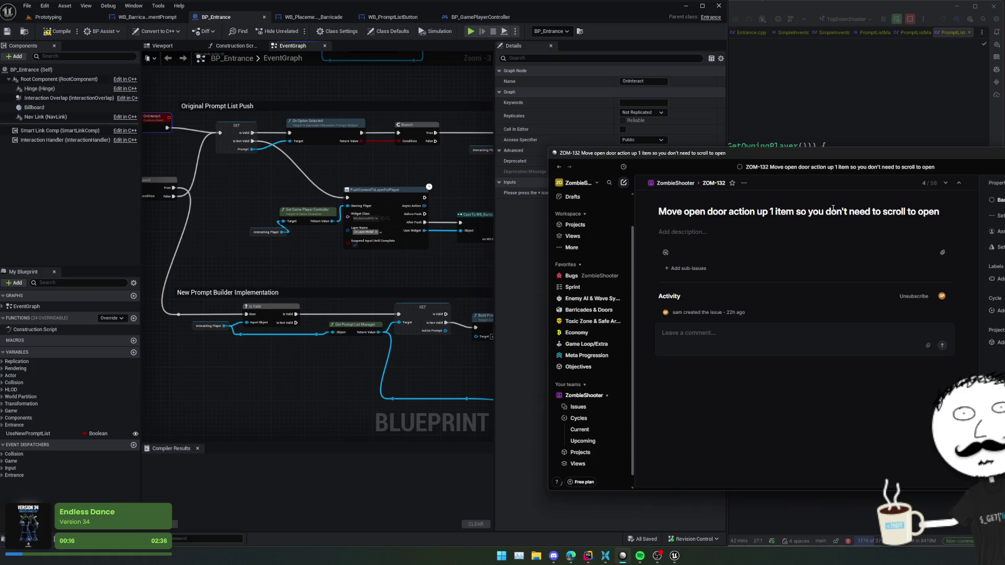
left_click(404, 272)
scroll(404, 272, "up", 2)
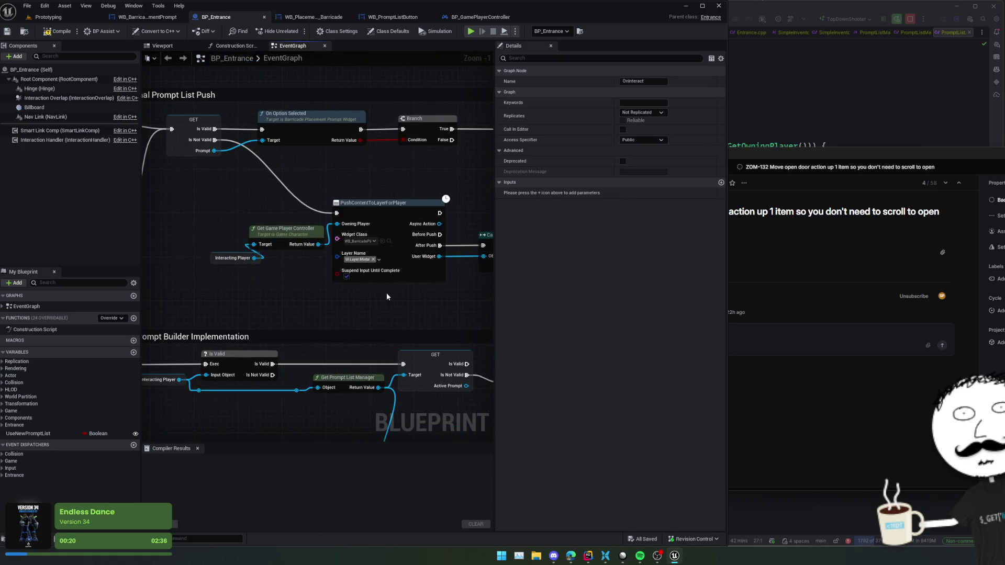
left_click(389, 242)
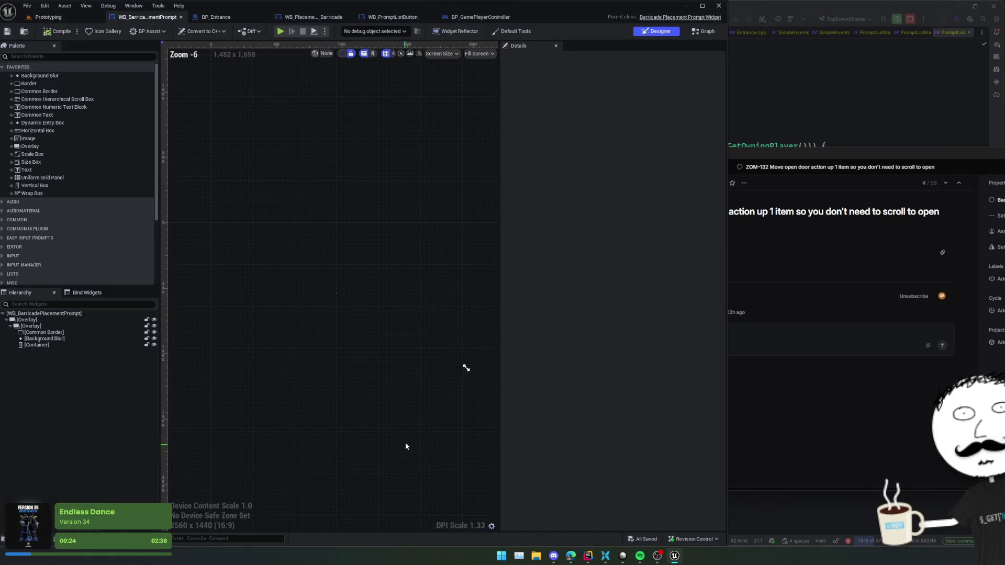
left_click(795, 247)
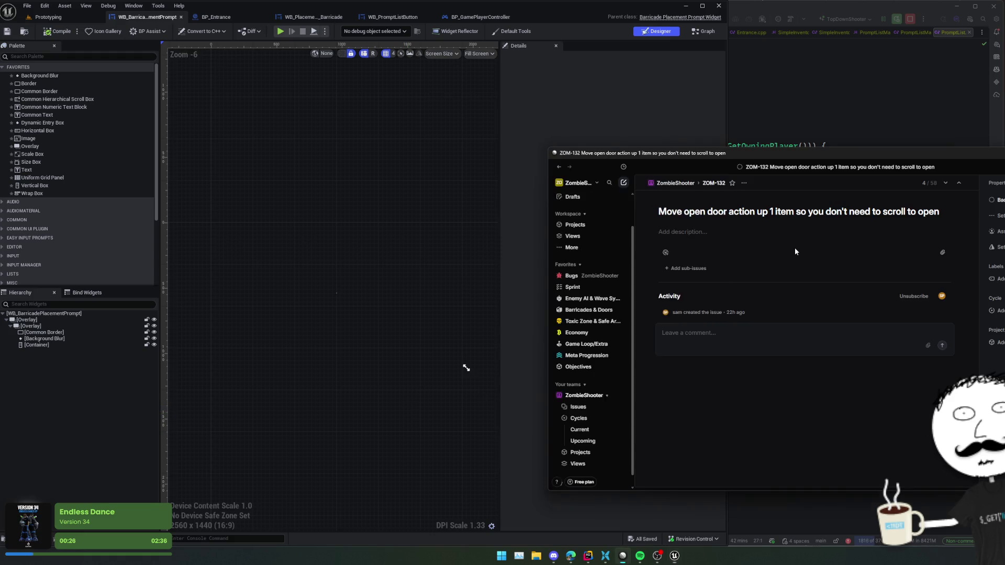
left_click(654, 17)
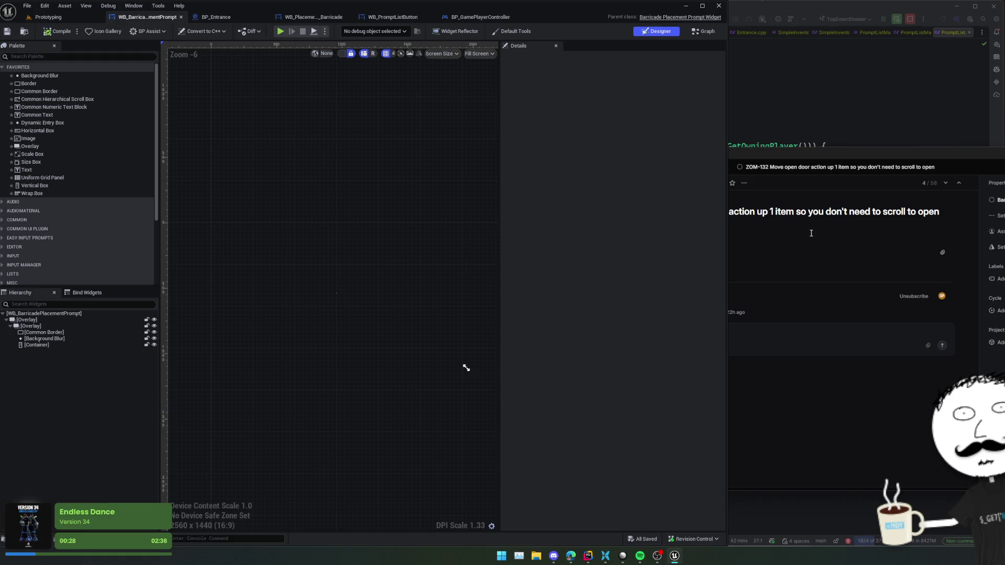
key("alt+Tab")
scroll(722, 220, "down", 10)
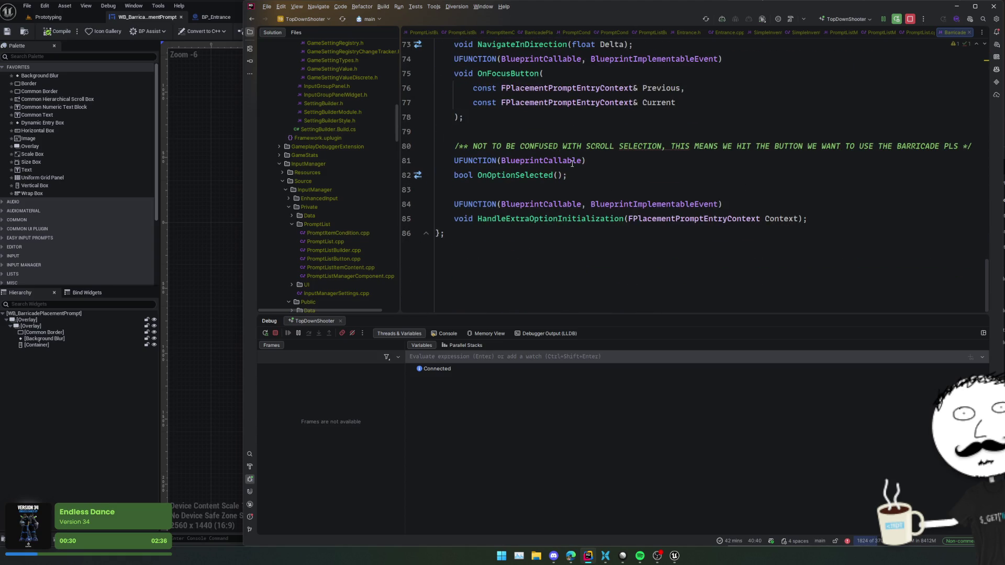
Jump to BuildForBarricade and look over the existing-barricade button block around lines 104-107.
scroll(573, 163, "up", 3)
left_click(507, 104, "ctrl")
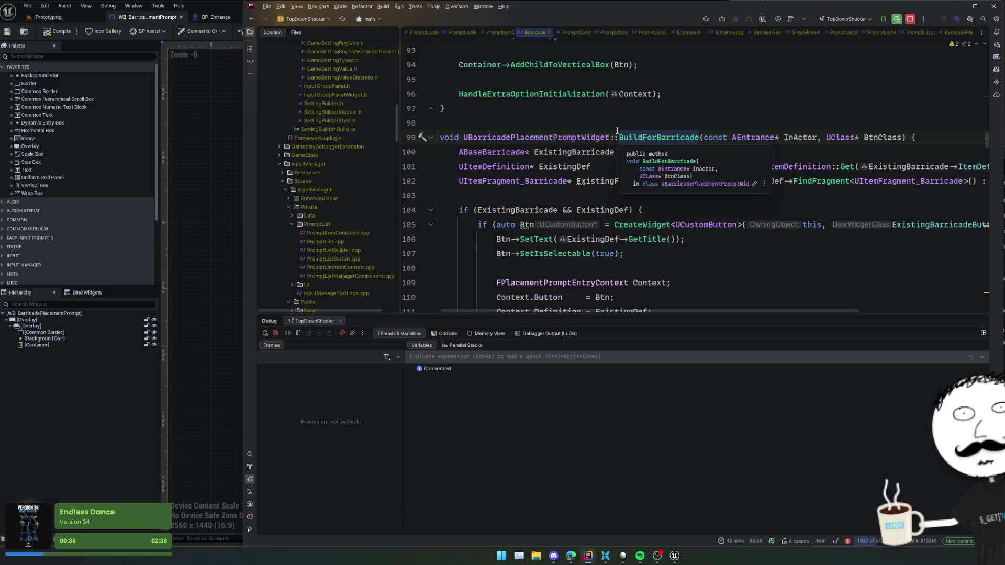
left_click(650, 195)
left_click(675, 239)
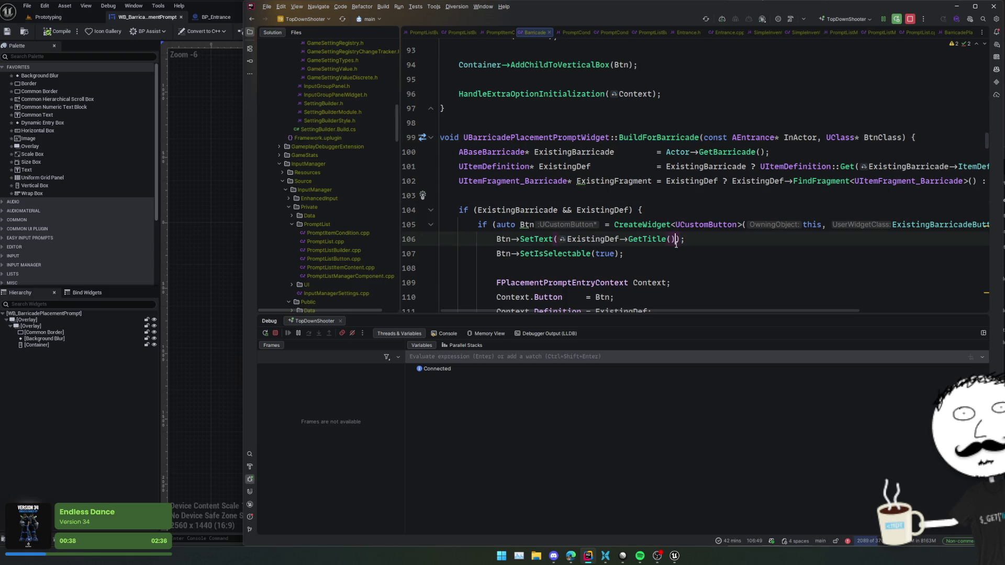
left_click(679, 255)
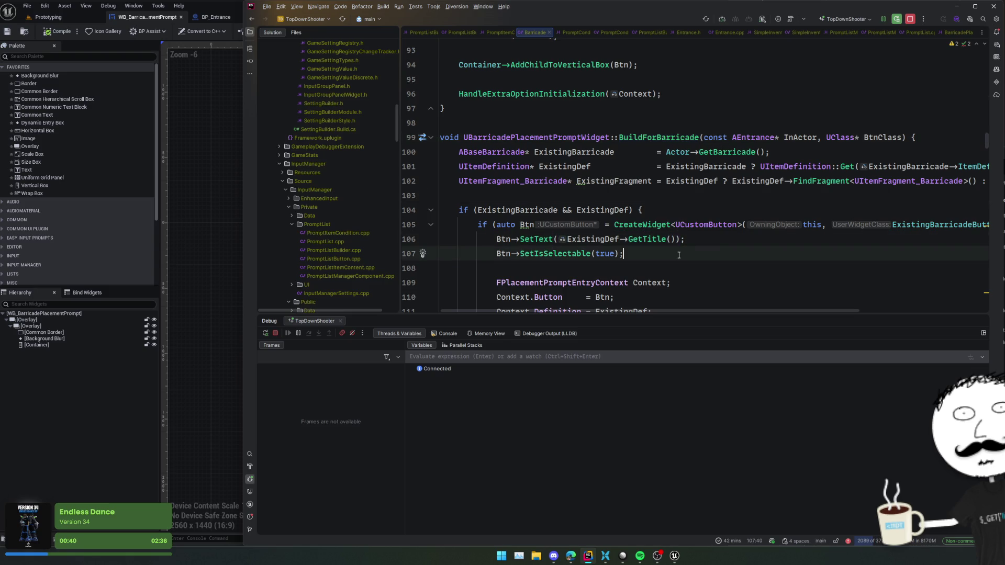
scroll(696, 219, "down", 3)
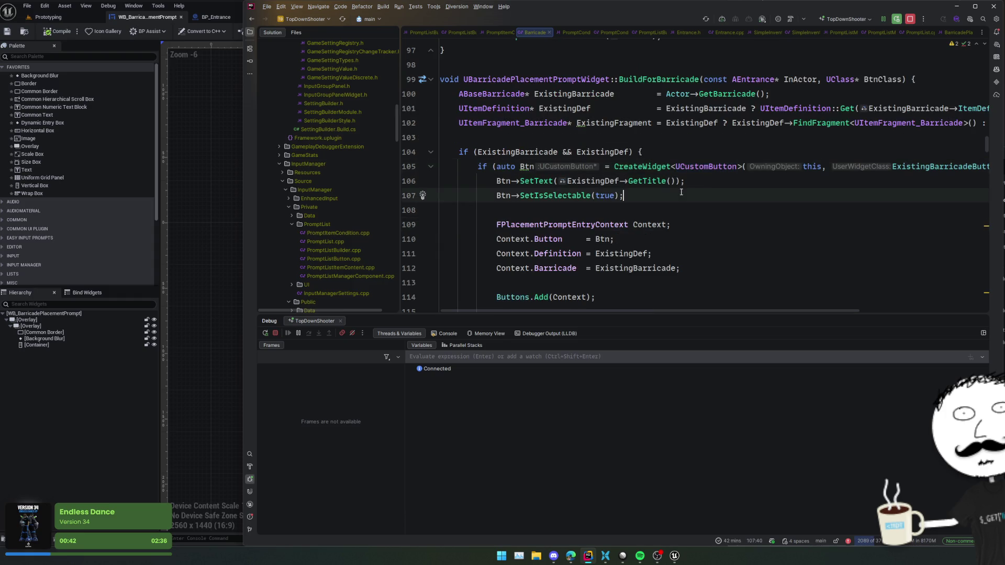
scroll(681, 192, "down", 1)
scroll(681, 192, "up", 3)
scroll(681, 192, "right", 3)
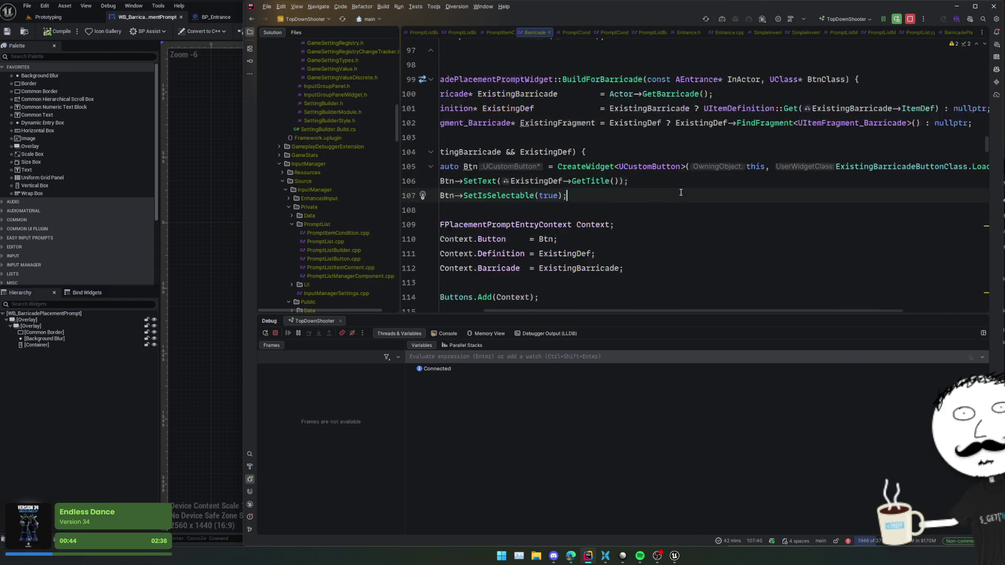
scroll(681, 192, "left", 3)
scroll(681, 191, "down", 3)
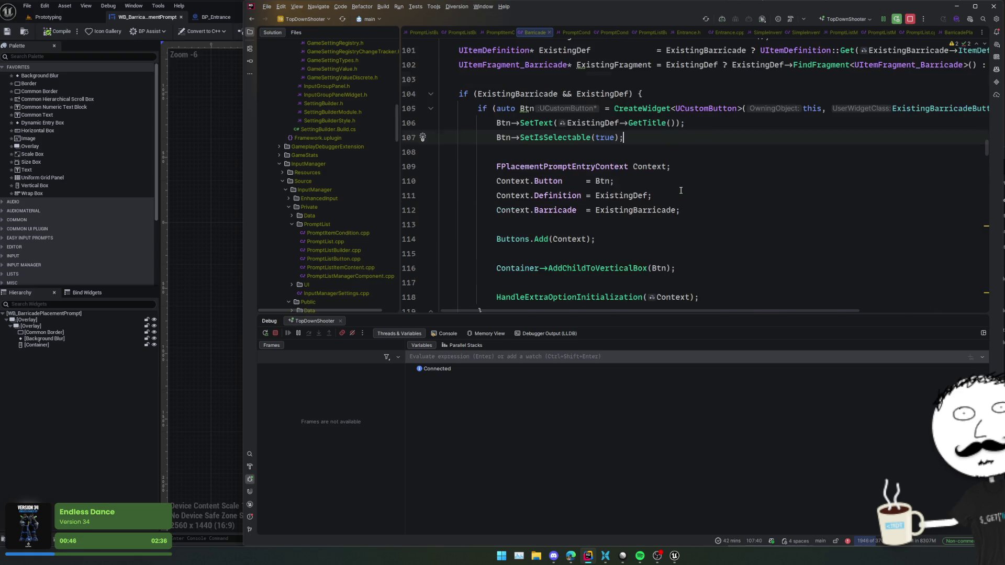
scroll(681, 190, "up", 3)
Add a /// doc comment 'Shows the barricade repair/health option' above the existing-barricade button.
left_click(670, 152)
key("Return")
type("///")
key("Return")
key("Return")
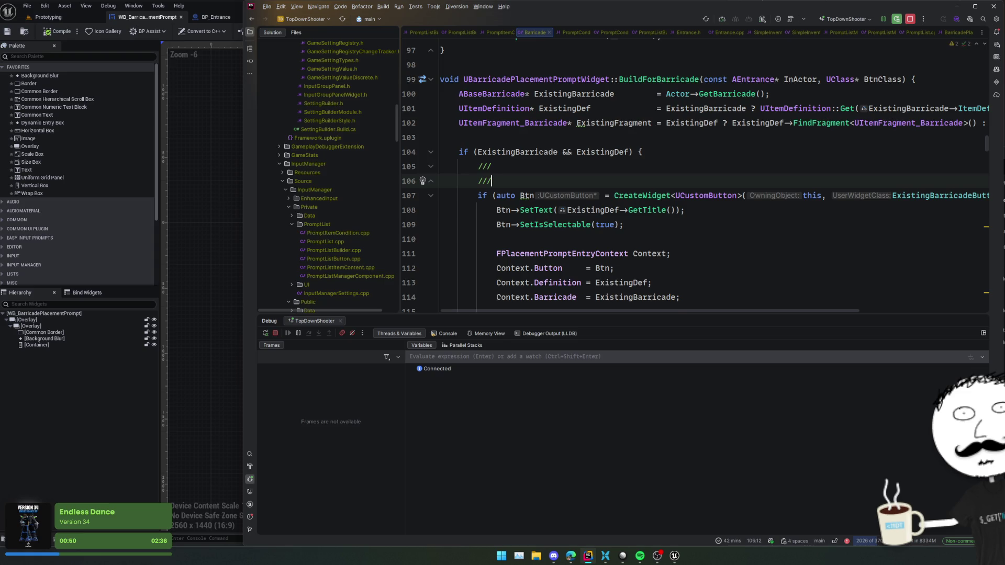
left_click(496, 181)
type("the barricade repair")
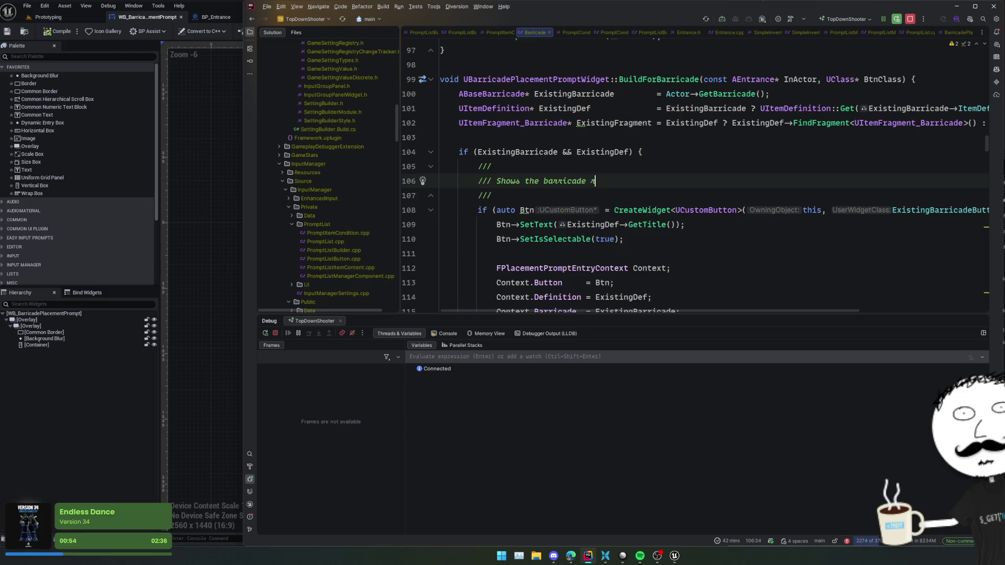
type("/health")
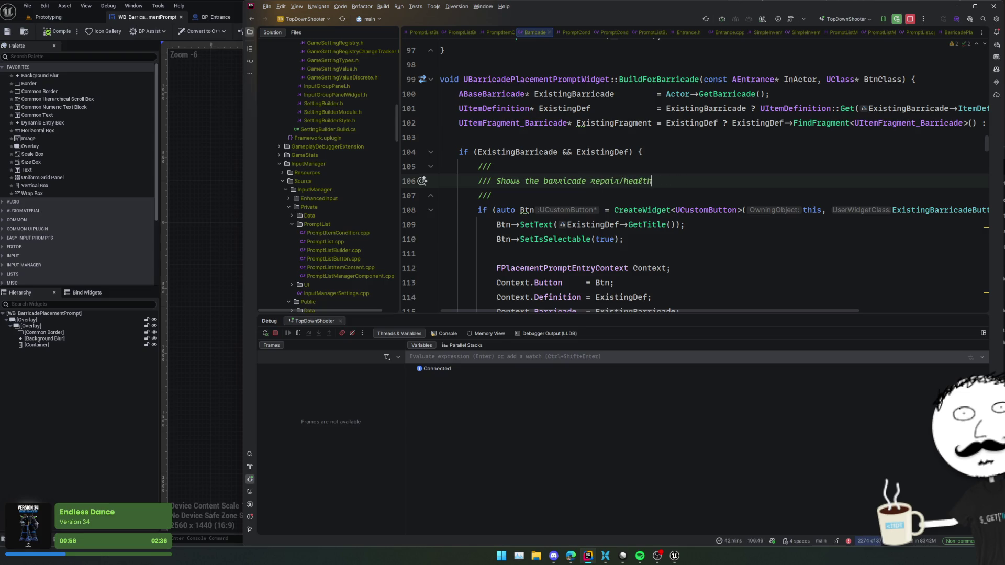
key("Tab")
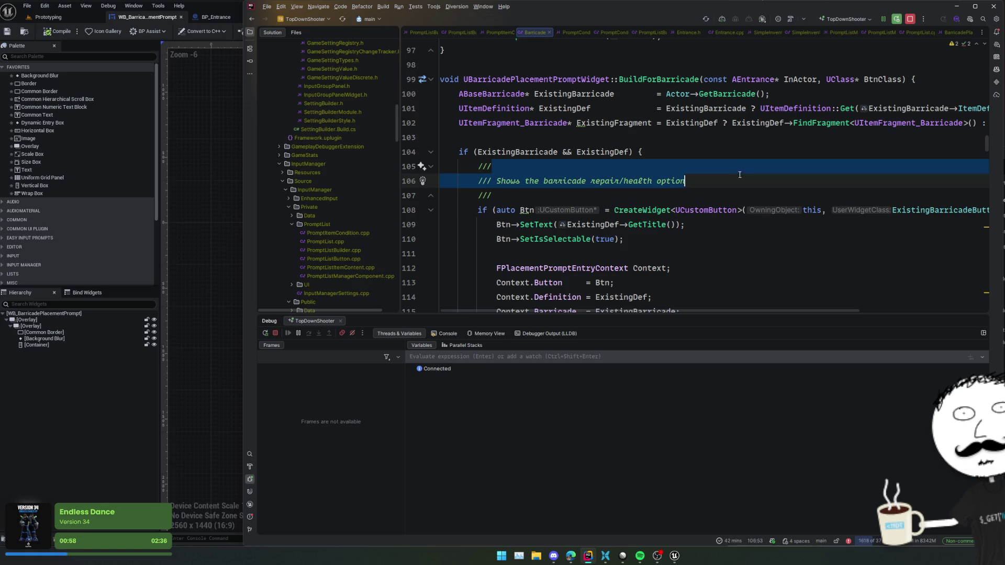
Select the doc comment and paste a copy after line 124, above the door-barricade branch.
left_click_drag(752, 199, 753, 157)
scroll(752, 157, "down", 5)
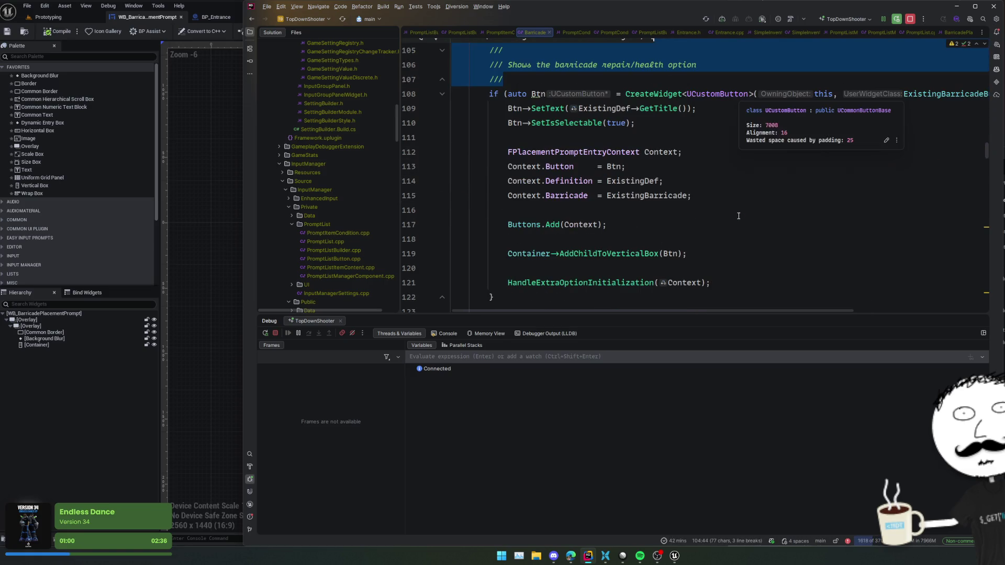
left_click(729, 225)
scroll(733, 189, "down", 1)
left_click(738, 151)
scroll(738, 152, "down", 4)
scroll(738, 151, "up", 2)
key("ctrl+v")
key("ctrl+z")
key("ctrl+z")
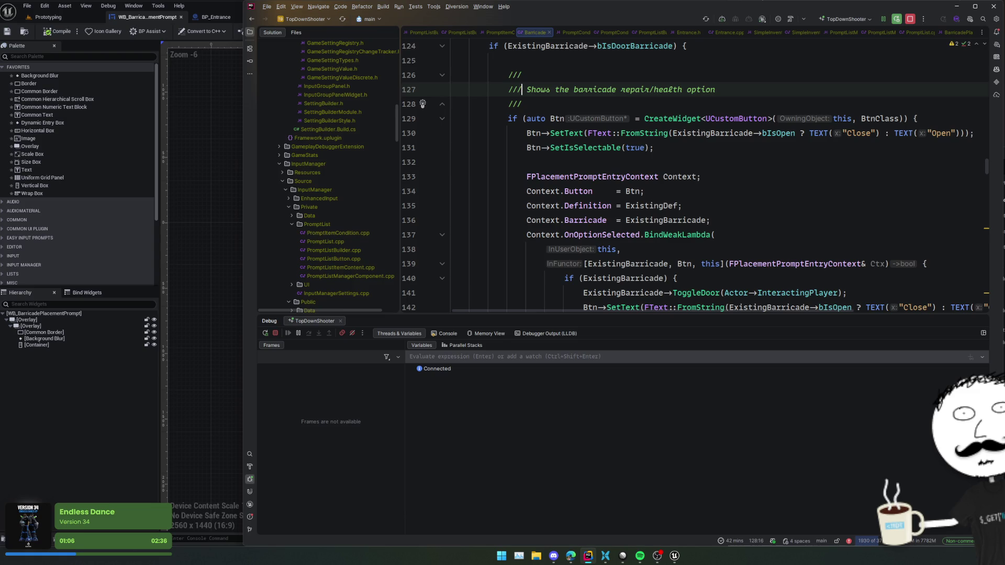
left_click(585, 166)
Reword the pasted comment to 'If it's a door barricade, show open/close option'.
left_click(526, 166)
key("shift+End")
key("Delete")
type("If it")
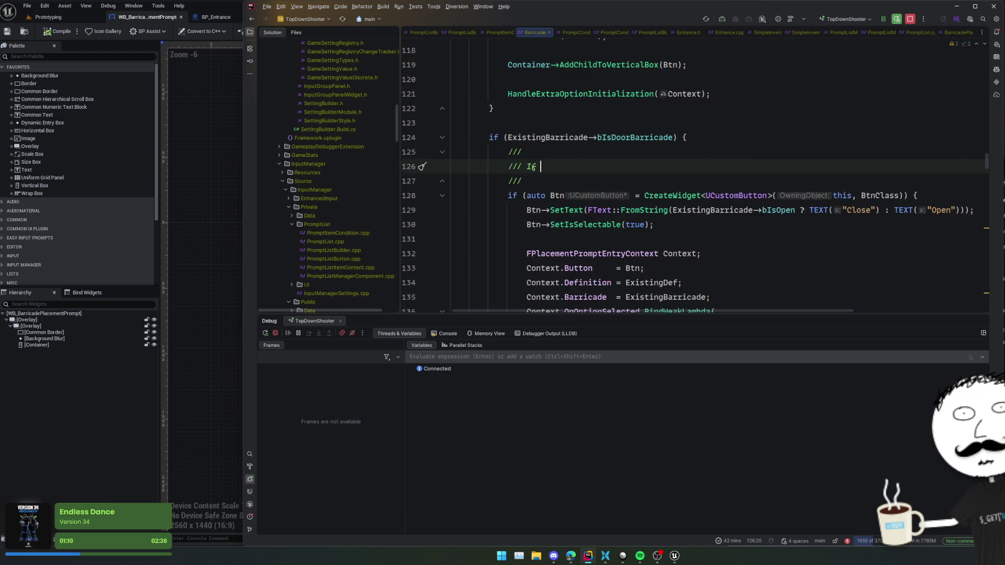
key("Tab")
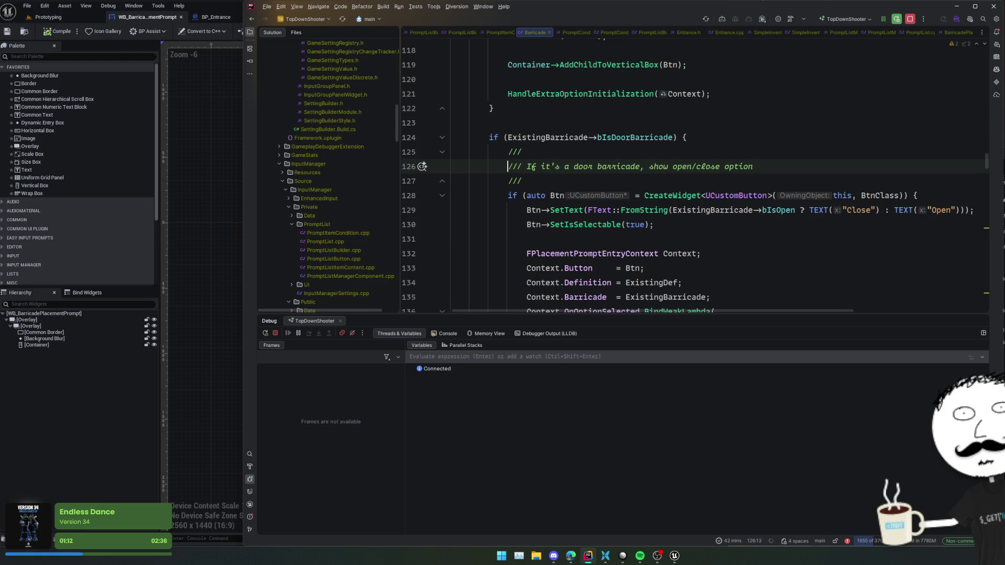
Paste a three-line doc comment block above the inventory-barricades comment.
scroll(680, 173, "down", 10)
left_click(532, 182)
key("Up")
key("Up")
key("Up")
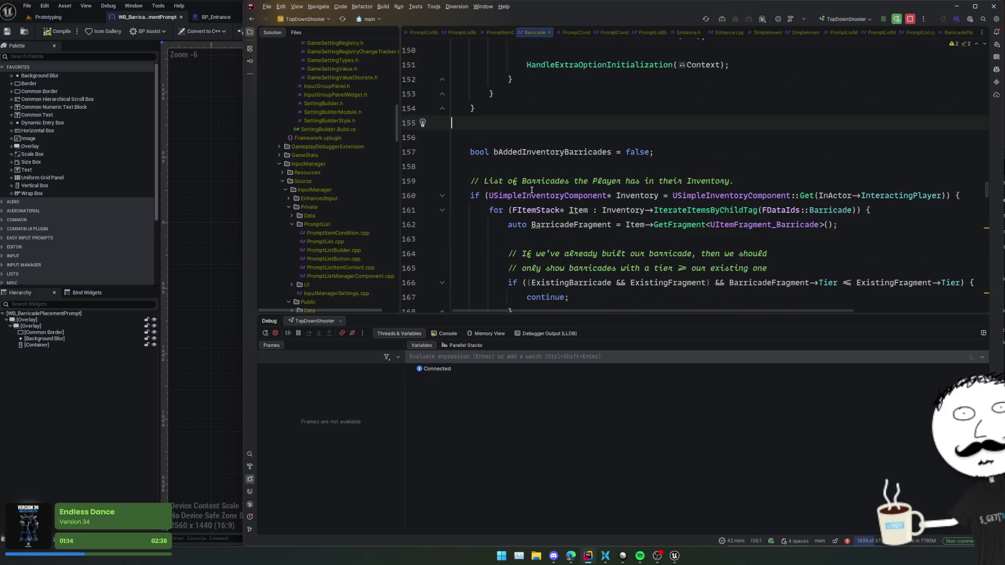
scroll(531, 190, "down", 3)
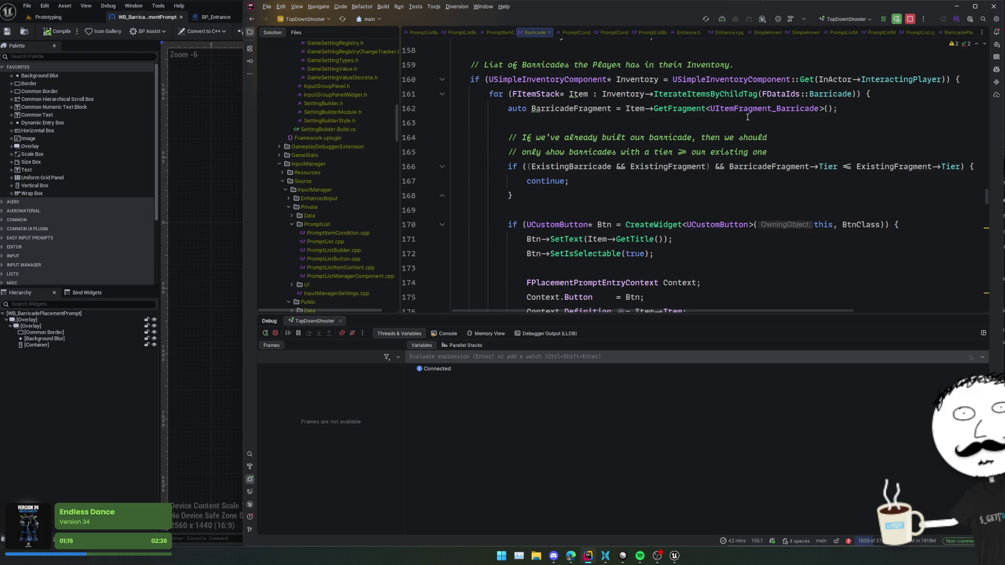
scroll(748, 118, "up", 2)
left_click(785, 124)
key("Return")
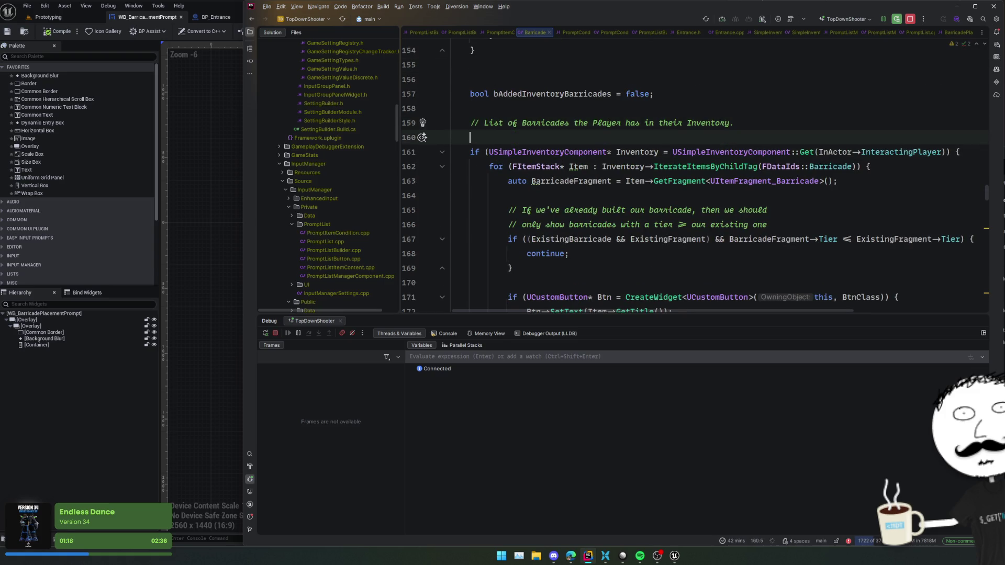
key("BackSpace")
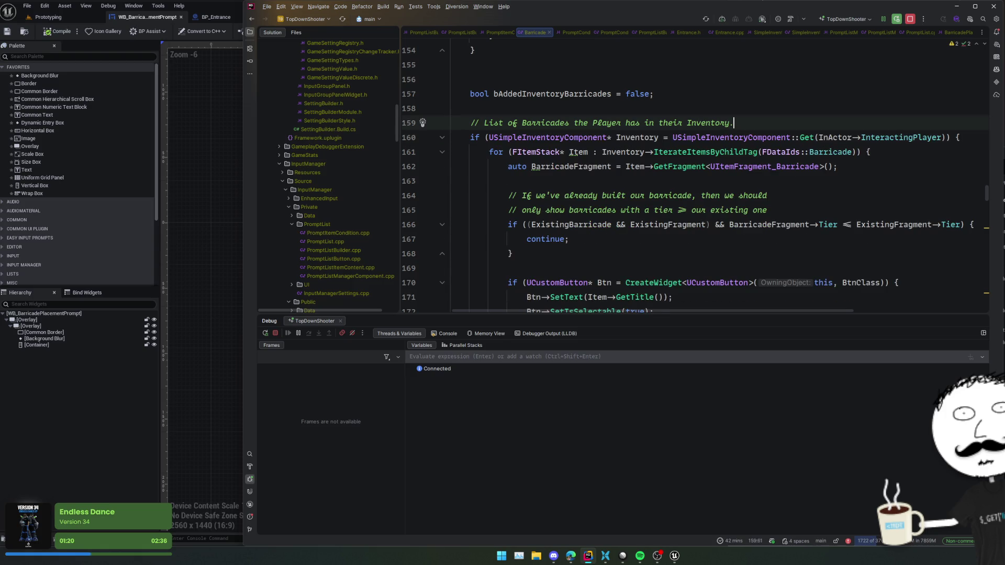
key("Up")
key("End")
key("Return")
type("///         /// Shows the barricade repair/health option         ///")
Move the inventory note into the doc comment and add an 'Allows placing/upgrading an existing' line.
key("shift+Down")
key("shift+End")
key("ctrl+c")
key("Delete")
key("Up")
key("Right")
key("shift+End")
key("ctrl+v")
key("Return")
type("Allows plac")
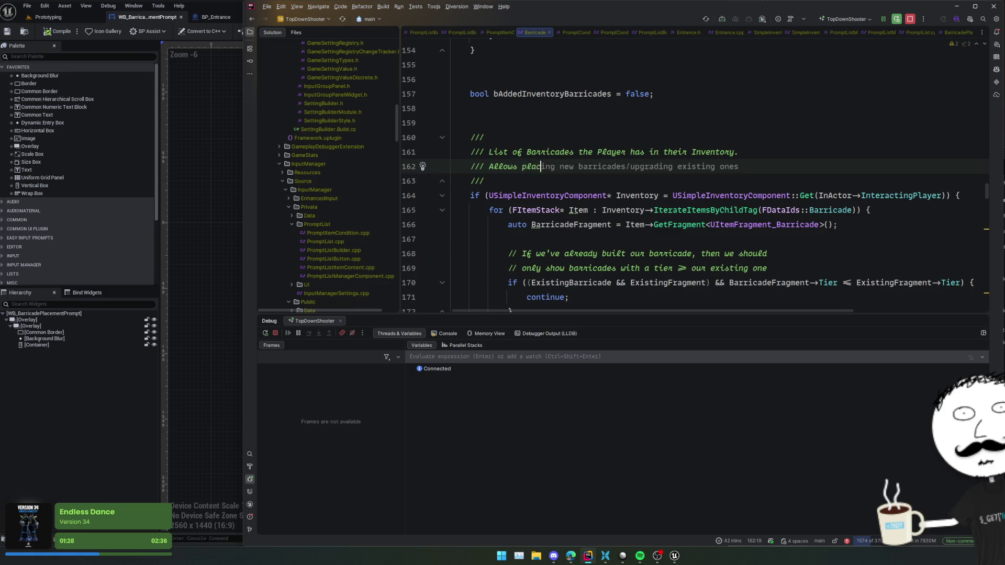
type("ing/upgrading an existing one")
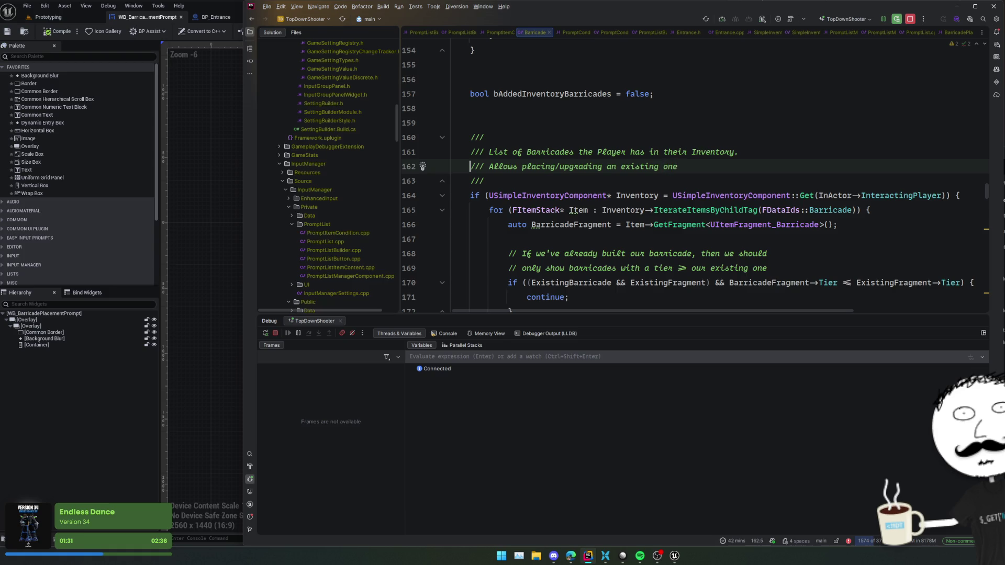
scroll(603, 211, "up", 15)
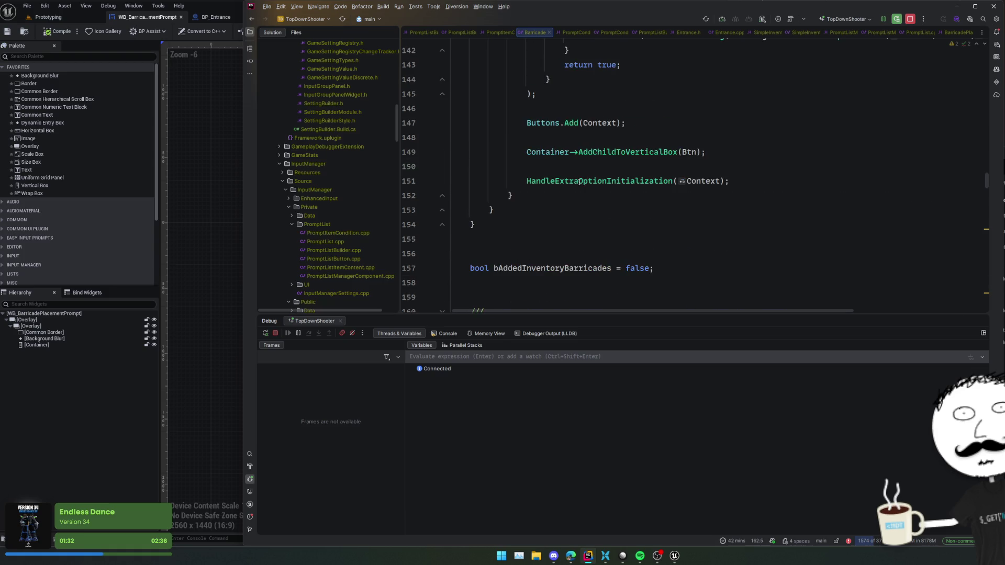
Fold the repair/health option block and move the door-barricade comment above the bIsDoorBarricade check.
left_click(603, 211)
scroll(604, 211, "up", 3)
left_click(598, 246)
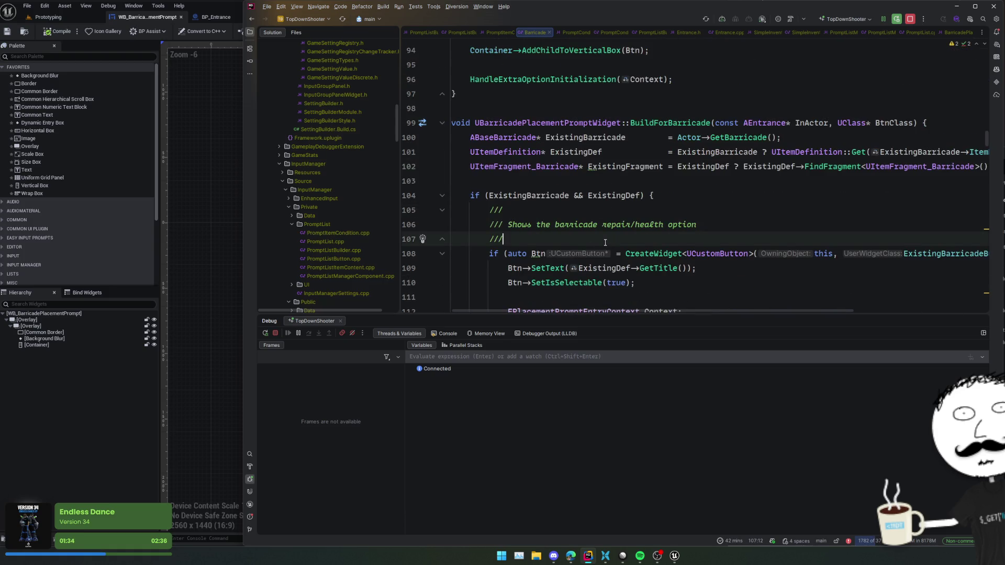
key("alt+5")
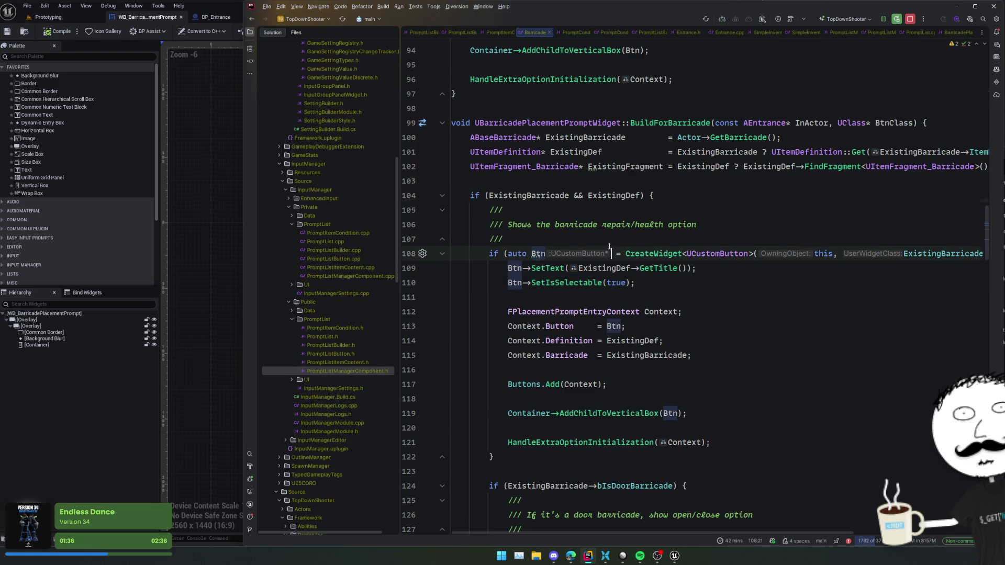
scroll(434, 213, "down", 2)
left_click(441, 196)
left_click(631, 224)
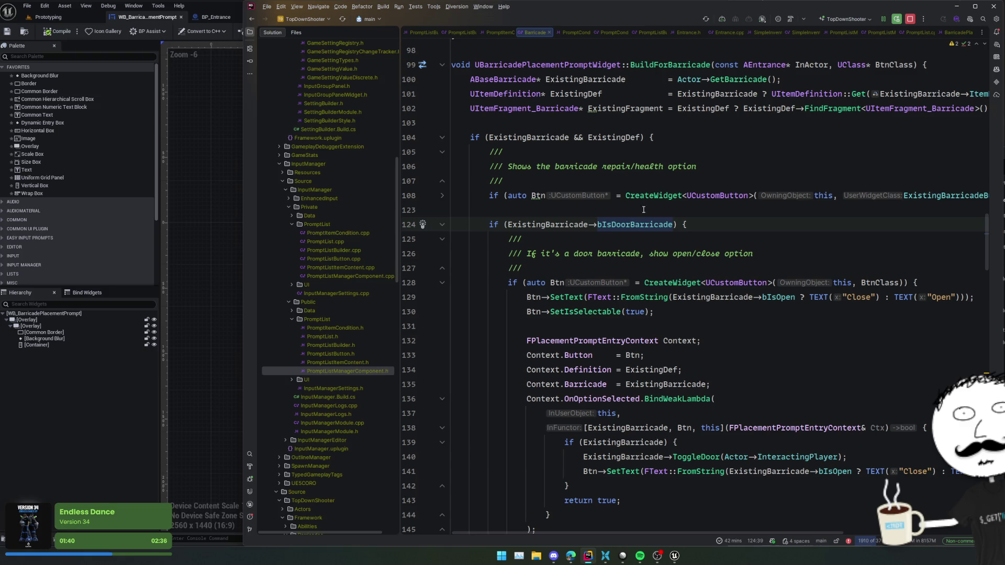
left_click_drag(547, 267, 734, 231)
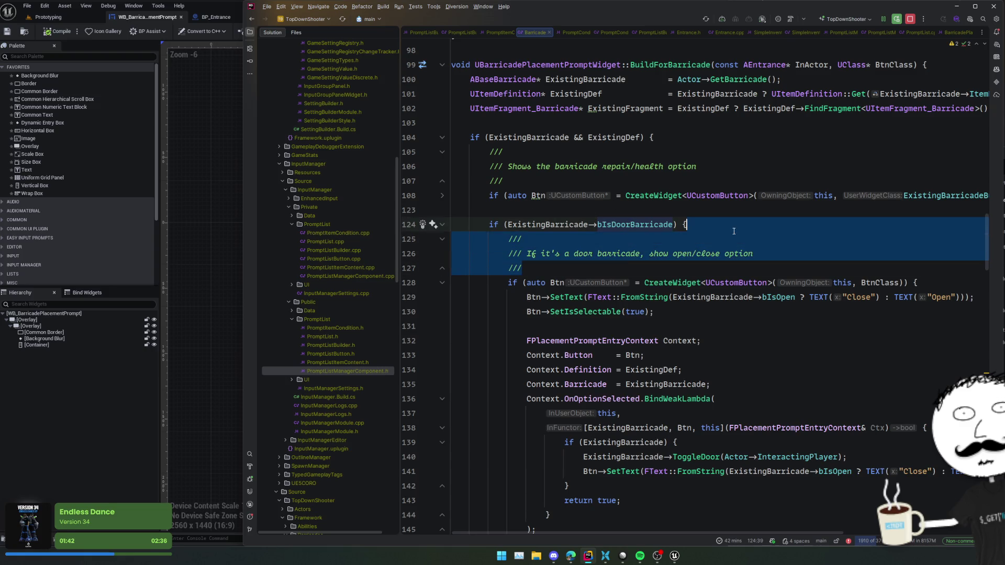
key("ctrl+x")
left_click(607, 215)
key("ctrl+v")
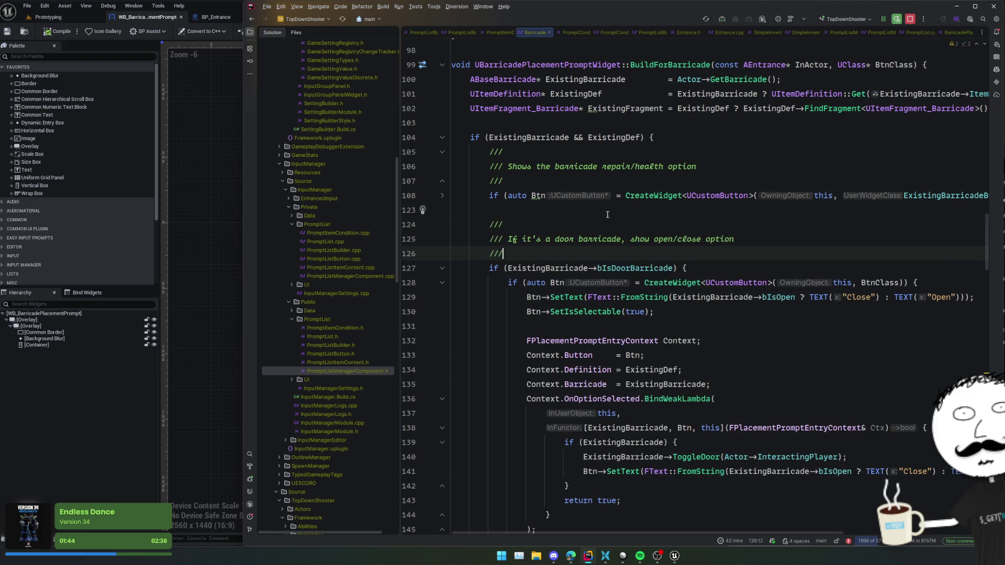
Move the folded door-barricade block and comment right after 'if (ExistingBarricade && ExistingDef) {'.
left_click(442, 268)
left_click_drag(452, 209, 696, 268)
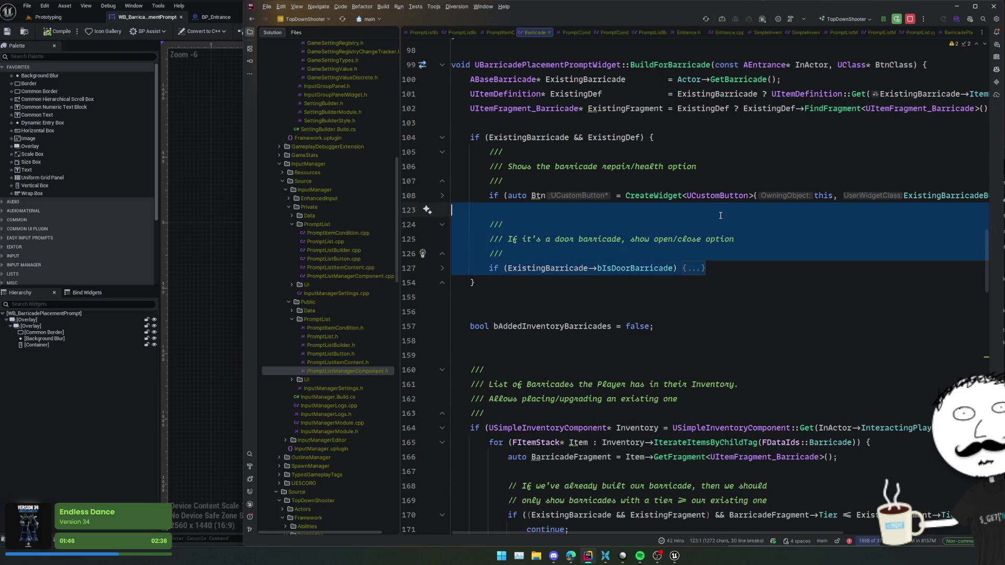
key("Delete")
left_click(763, 144)
key("ctrl+v")
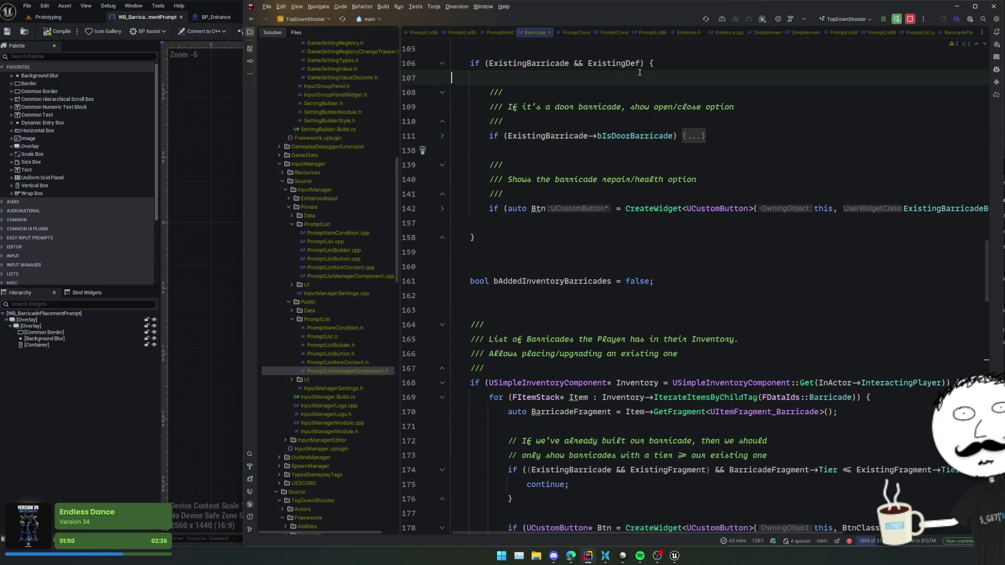
left_click(655, 223)
left_click(657, 233)
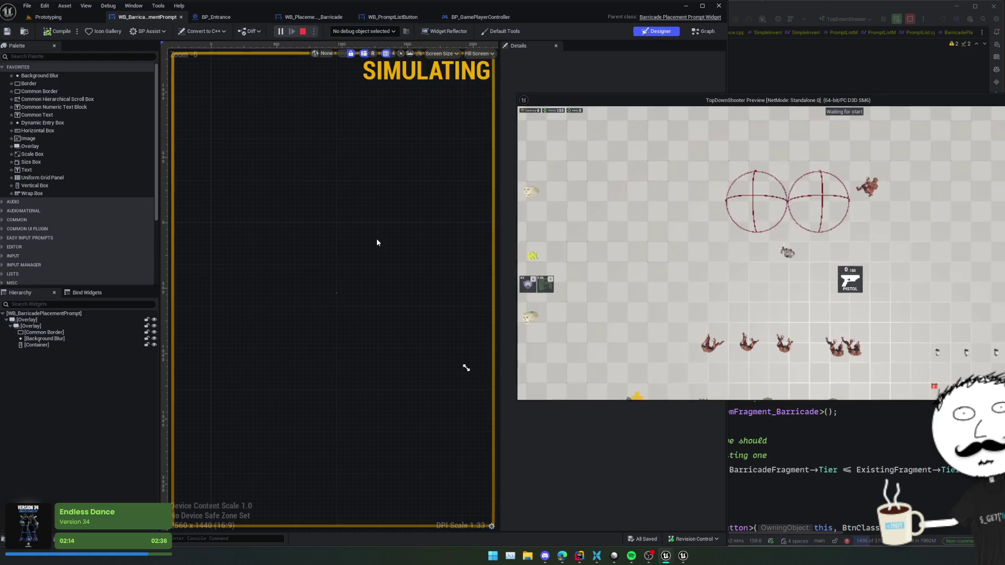
In the game preview, open the barricade prompt and toggle the door Open/Close repeatedly, then stop playing.
key("e")
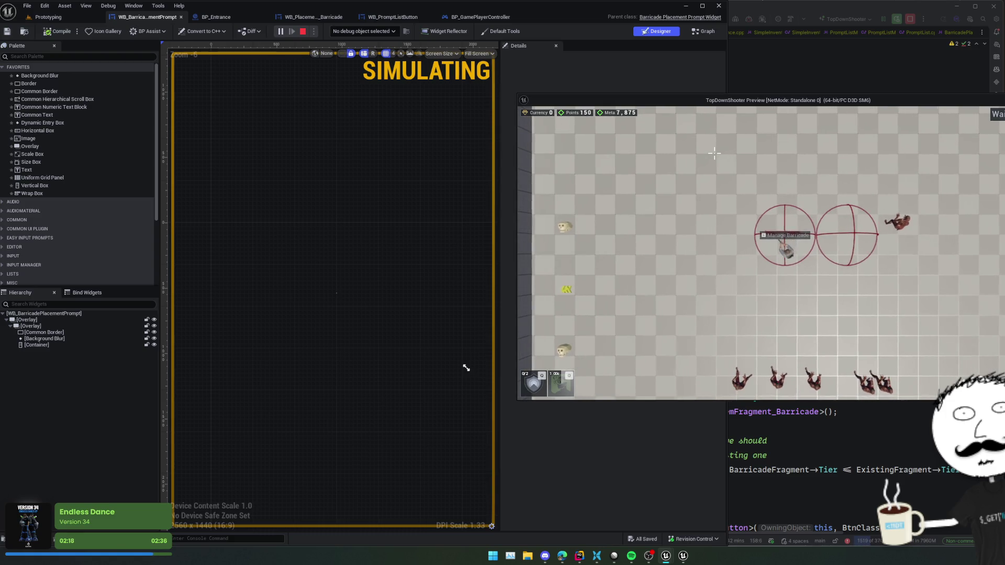
key("e")
key("e")
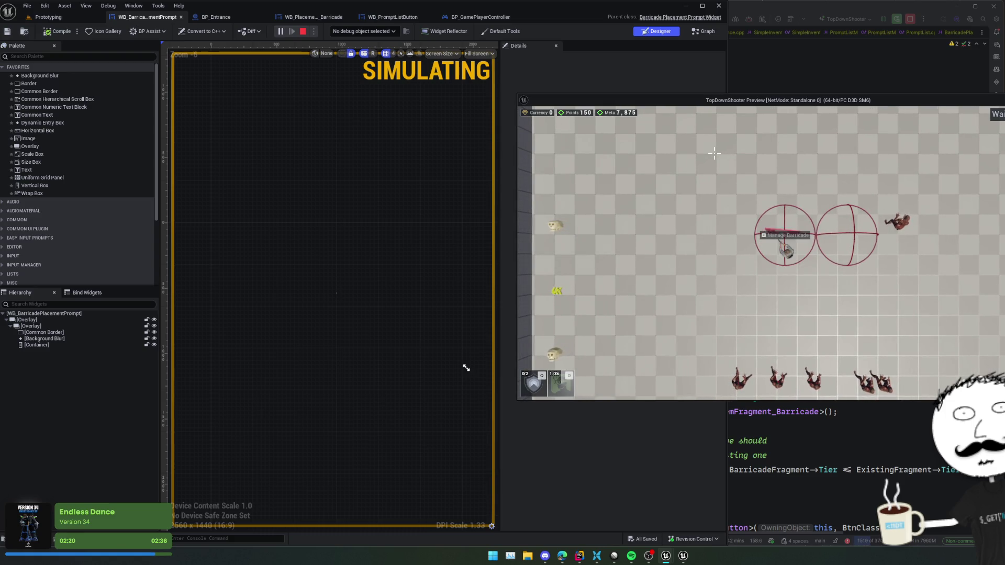
key("e")
key("e")
key("e")
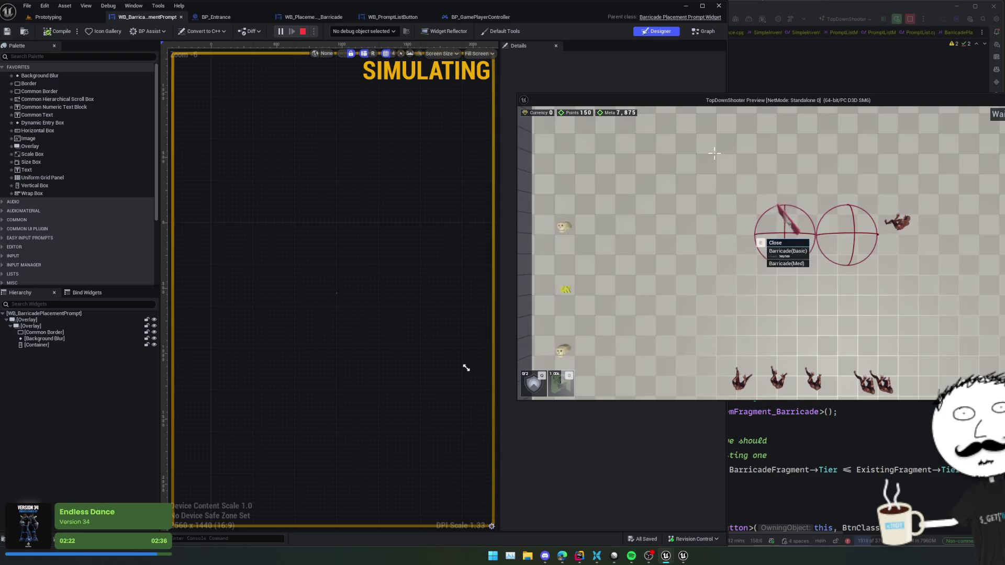
key("e")
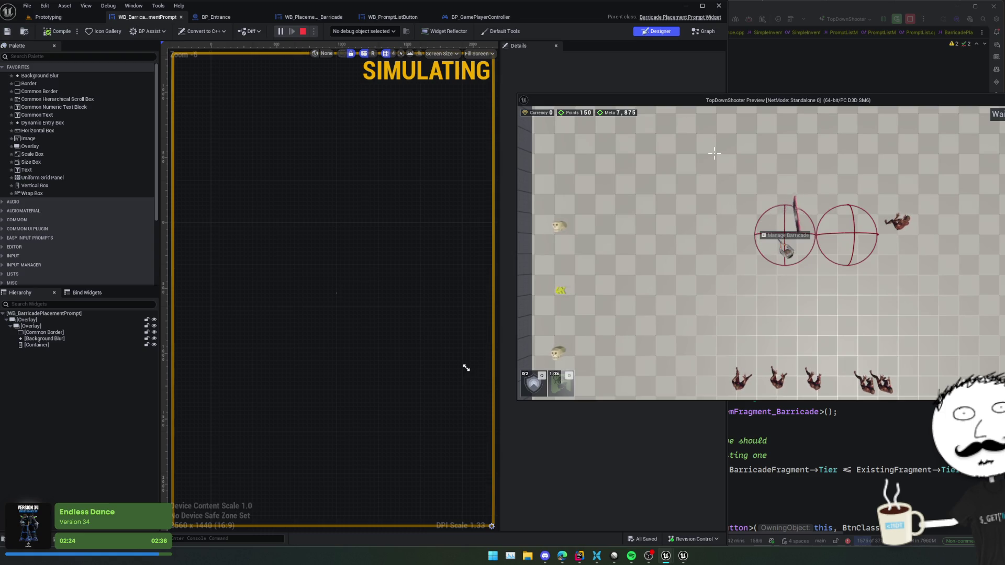
scroll(710, 148, "up", 3)
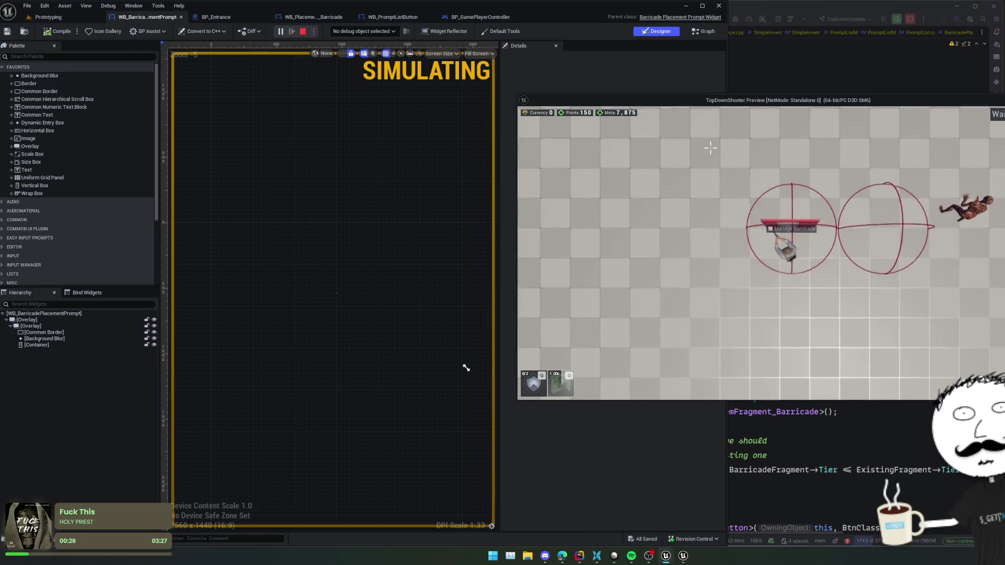
key("w")
key("d")
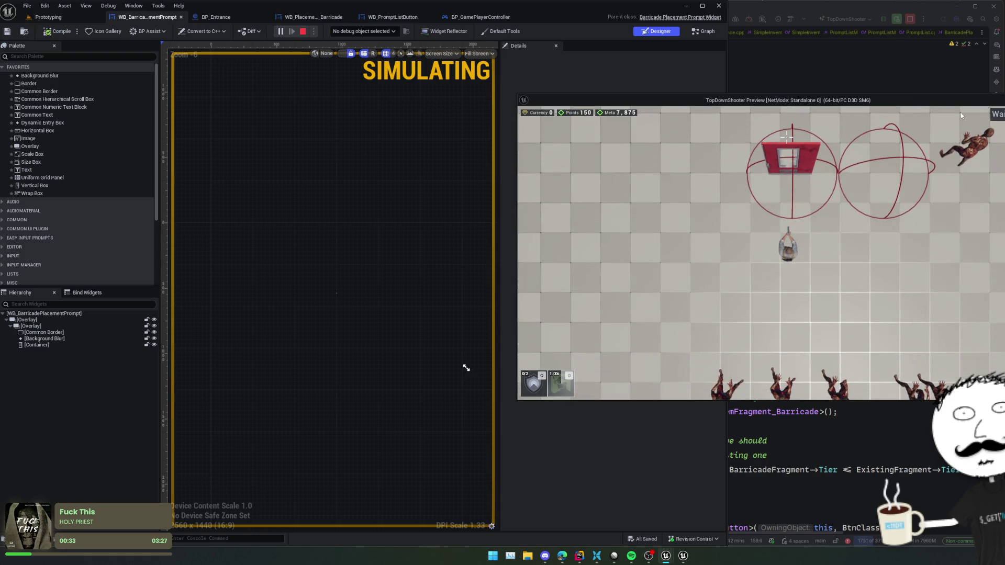
key("Escape")
left_click(876, 140)
Commit with message 'Some more work on the prompt builder' / 'Also move open door action up one item so it's top'.
key("ctrl+k")
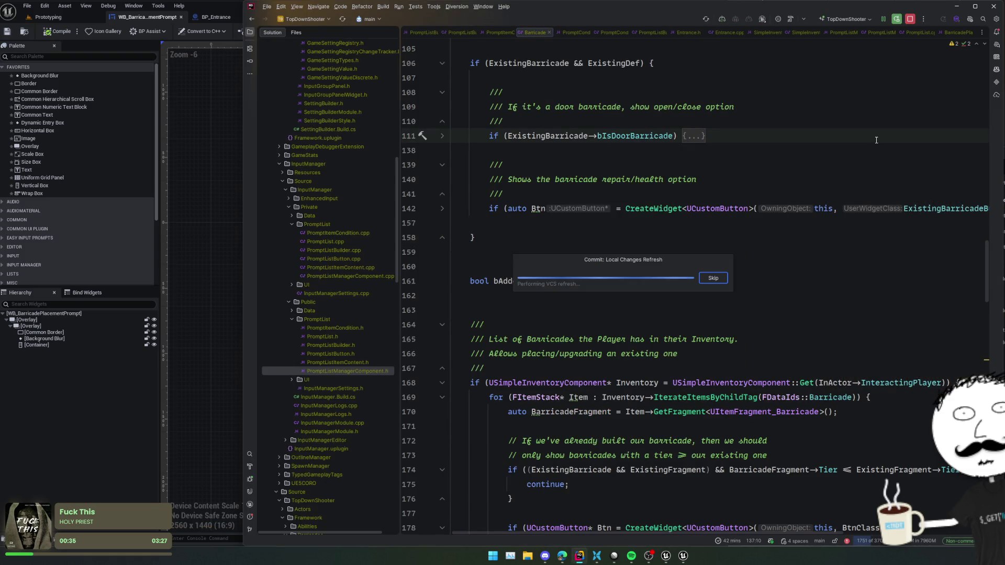
type("So")
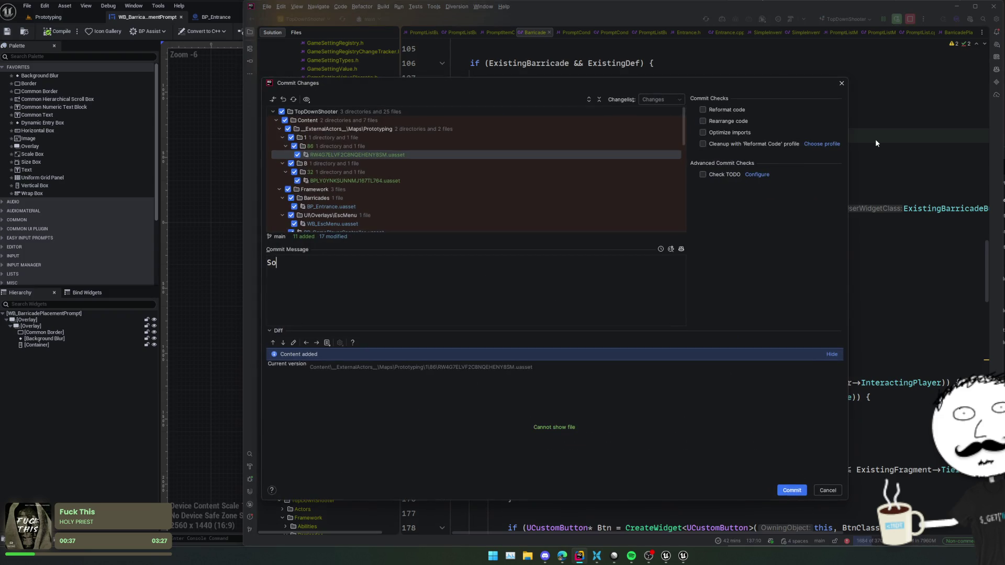
type("me more work on the prompt bu")
type("ilder")
key("Return")
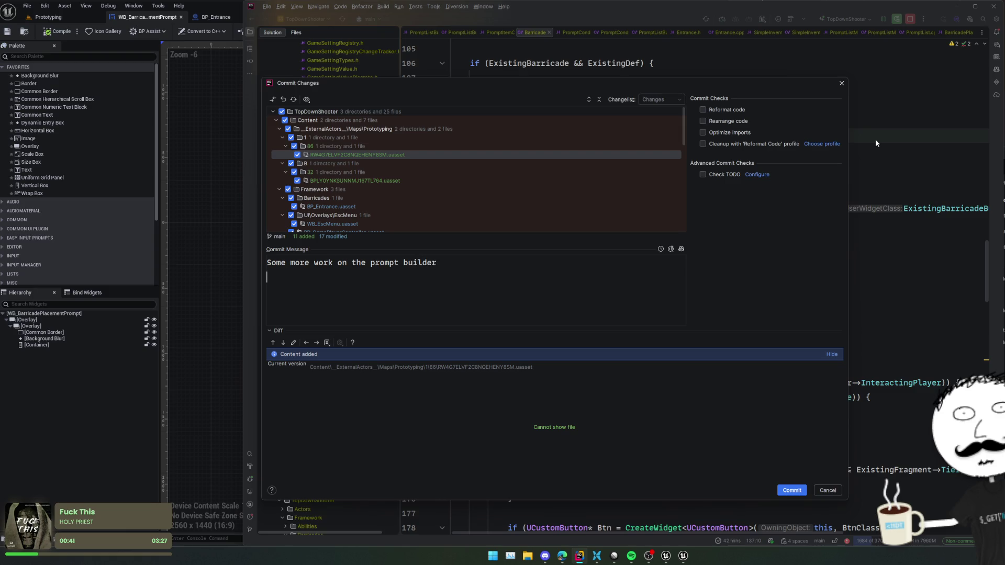
scroll(532, 126, "down", 5)
scroll(523, 134, "down", 3)
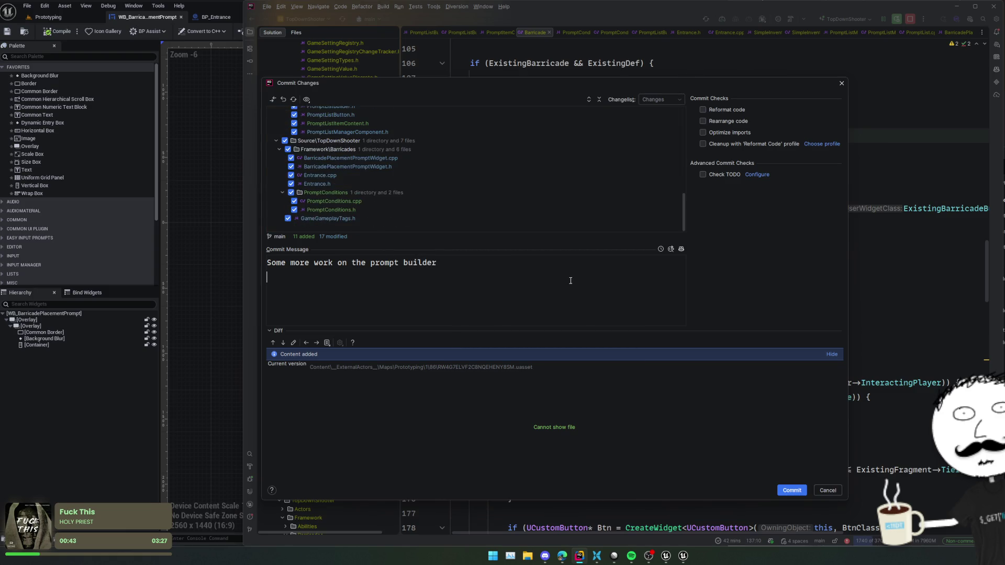
type("Also move")
type(" open door actio")
type("n up one item so it's ")
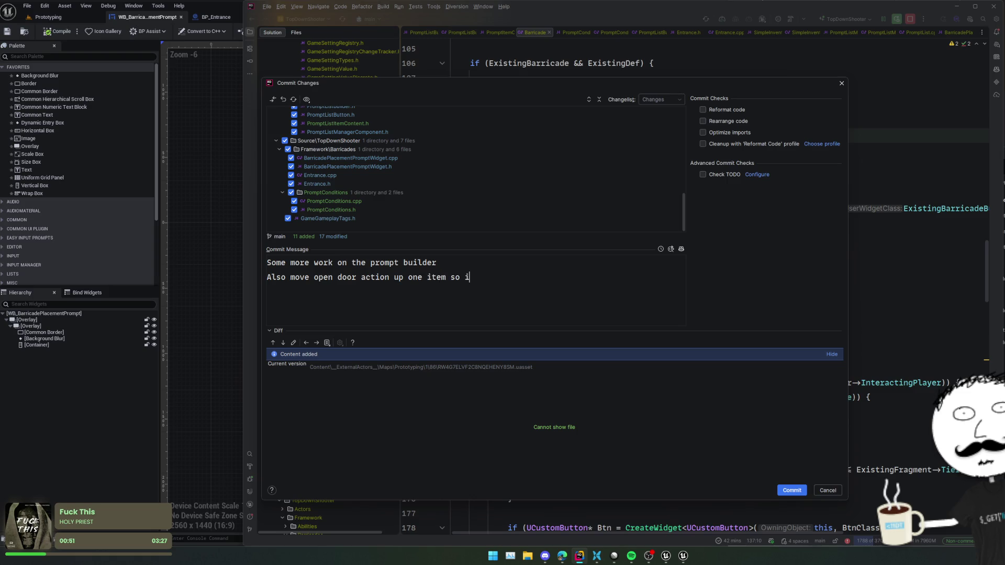
type("top")
key("ctrl+Return")
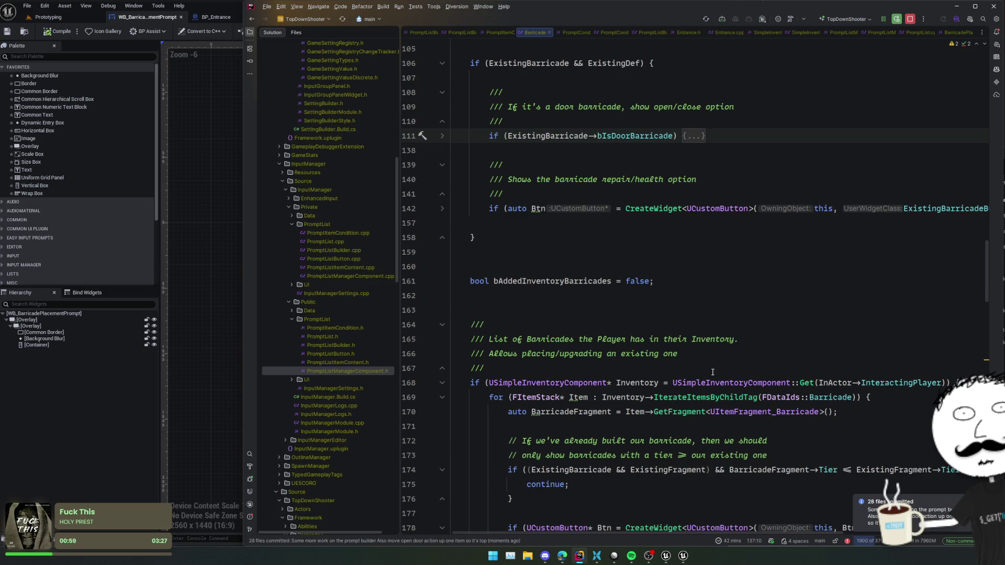
Free IDE memory and review the inventory barricade loop code.
left_click(881, 543)
scroll(816, 369, "down", 5)
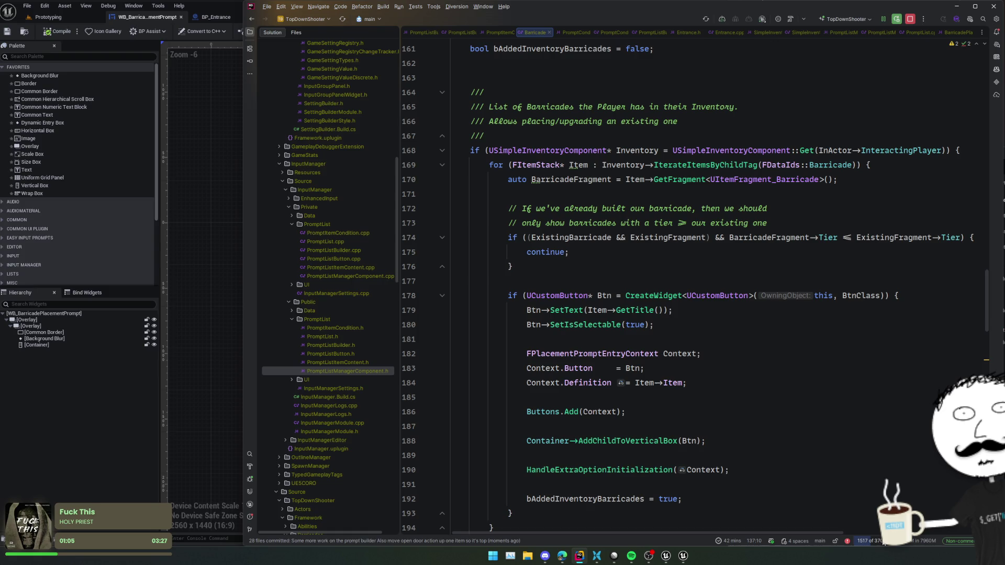
left_click(647, 427)
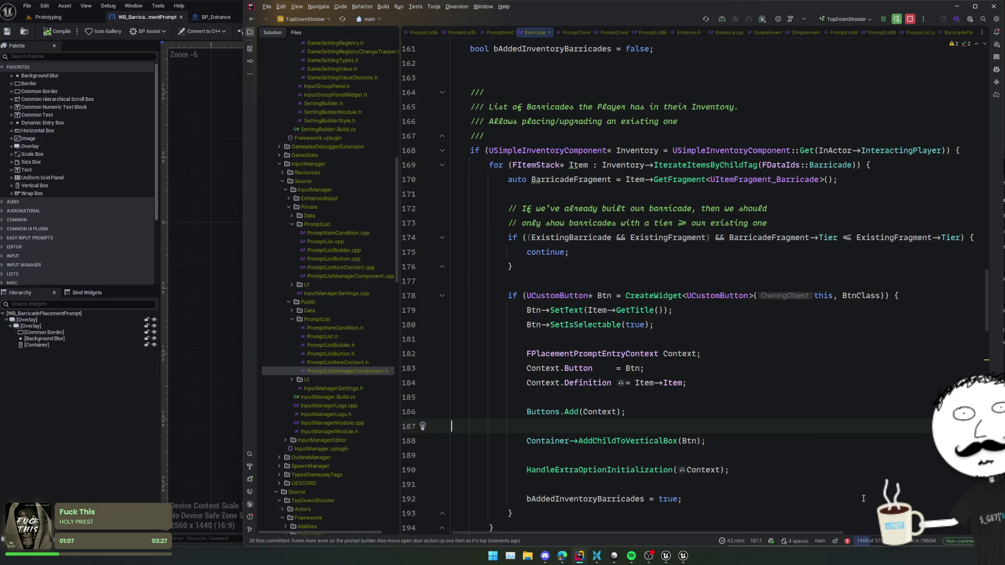
left_click(739, 470)
Dismiss the IDE error report and bring Linear issue ZOM-132 to the front.
left_click(845, 542)
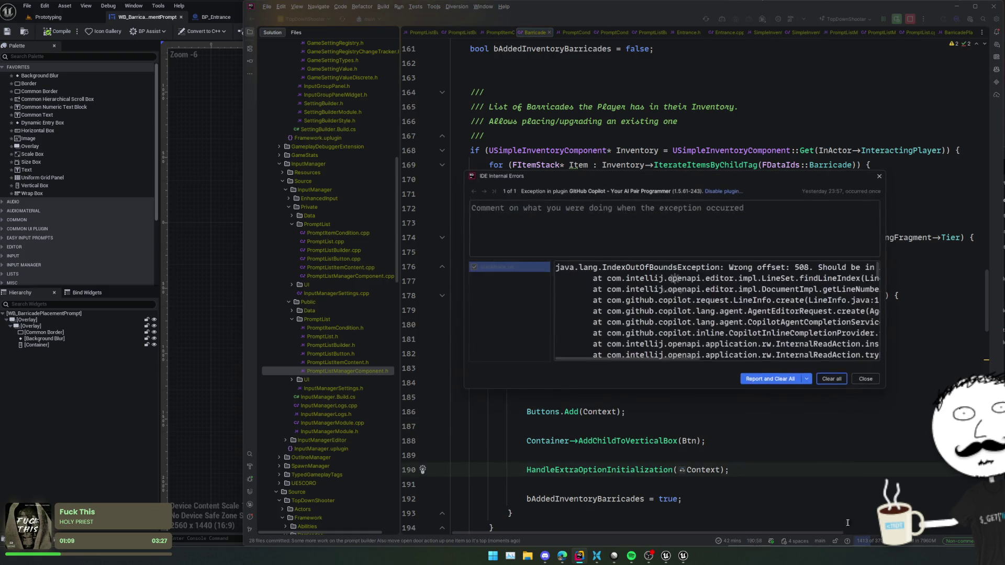
left_click(830, 384)
left_click(805, 406)
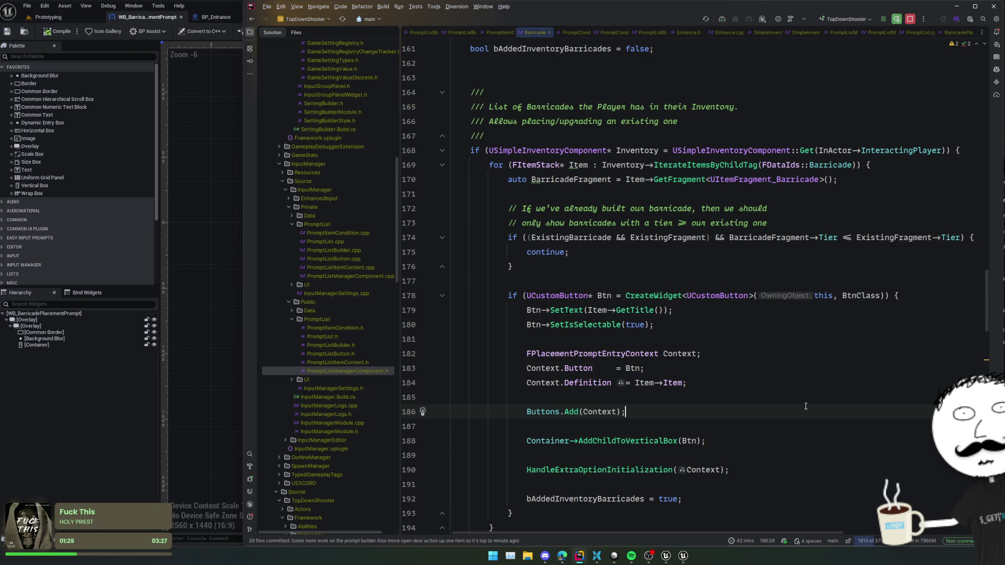
left_click(614, 556)
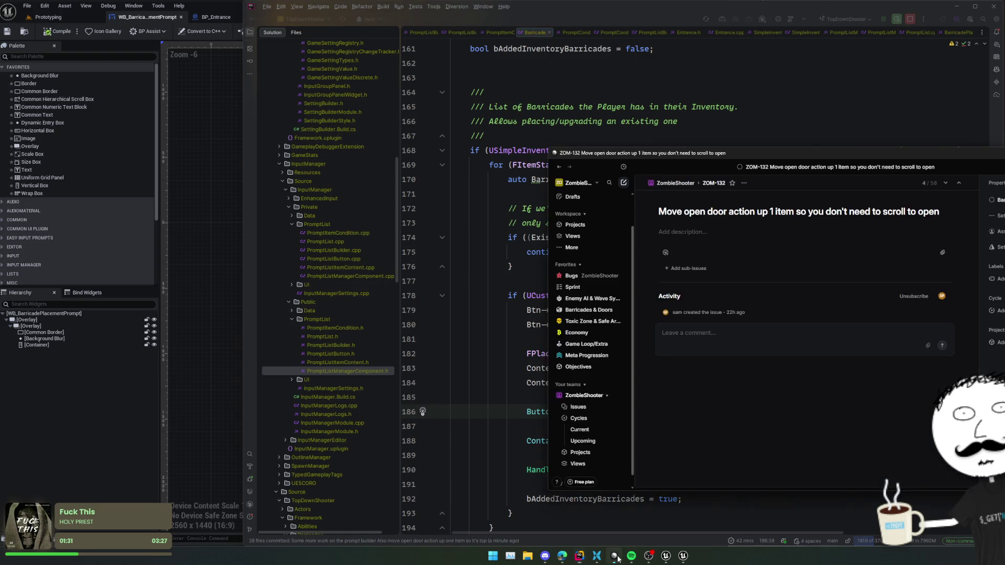
Set ZOM-132 to Done, return to the issue list, and bring Unreal's Prototyping level forward.
left_click(993, 196)
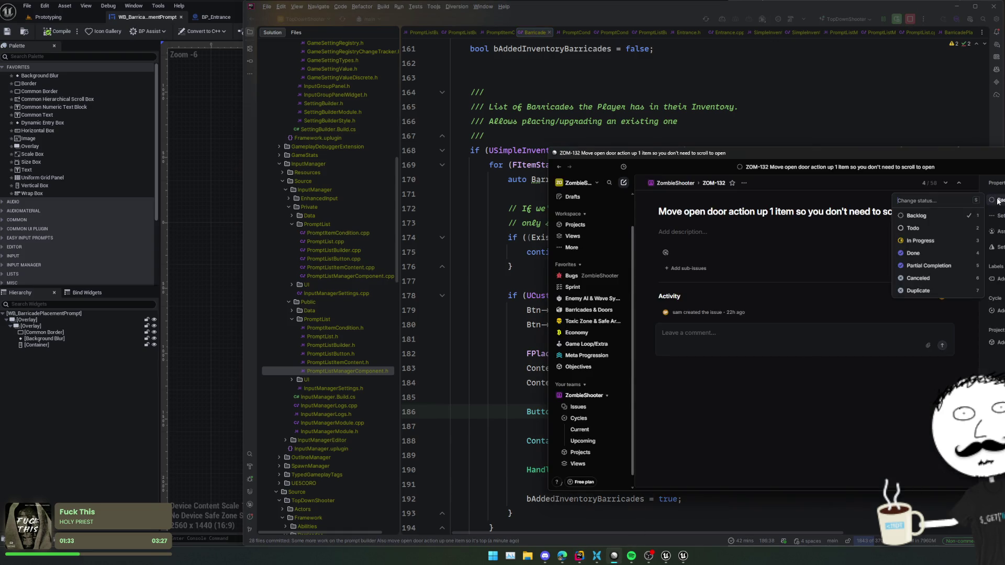
left_click(921, 253)
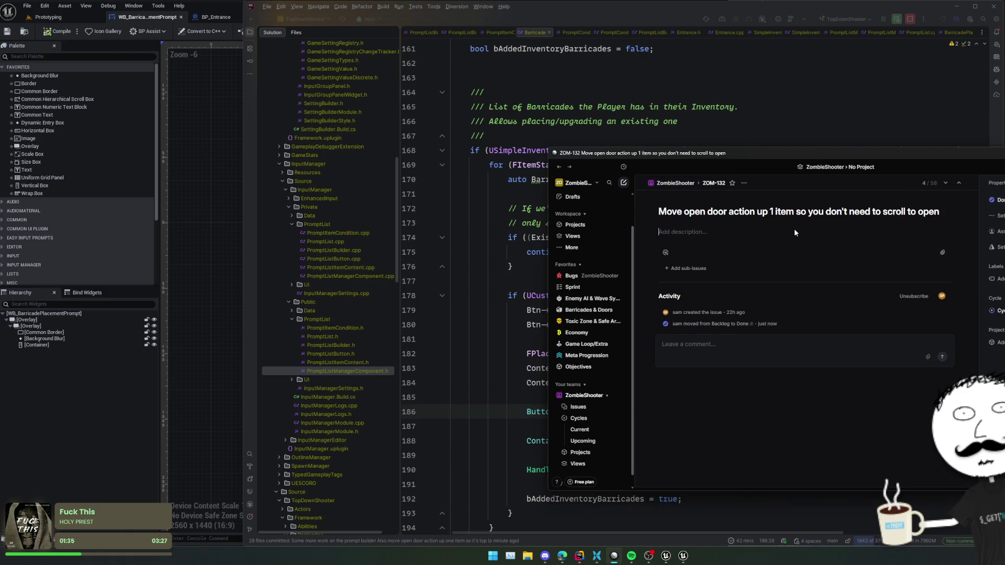
key("Escape")
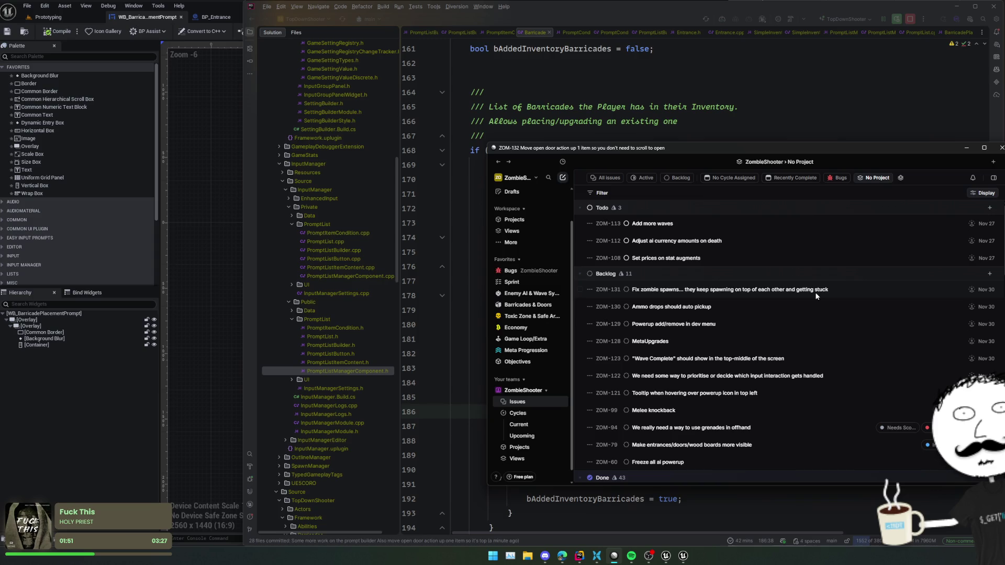
left_click_drag(722, 148, 730, 162)
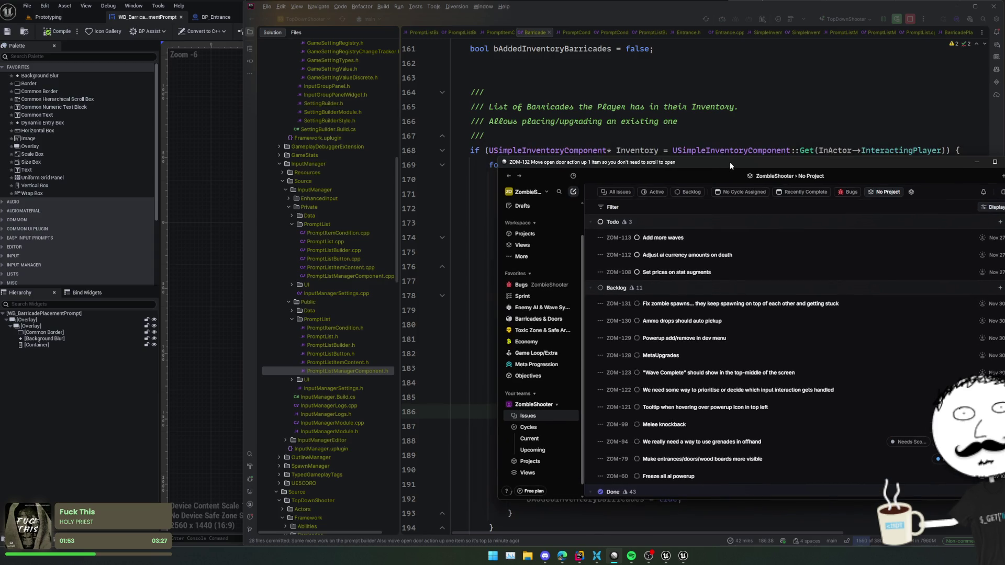
left_click(49, 16)
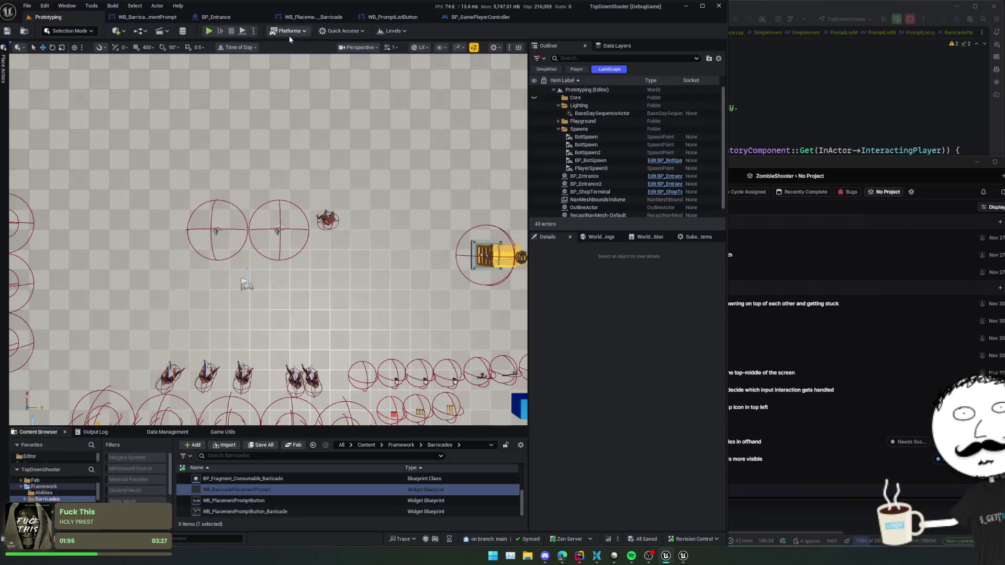
Start Play-in-Editor and open the Dev Menu's wave management panel, comparing it with its code.
left_click(209, 31)
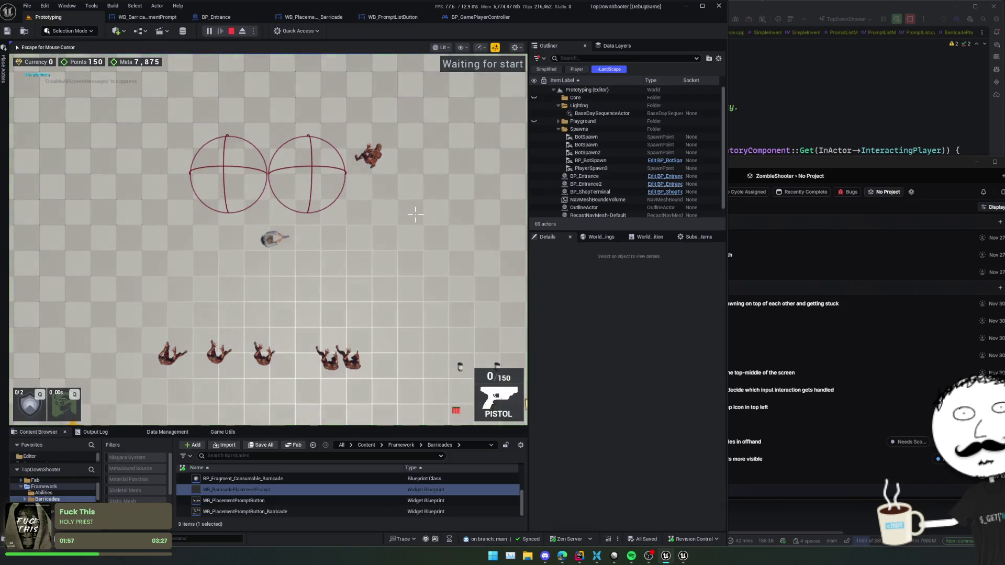
key("F1")
key("F2")
key("alt+Tab")
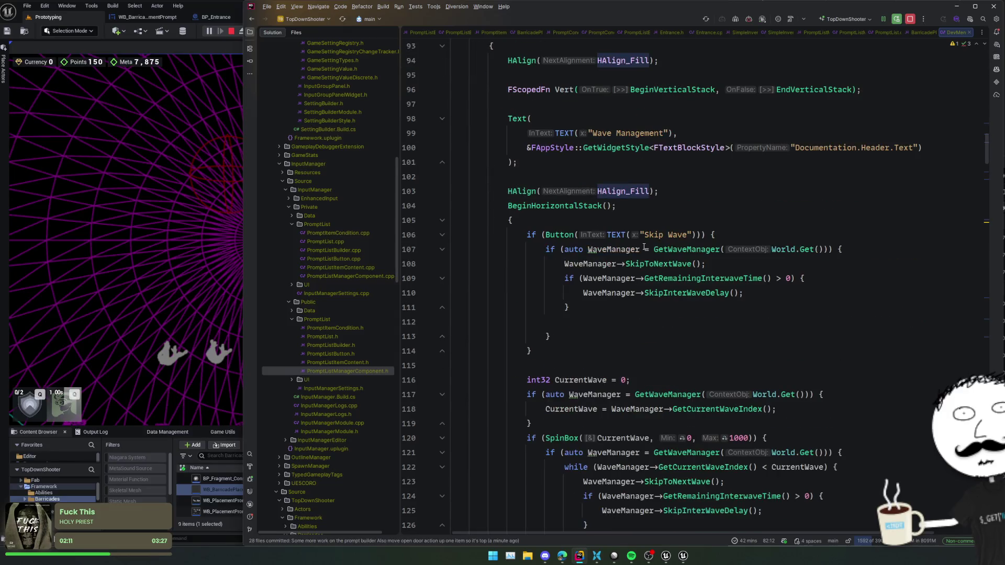
left_click(784, 192)
key("alt+Tab")
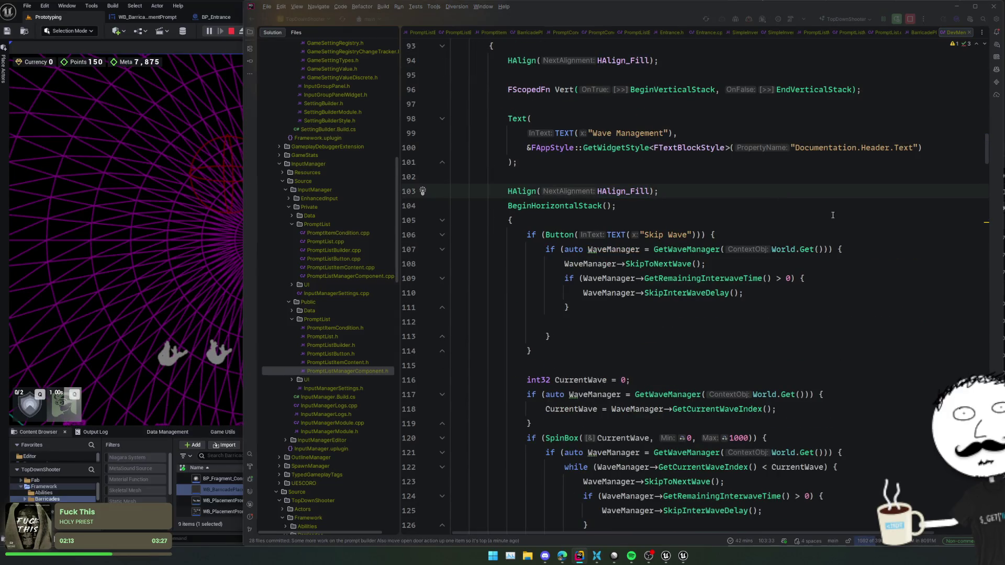
left_click_drag(595, 103, 495, 114)
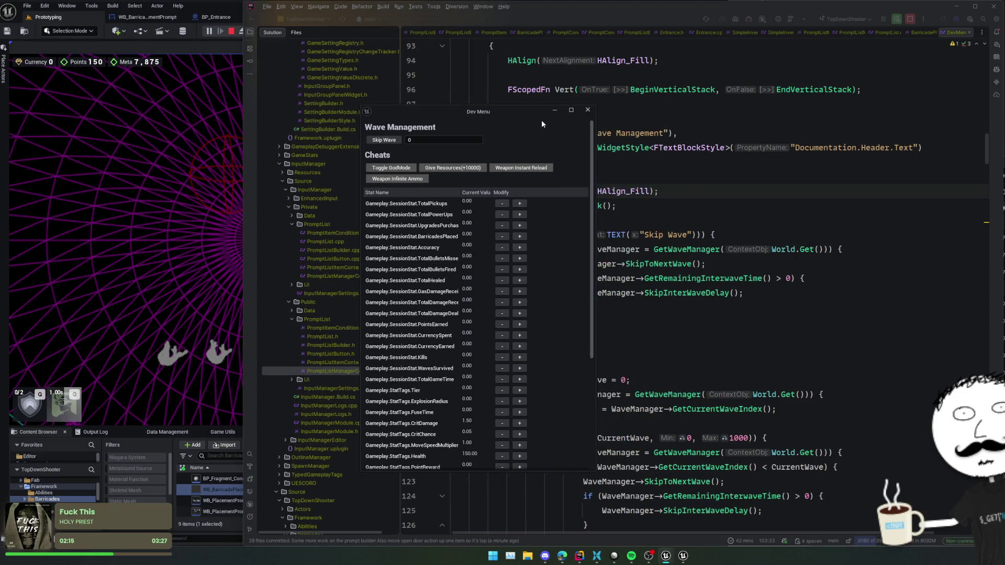
scroll(555, 217, "down", 5)
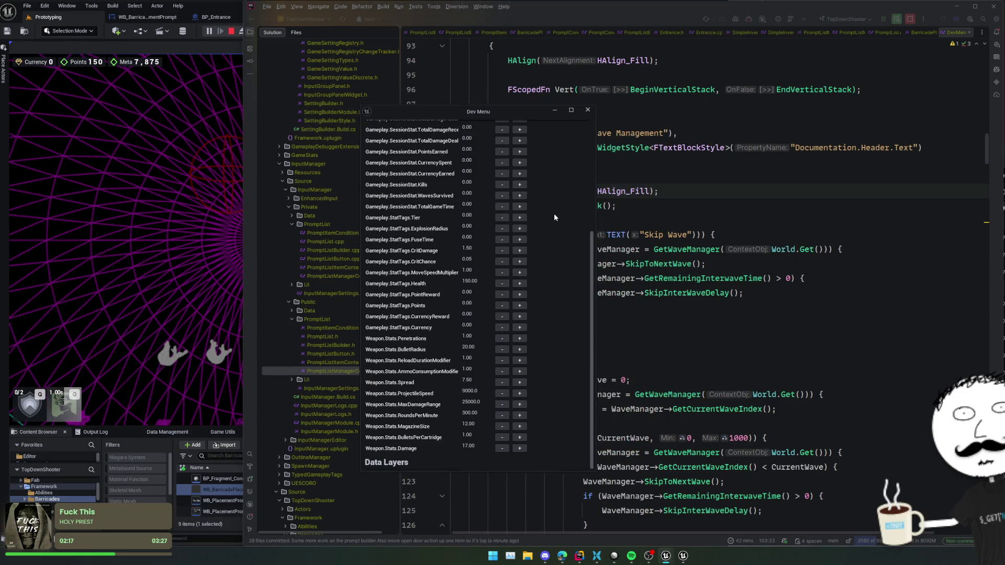
scroll(555, 217, "up", 10)
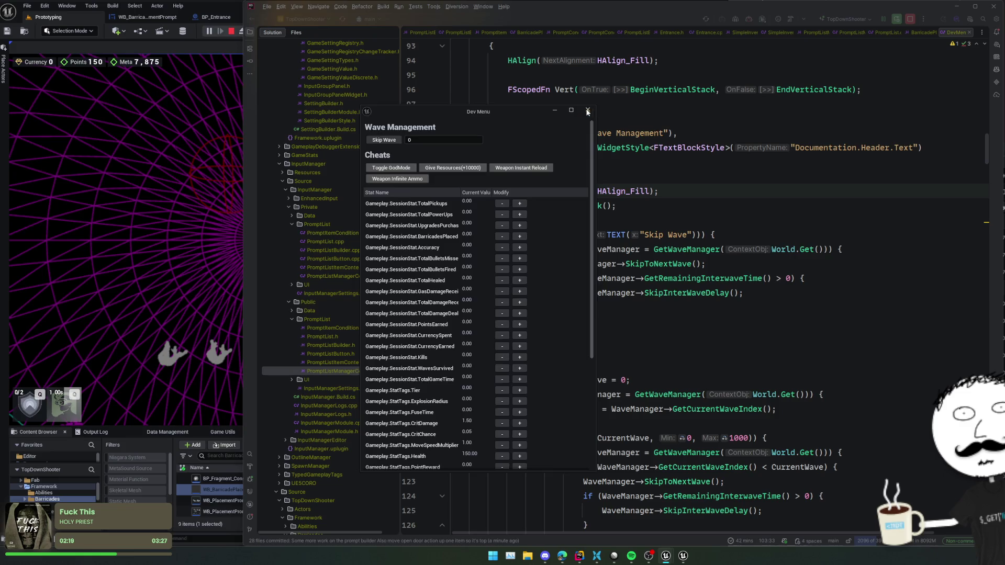
Close the Dev Menu, end the play session, and return to the Dev Menu source in Rider.
left_click(189, 205)
key("F1")
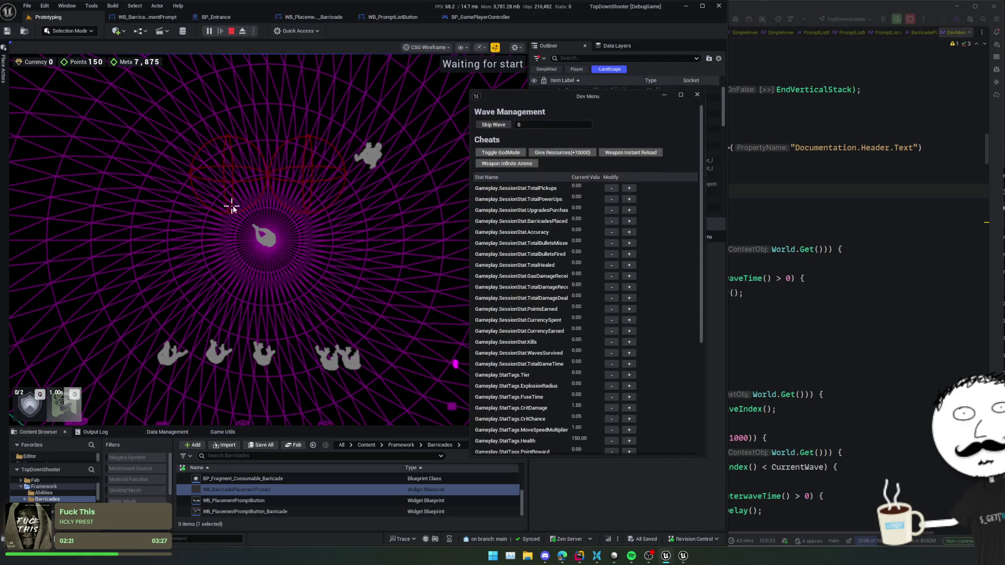
key("F1")
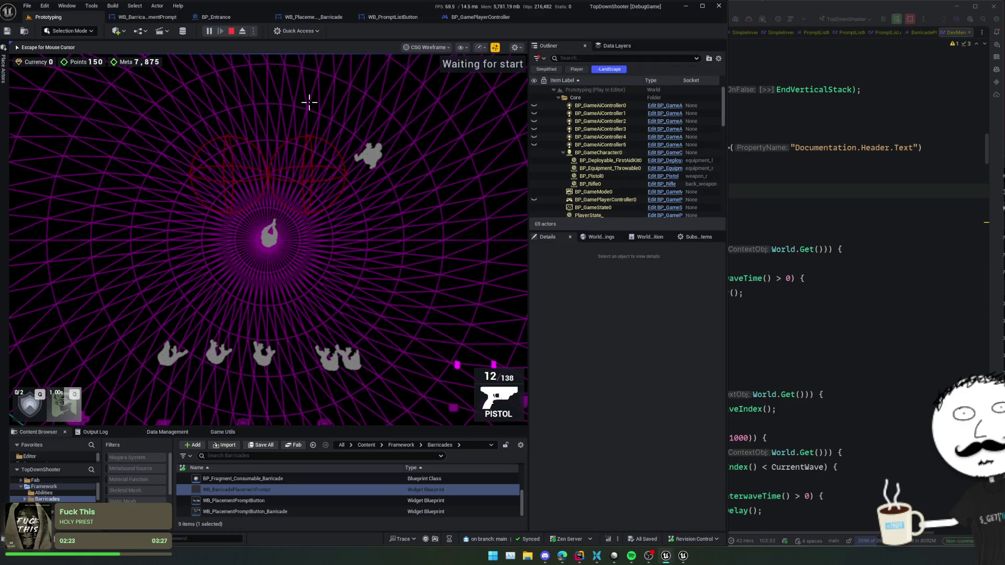
left_click(232, 31)
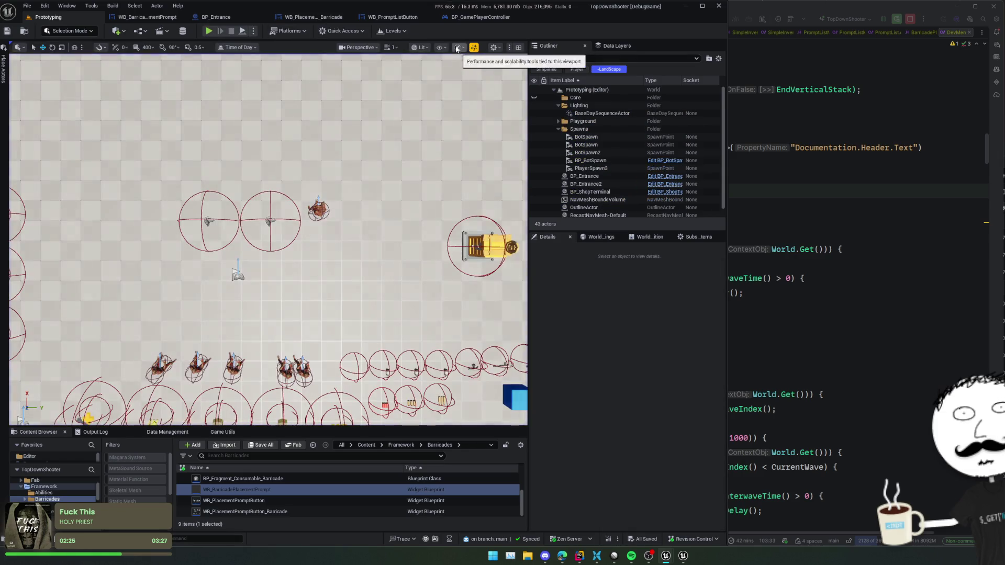
left_click(212, 32)
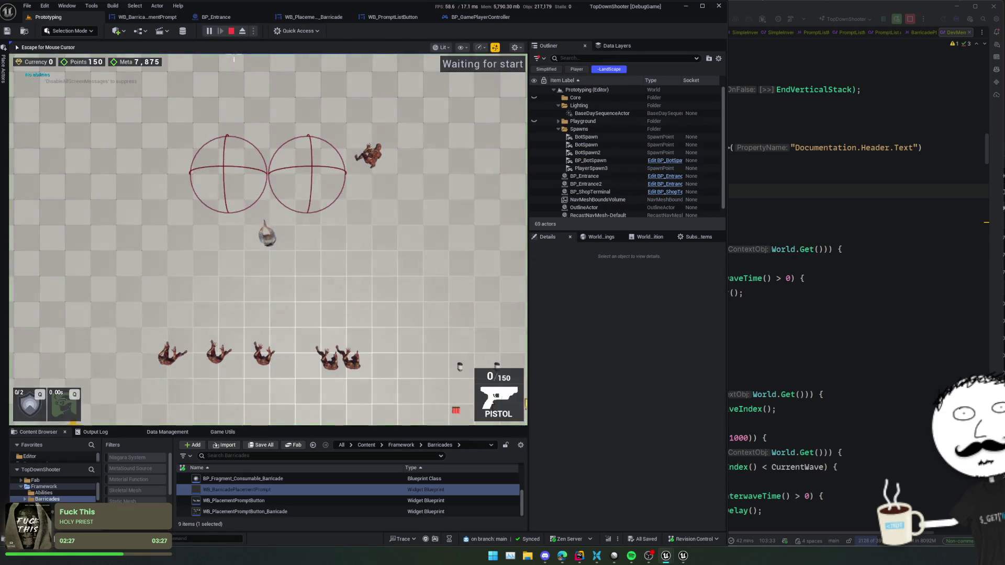
key("Escape")
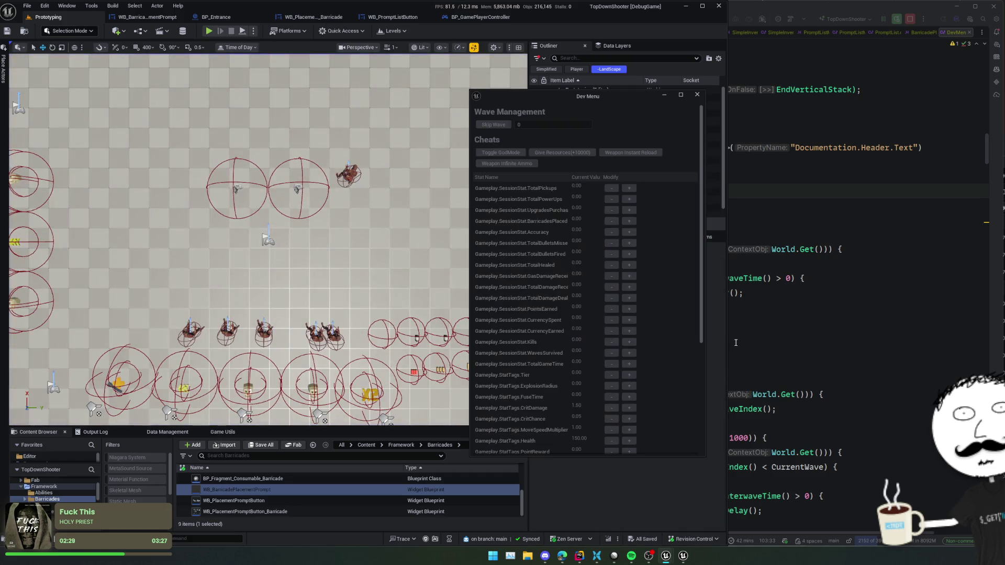
left_click(698, 95)
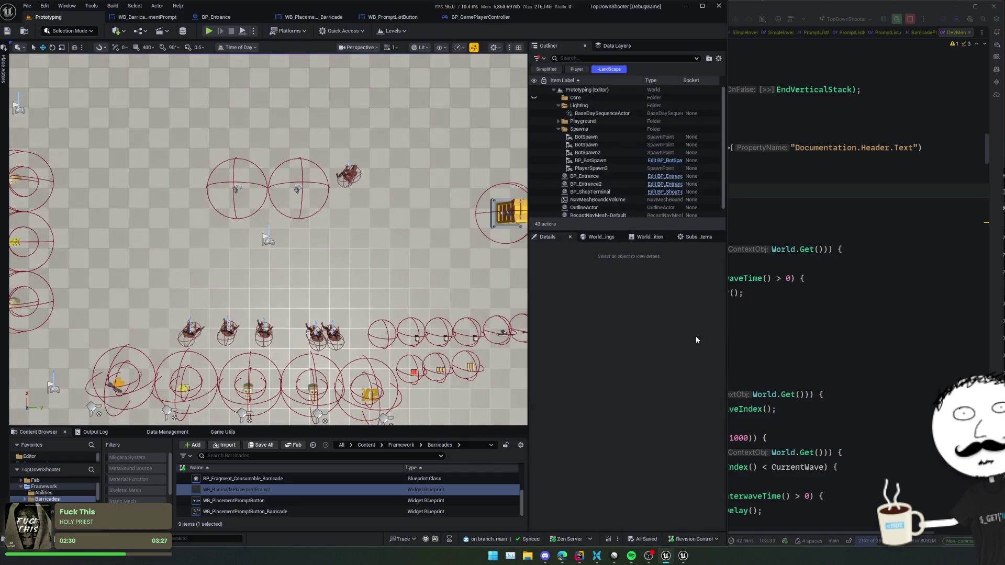
left_click(819, 316)
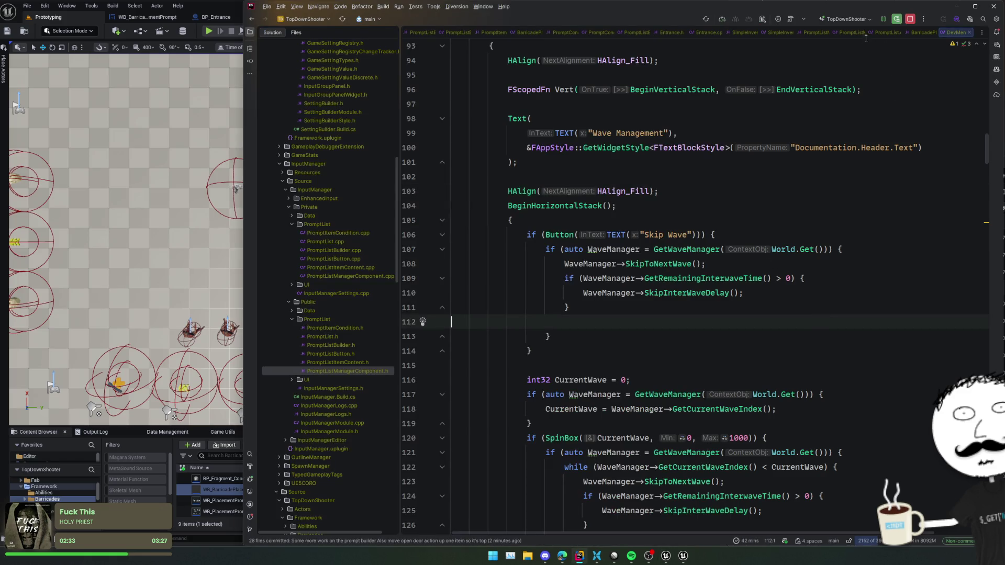
Close five open code tabs in Rider, including Entrance.h.
left_click(524, 32)
left_click(525, 31)
left_click(550, 32)
left_click(576, 33)
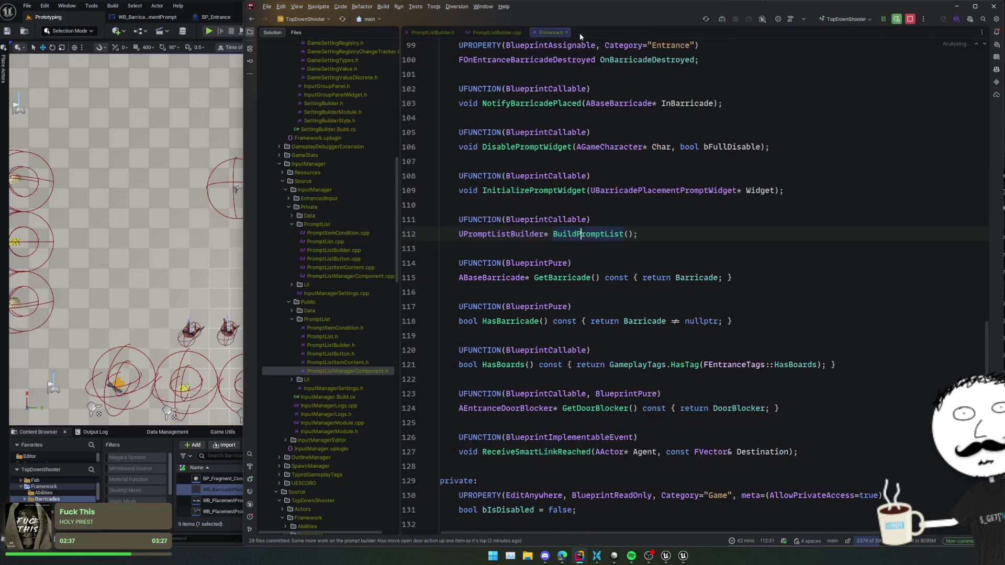
left_click(545, 32)
Open Linear issue ZOM-130 'Ammo drops should auto pickup' and move its window right.
key("alt+Tab")
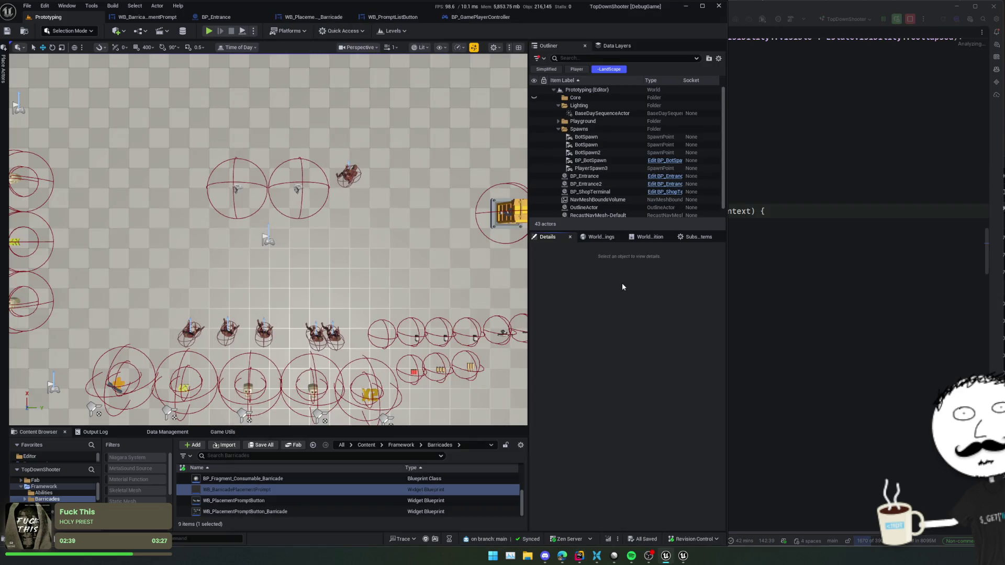
left_click(614, 556)
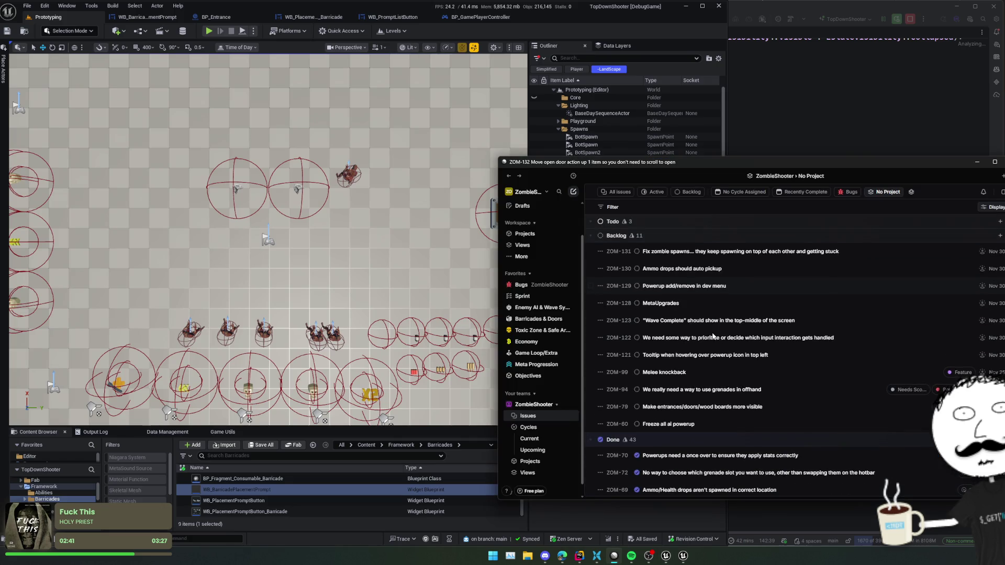
left_click(727, 270)
left_click_drag(642, 172, 762, 156)
Quick-open 'GameAiCh' in Unreal to bring up the BP_GameAiCharacter blueprint.
left_click(569, 350)
key("ctrl+p")
type("GameAiChj")
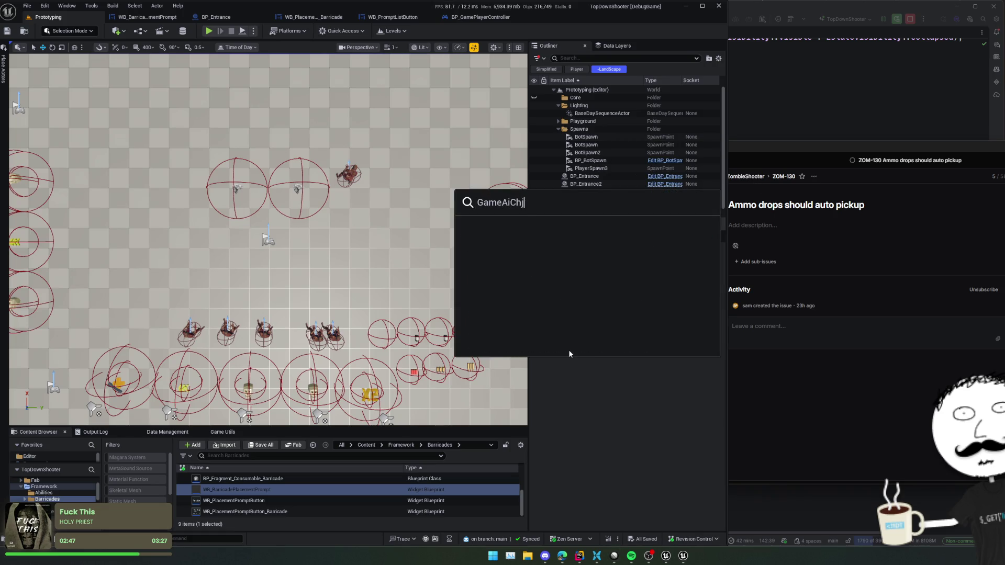
key("Return")
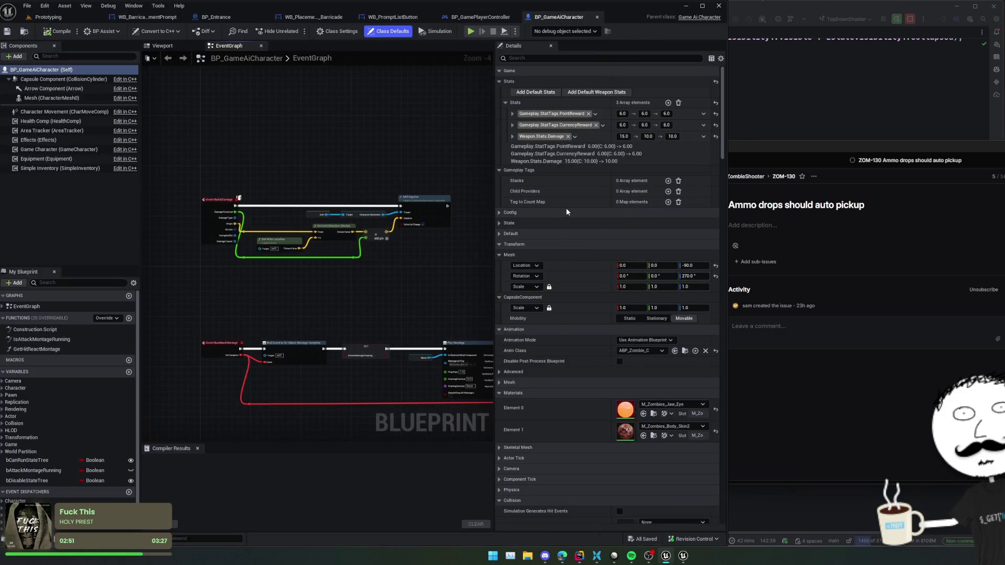
Expand Config > Loot Drops in BP_GameAiCharacter to see Drop Roll Chance 0.1 and Health Drop Chance 0.25.
left_click(529, 223)
left_click(529, 214)
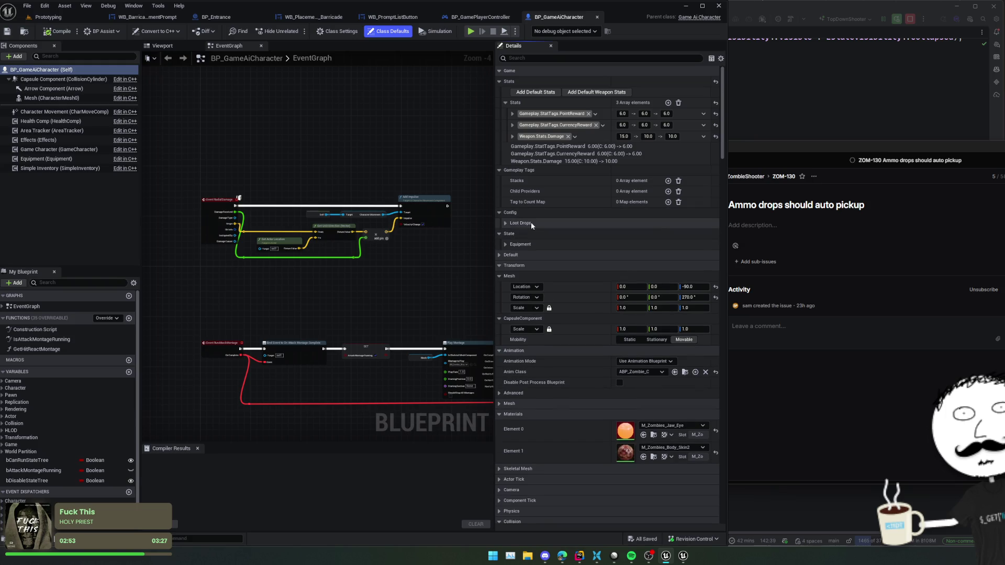
left_click(531, 222)
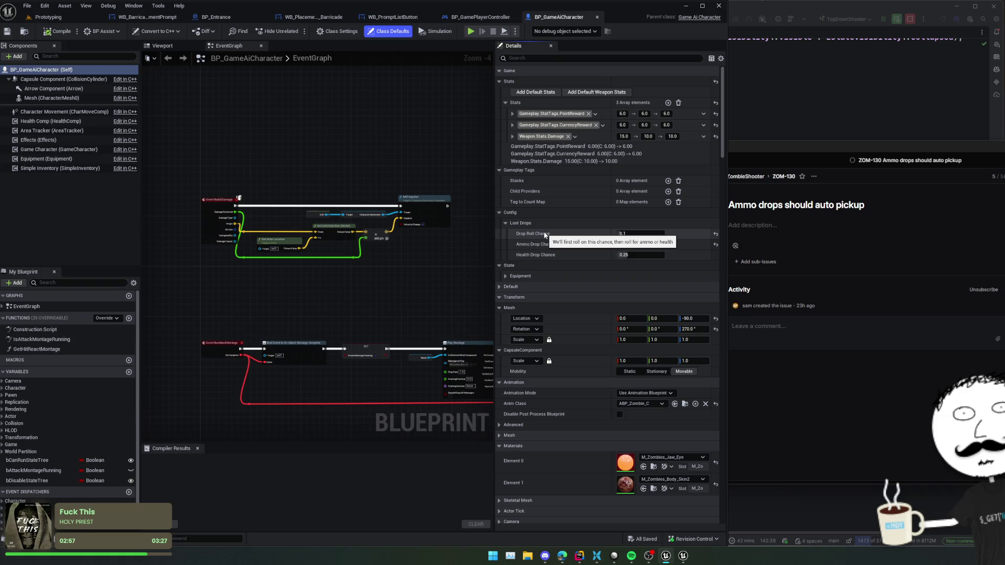
left_click(794, 101)
key("ctrl+shift+f")
Trace 'LootDrops' via DropRollChance usages to SpawnLootDrop in BaseGameState.cpp and inspect the AmmoDropChance check.
type("LootD")
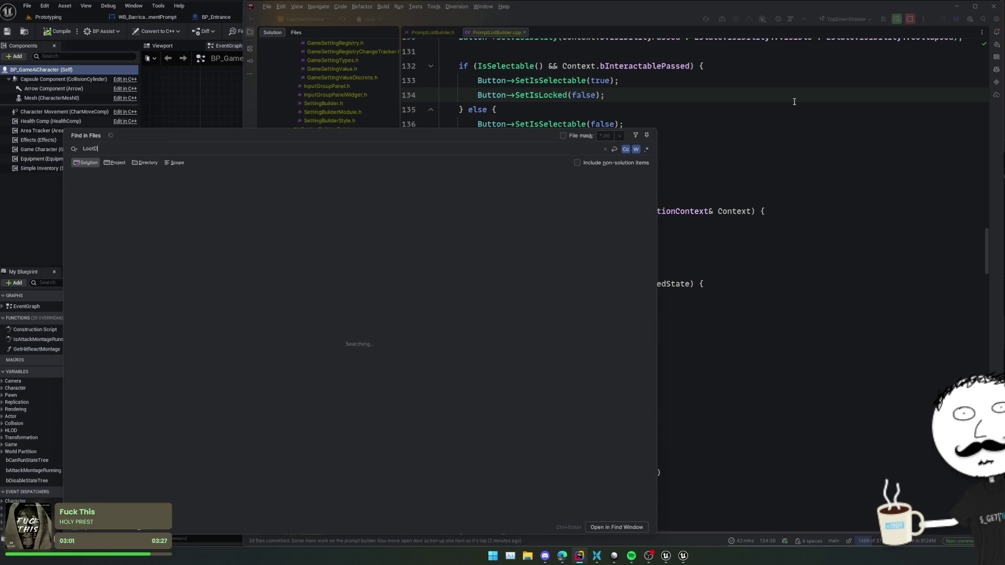
type("rops")
left_click(379, 182)
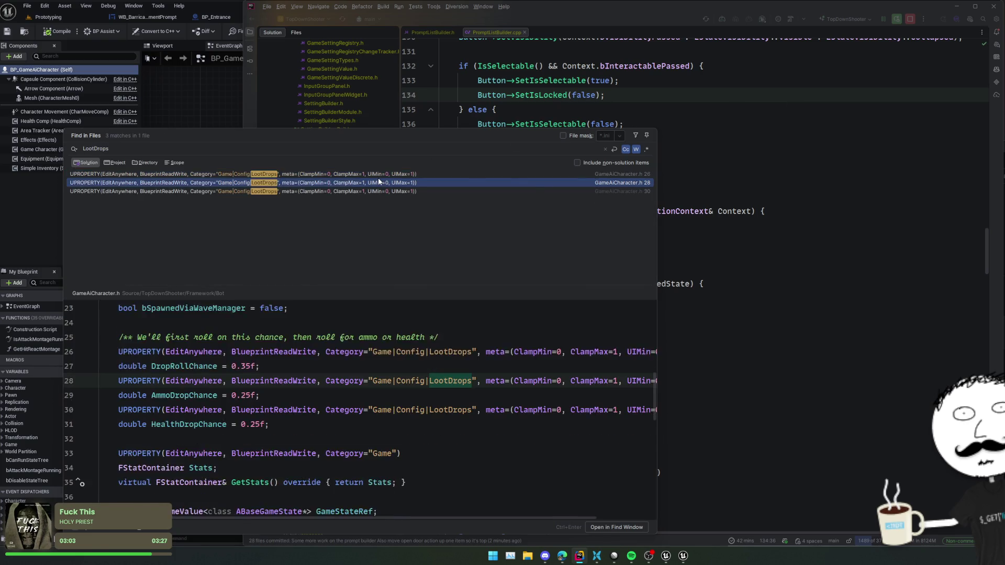
double_click(378, 181)
left_click(548, 197)
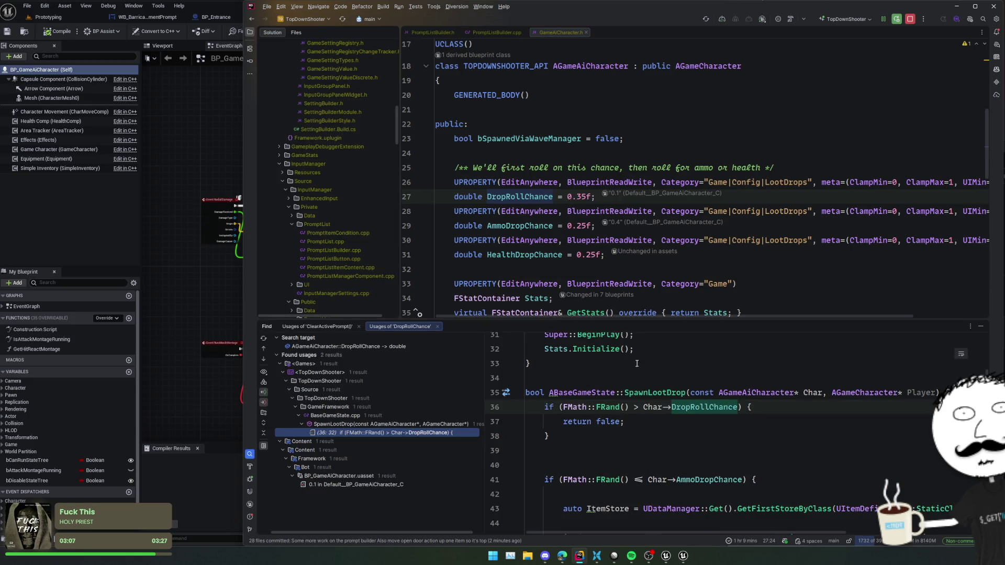
double_click(424, 432)
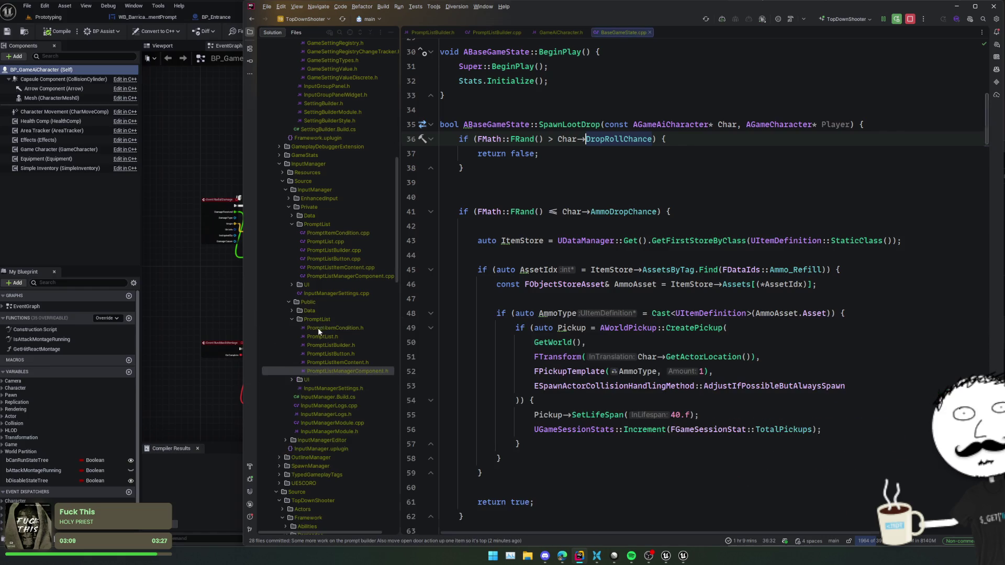
left_click(637, 212)
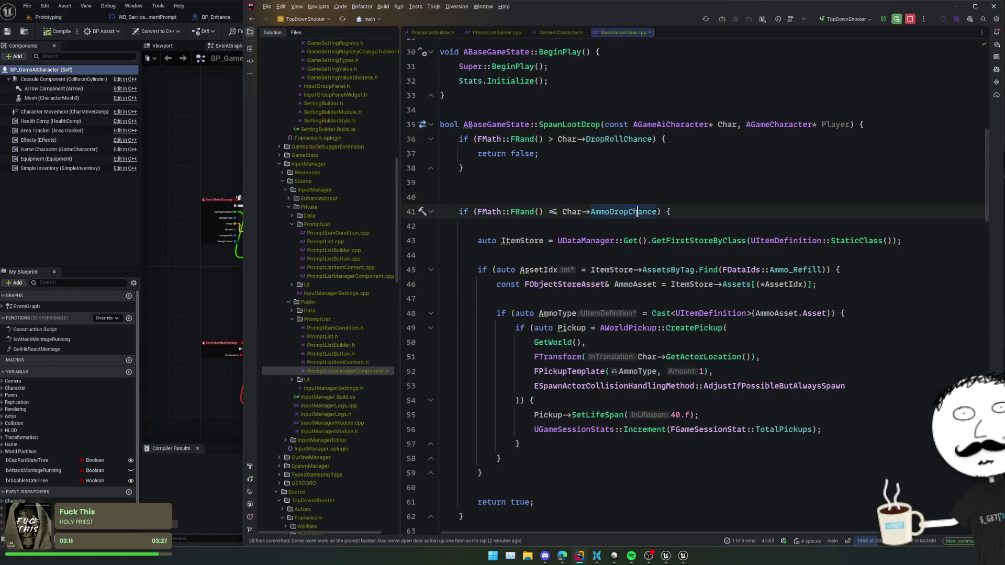
left_click(829, 240)
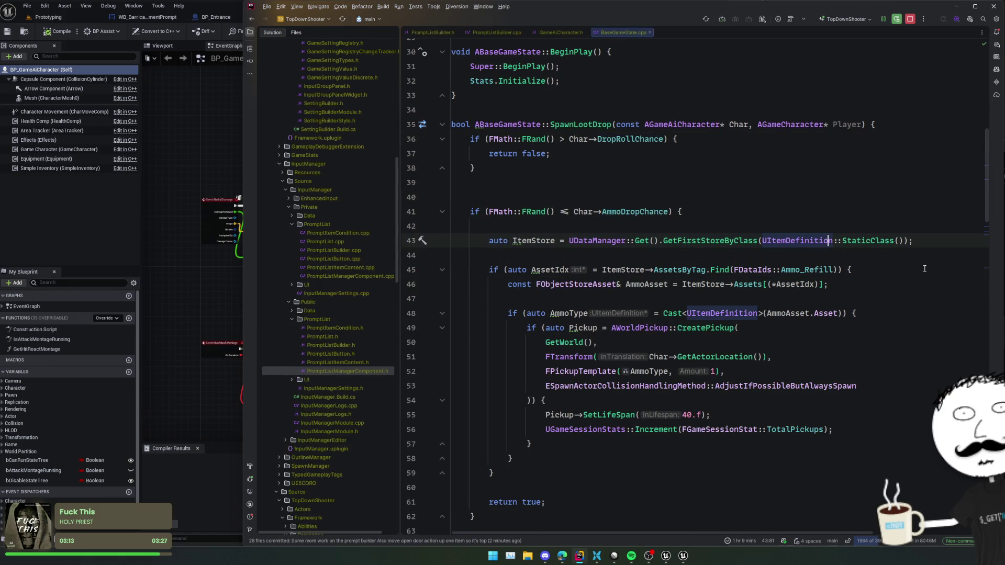
scroll(821, 273, "down", 2)
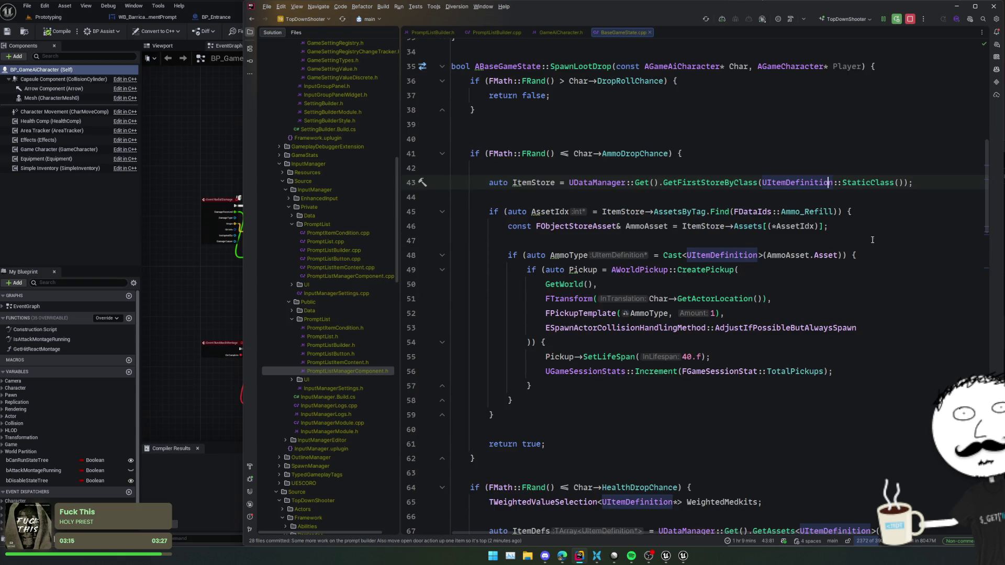
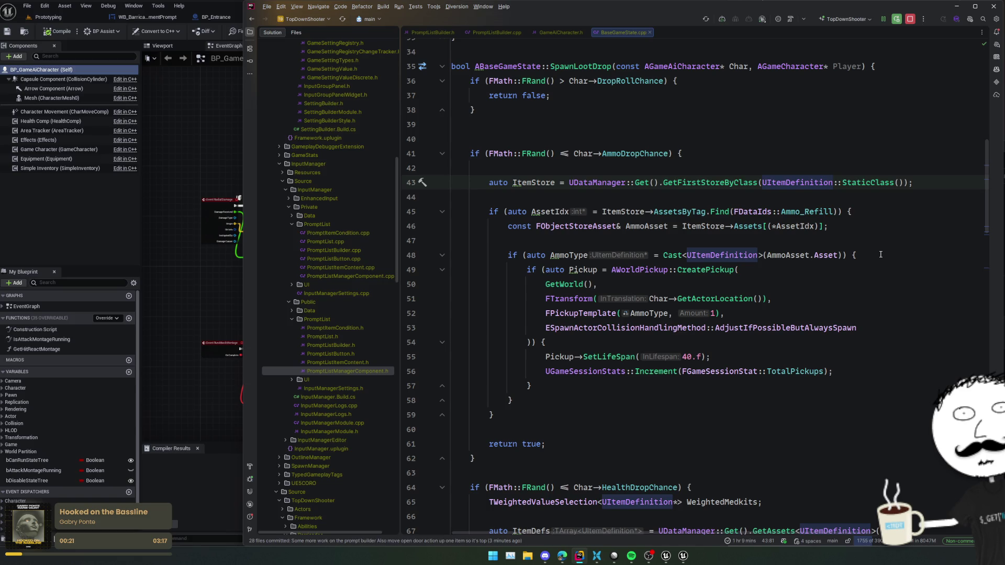
Scroll past SpawnLootDrop's ammo-drop code and bring the Prototyping level in Unreal Editor forward.
scroll(564, 224, "down", 3)
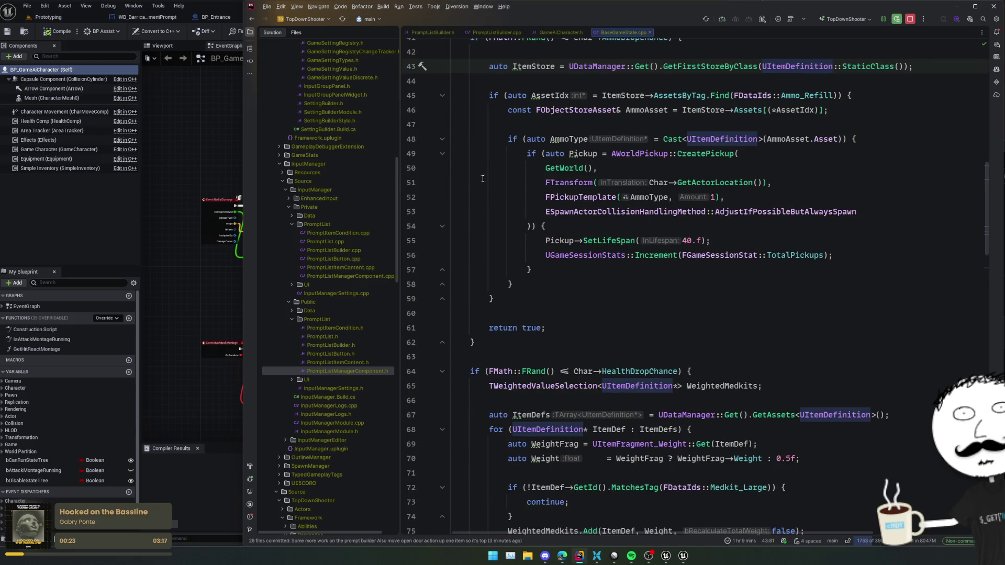
left_click(65, 16)
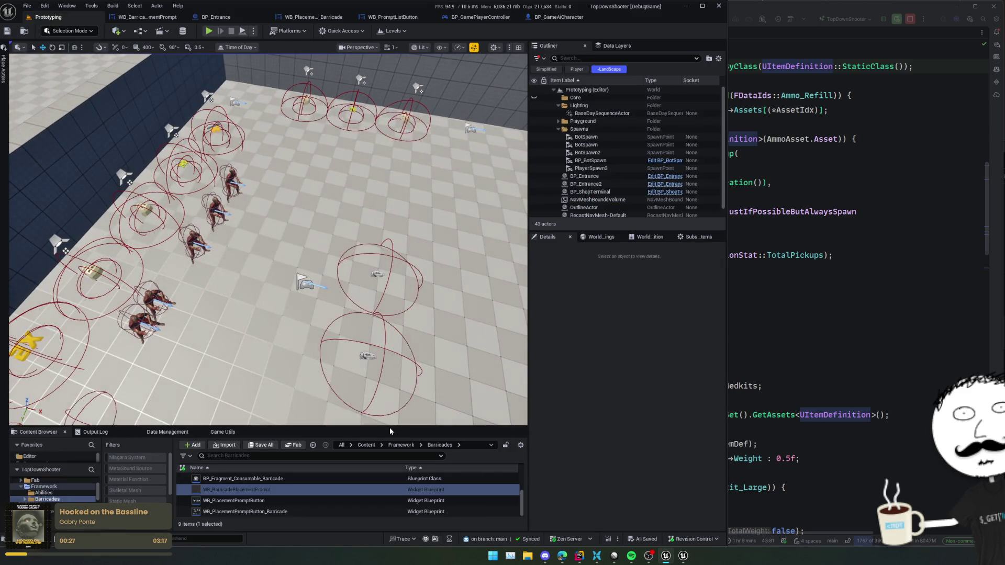
Enlarge the bottom panel and show the Data Management item definitions list.
left_click_drag(391, 427, 391, 344)
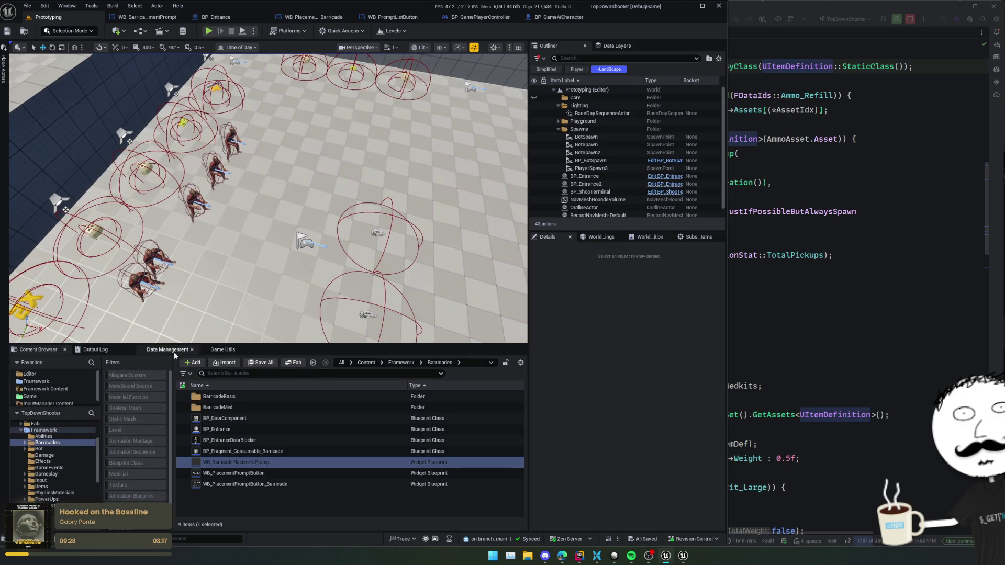
left_click(173, 351)
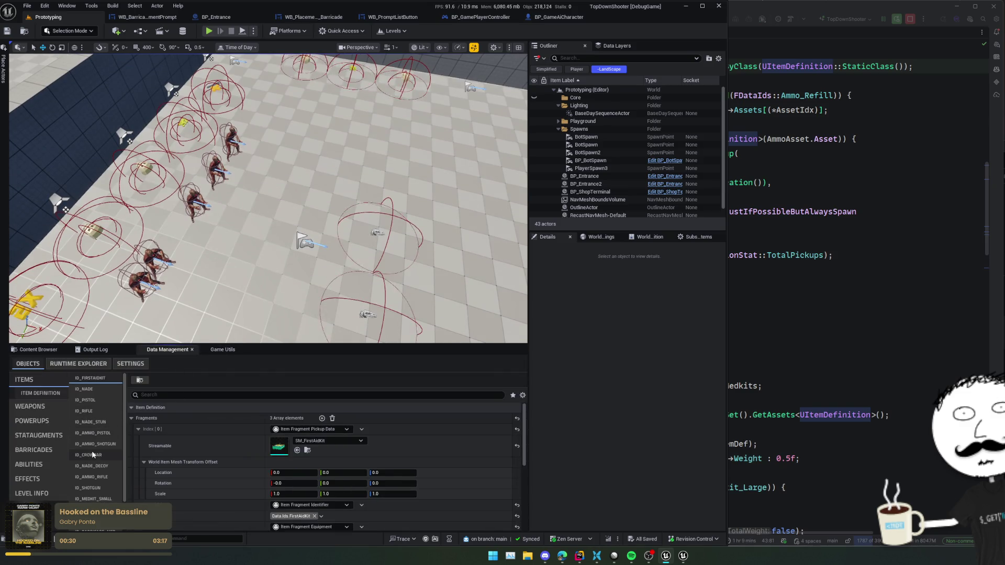
scroll(84, 426, "down", 2)
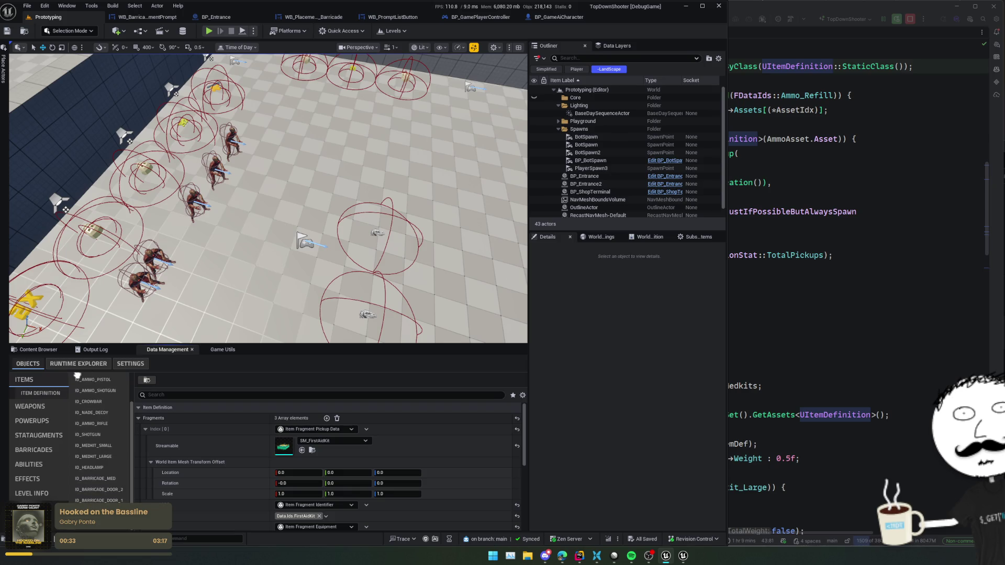
scroll(77, 401, "up", 1)
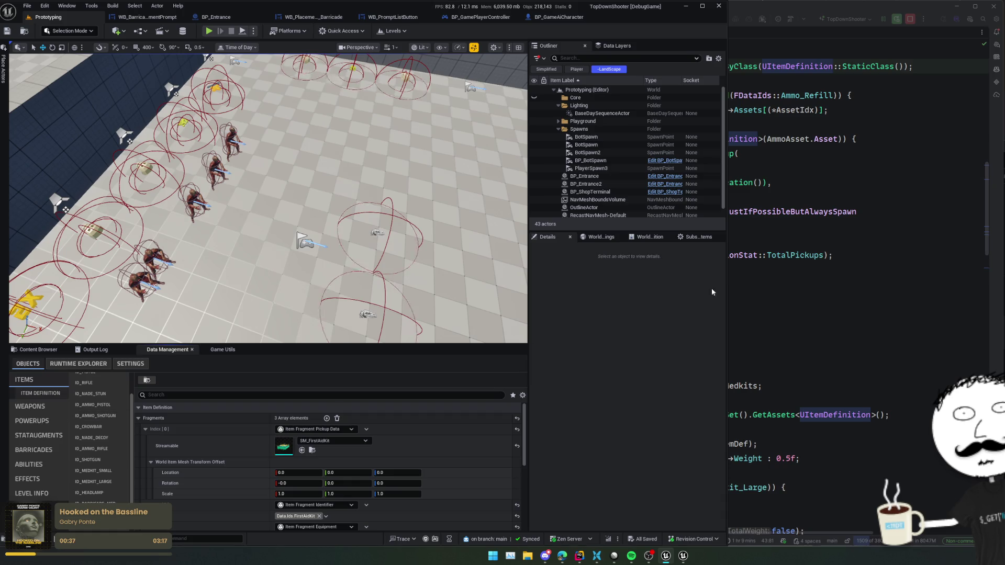
Check the Ammo_Refill tag declaration (Data.Ids.Ammo.Refill) in GameGameplayTags.h, then return to Unreal.
left_click(758, 256)
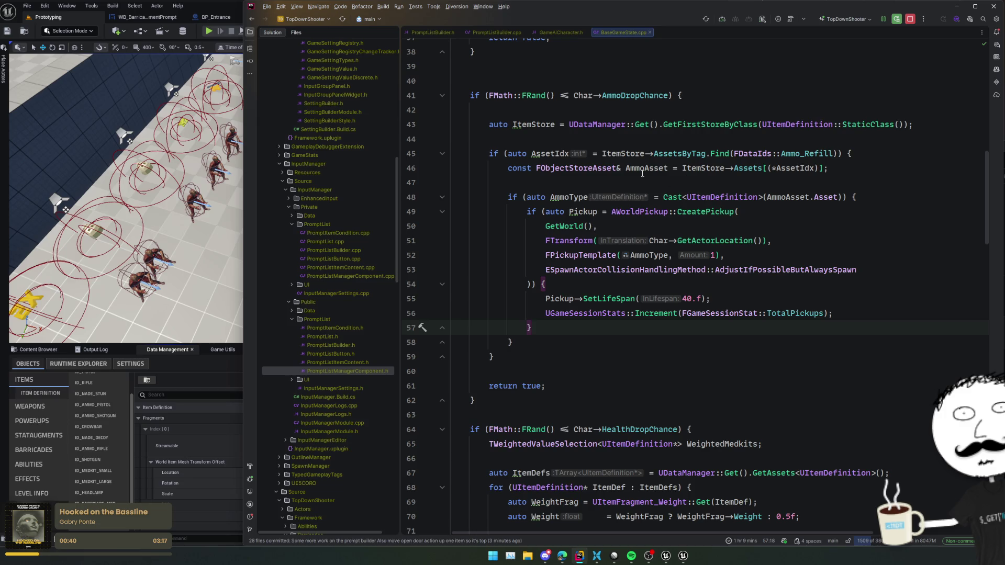
left_click(801, 155, "ctrl")
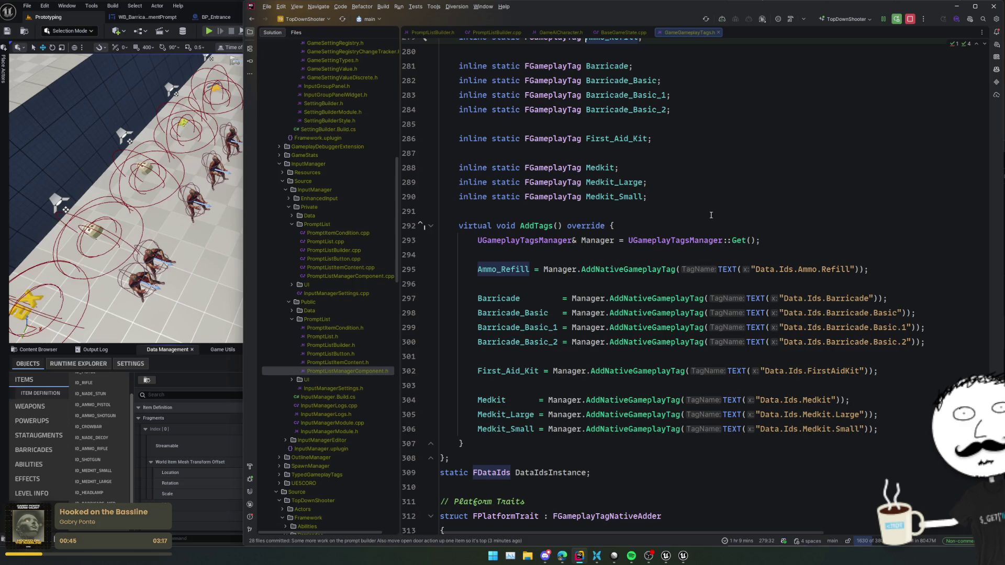
left_click(206, 444)
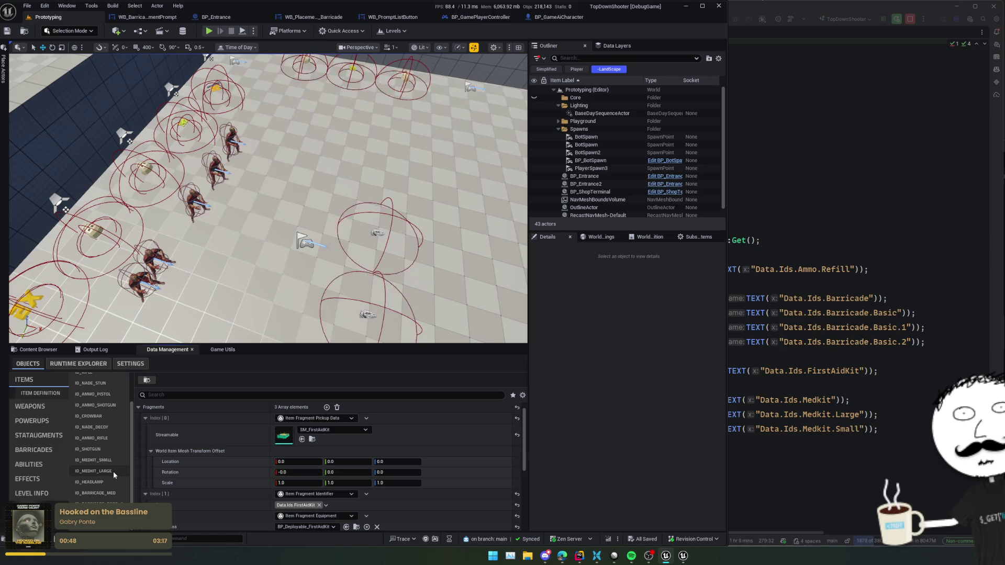
Review the Ammo Refill definition's fragments, including the ammobox_low pickup mesh at scale 2.0.
left_click(94, 516)
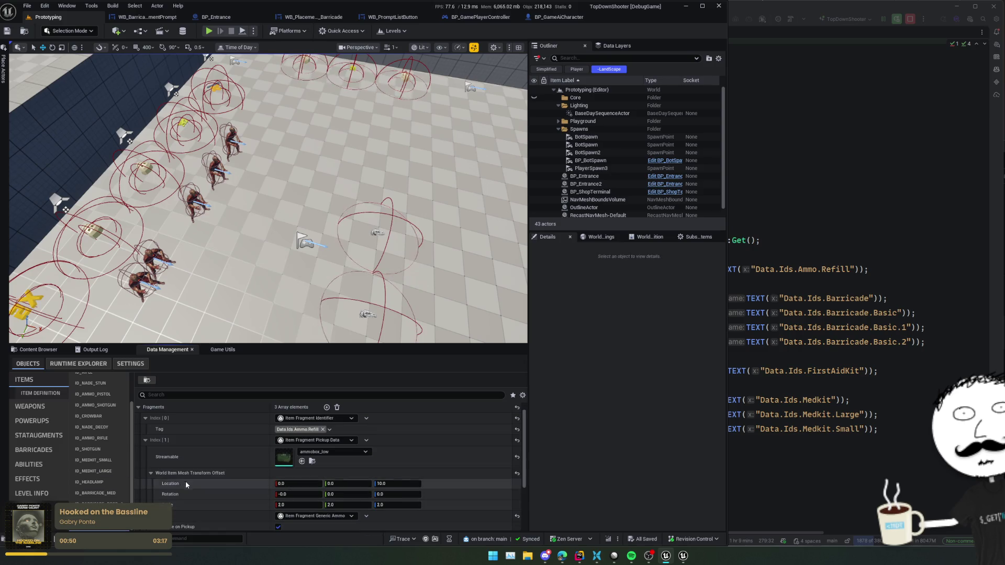
scroll(183, 433, "down", 2)
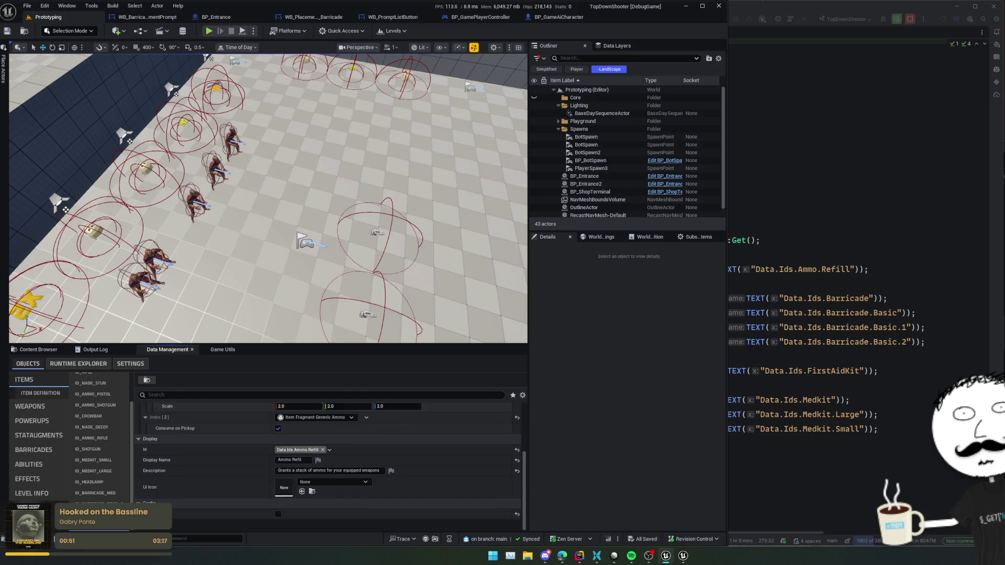
scroll(182, 484, "up", 3)
scroll(182, 476, "down", 1)
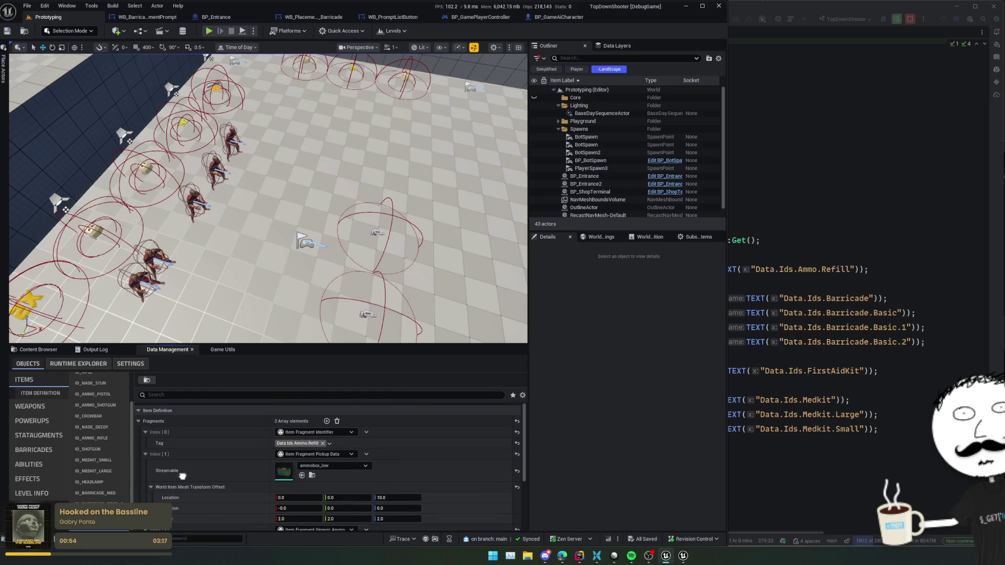
scroll(182, 468, "down", 5)
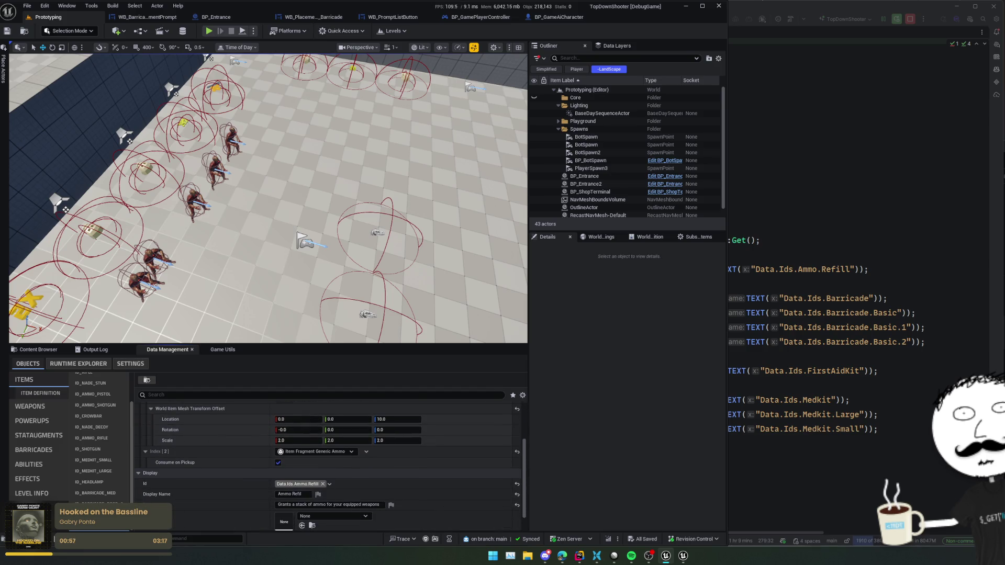
scroll(315, 461, "up", 2)
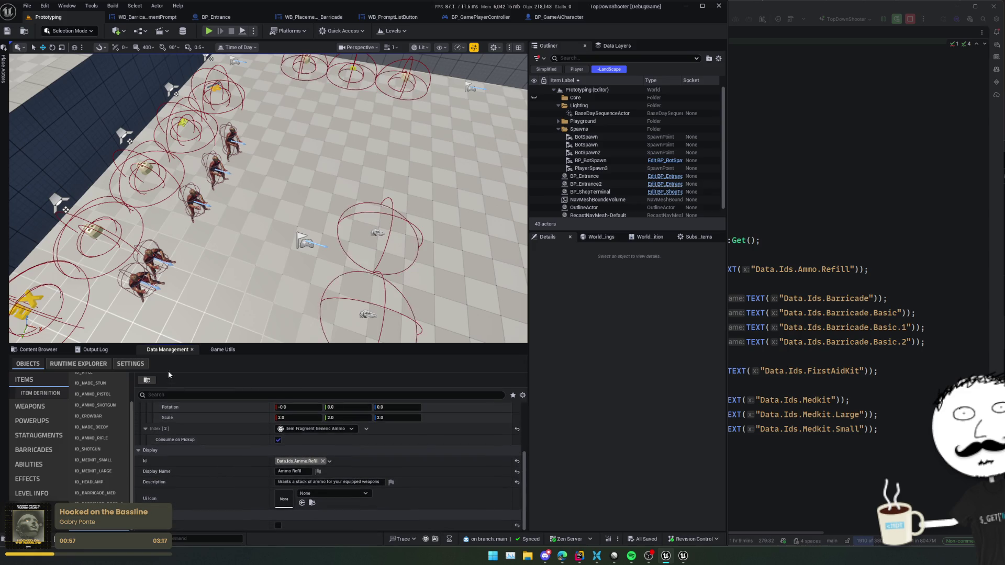
key("ctrl+p")
key("Escape")
left_click_drag(243, 275, 244, 275)
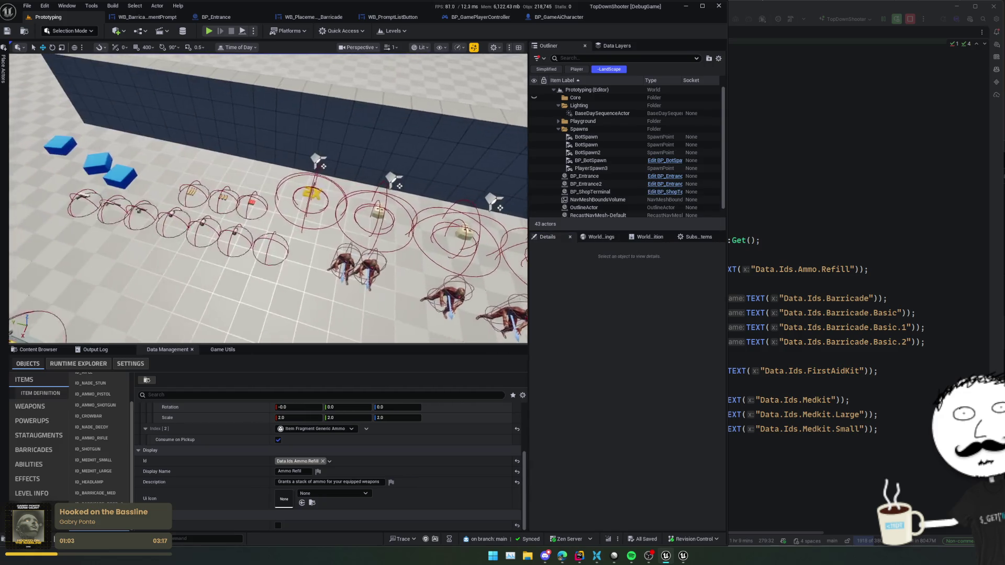
Find the BP_WorldPickup asset and place one into the Prototyping level.
left_click(203, 206)
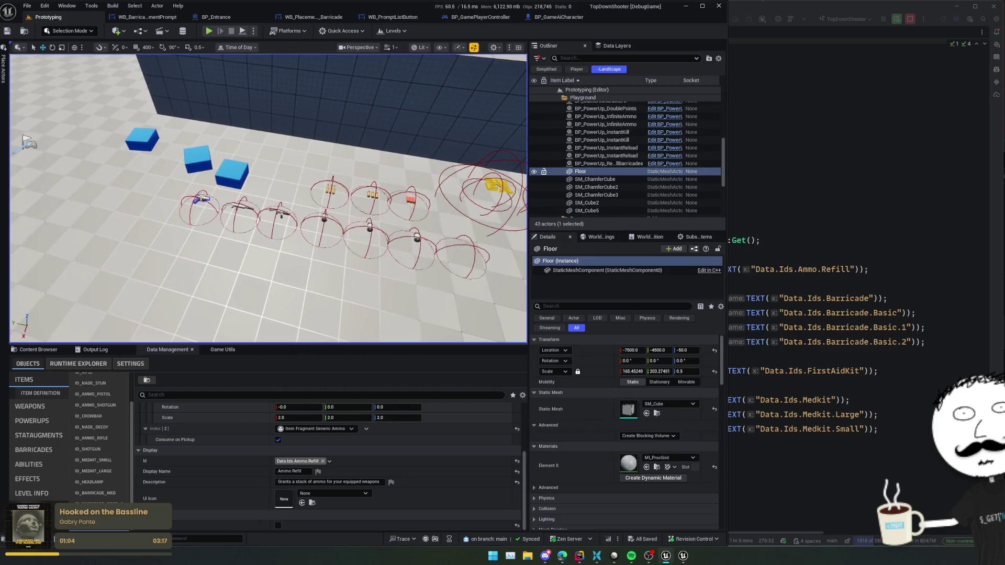
key("ctrl+p")
type("WorldItem")
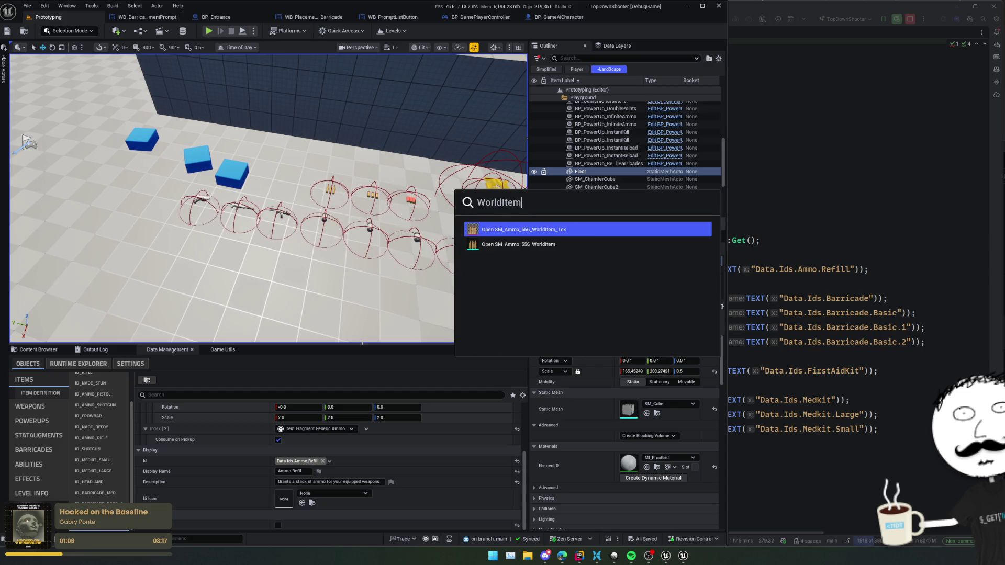
type("Pickup")
key("Down")
key("Down")
key("Down")
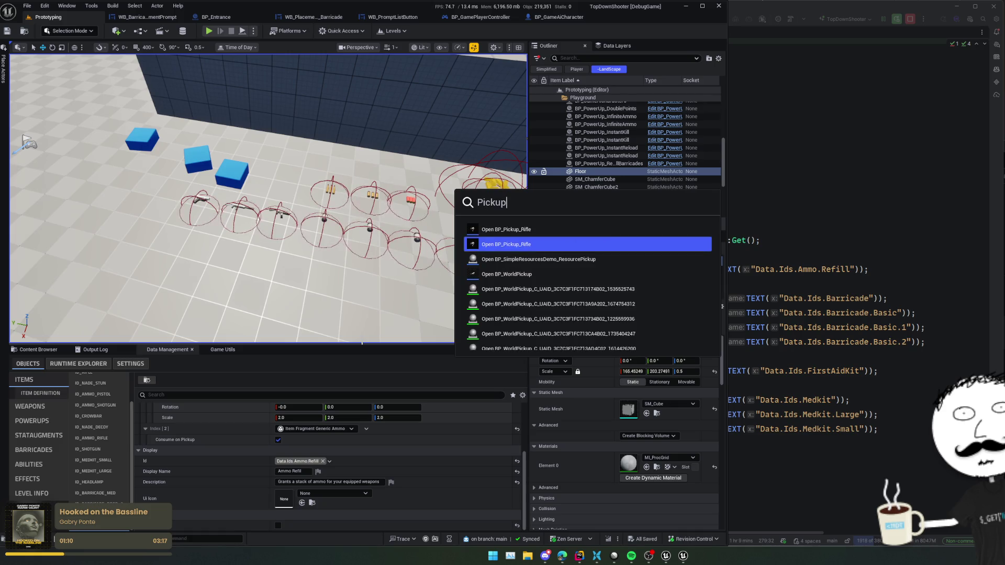
key("Up")
key("Up")
key("Up")
key("Return")
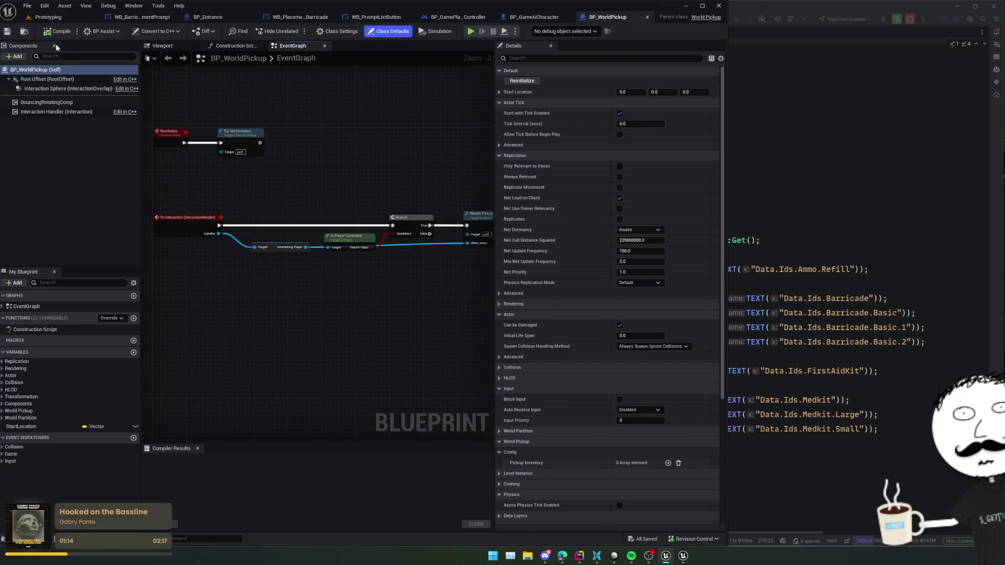
left_click(24, 31)
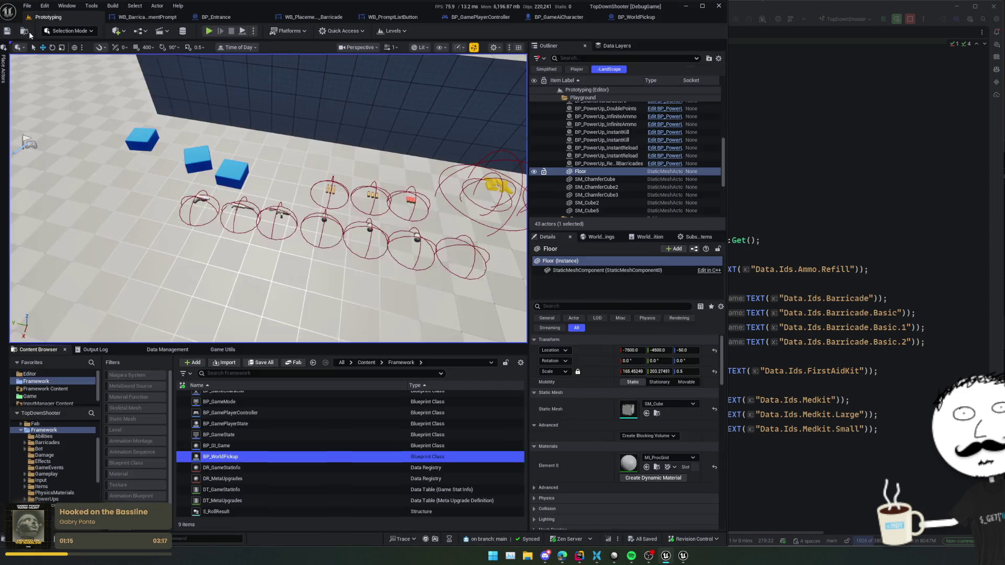
left_click_drag(242, 457, 307, 313)
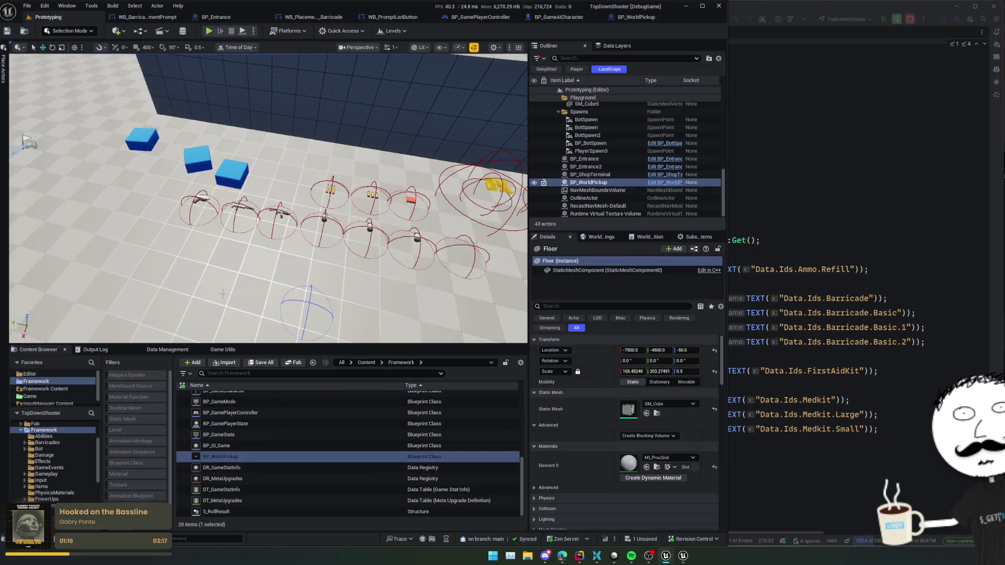
Add a new Pickup Inventory entry on the pickup, checking the Ammo_Refill tag in code.
scroll(597, 413, "down", 5)
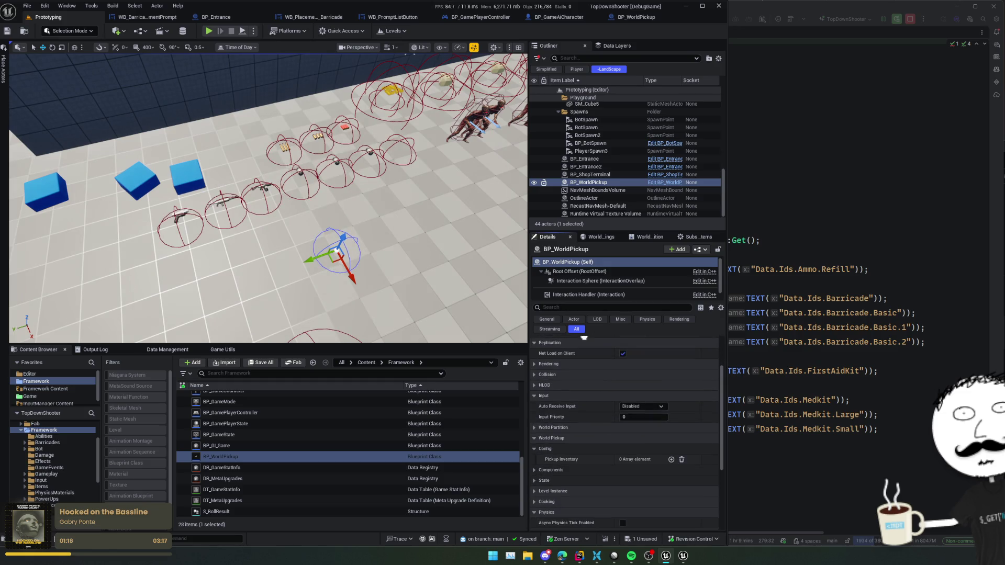
scroll(627, 433, "down", 4)
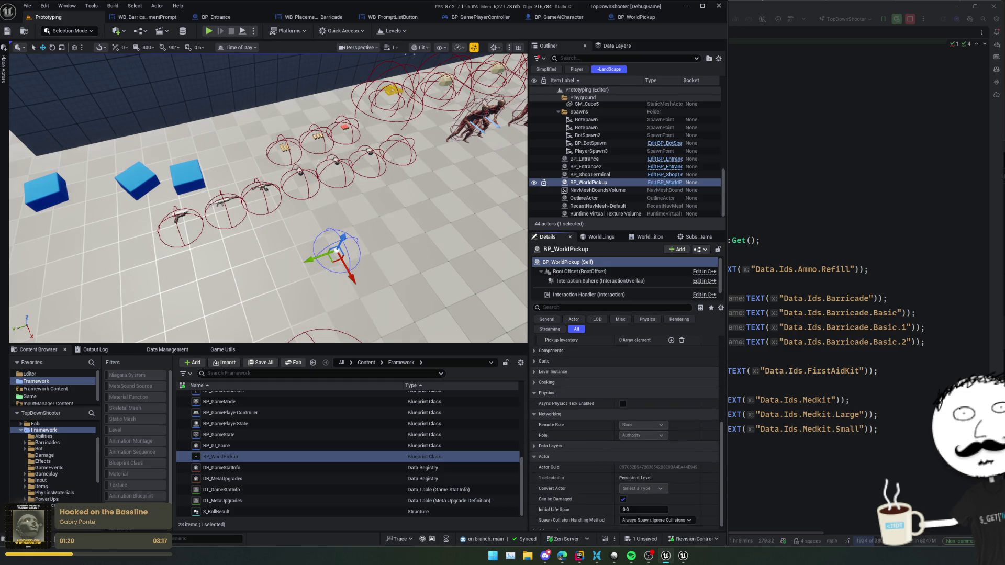
scroll(622, 523, "up", 5)
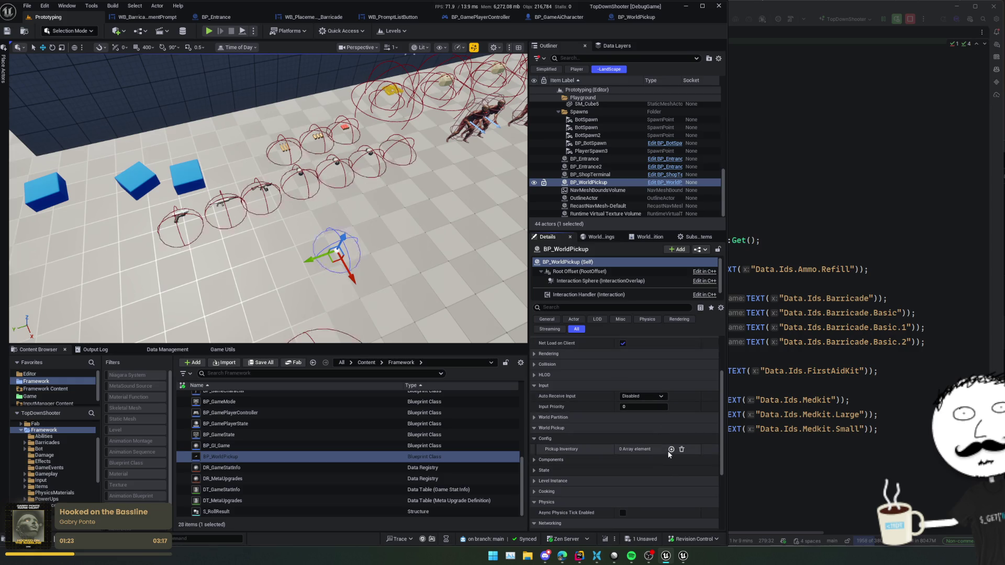
left_click(672, 449)
left_click(548, 460)
scroll(565, 445, "down", 2)
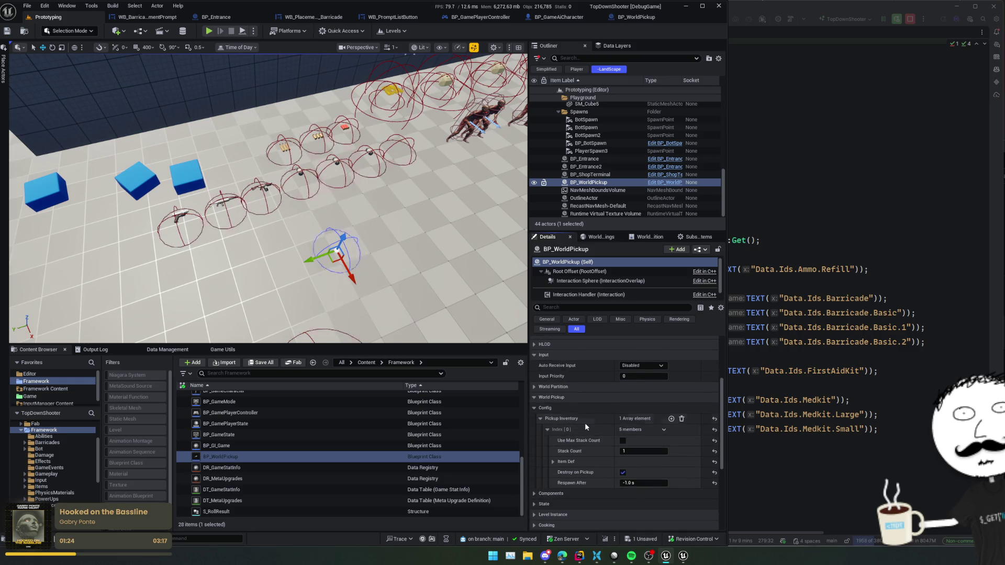
left_click(795, 359)
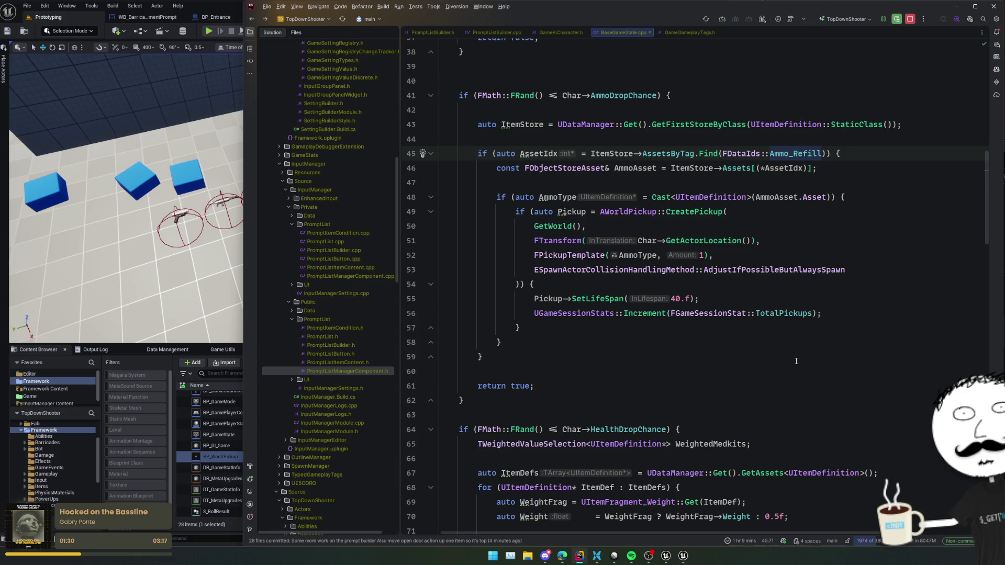
key("alt+Tab")
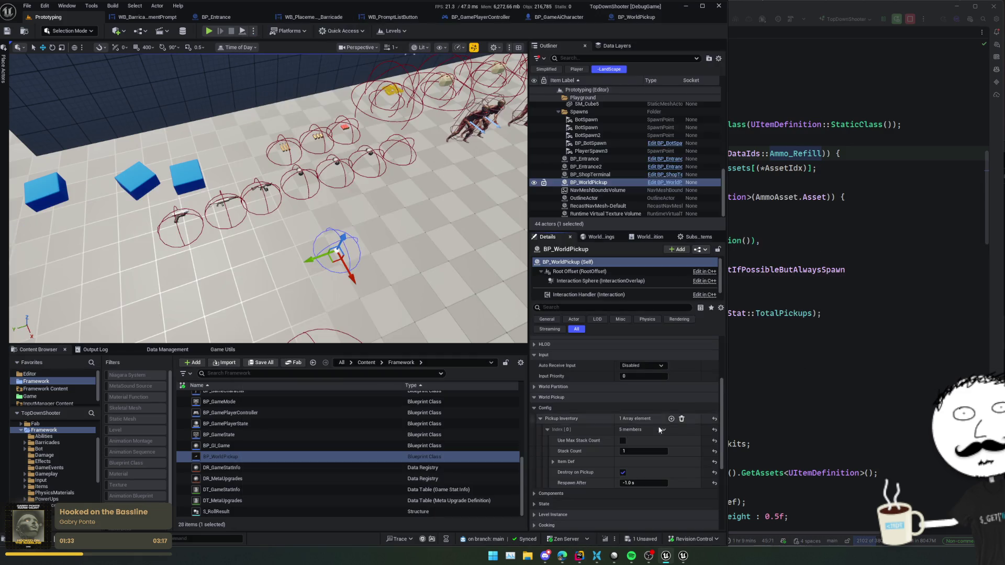
Set the inventory entry's item class to ID_Ammo_Generic and save the assets.
scroll(566, 432, "down", 1)
left_click(552, 454)
scroll(628, 452, "down", 1)
left_click(643, 451)
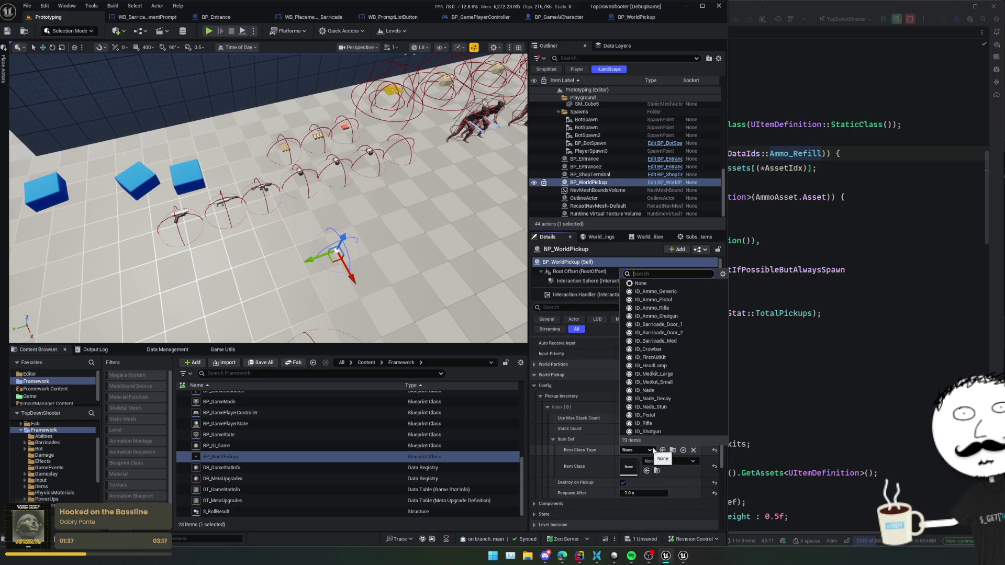
type("ammo")
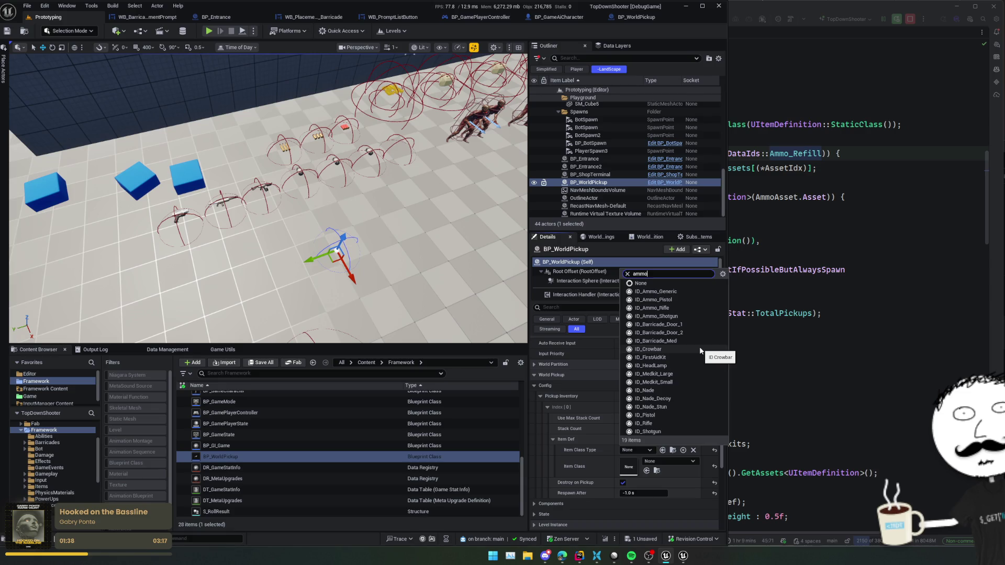
left_click(676, 477)
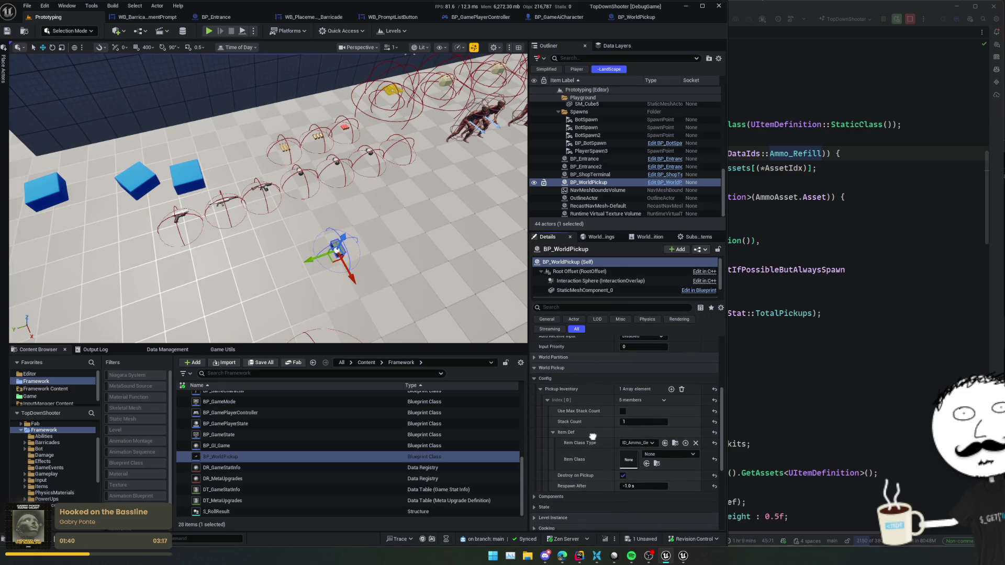
key("ctrl+s")
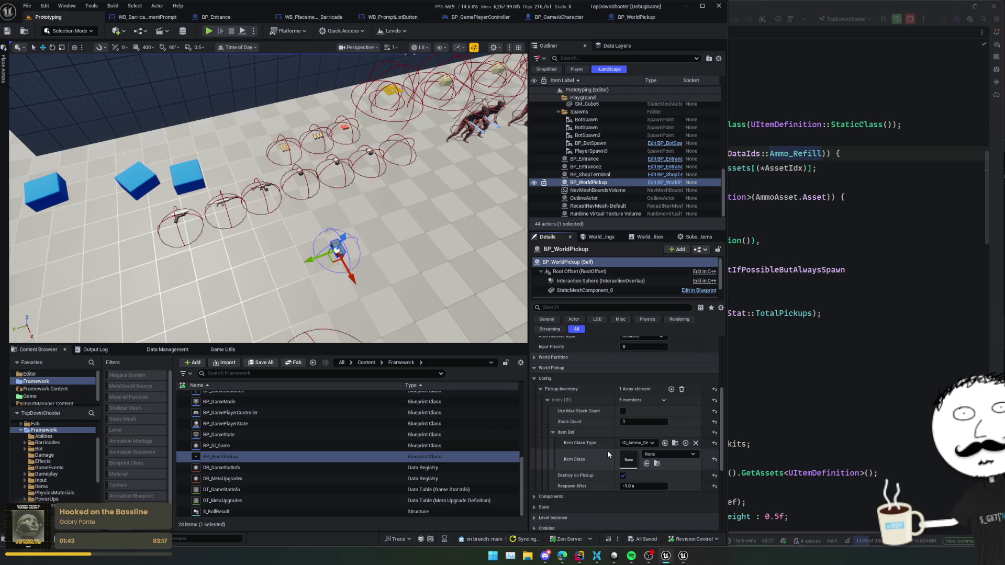
Set Respawn After to 1.0 s, save, and start playing the level in the editor.
type("1")
key("Return")
key("ctrl+s")
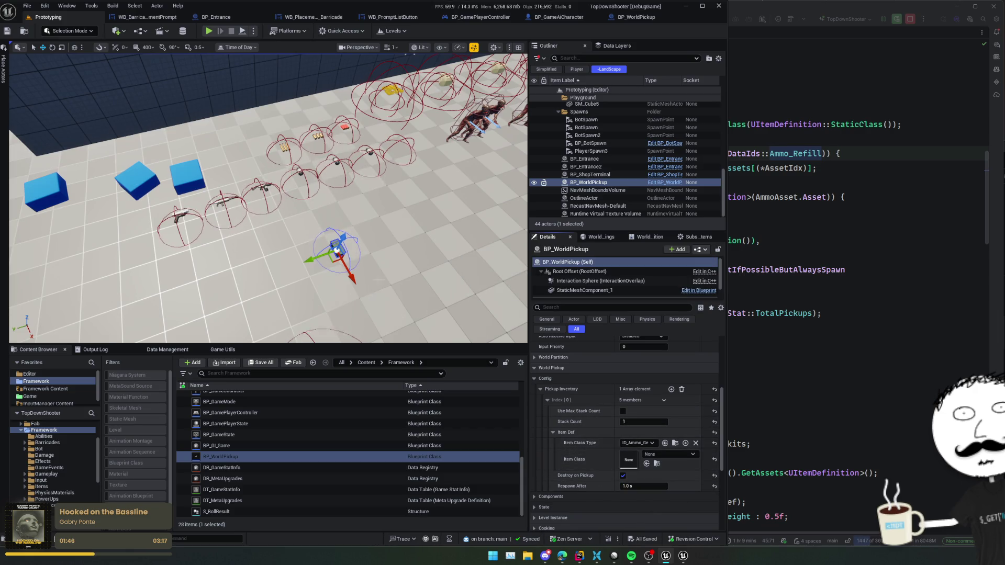
left_click(210, 31)
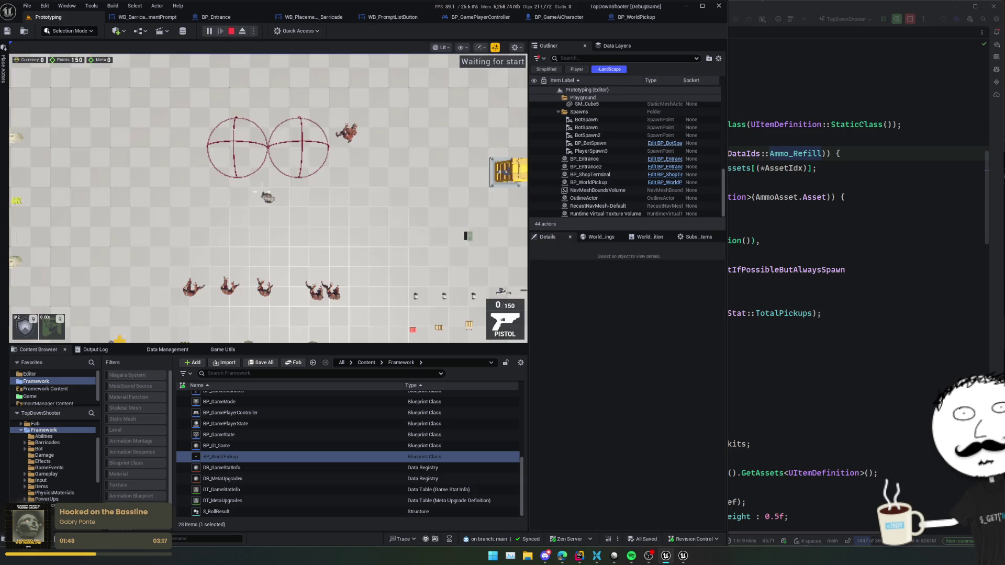
Walk the player onto the Ammo Refill drop to collect it and fire a pistol shot.
key("d")
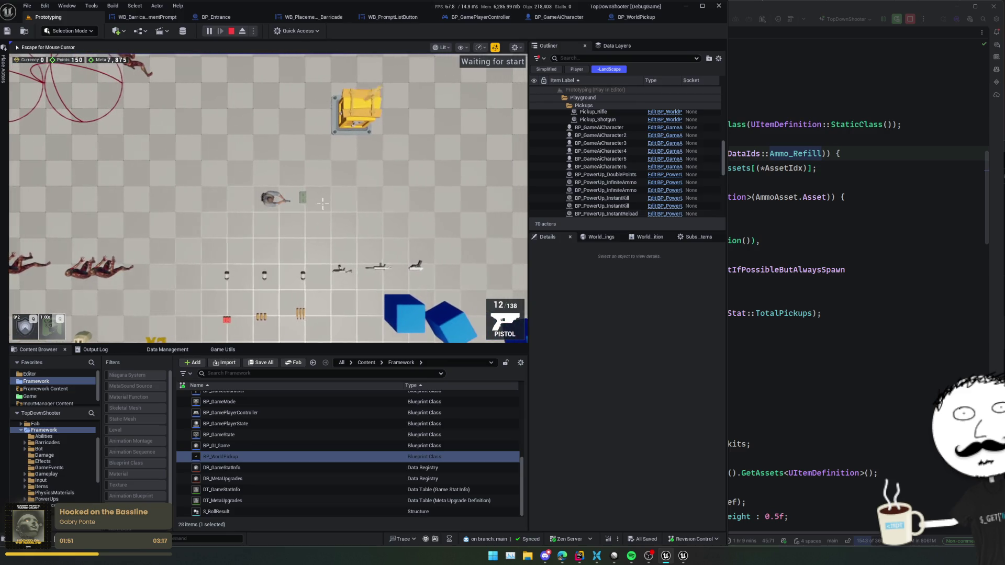
key("d")
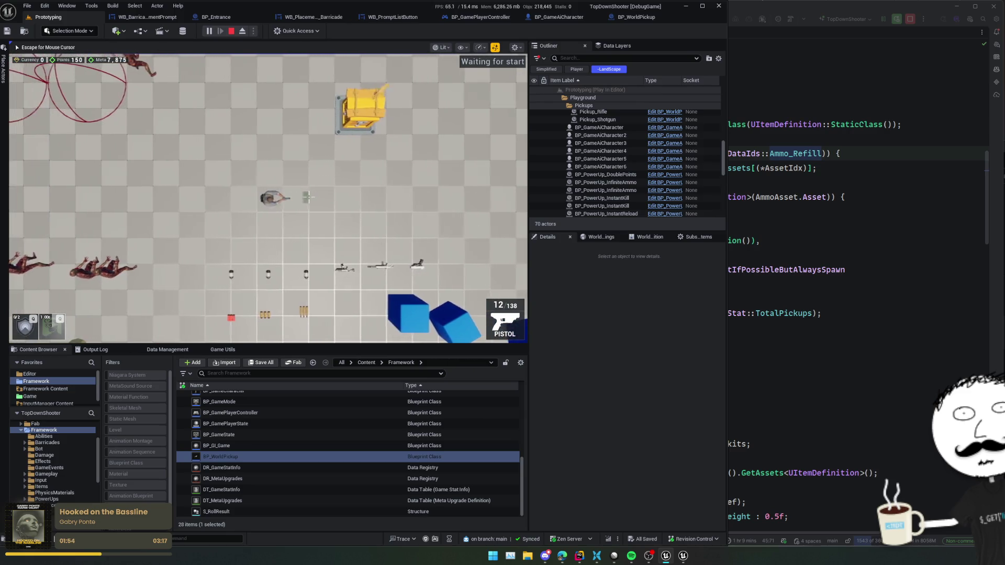
key("a")
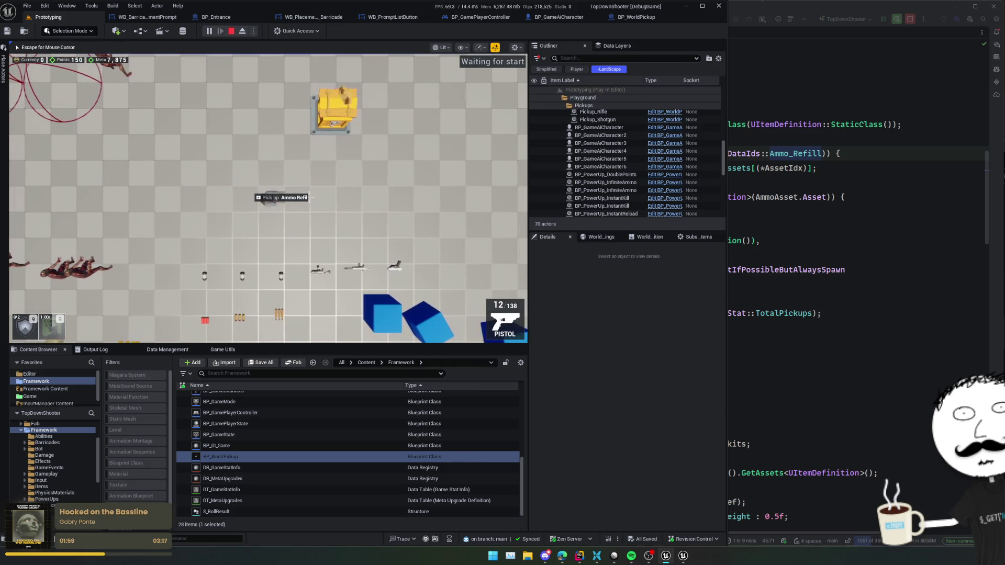
key("a")
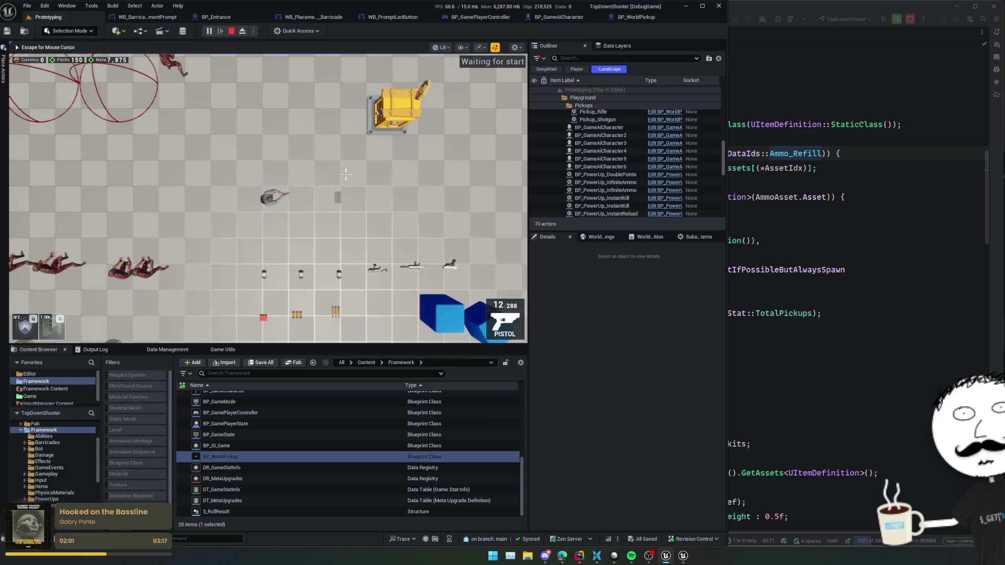
key("d")
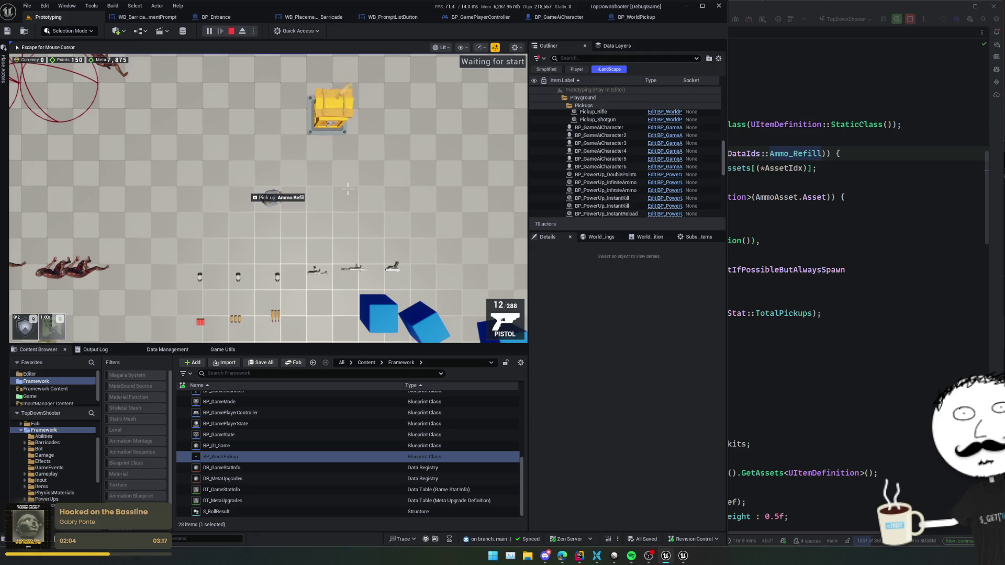
left_click(419, 200)
Move between the Ammo Refill and grenade drops, then switch back to Rider.
key("a")
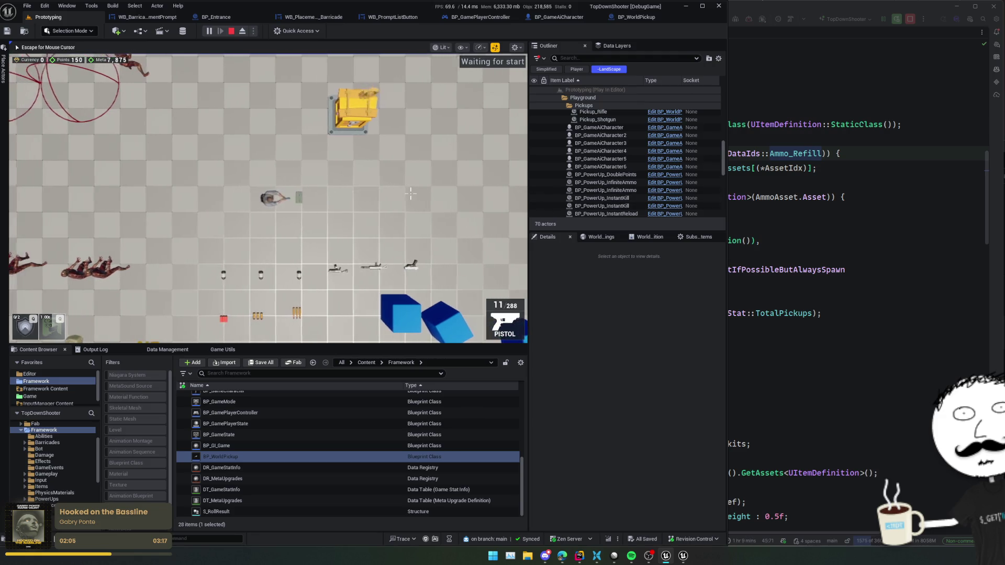
key("s")
key("d")
key("w")
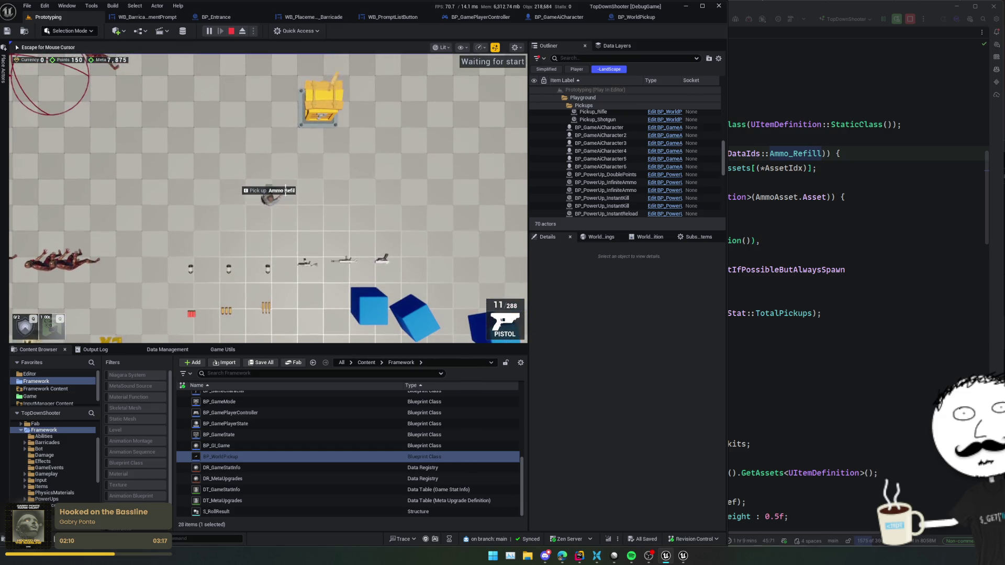
key("a")
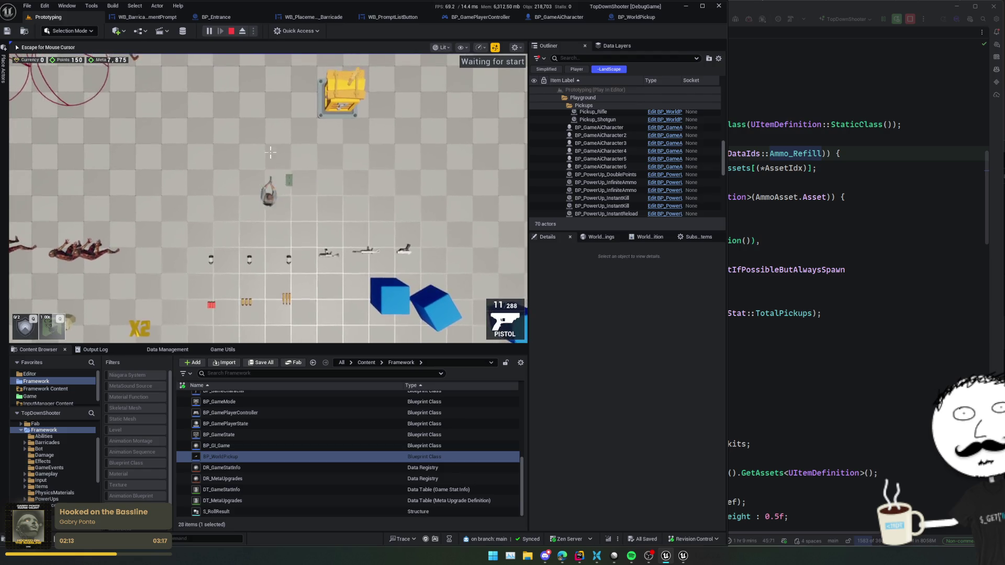
key("w")
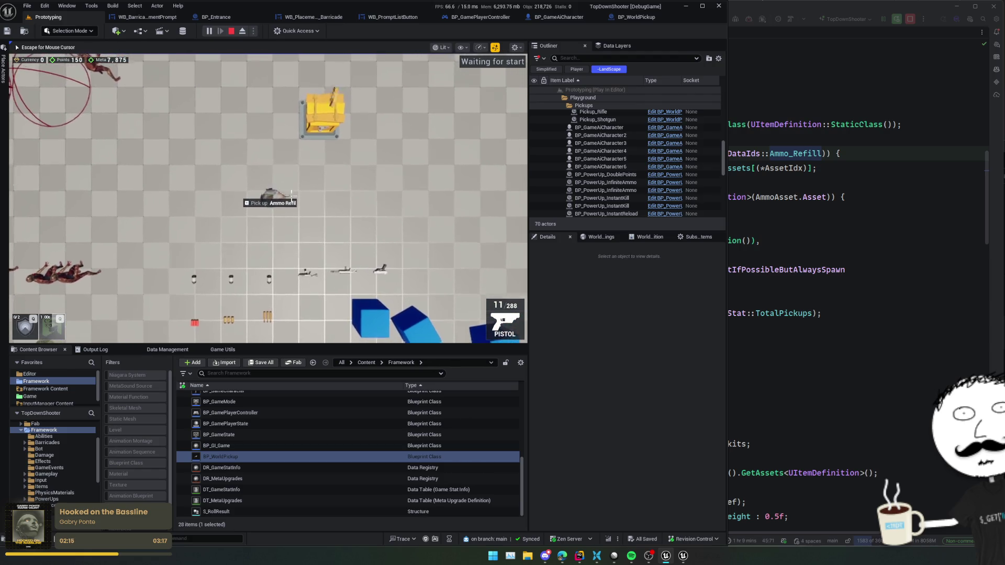
key("s")
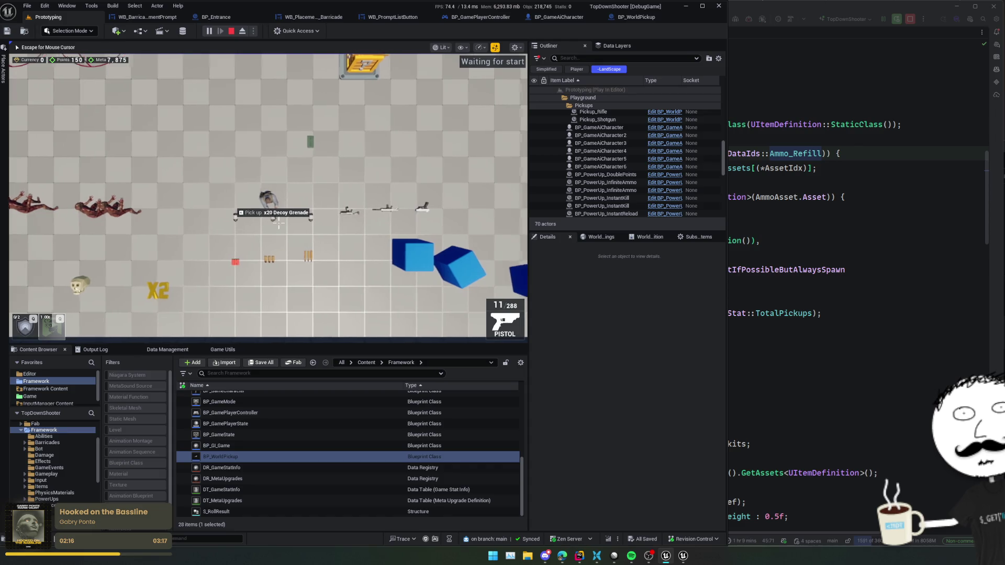
key("s")
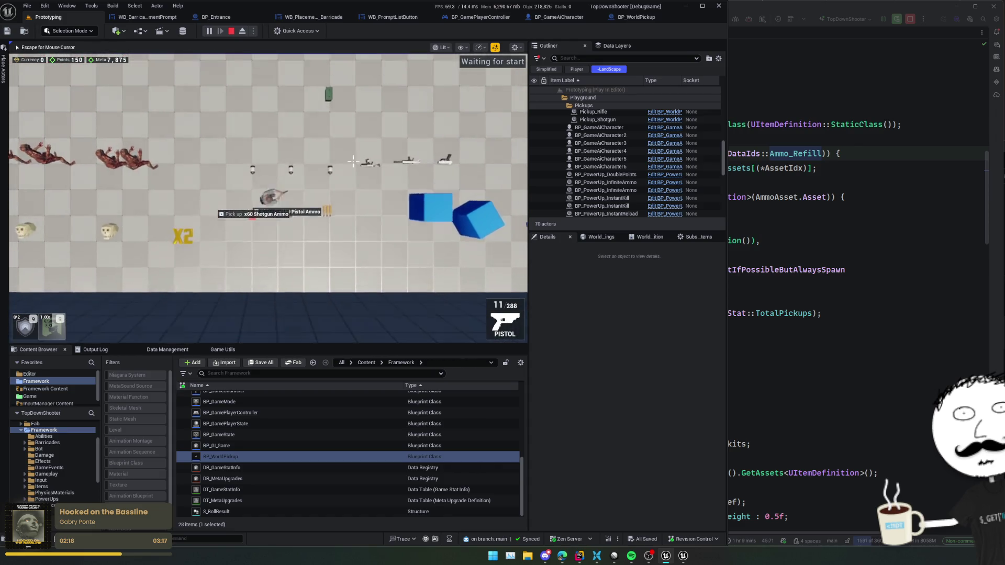
key("w")
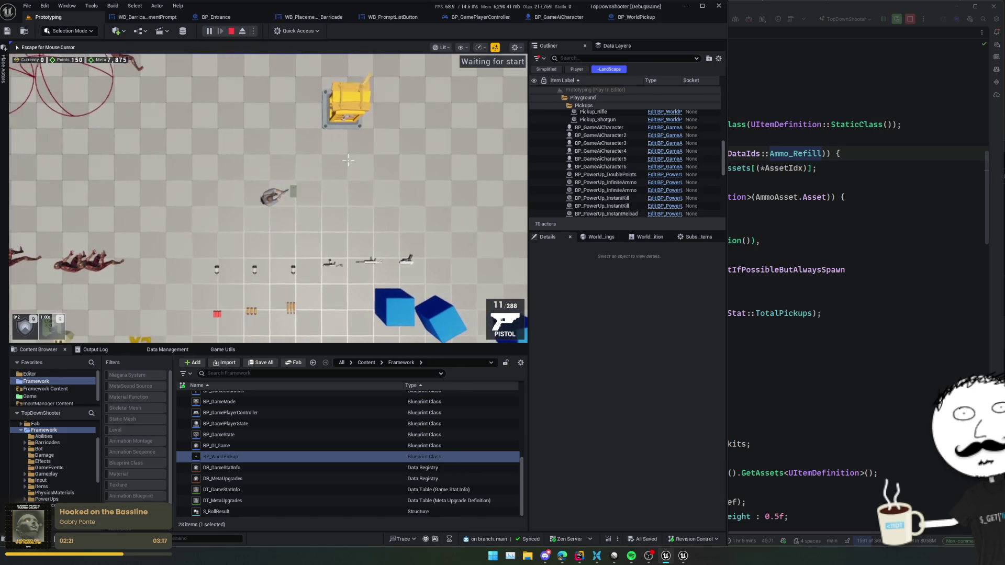
key("super")
left_click(720, 291)
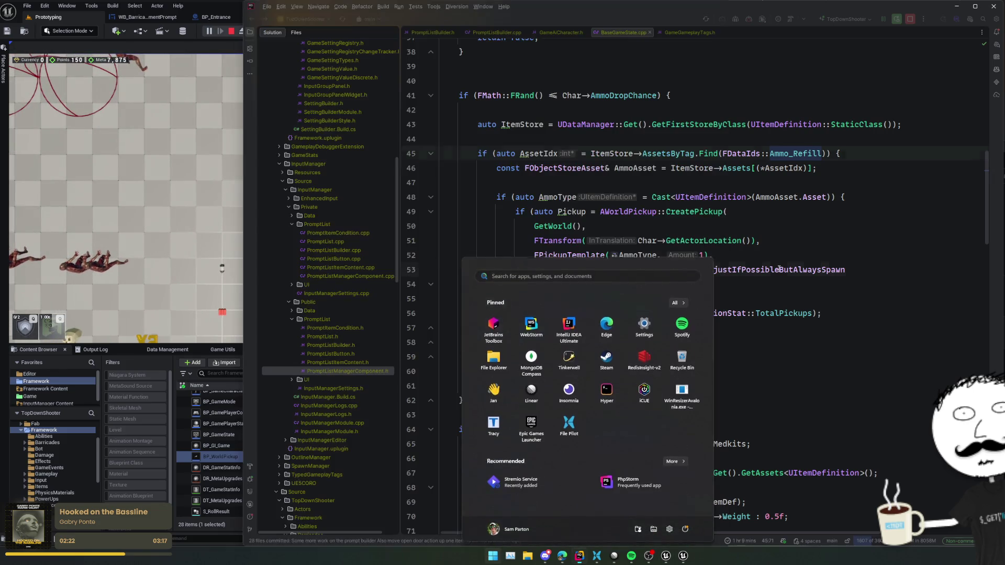
Place the caret after GetWorld() on line 50, then try file searches for 'GameS' and 'Us' without opening anything.
left_click(720, 313)
left_click(720, 270)
left_click(720, 211)
left_click(733, 226)
key("ctrl+t")
type("Gam")
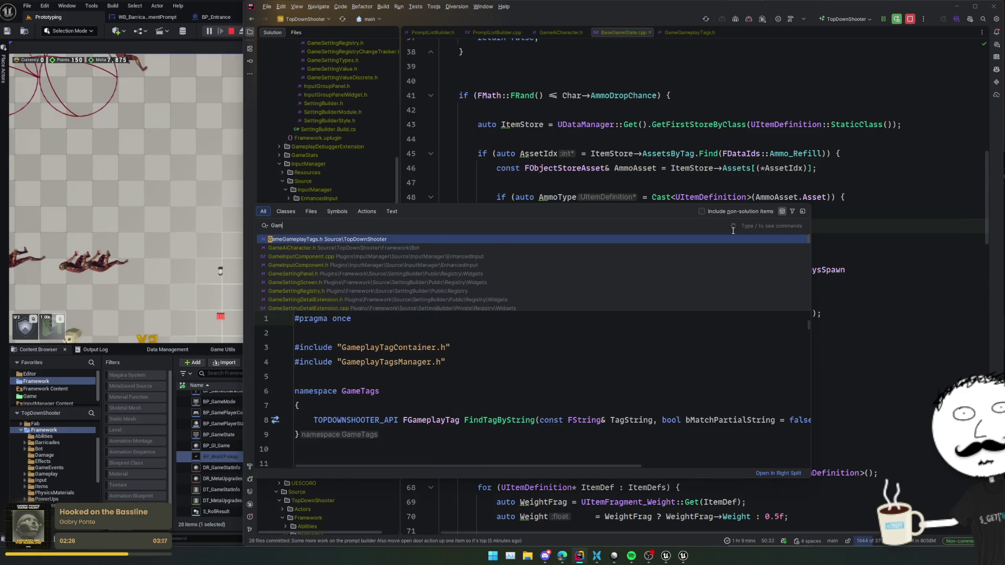
type("eShared")
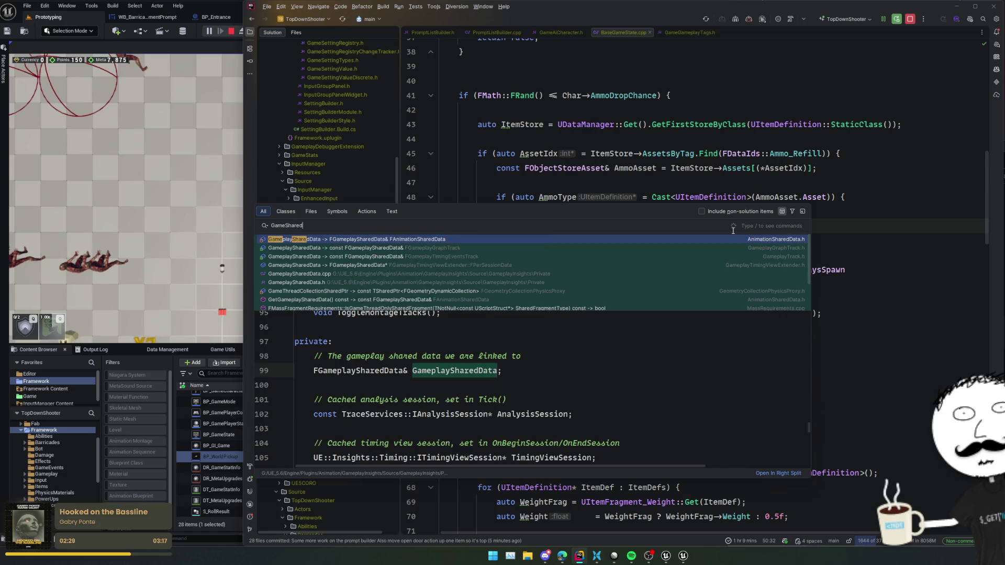
key("ctrl+a")
type("Us")
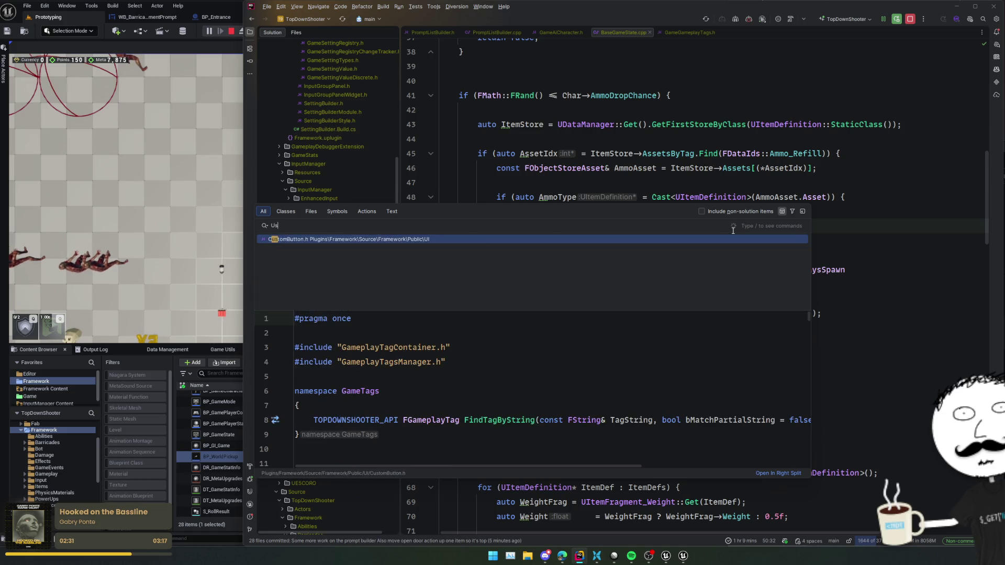
key("Escape")
Expand GameFramework and Player in the Solution tree, open GameCharacter.cpp, and expand Settings.
scroll(326, 256, "down", 10)
scroll(328, 265, "up", 3)
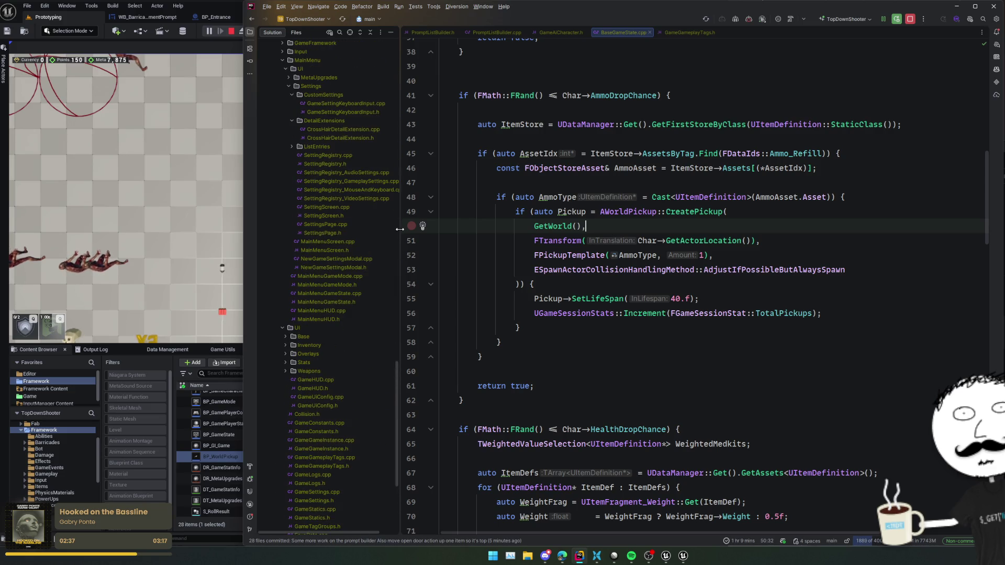
scroll(359, 266, "up", 7)
double_click(321, 284)
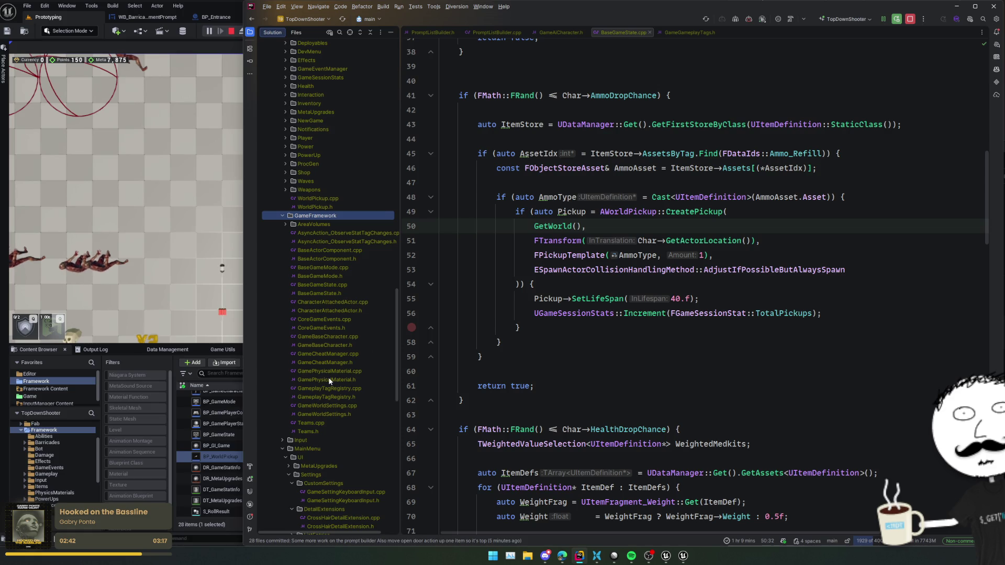
scroll(328, 381, "up", 2)
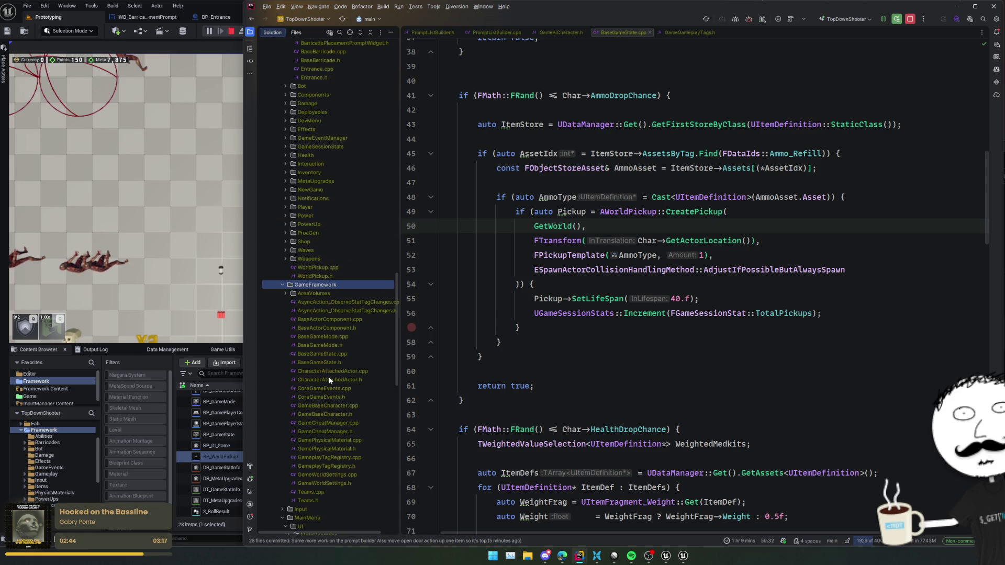
double_click(317, 209)
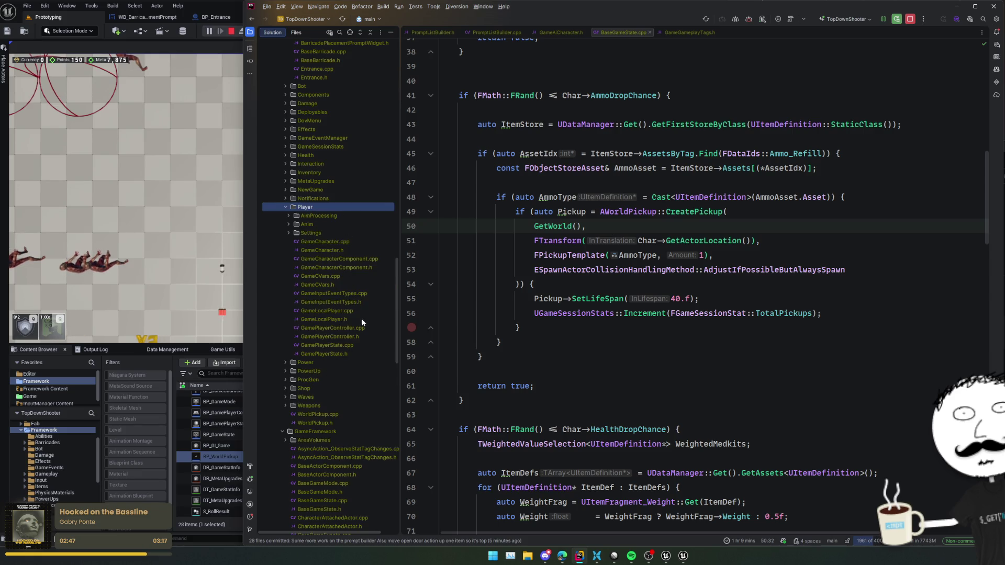
double_click(325, 242)
double_click(311, 233)
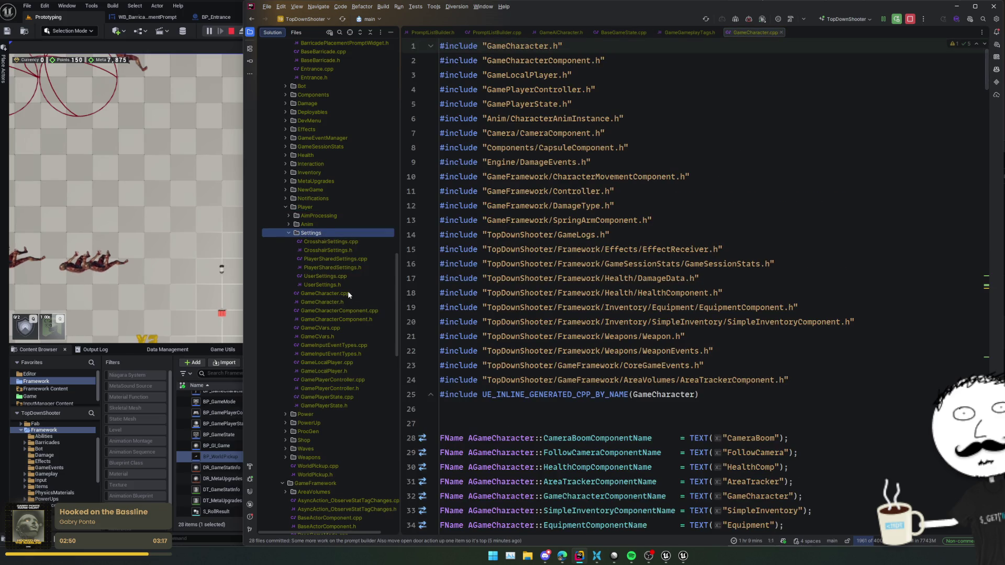
Open PlayerSharedSettings.cpp and PlayerSharedSettings.h and browse the header.
double_click(359, 259)
double_click(359, 267)
left_click(634, 291)
scroll(634, 291, "down", 20)
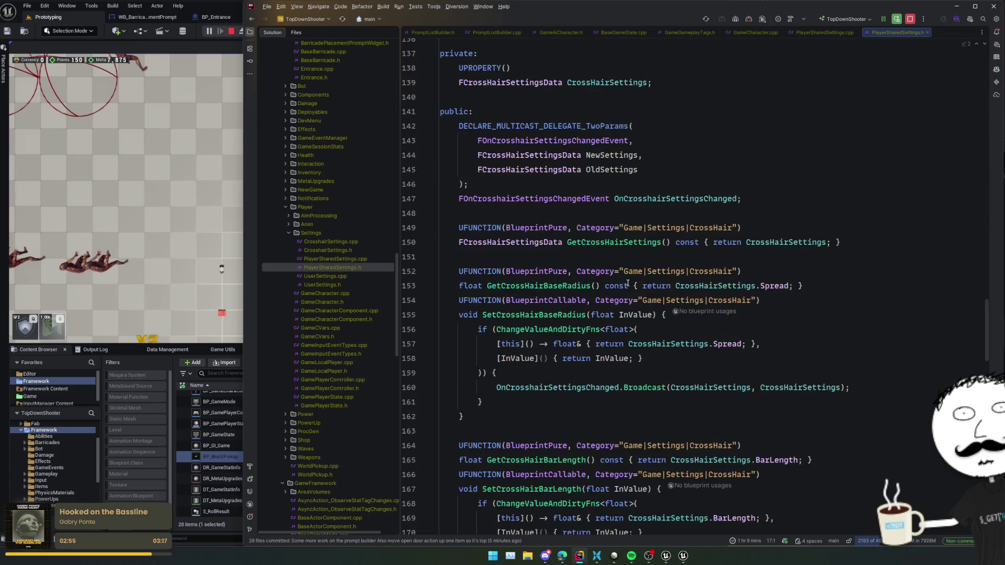
scroll(623, 287, "up", 15)
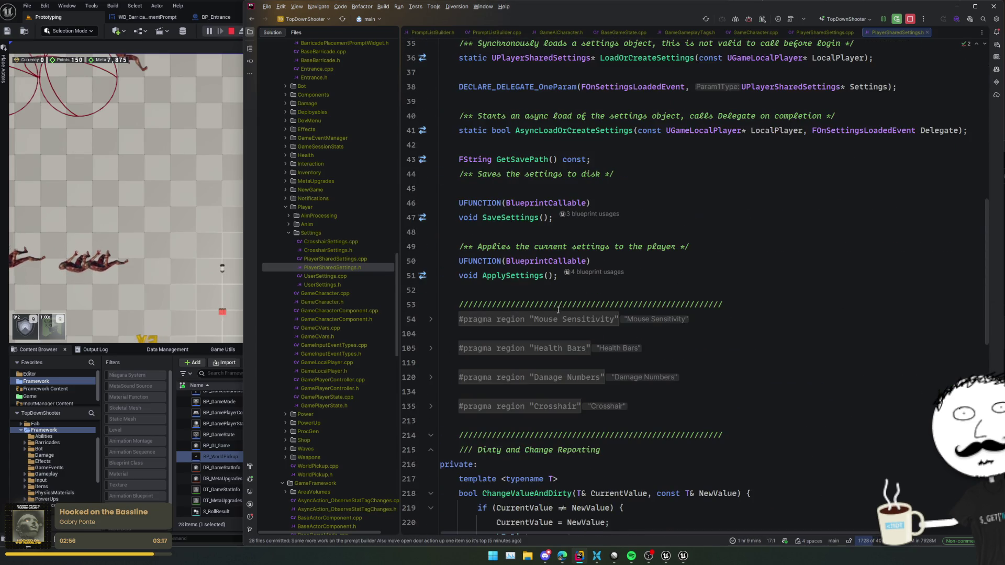
scroll(695, 325, "down", 3)
scroll(710, 317, "up", 3)
Duplicate the Health Bars region and rename the copy 'Auto Pickup Ammo Drops'.
left_click(732, 354)
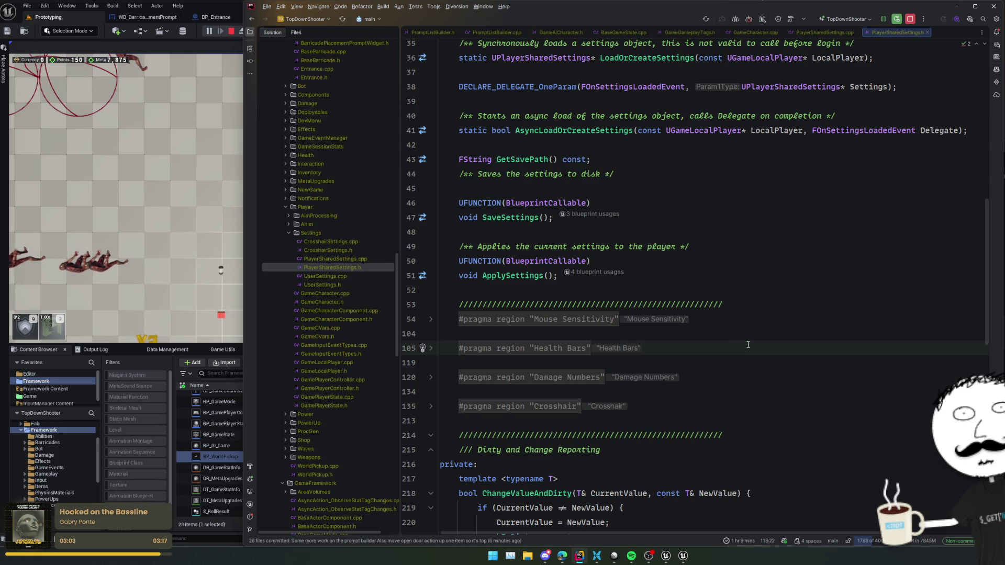
key("ctrl+d")
left_click(730, 307)
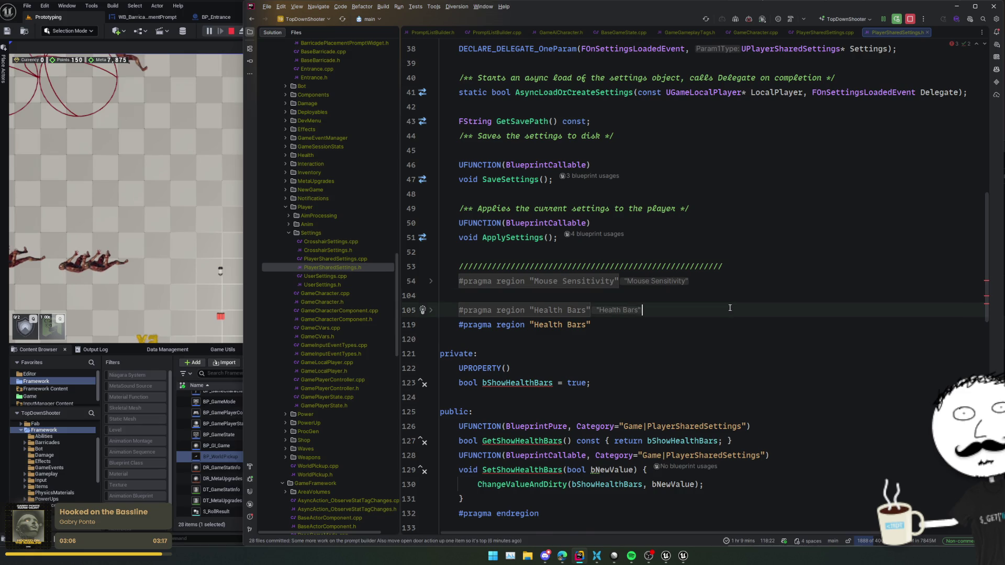
key("Return")
left_click(552, 339)
key("ctrl+w")
key("ctrl+w")
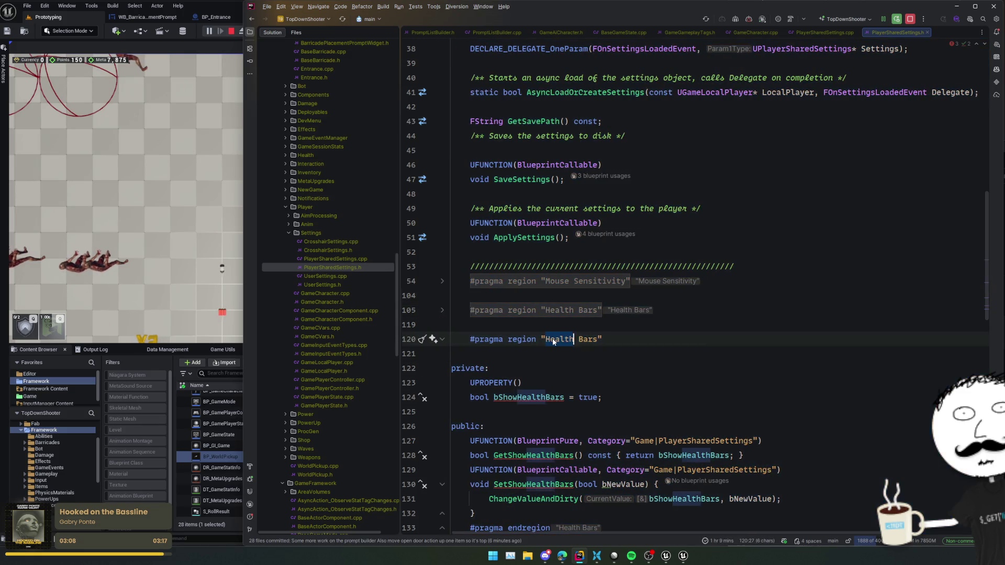
type("Auto Pickup Ammo Drops")
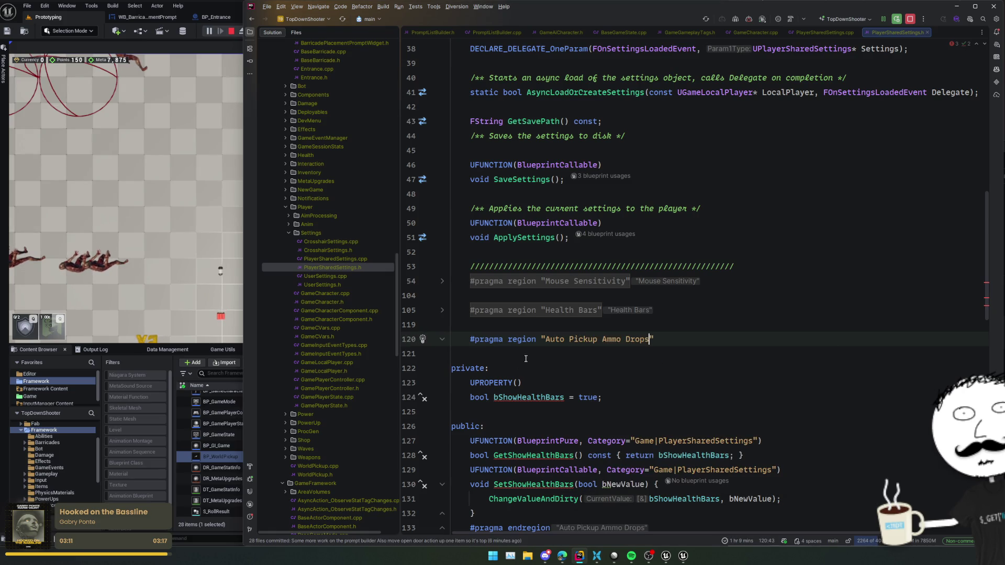
Rename every ShowHealthBars occurrence in the copied region to AutoPickupAmmoDrops.
left_click(529, 398)
key("Down")
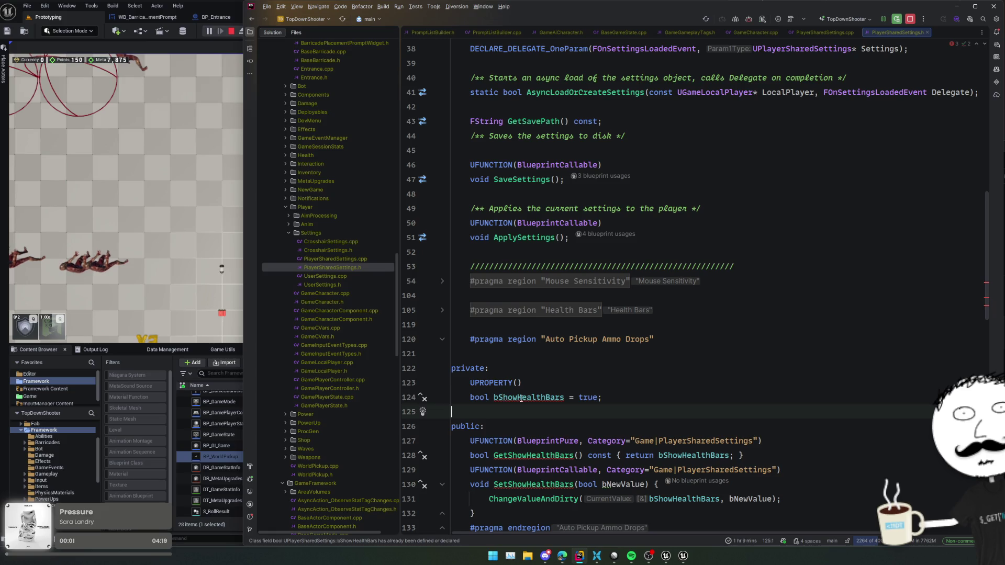
left_click(521, 398)
key("alt+j")
key("alt+j")
key("alt+j")
key("alt+j")
type("AutoPickupAmmoDrops")
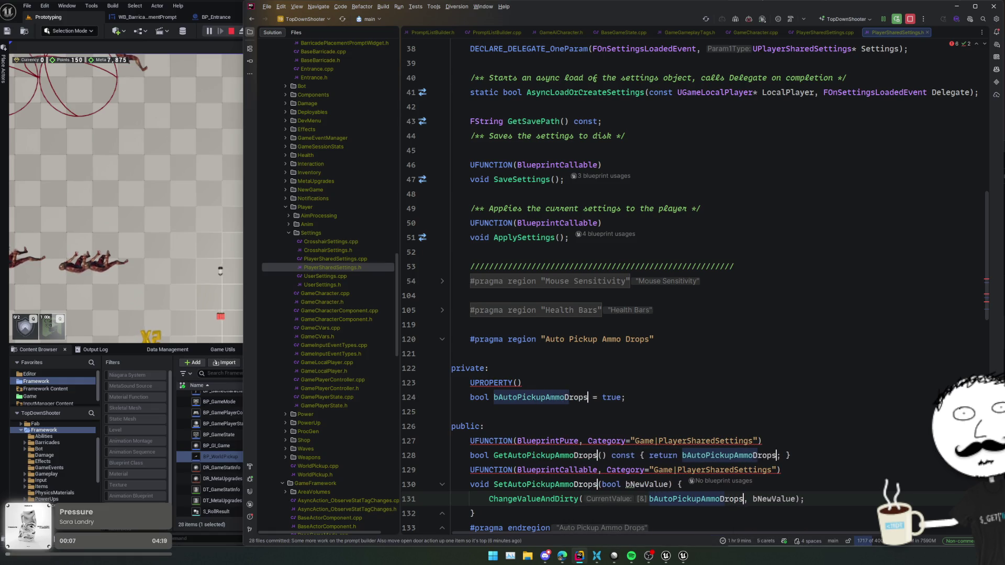
key("Escape")
key("Escape")
Expand the Damage Numbers region and select the GetShowDamageNumbers getter.
scroll(572, 345, "down", 1)
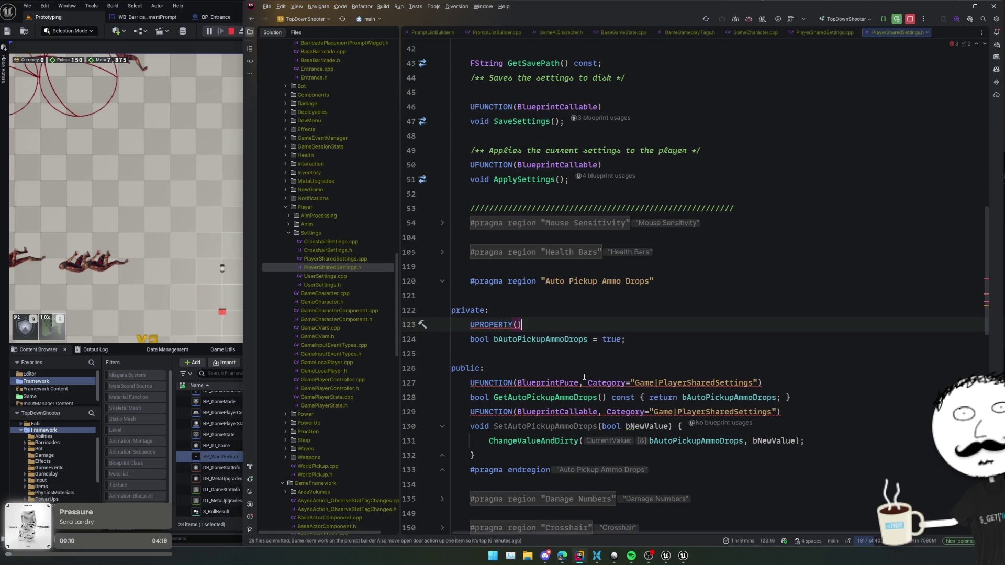
left_click(544, 396)
scroll(545, 395, "down", 3)
left_click(565, 377)
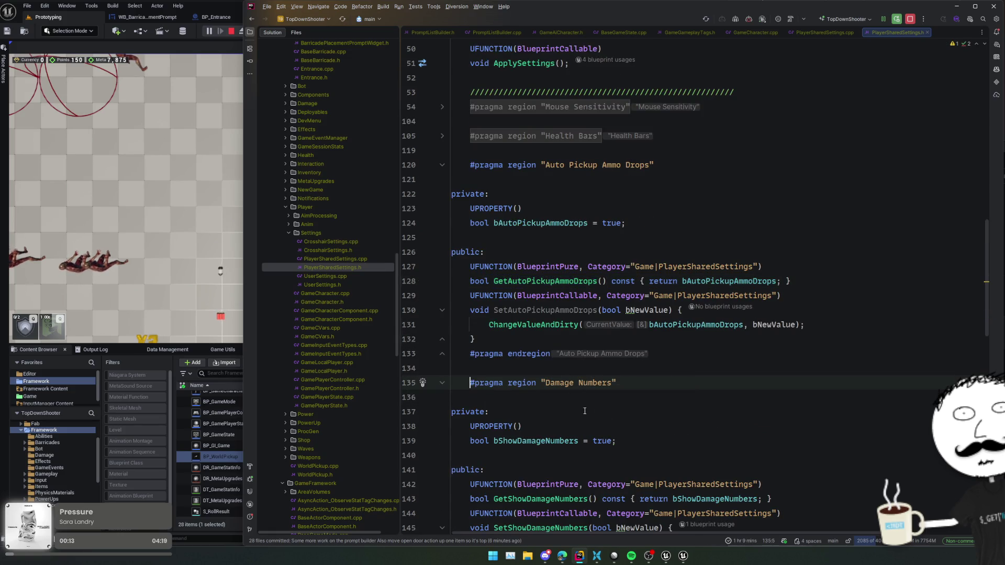
scroll(585, 411, "down", 3)
left_click(550, 382)
Find usages of GetShowDamageNumbers and open its SetDynamicGetter use in SettingRegistry_GameplaySettings.cpp.
key("alt+F7")
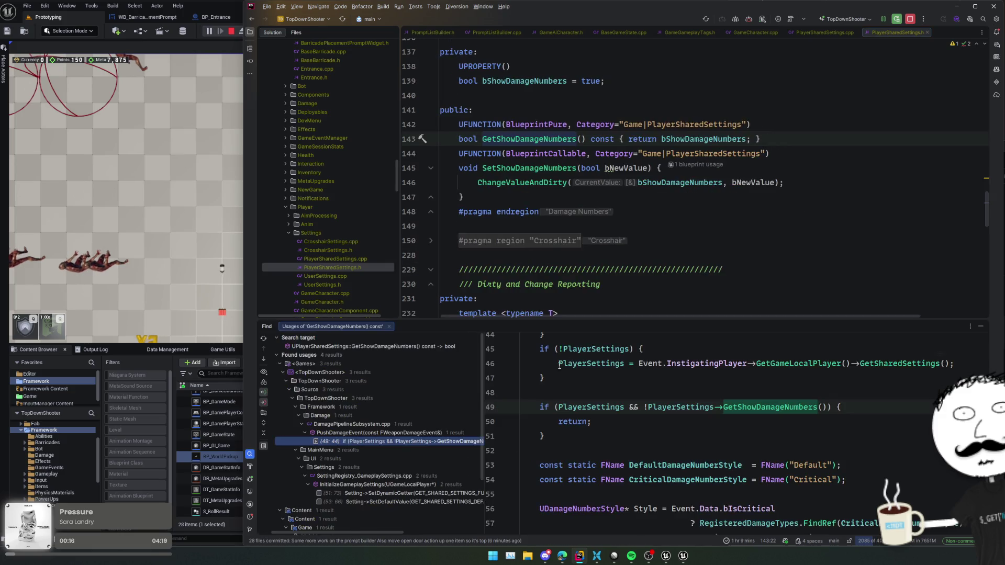
scroll(398, 429, "down", 3)
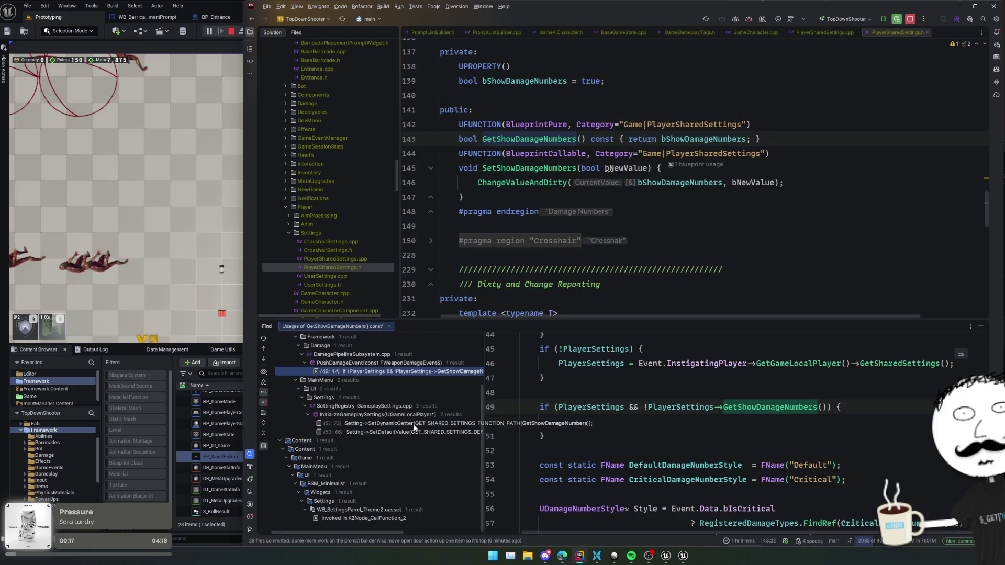
double_click(426, 423)
scroll(639, 254, "up", 5)
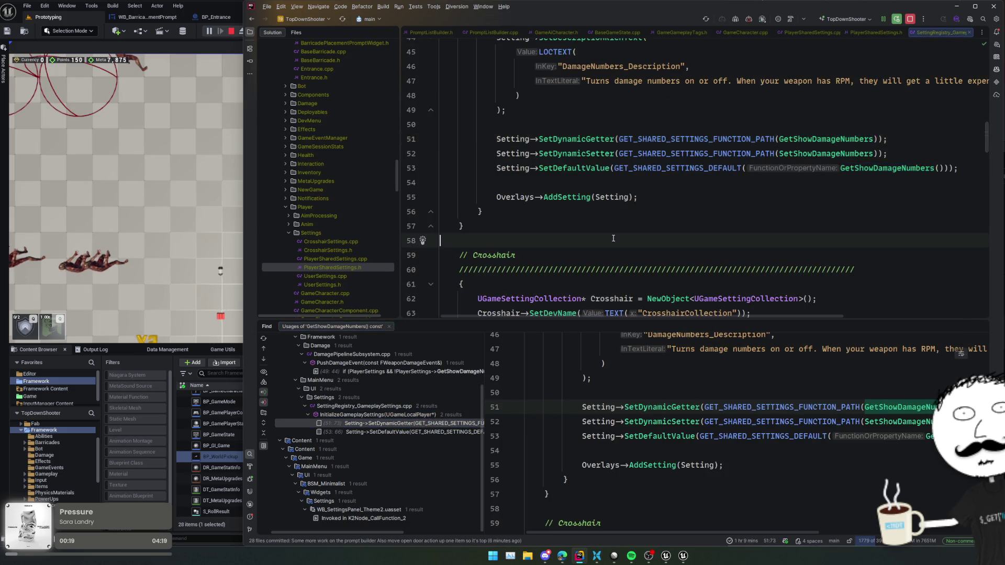
scroll(635, 256, "up", 5)
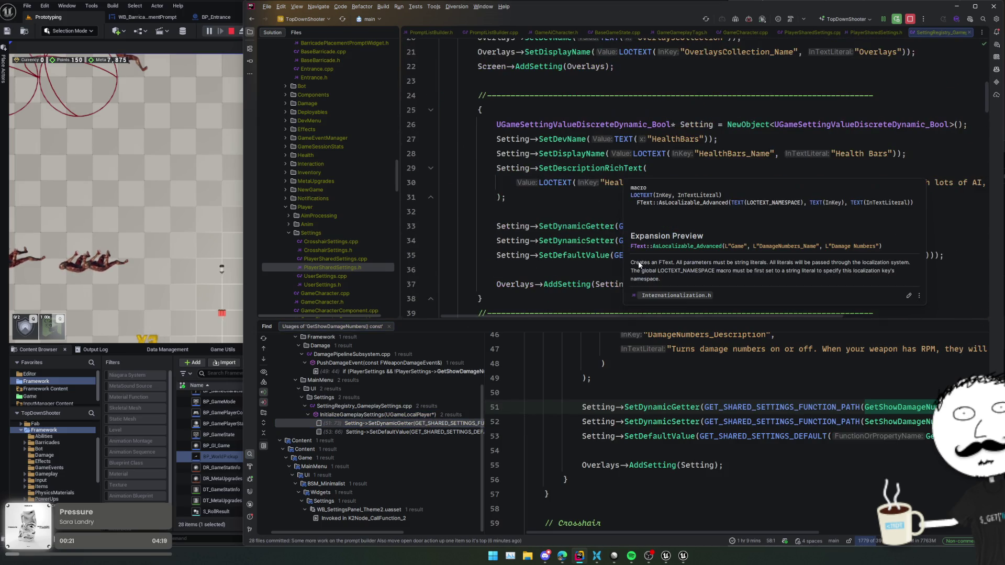
Fold the HealthBars and DamageNumbers blocks, collapse the Overlays section, and duplicate it.
left_click(583, 202)
left_click(430, 229)
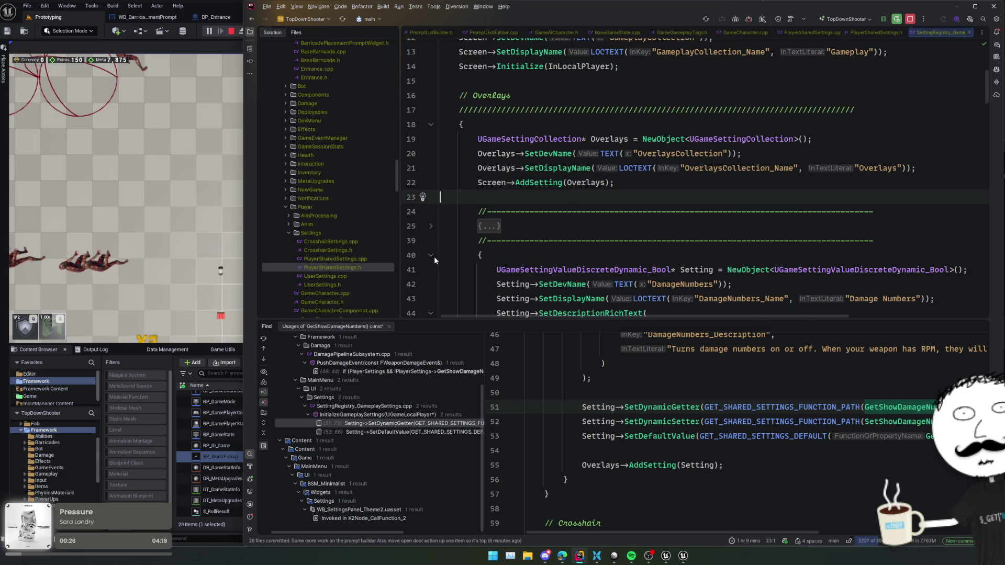
left_click(431, 255)
left_click(573, 250)
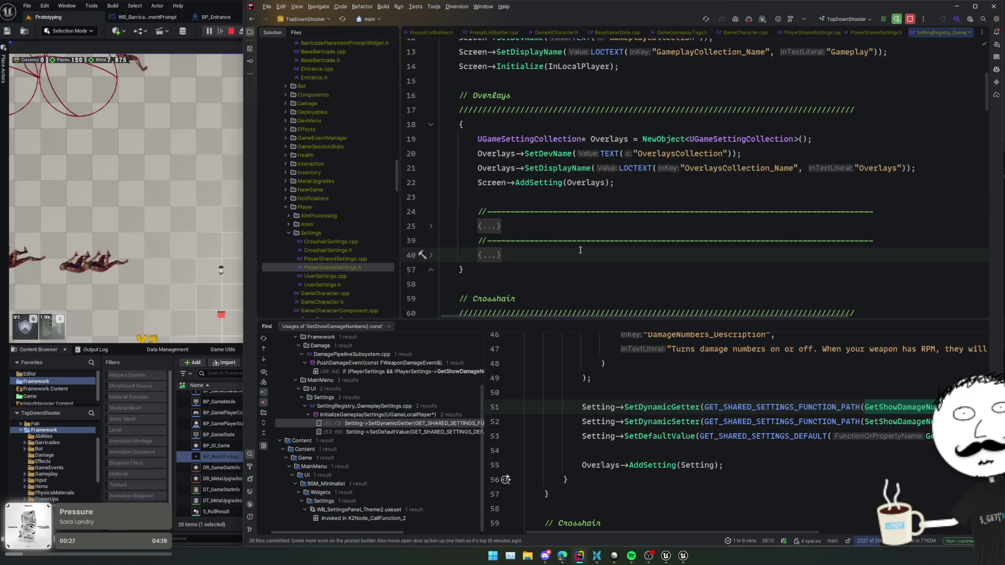
key("ctrl+minus")
scroll(534, 265, "down", 3)
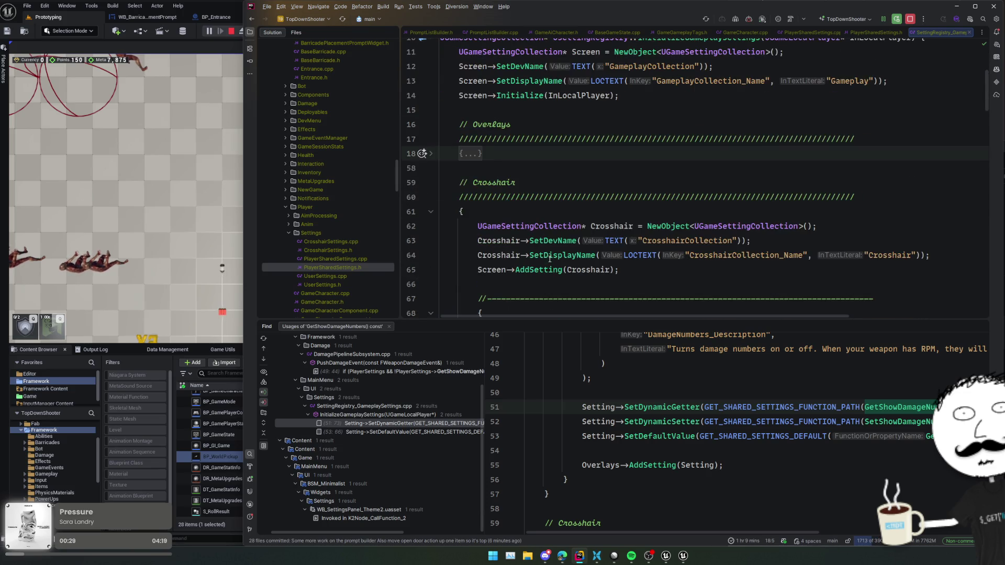
key("ctrl+w")
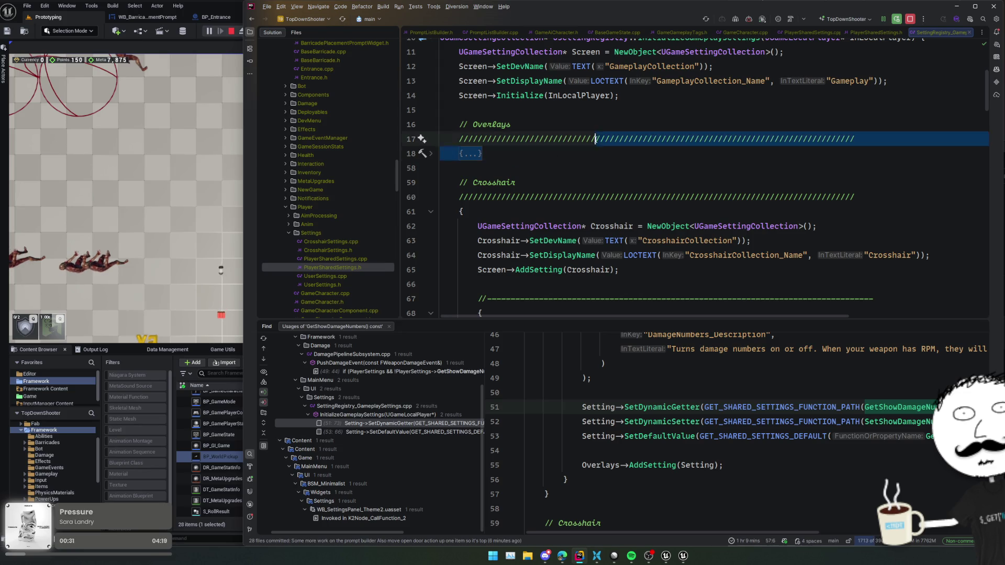
key("ctrl+minus")
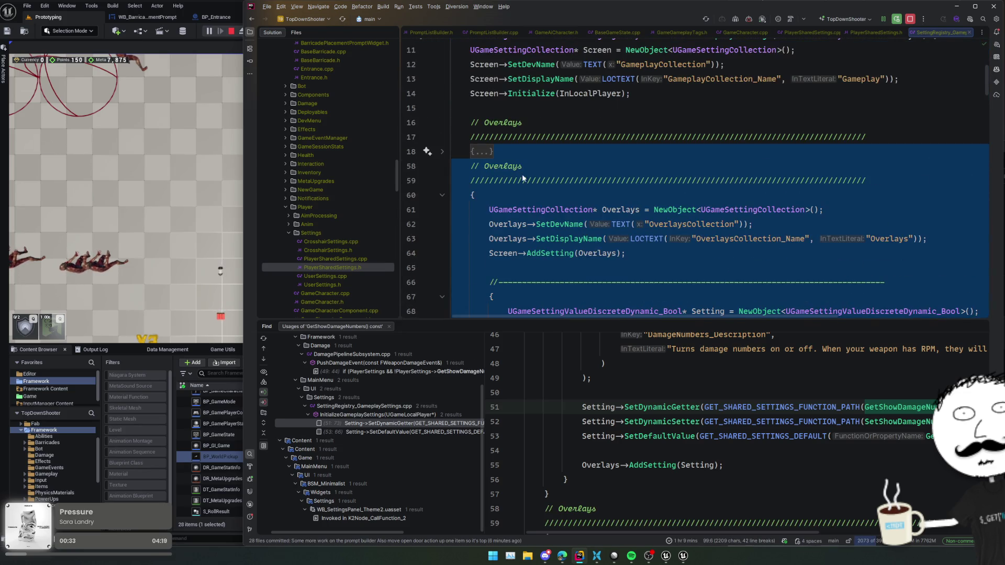
Rename the copy's comment to Gameplay and its collection names to GameplayCollection.
double_click(518, 169)
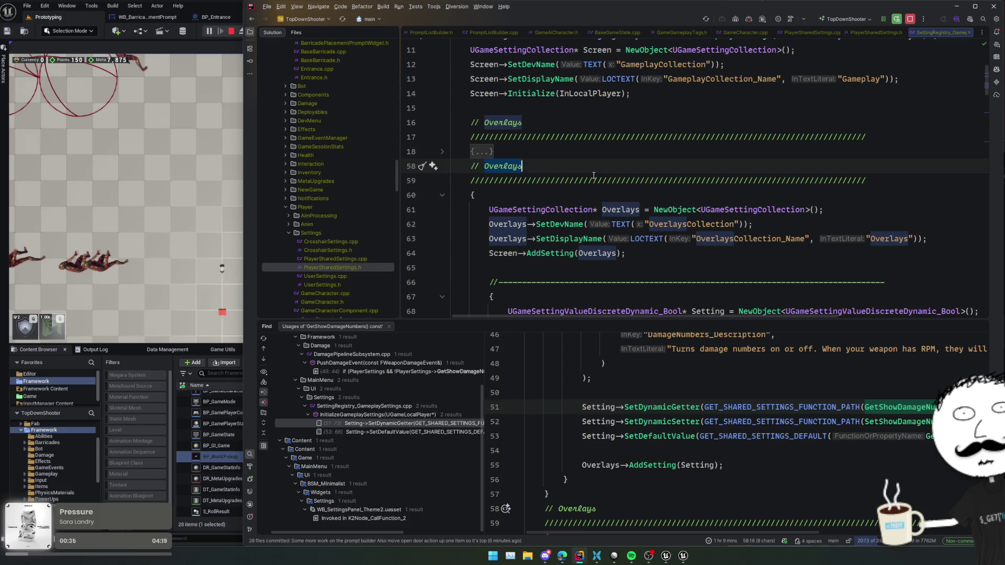
type("Gameplay")
key("Home")
key("Return")
double_click(708, 238)
key("alt+j")
key("alt+j")
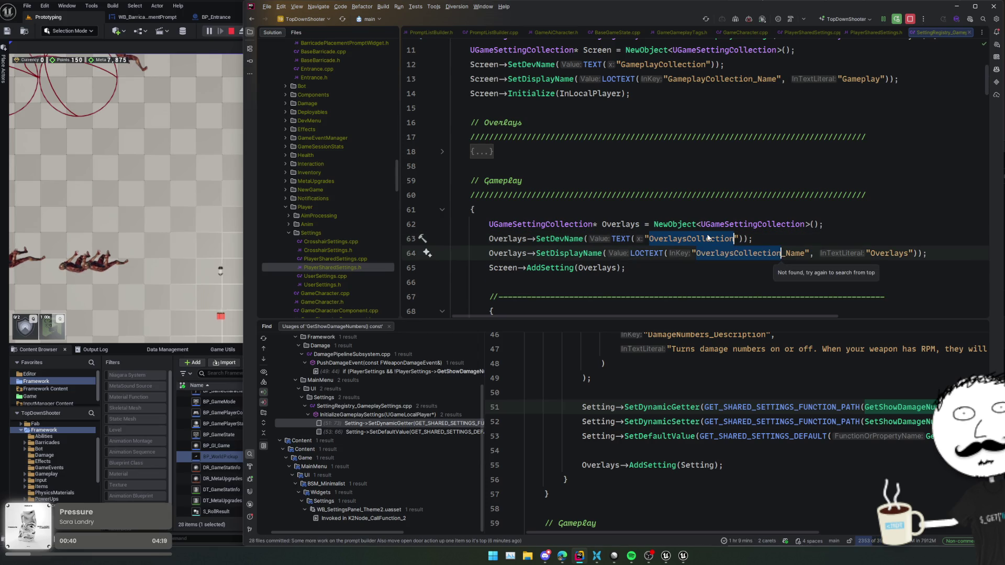
type("Gameplay")
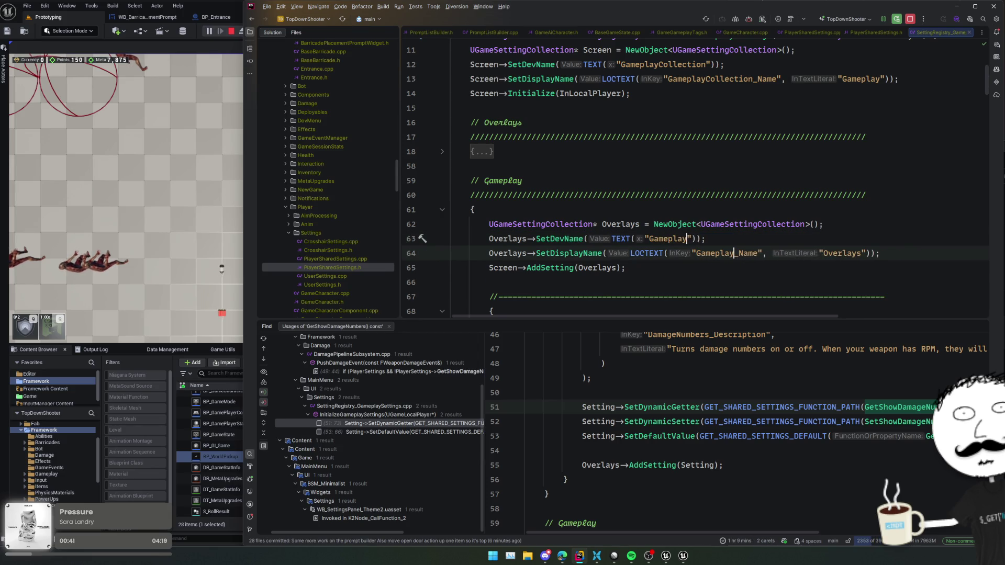
type("Collection")
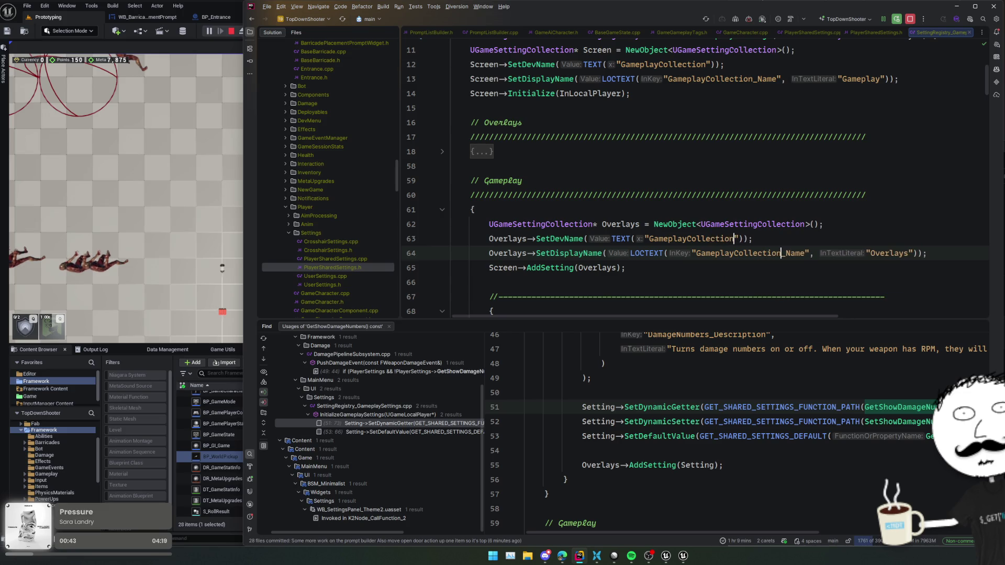
Change the copy's Gameplay comment and collection names to Other and OtherCollection.
scroll(733, 231, "up", 3)
scroll(717, 220, "down", 4)
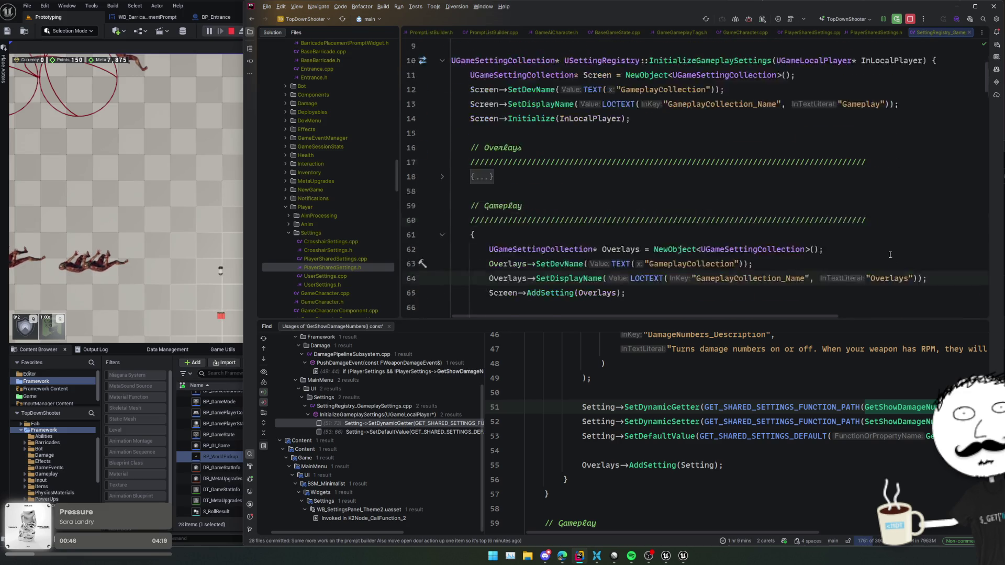
scroll(718, 220, "up", 3)
double_click(676, 166)
scroll(654, 234, "down", 3)
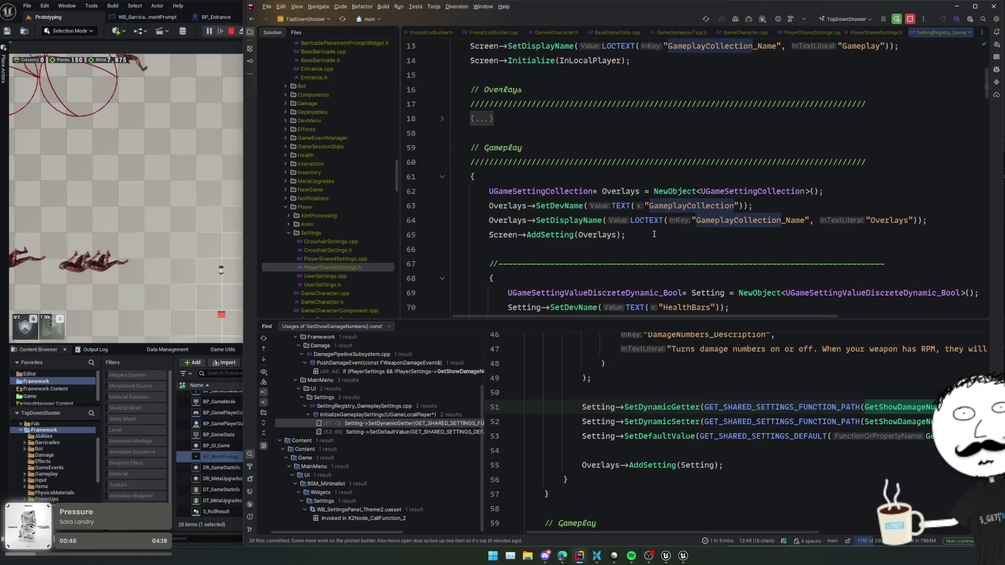
double_click(502, 148)
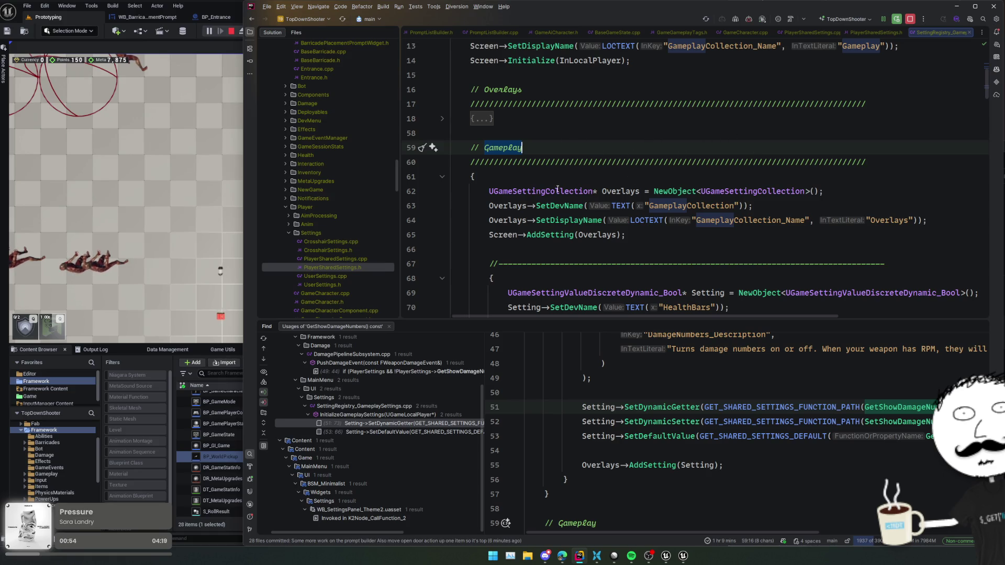
scroll(741, 172, "up", 2)
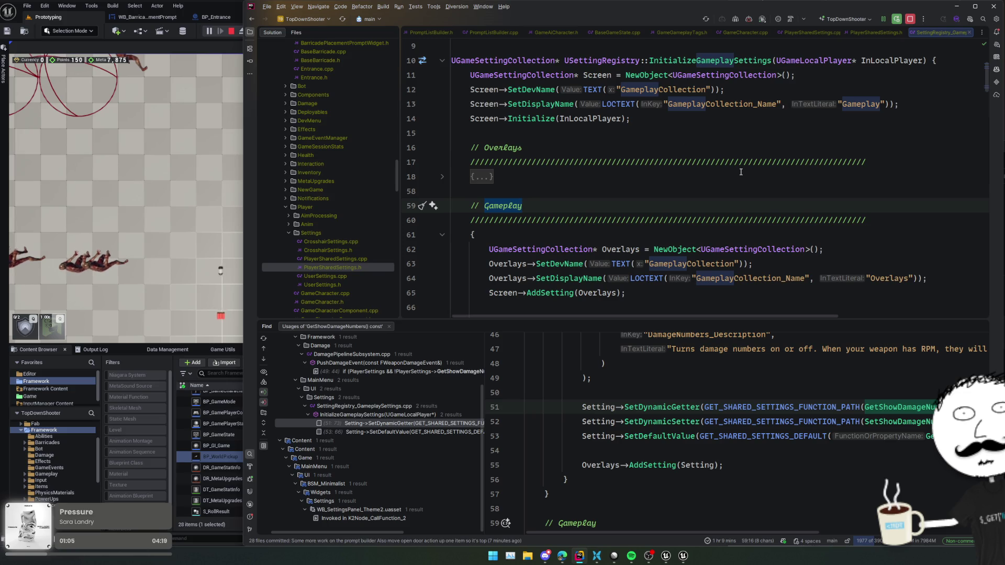
key("alt+j")
key("alt+j")
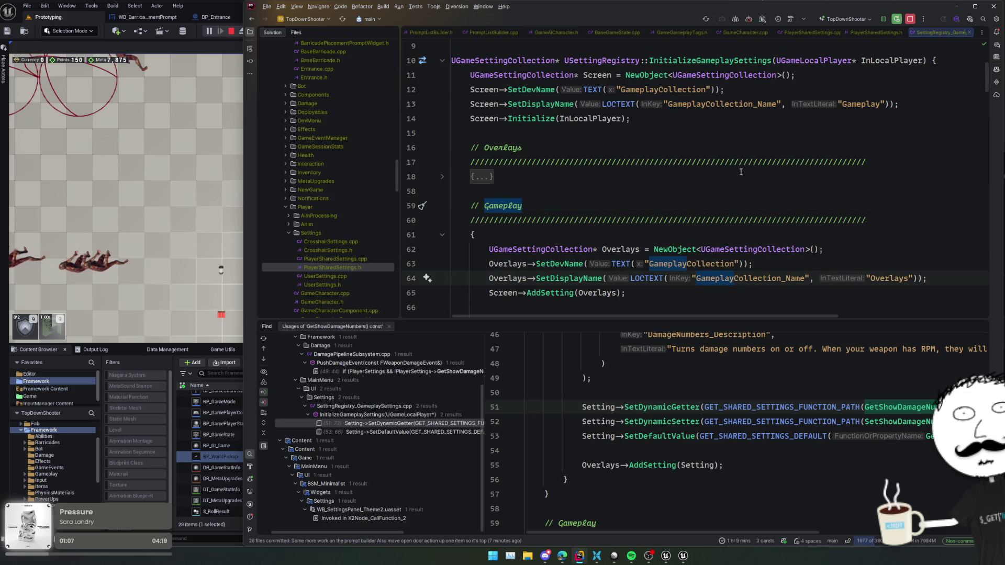
type("Other")
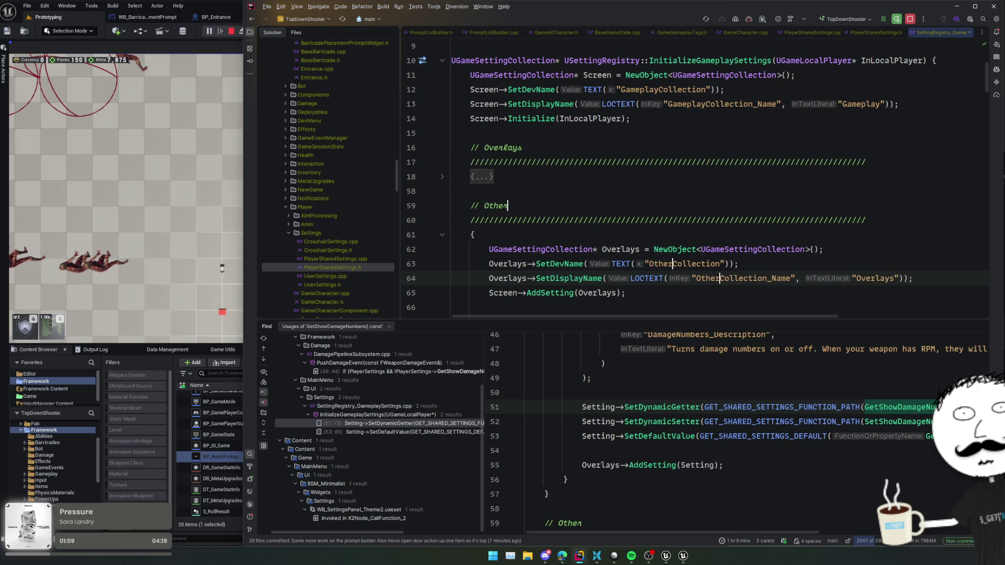
Set the copy's display text literal to "Other".
scroll(786, 199, "down", 2)
double_click(878, 220)
type("Other")
key("Home")
Rename every Overlays variable use in the copy to Other and select the leftover DamageNumbers block.
scroll(652, 209, "down", 2)
key("alt+j")
key("alt+j")
key("alt+j")
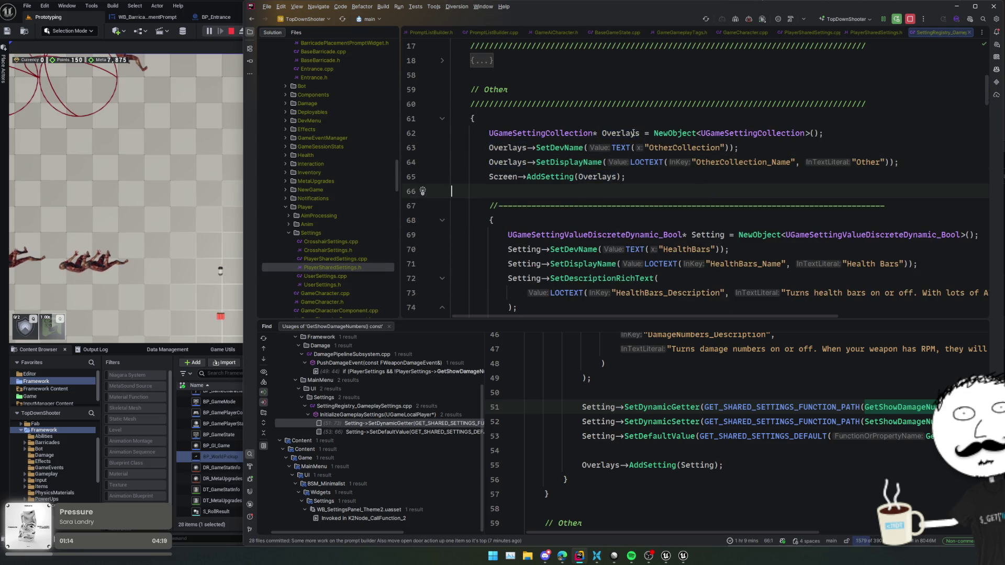
scroll(627, 133, "down", 2)
key("alt+j")
type("Other")
scroll(511, 206, "down", 4)
mouse_move(512, 208)
left_mouse_down()
mouse_move(529, 322)
mouse_move(555, 173)
left_mouse_up()
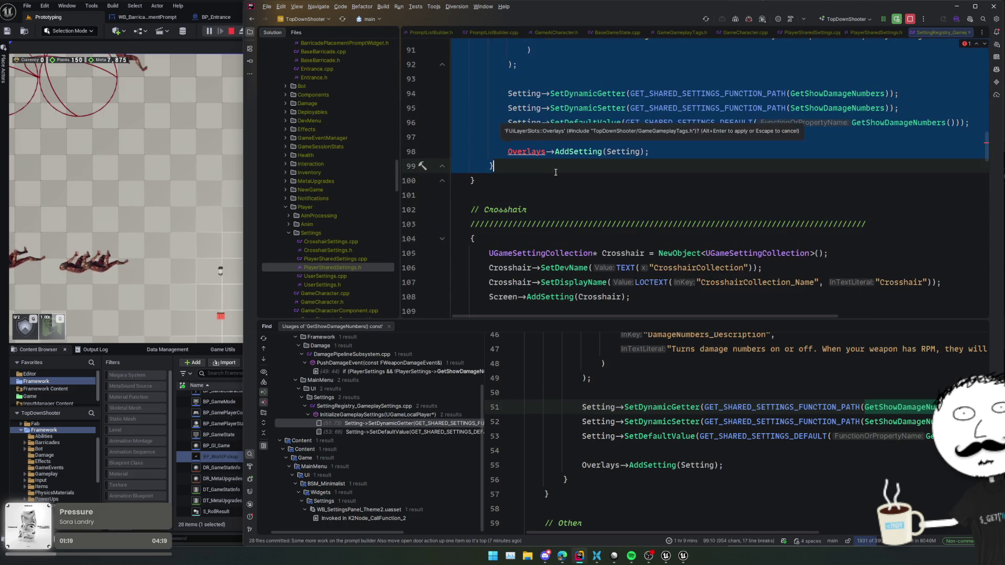
Delete the copied DamageNumbers block and rename all HealthBars occurrences to AutoPickupAmmoDrops.
key("ctrl+x")
scroll(650, 186, "up", 10)
double_click(692, 177)
key("alt+j")
key("alt+j")
key("alt+j")
key("alt+j")
key("alt+j")
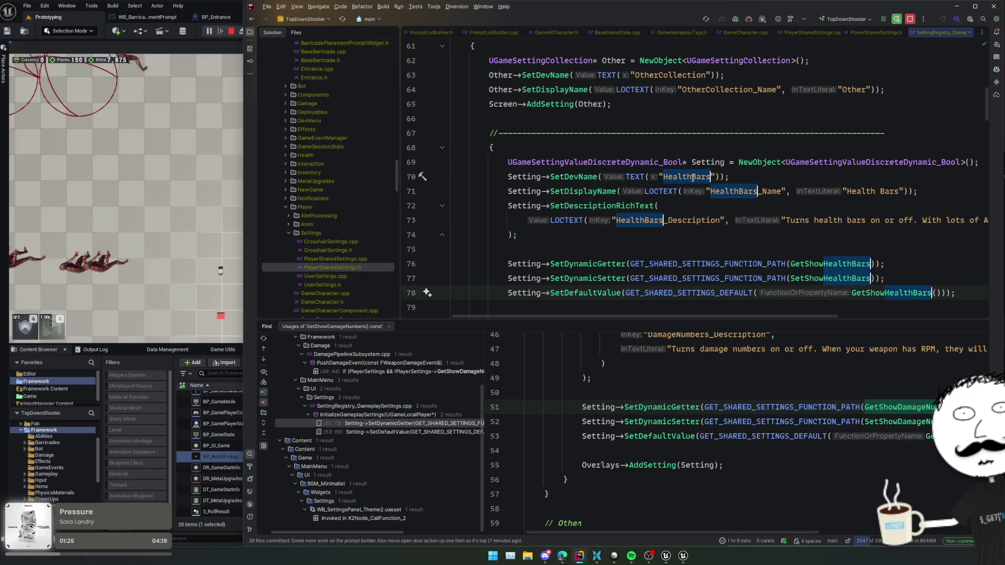
type("AutoPickupAmmo")
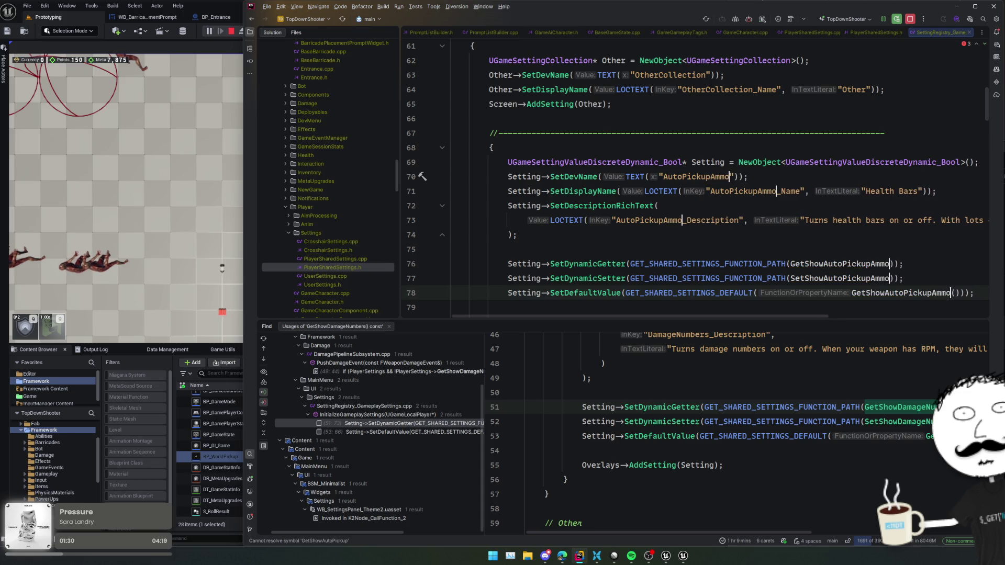
type("Drops")
Change the setting's display text to 'Auto Pickup Ammo Drops'.
left_click(811, 193)
key("ctrl+w")
key("ctrl+w")
type("Auto Pickup Ammo Drops")
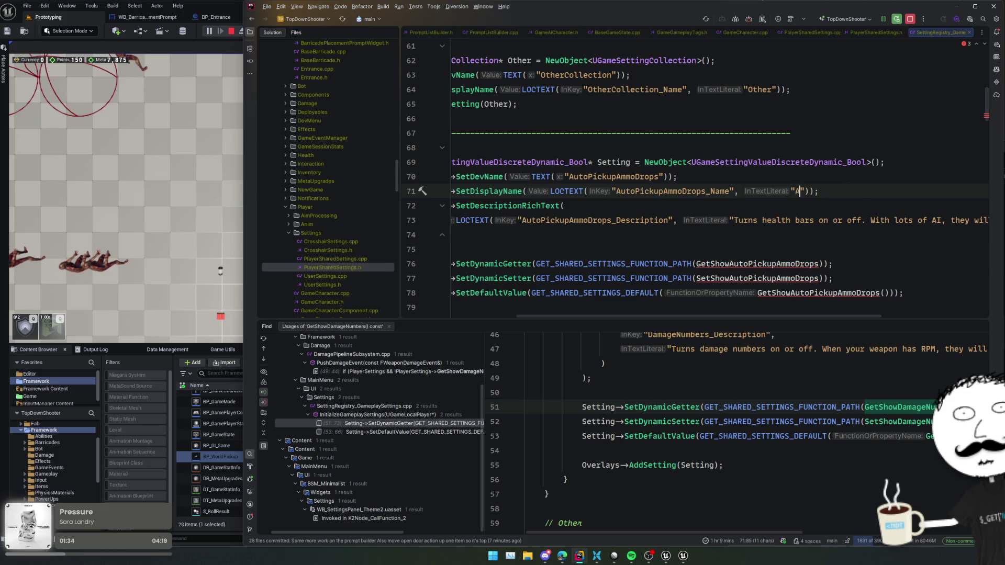
left_click(918, 191)
Write the ammo drop pickup description, swapping 'zerged' for 'rushed' and fixing 'stressfull'.
left_click(765, 223)
key("ctrl+w")
key("ctrl+w")
type("W")
type("na")
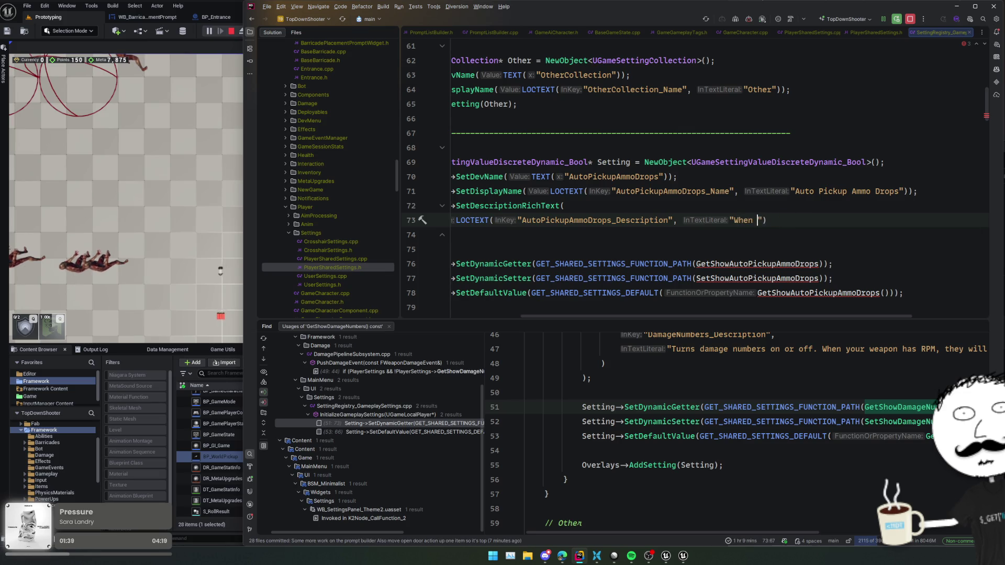
type(", you will need to hit the in")
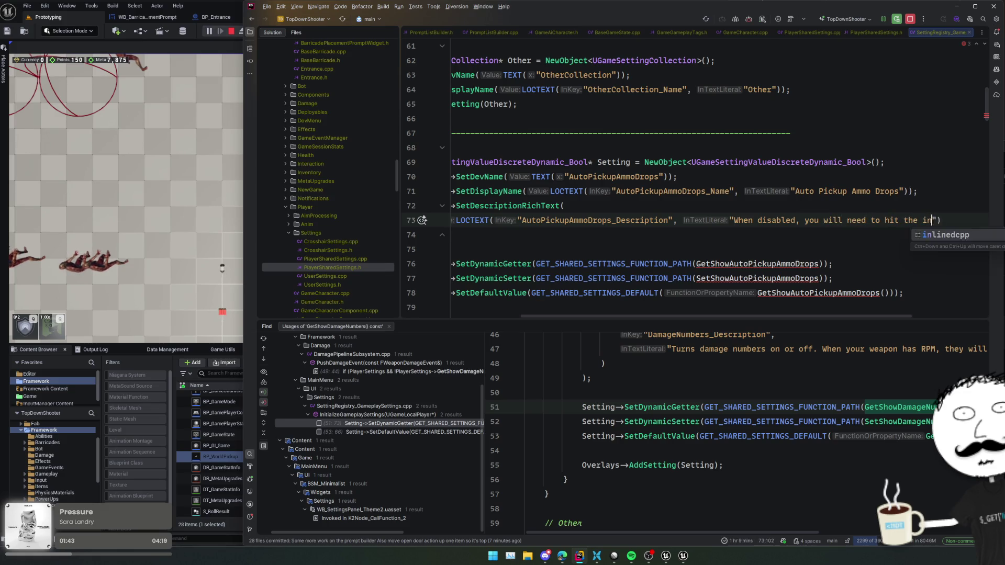
type("key to pick up ")
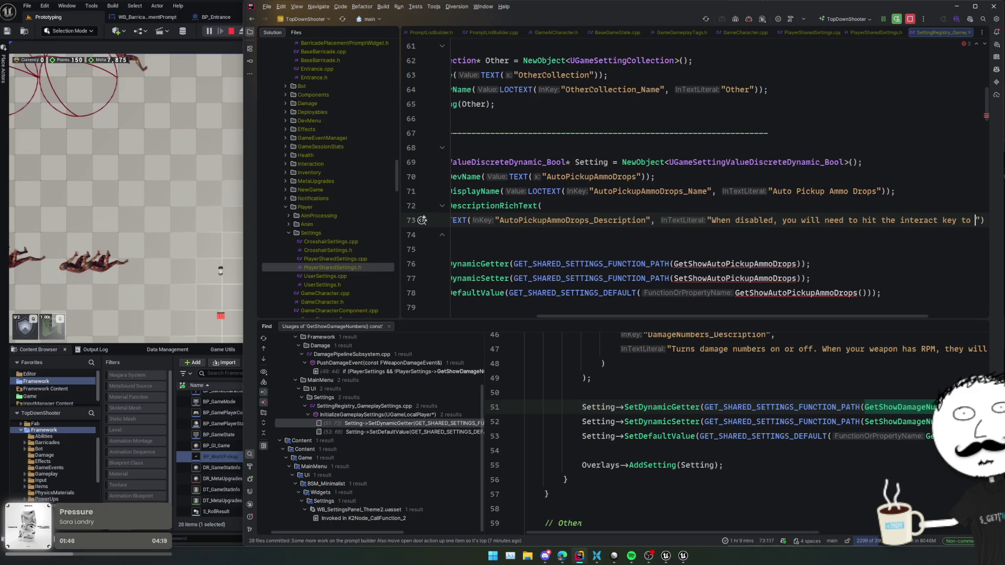
type("ammo drops from A")
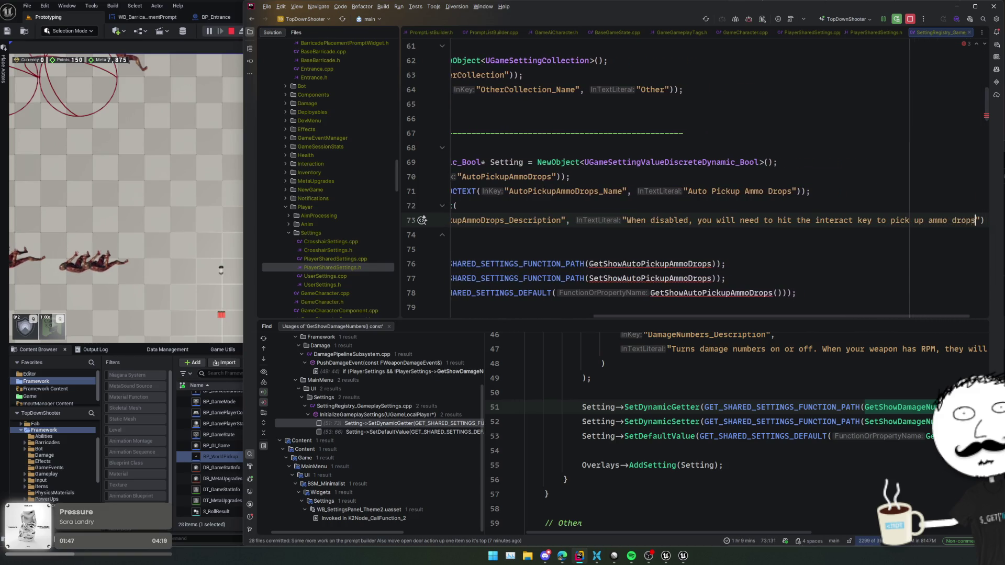
type(". This can")
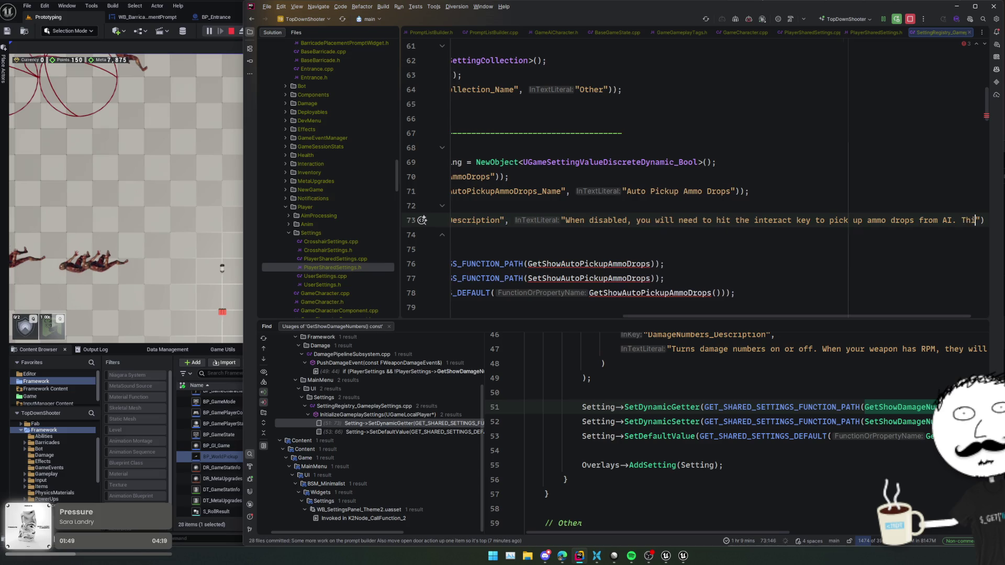
type(" be stressfu")
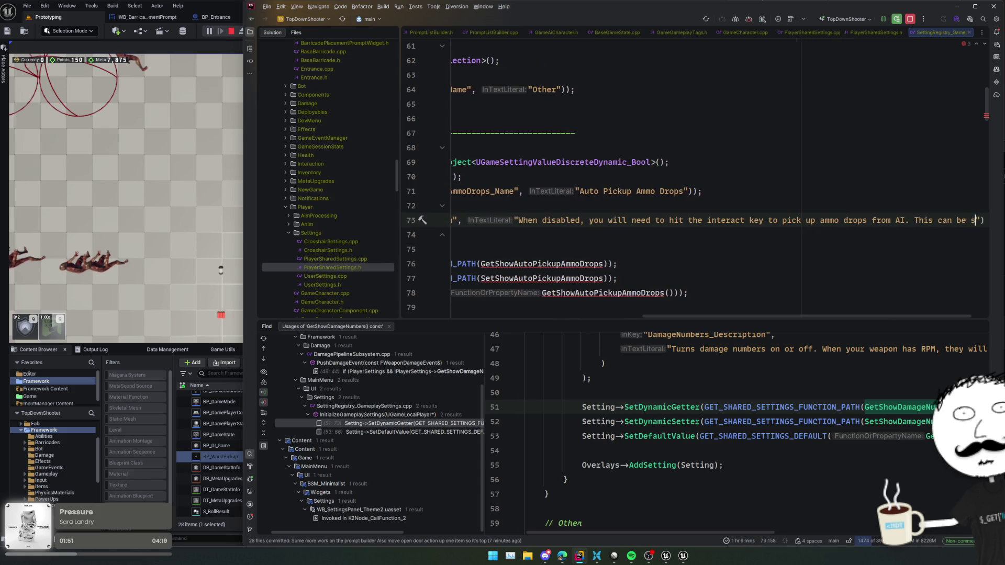
type("ll when you'r")
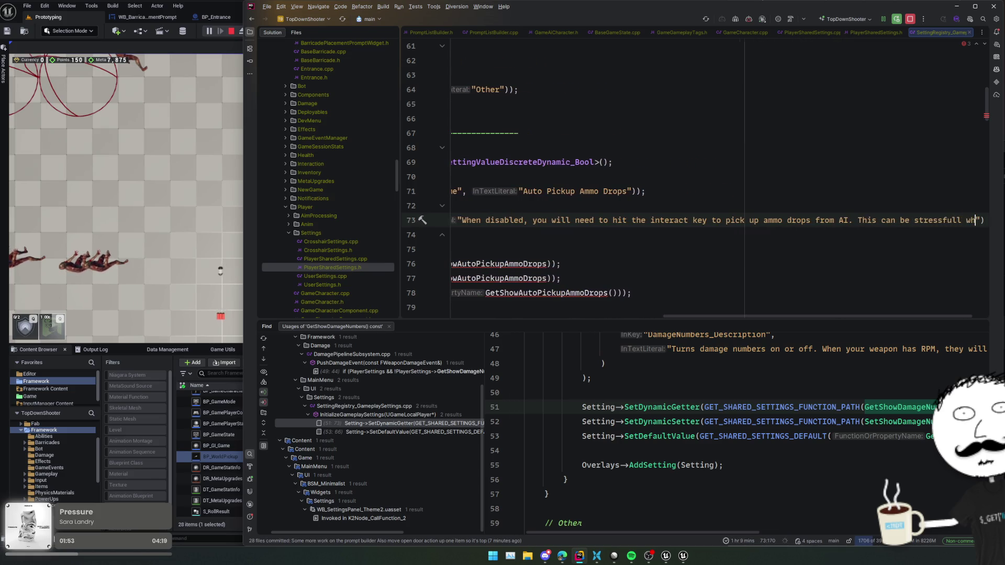
type("e getting zerge")
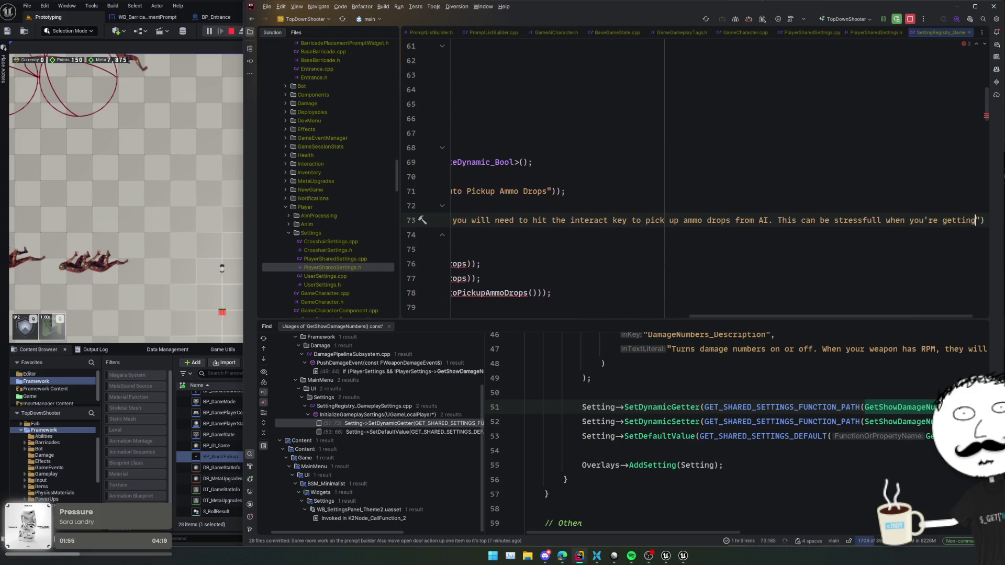
type("d :)")
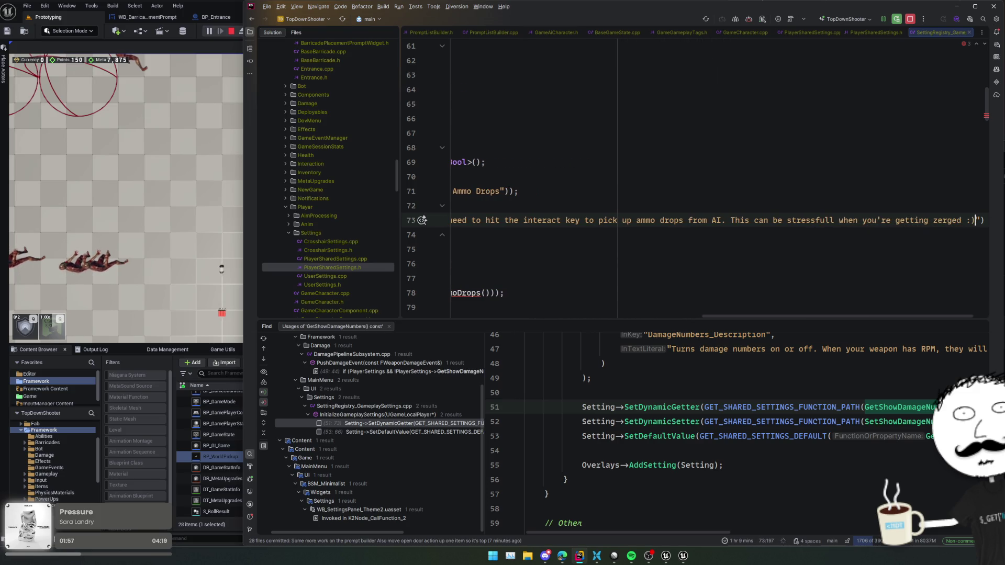
type("rushed")
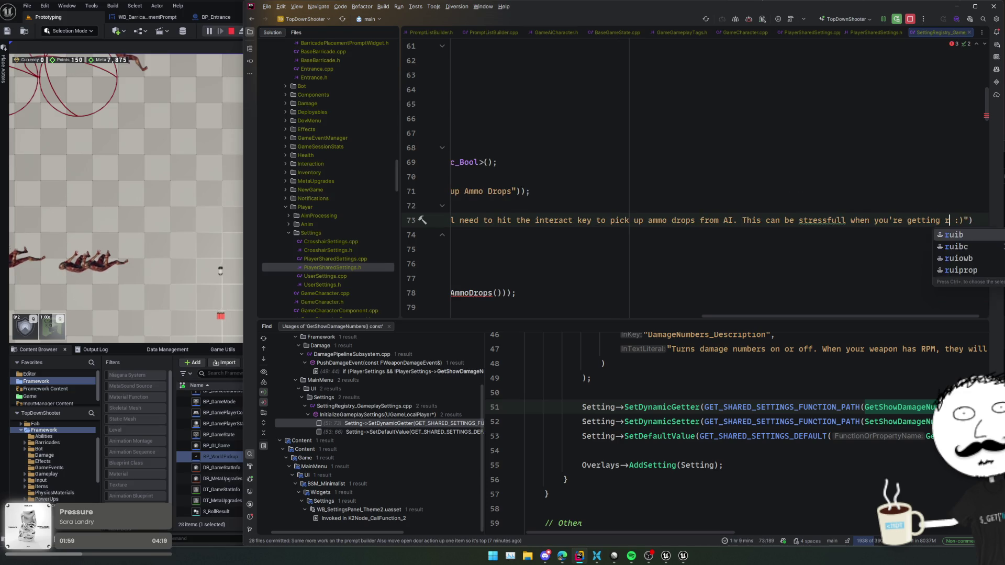
key("End")
key("alt+Return")
key("Return")
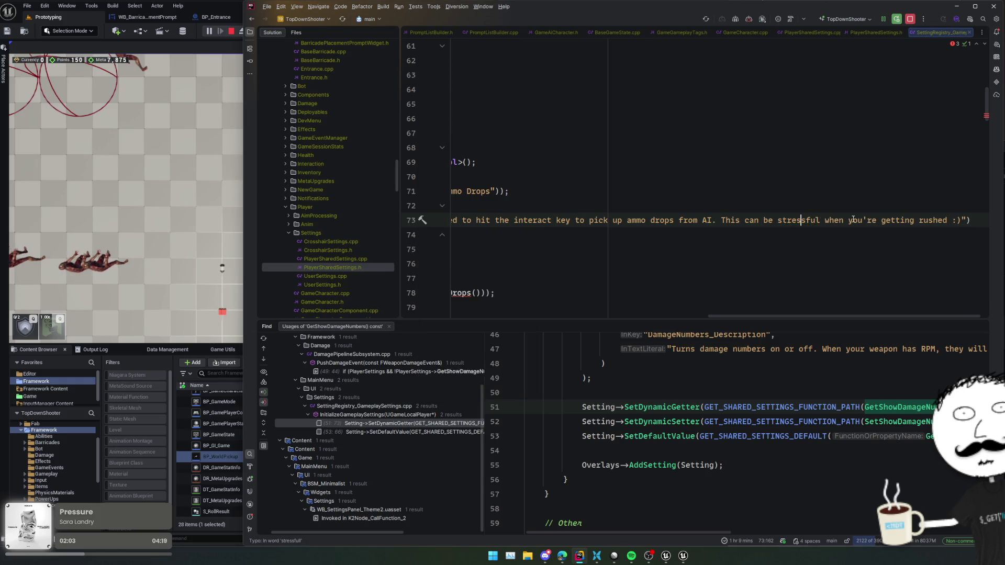
key("Home")
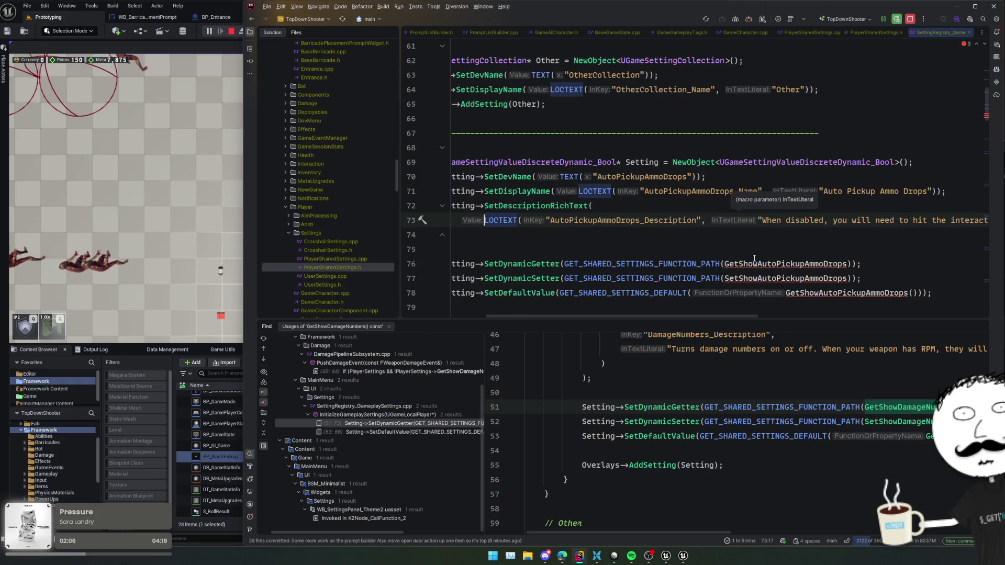
Rename the accessor names on lines 76–78 to GetAutoPickupAmmoDrops.
left_click(744, 264)
key("ctrl+shift+Right")
key("alt+j")
key("alt+j")
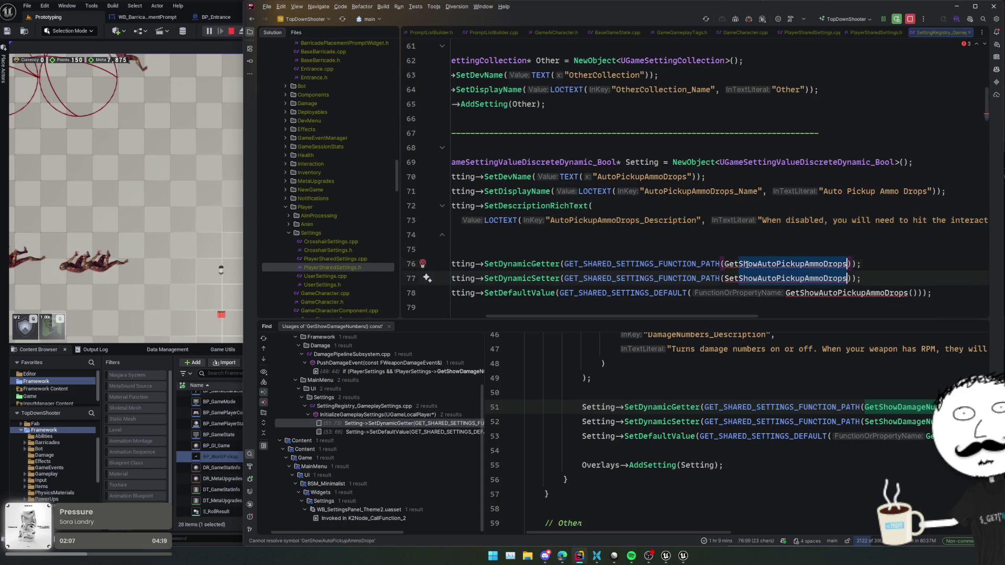
type("Auto")
key("Tab")
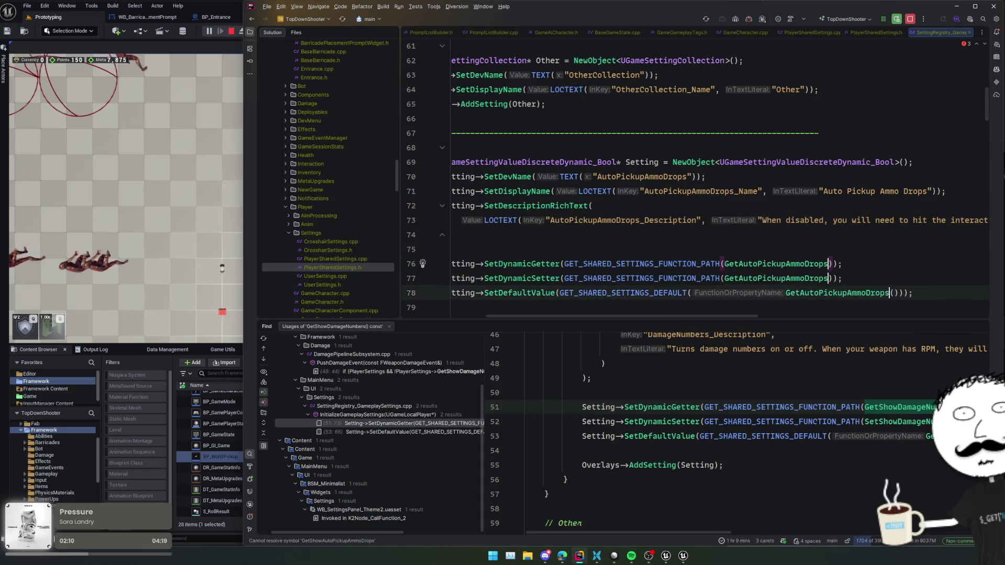
key("BackSpace")
key("BackSpace")
key("BackSpace")
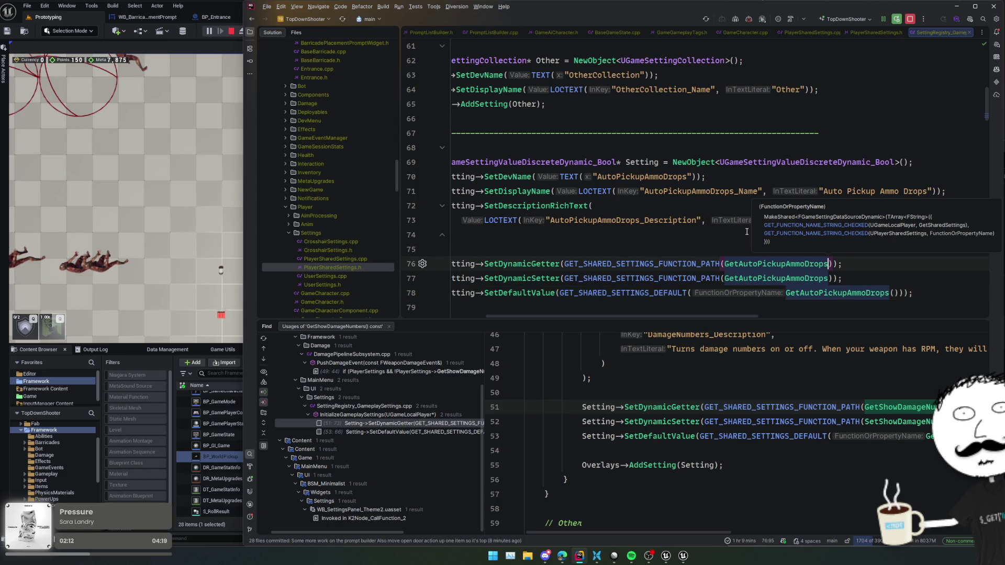
type("ckupAmmoDrops")
Set the setter to SetAutoPickupAmmoDrops and the default value to GetAutoPickupAmmoDrops.
scroll(750, 227, "down", 2)
double_click(749, 221)
type("SetAuto")
key("Return")
left_click(828, 235)
type("c")
key("Return")
key("Home")
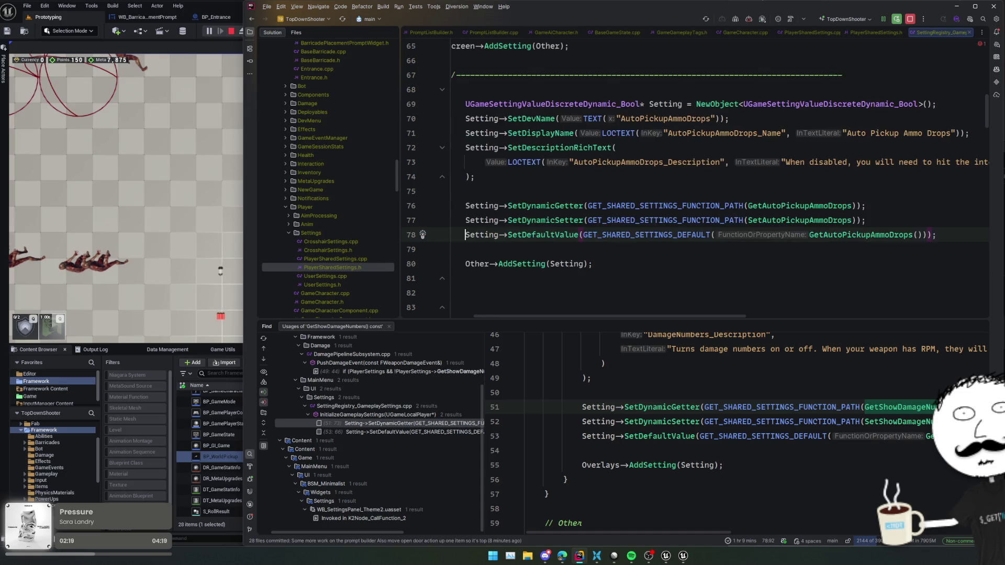
Review the GetShowDamageNumbers usage in PushDamageEvent from the Find results.
scroll(681, 191, "up", 3)
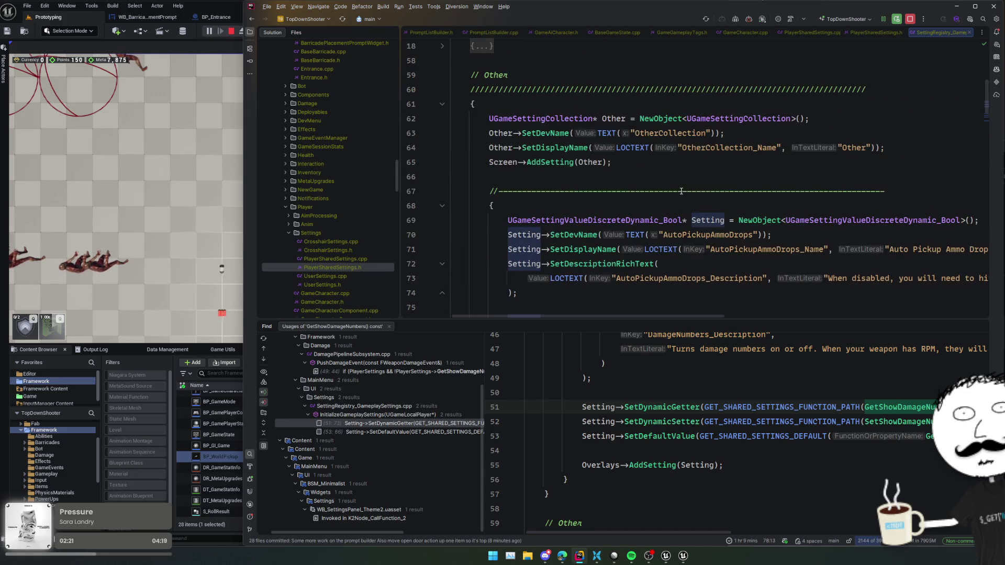
scroll(692, 191, "up", 2)
left_click(744, 120)
scroll(738, 157, "up", 2)
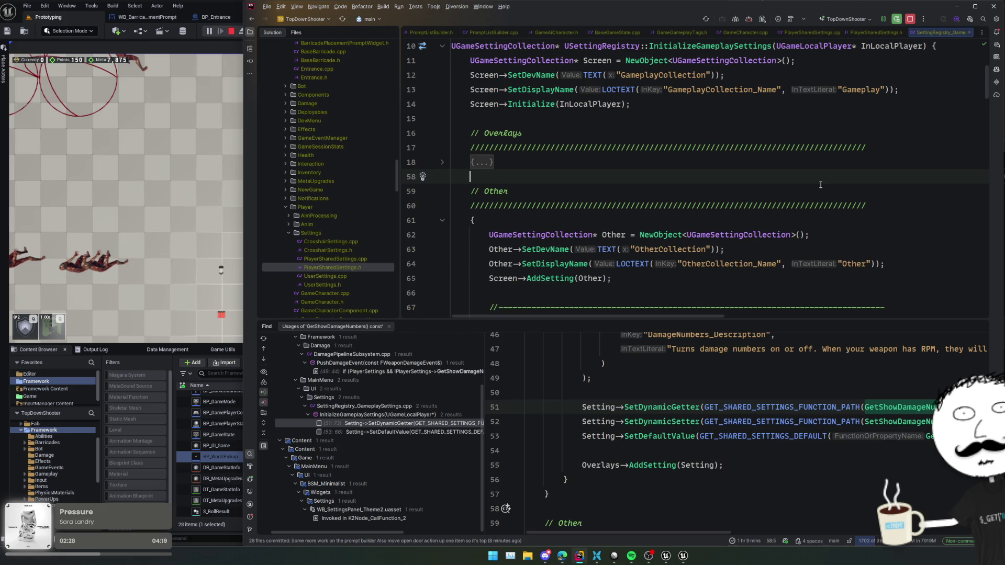
scroll(811, 187, "down", 4)
left_click(758, 192)
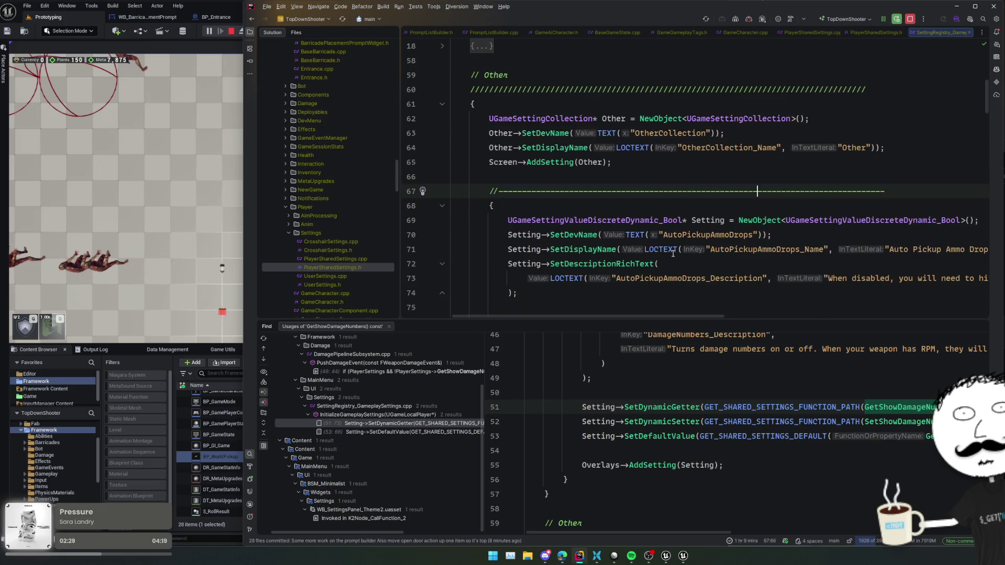
scroll(401, 385, "up", 2)
left_click(372, 406)
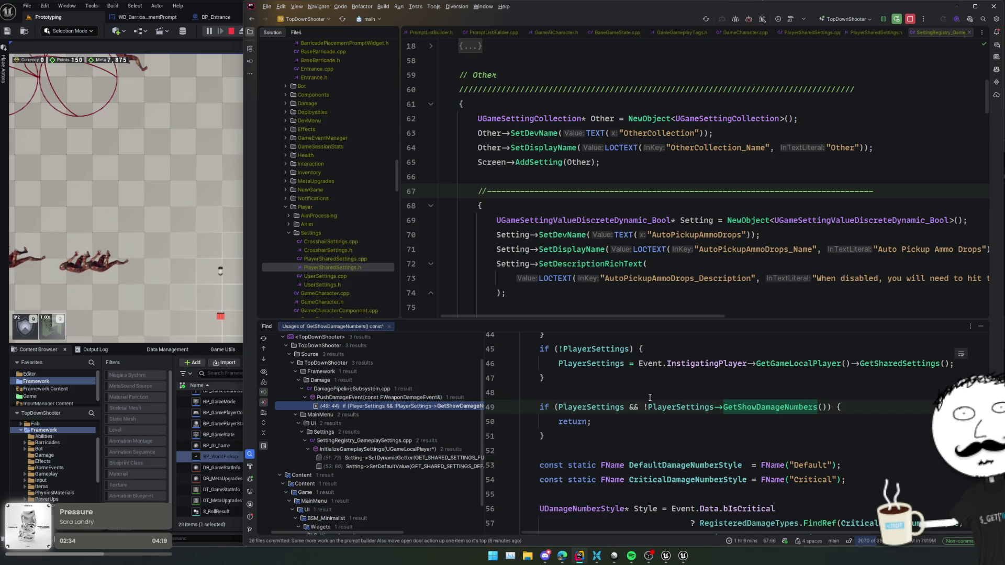
Jump to the GetShowDamageNumbers declaration in PlayerSharedSettings.h.
scroll(648, 394, "up", 2)
scroll(740, 410, "up", 2)
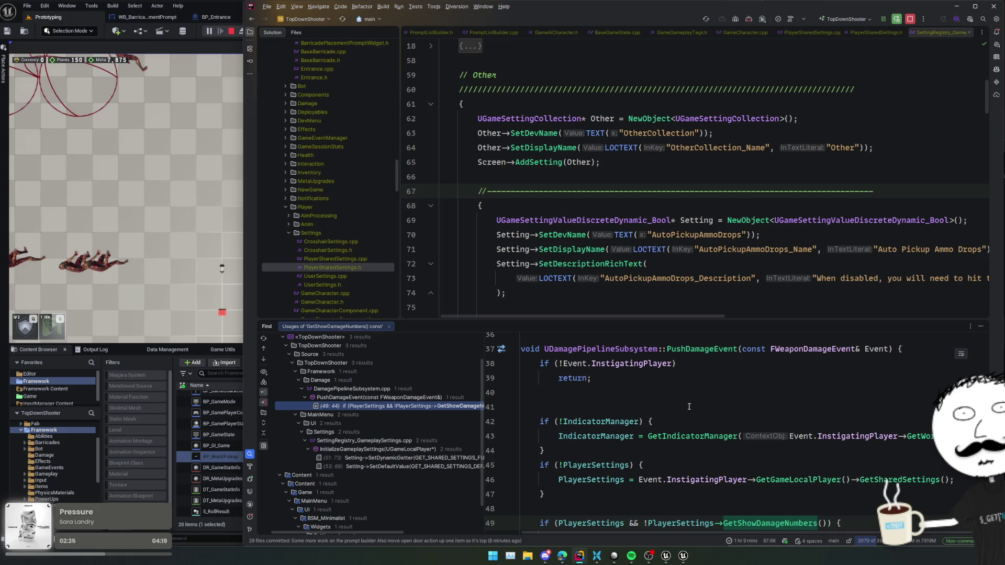
scroll(689, 407, "down", 2)
scroll(618, 275, "up", 4)
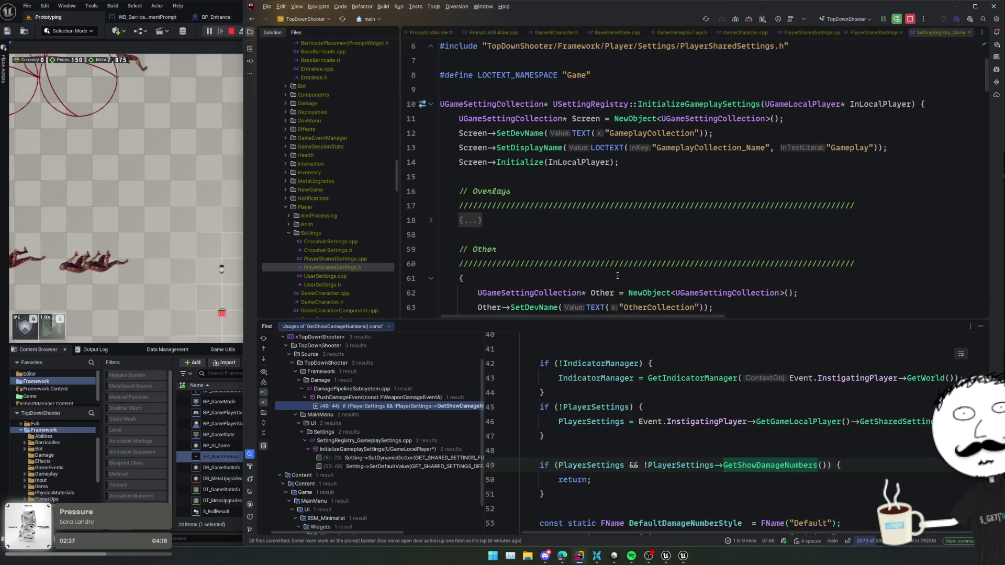
scroll(617, 275, "down", 6)
left_click(750, 465, "ctrl")
scroll(615, 255, "up", 8)
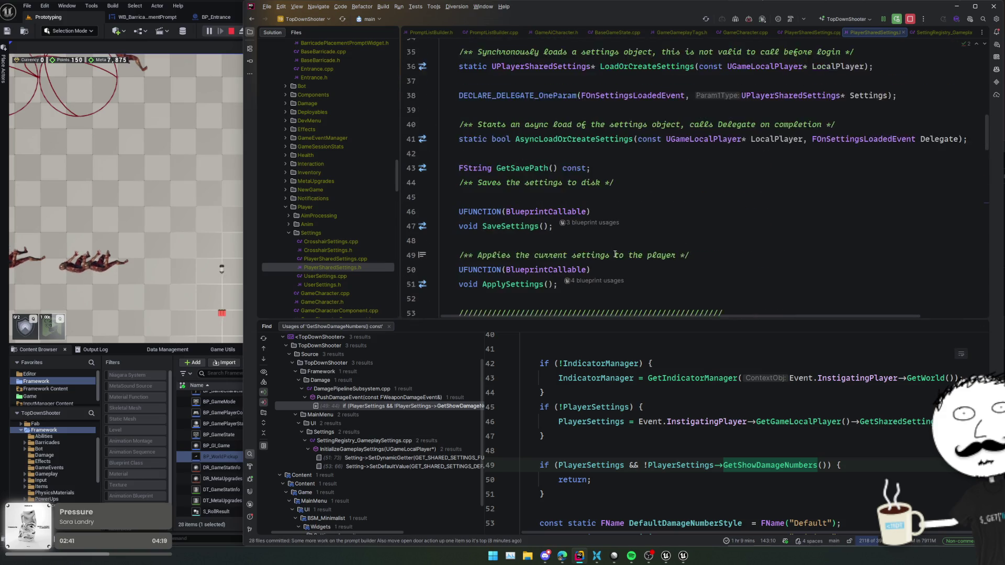
Declare static UPlayerSharedSettings* Get(UObject* Object) below the constructor in the header.
scroll(615, 255, "up", 6)
left_click(623, 298)
key("Up")
key("Up")
key("Up")
scroll(803, 191, "up", 3)
left_click(747, 226)
key("Up")
key("Up")
key("Up")
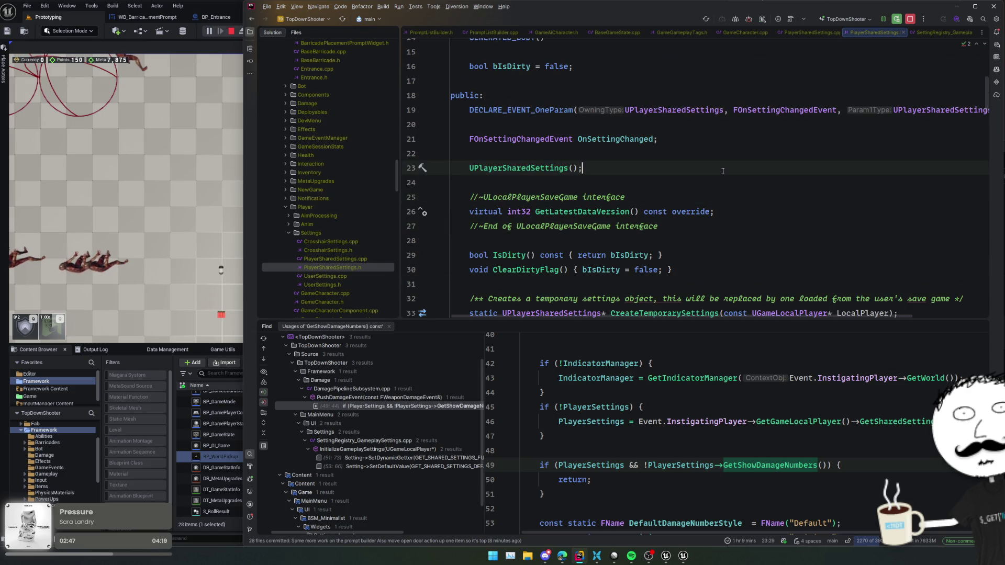
key("Return")
key("Return")
type("sta")
key("Return")
type("static UPlayer")
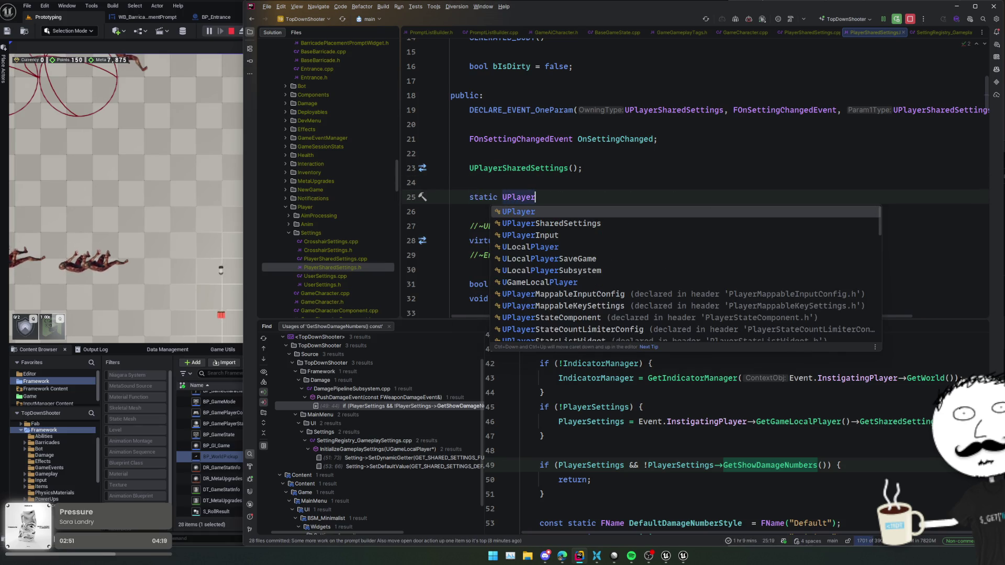
key("Down")
key("Return")
type("* ")
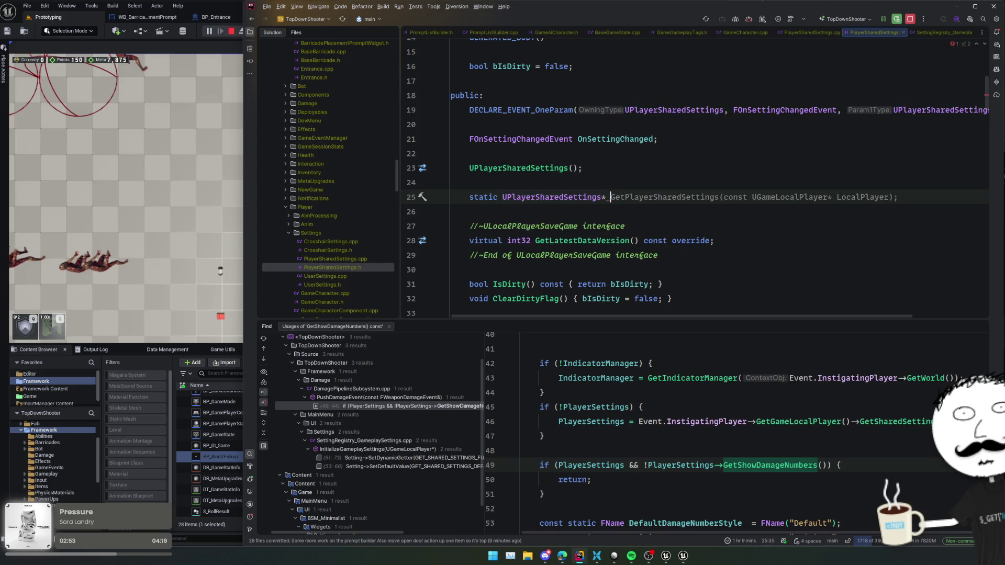
type("t")
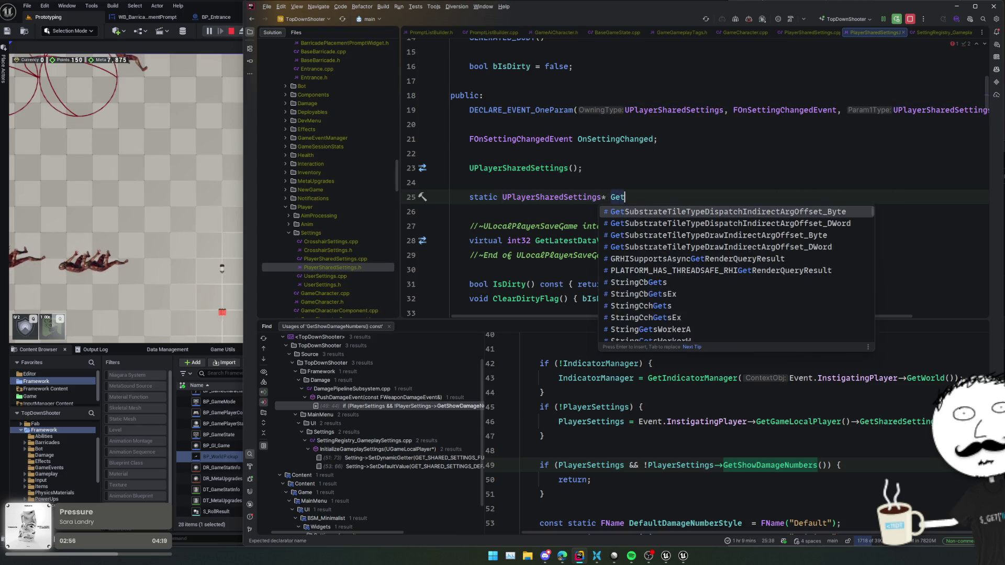
type("();UObject* Obje")
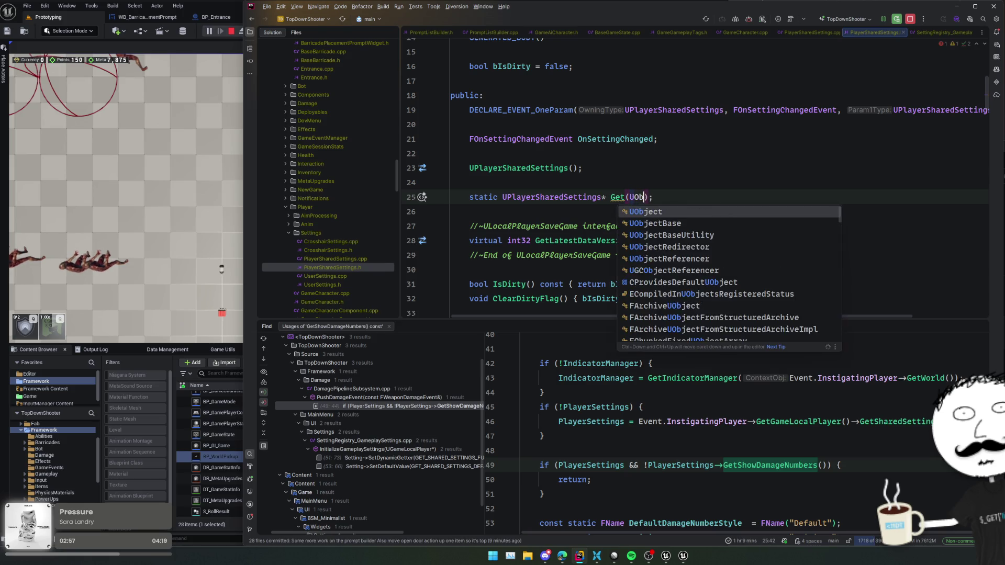
type("ct")
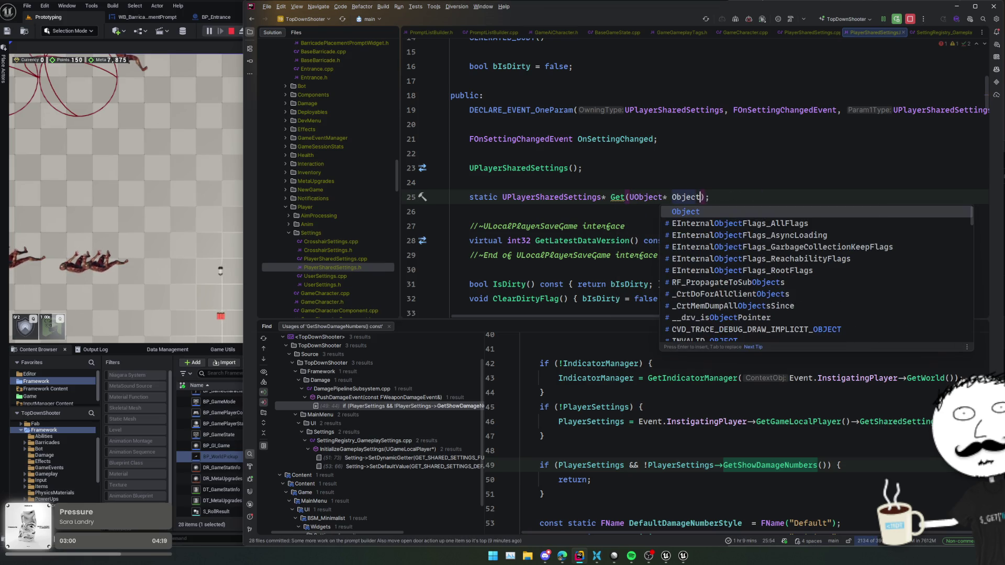
key("Escape")
Add UFUNCTION(BlueprintPure, DisplayName="Get Player Shared Settings") above the Get declaration.
key("Up")
key("Return")
type("UFUNCTION(")
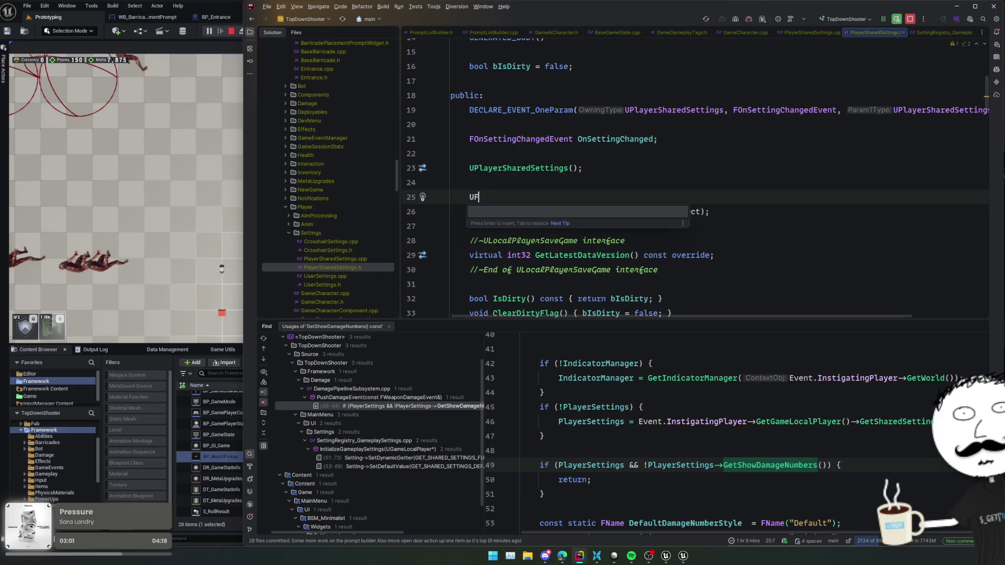
key("Escape")
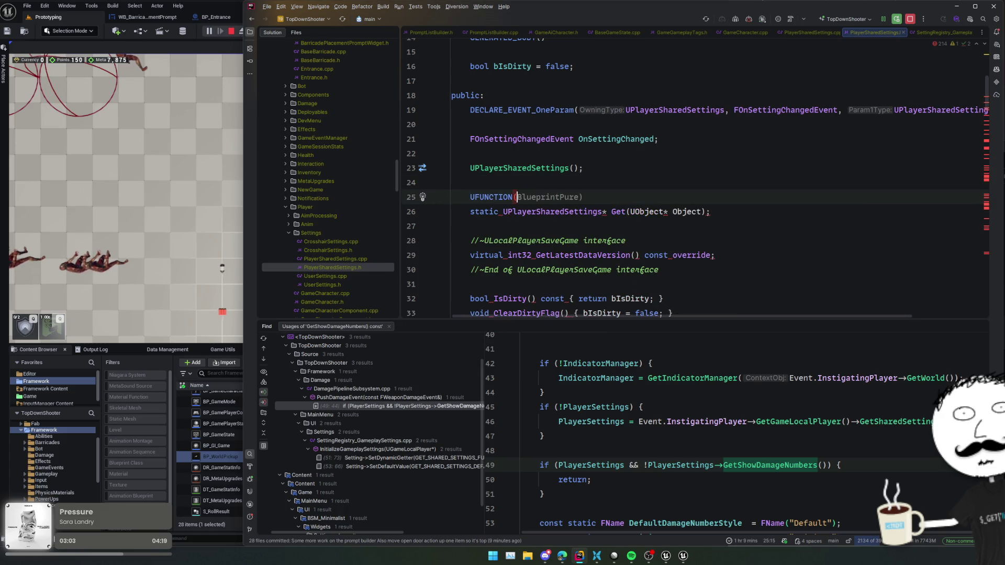
key("Tab")
type(", Di")
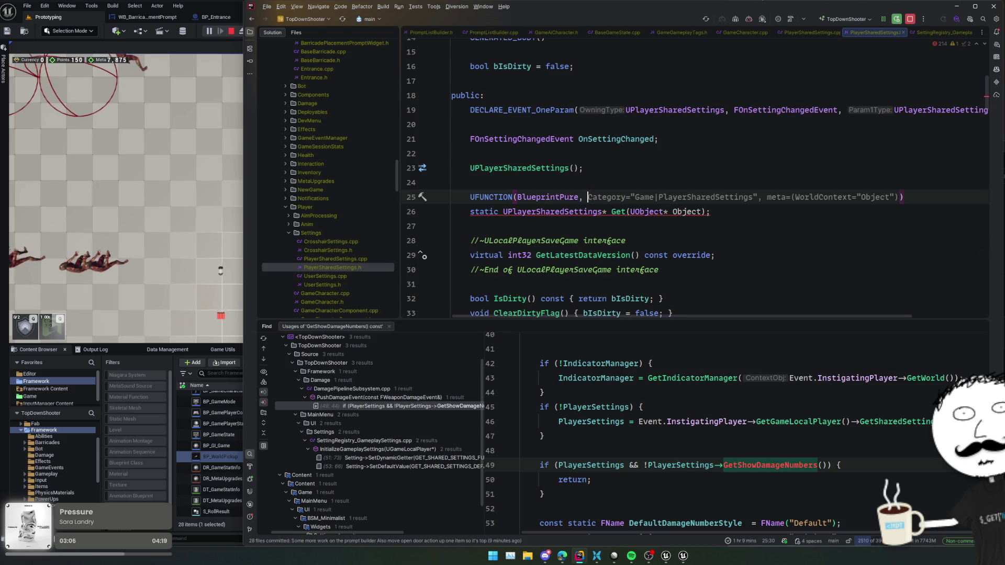
key("Return")
type("=\"Get Pla")
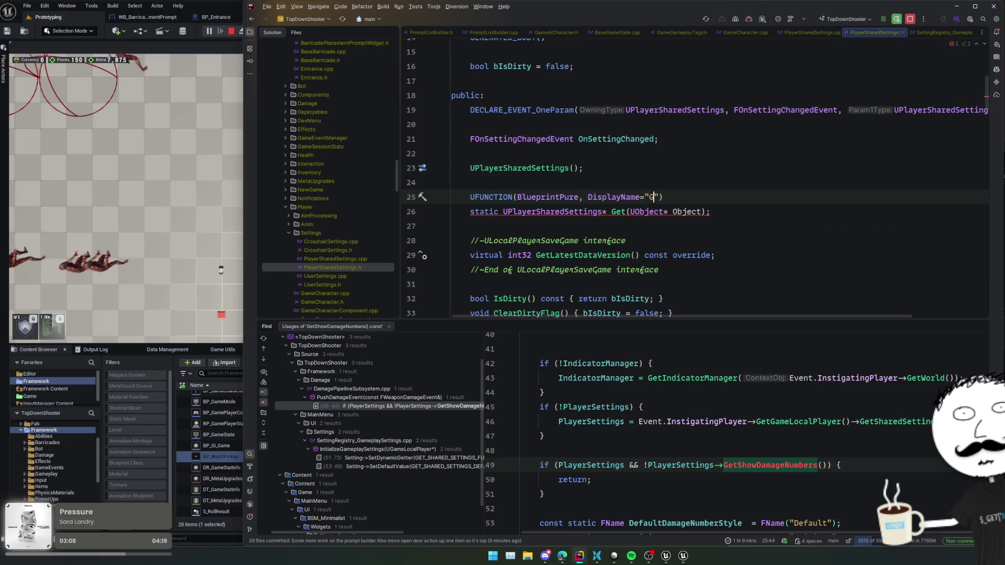
type("yer Shared S")
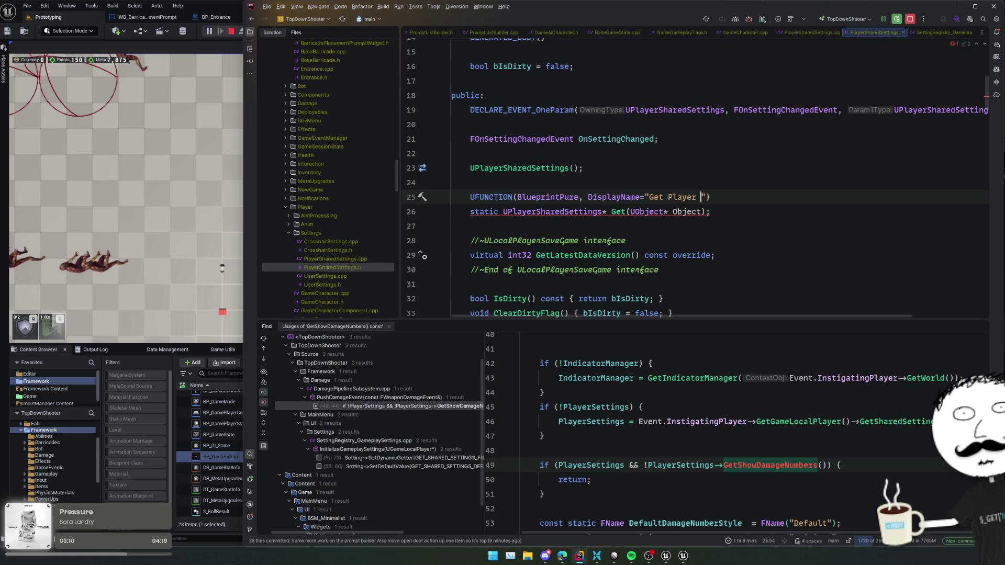
type("ettings")
Generate an empty Get definition in PlayerSharedSettings.cpp.
key("Down")
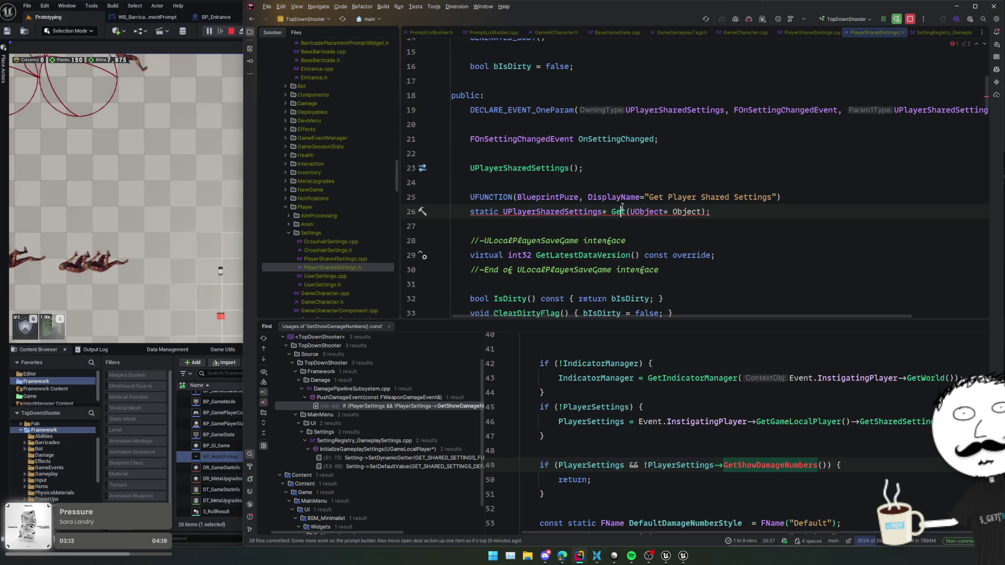
key("alt+Return")
key("Return")
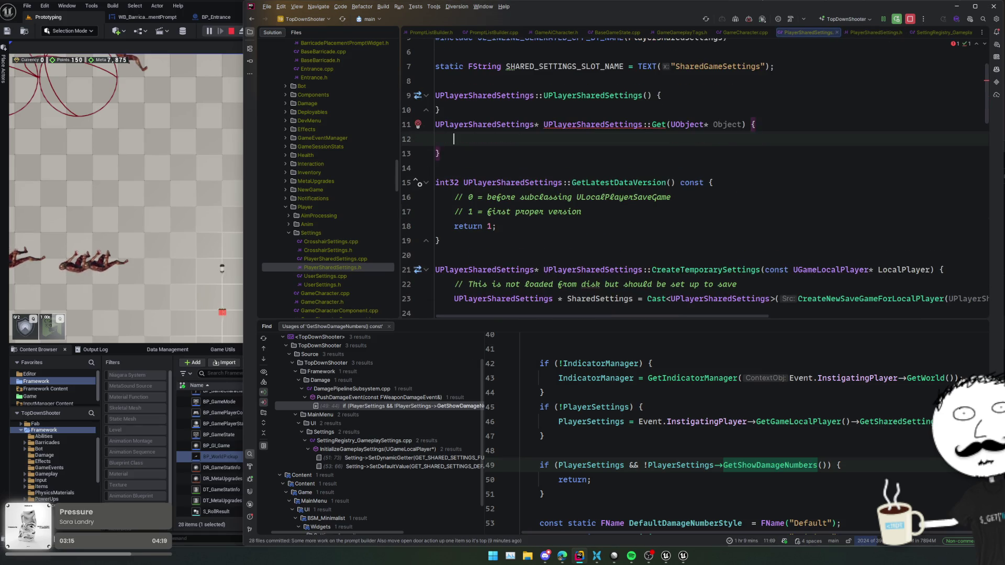
Declare UGameLocalPlayer* LocalPlayer = Cast<UGameLocalPlayer>(Object); inside the Get body.
key("Down")
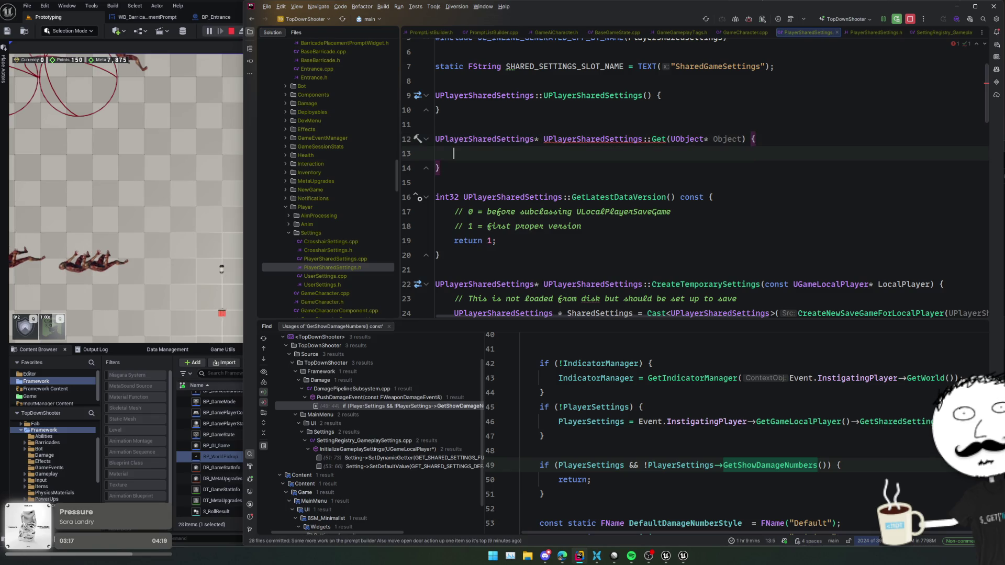
type("ULoca")
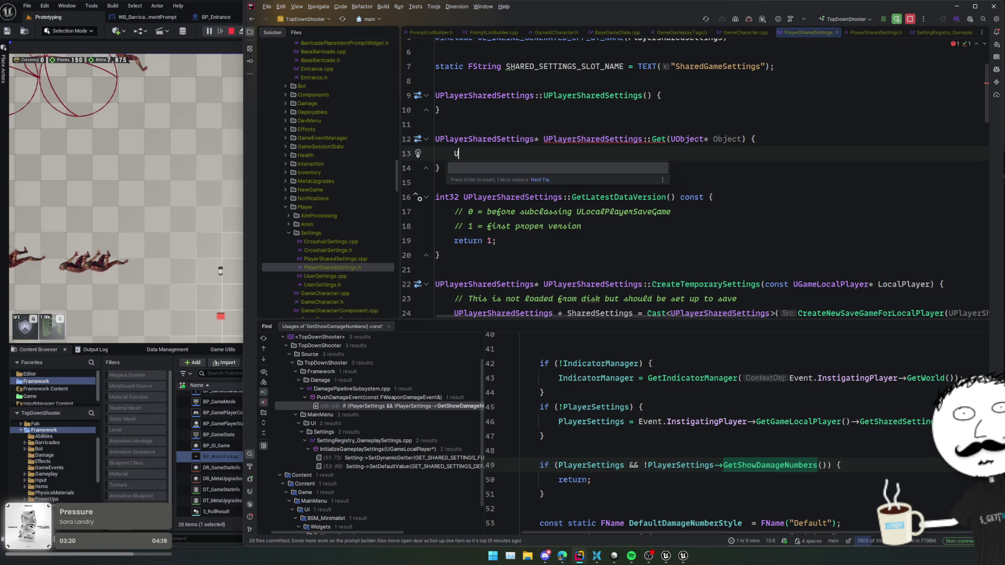
key("ctrl+BackSpace")
type("UGameLocalPlayer")
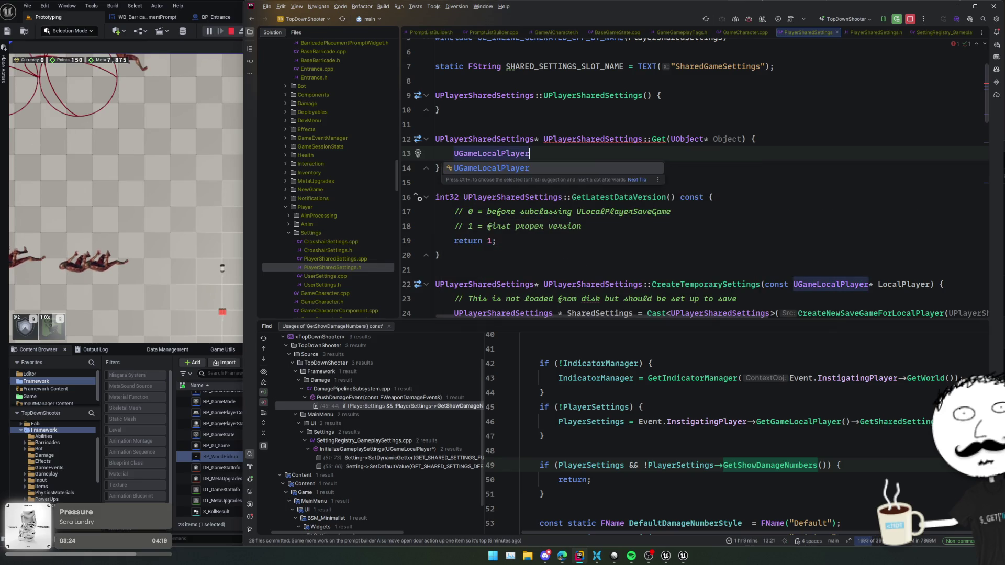
type("* L")
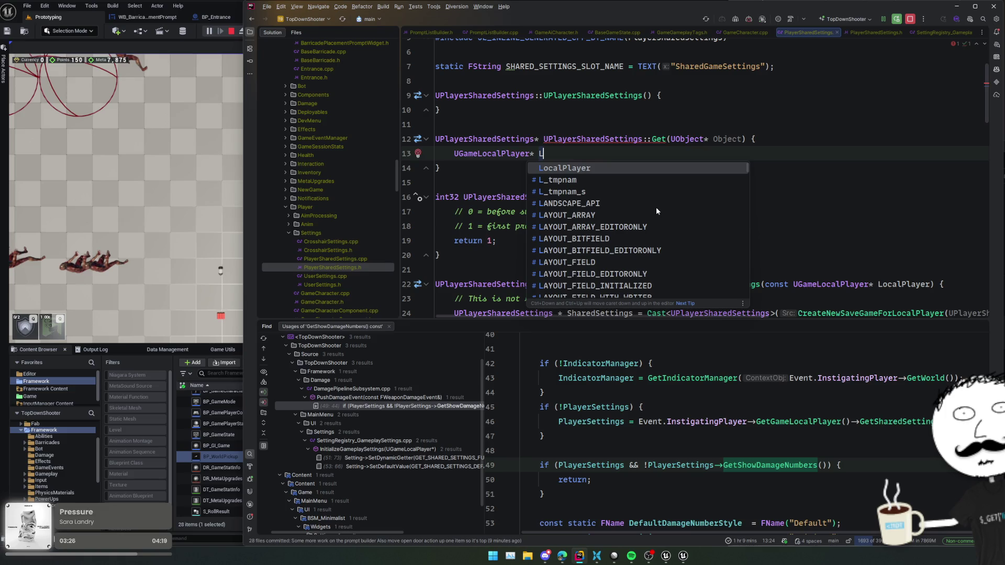
type("ocalPlayer = nullptr;")
key("Return")
type("if (")
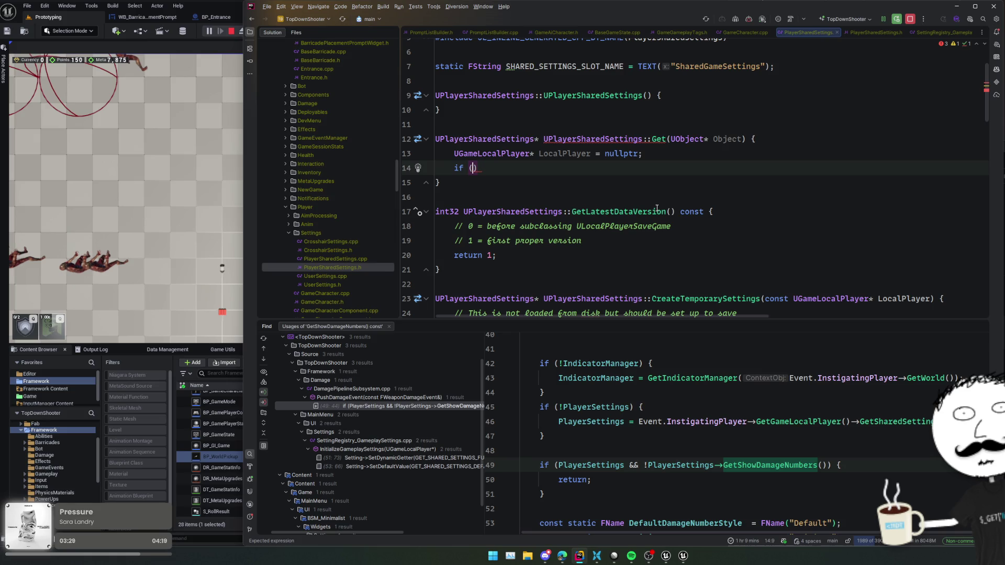
key("ctrl+shift+Left")
key("ctrl+shift+Left")
type("Cast<")
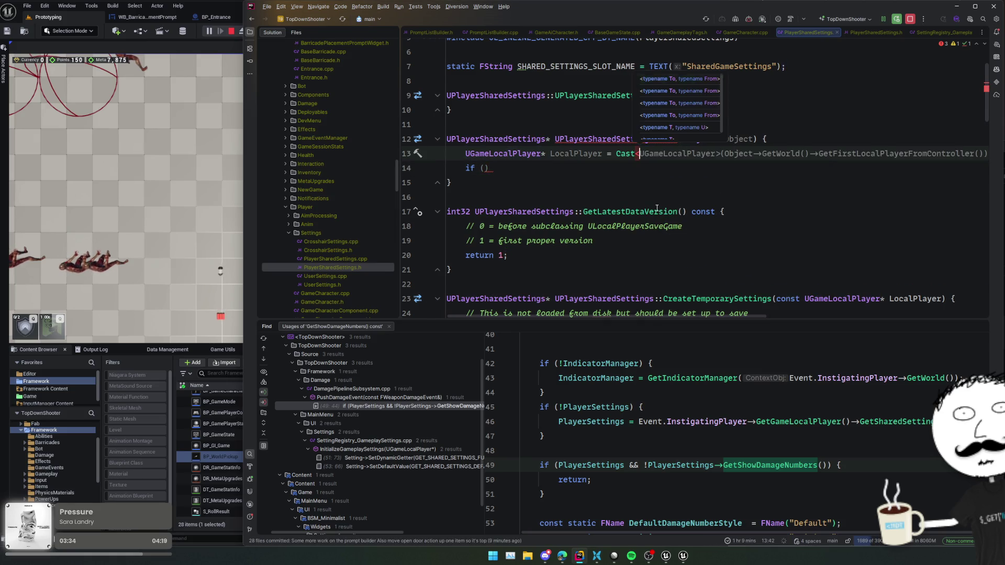
type("UGameLoc")
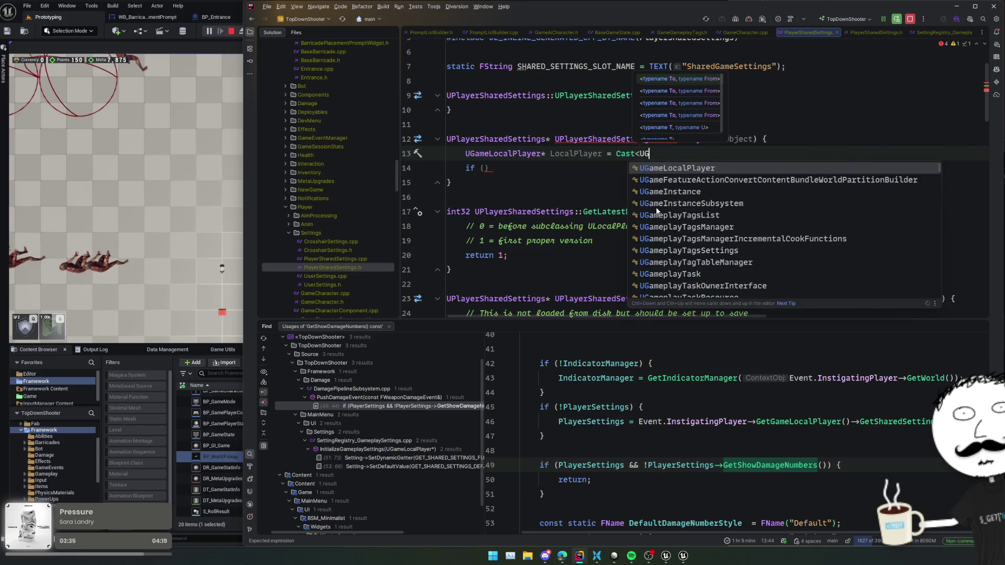
key("Return")
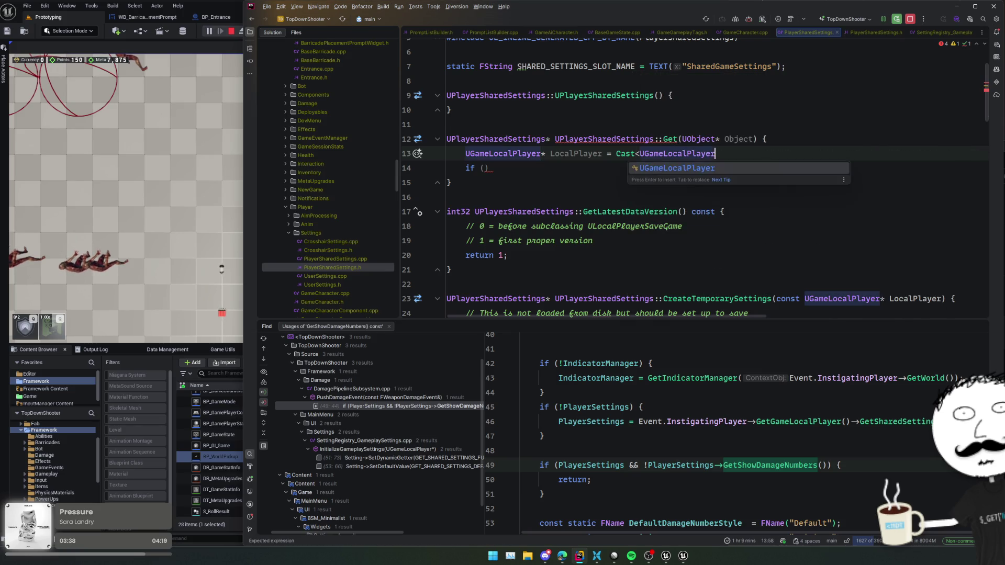
type(">(Objec")
key("Return")
type(";")
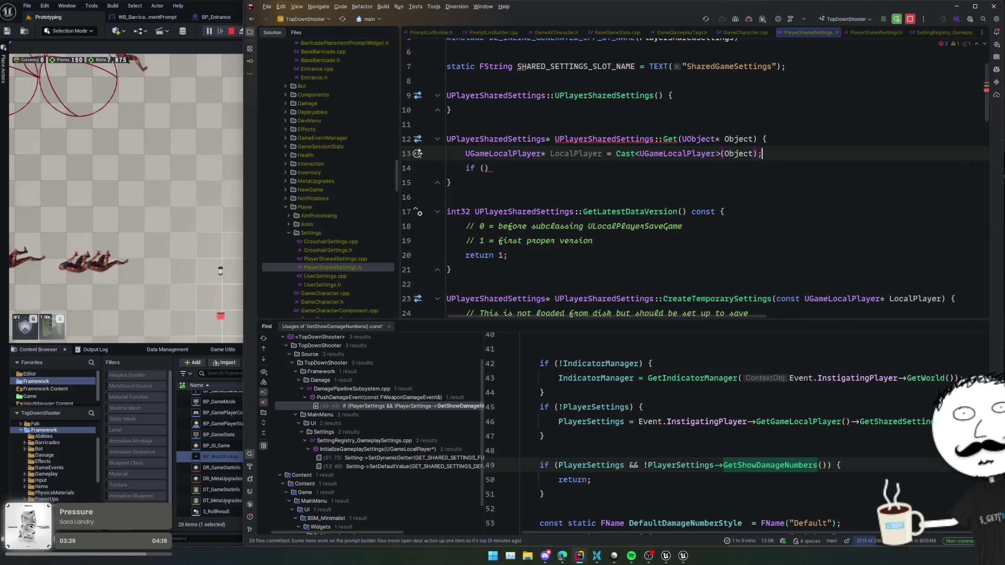
Add an if (LocalPlayer) block that returns GetSharedSettings().
key("shift+Down")
key("ctrl+z")
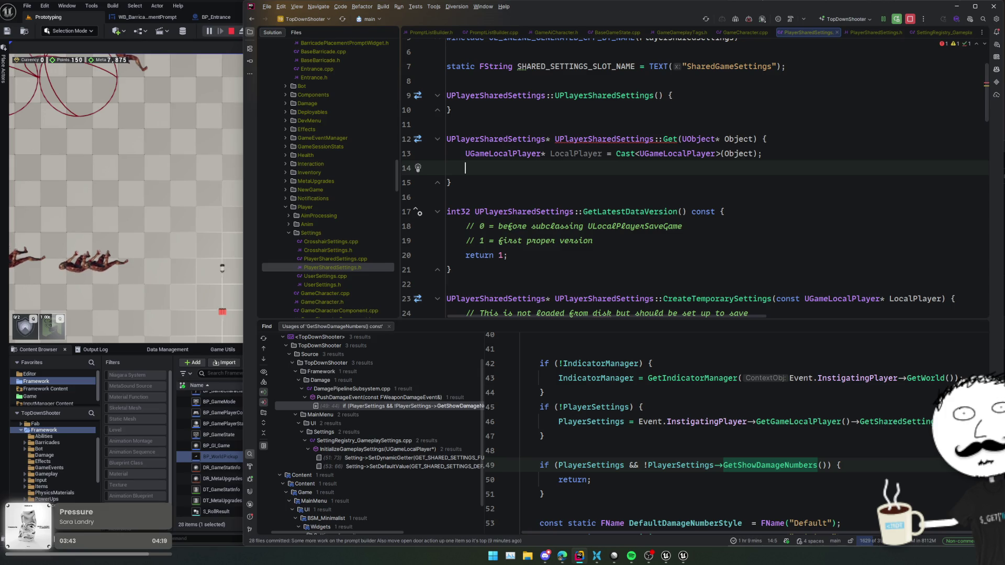
type("if(LocalPlayer")
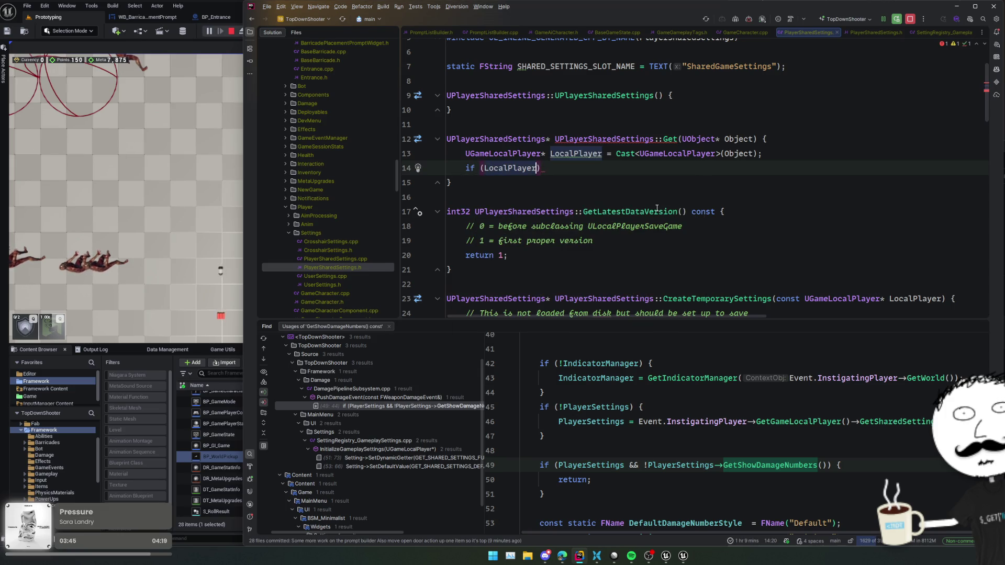
type(") {")
key("Return")
type("return")
key("Tab")
Start an if (auto Char = Cast...) check above the LocalPlayer block.
key("ctrl+w")
key("ctrl+w")
key("ctrl+w")
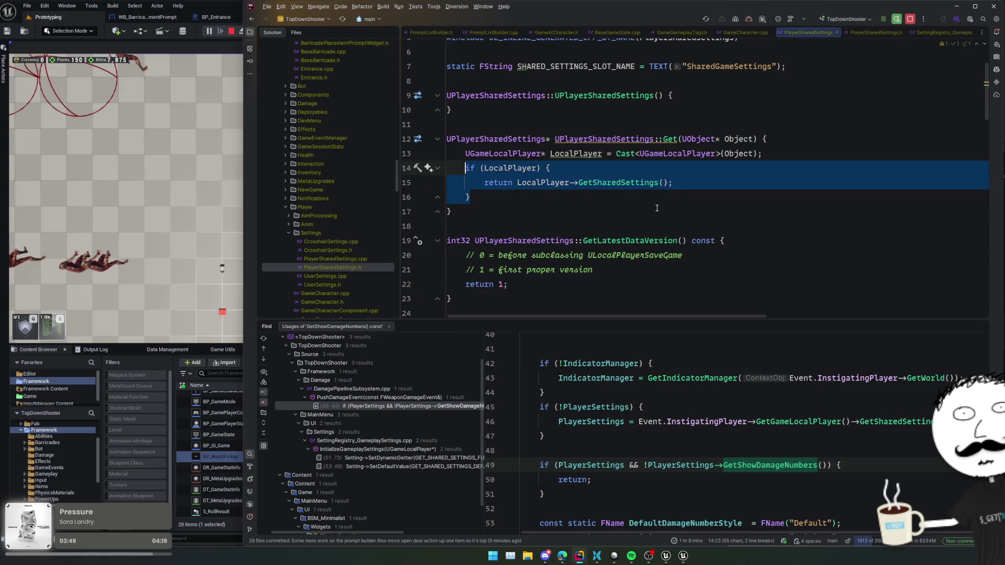
key("Escape")
key("Return")
key("Return")
type("i")
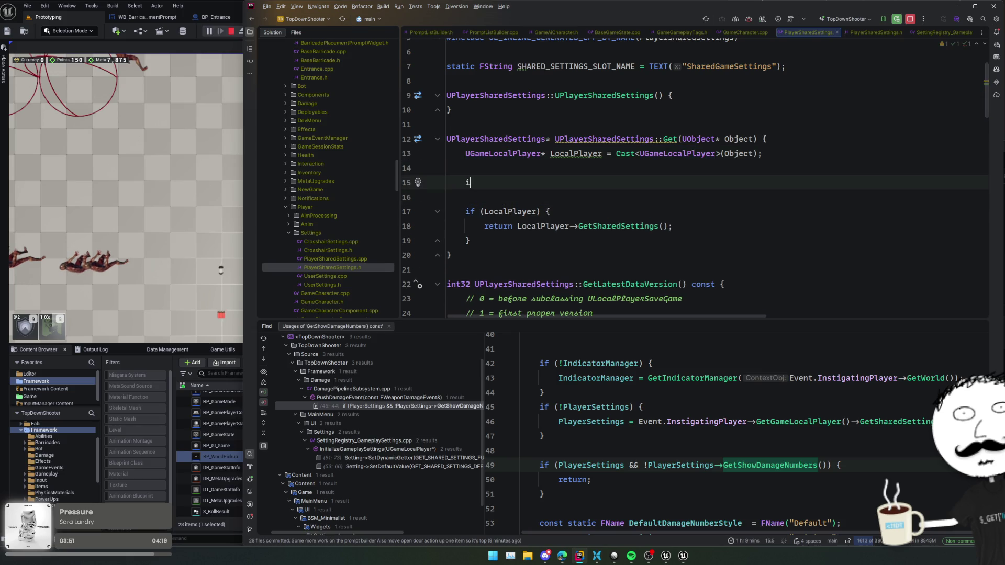
type("f (auto Char = ")
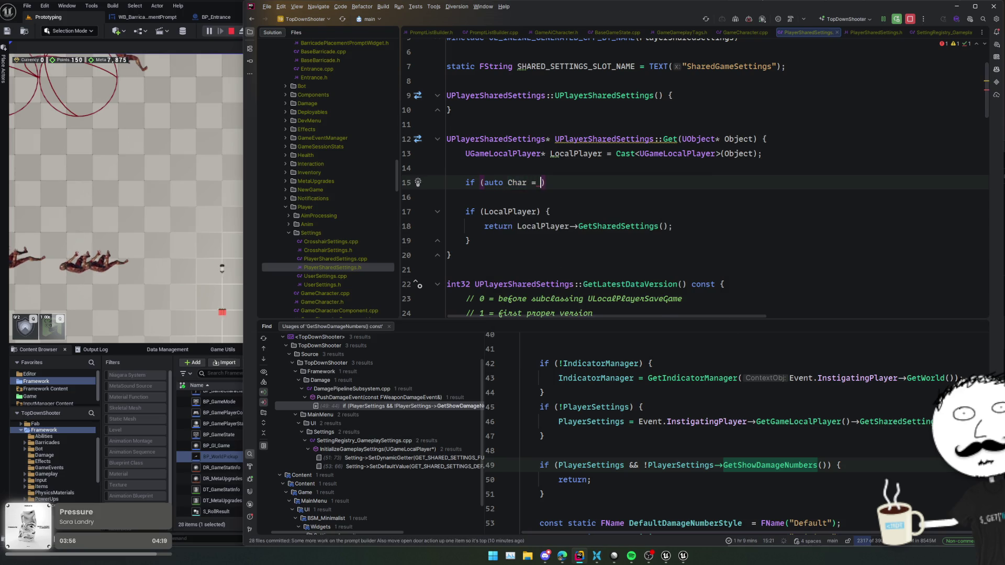
type("Cast")
Insert the AGameCharacter, AGamePlayerController and AGamePlayerState cast branches and add their missing includes.
key("Escape")
key("Tab")
left_click(606, 182)
key("alt+Return")
left_click(691, 212)
key("alt+Return")
key("Return")
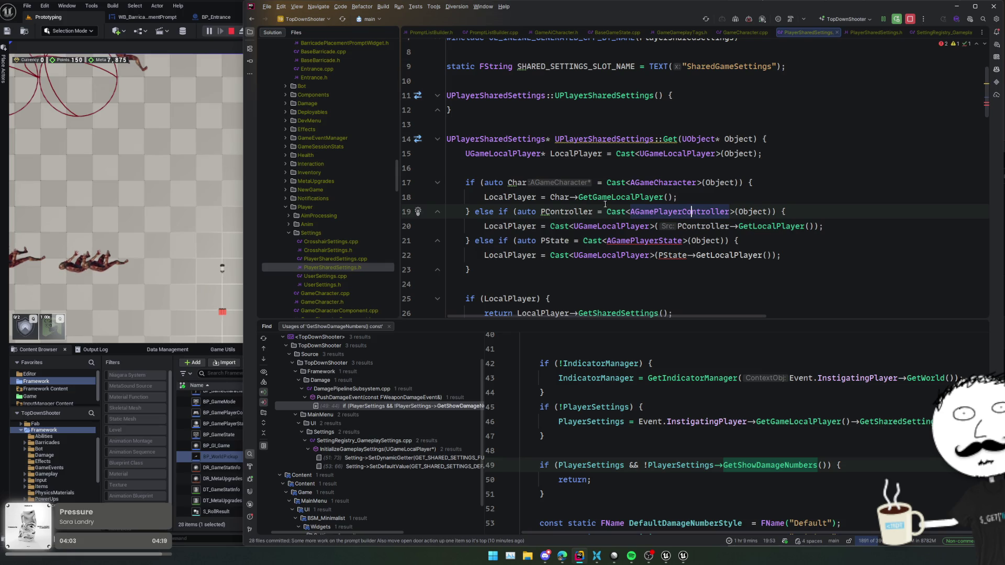
double_click(637, 196)
scroll(594, 203, "down", 3)
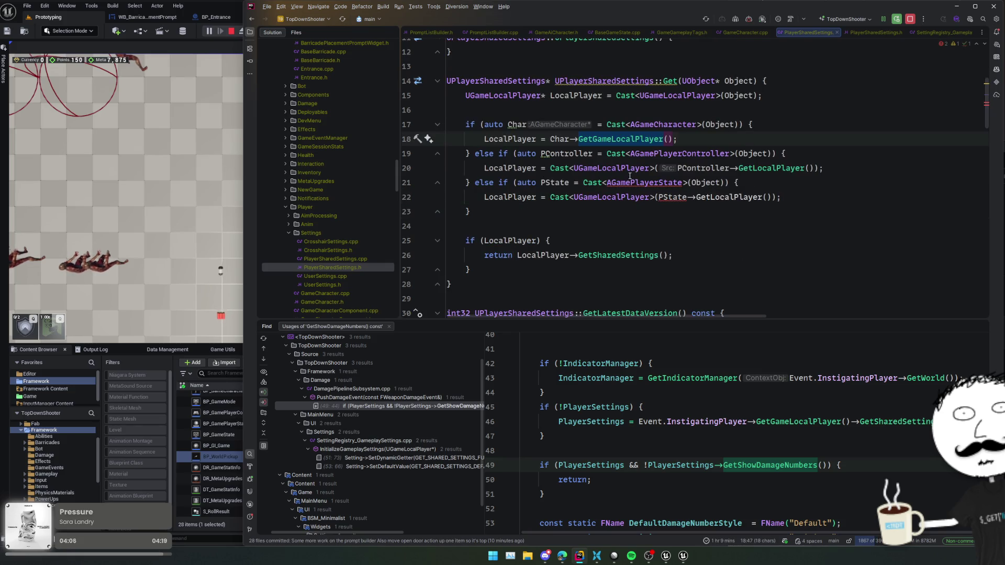
left_click(621, 182)
key("alt+Return")
key("Return")
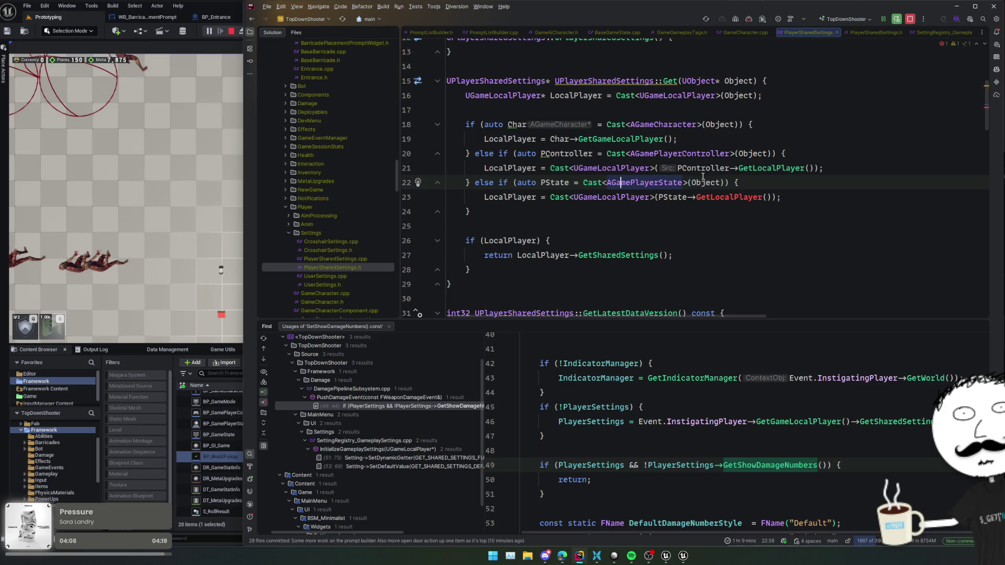
Make the player state branch return PState->GetGamePlayerController()->GetLocalPlayer().
double_click(756, 197)
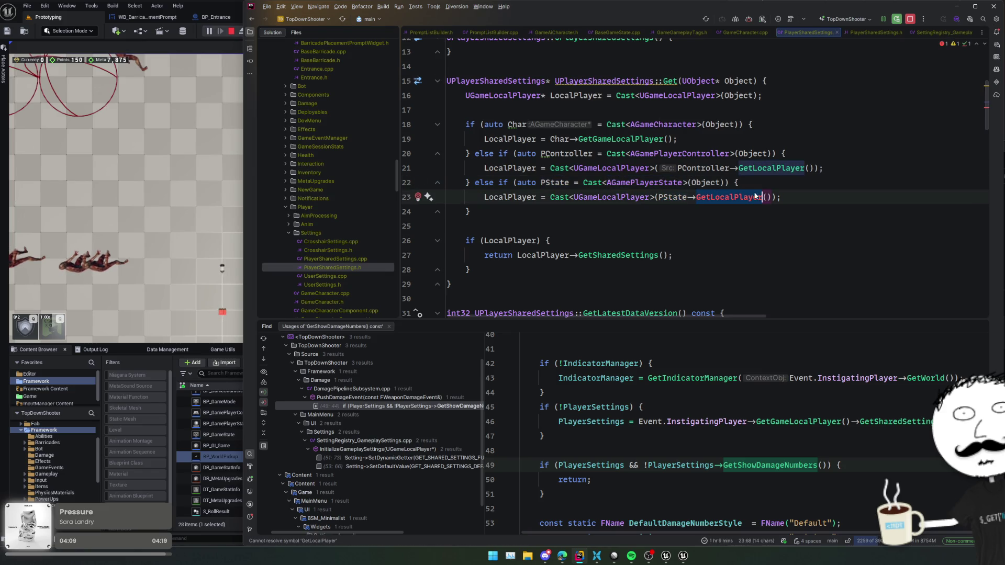
key("BackSpace")
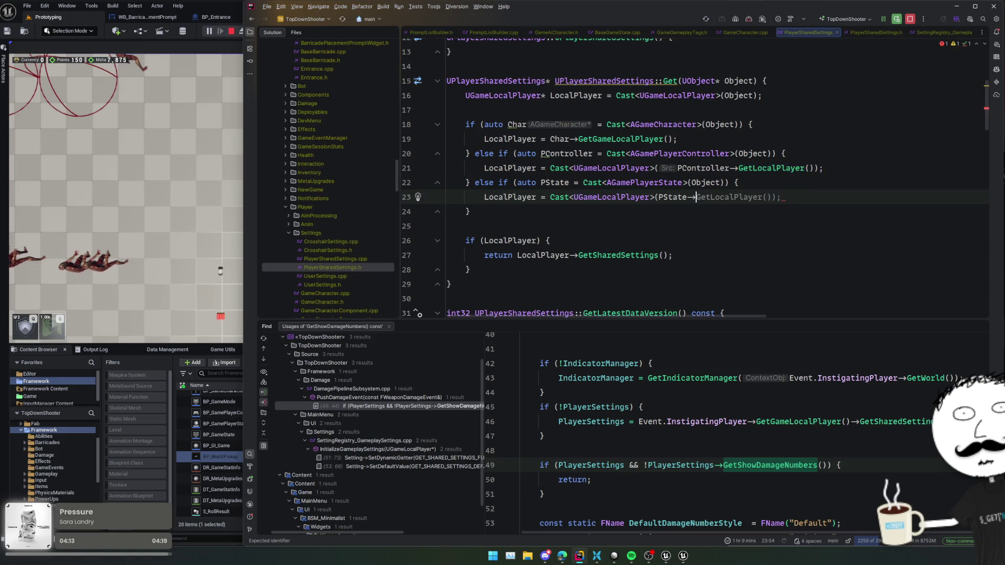
key("ctrl+space")
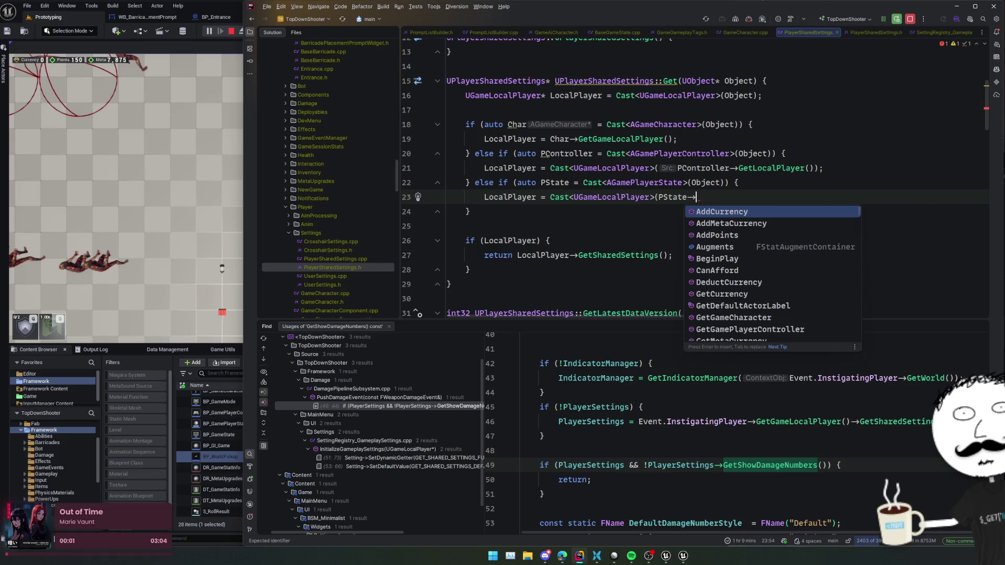
type("LocalPl")
key("BackSpace")
key("BackSpace")
key("BackSpace")
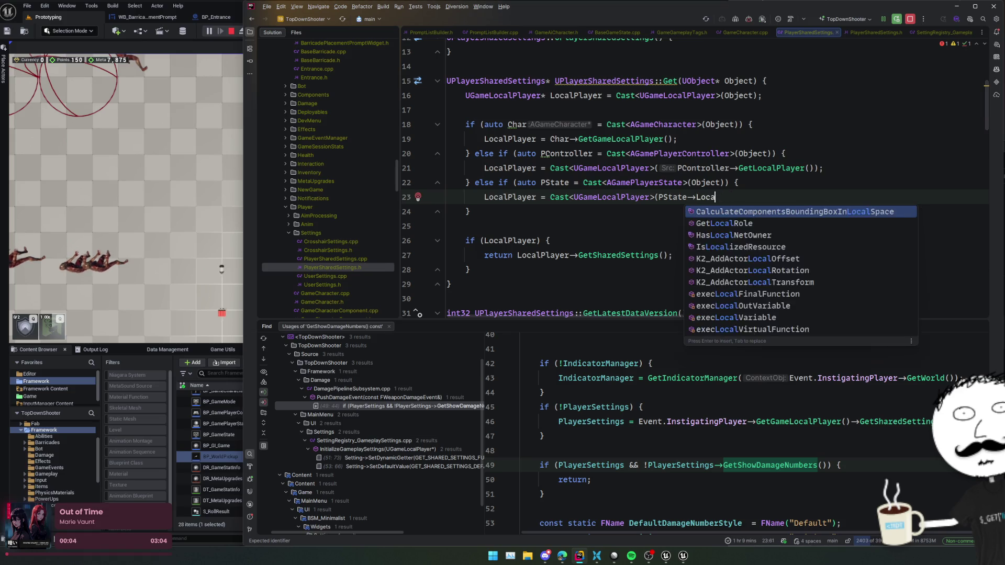
type("GetContr")
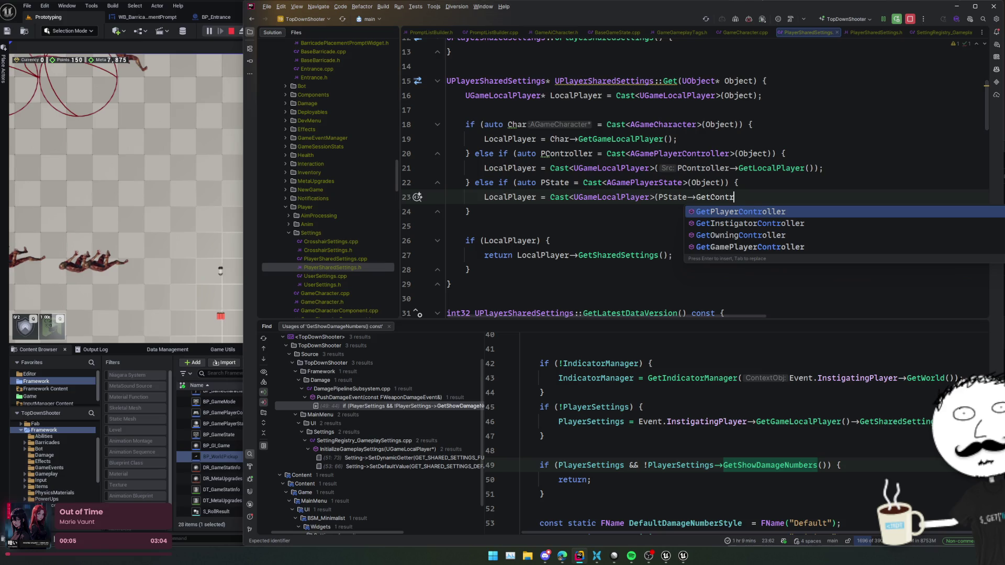
key("Down")
key("Down")
key("Down")
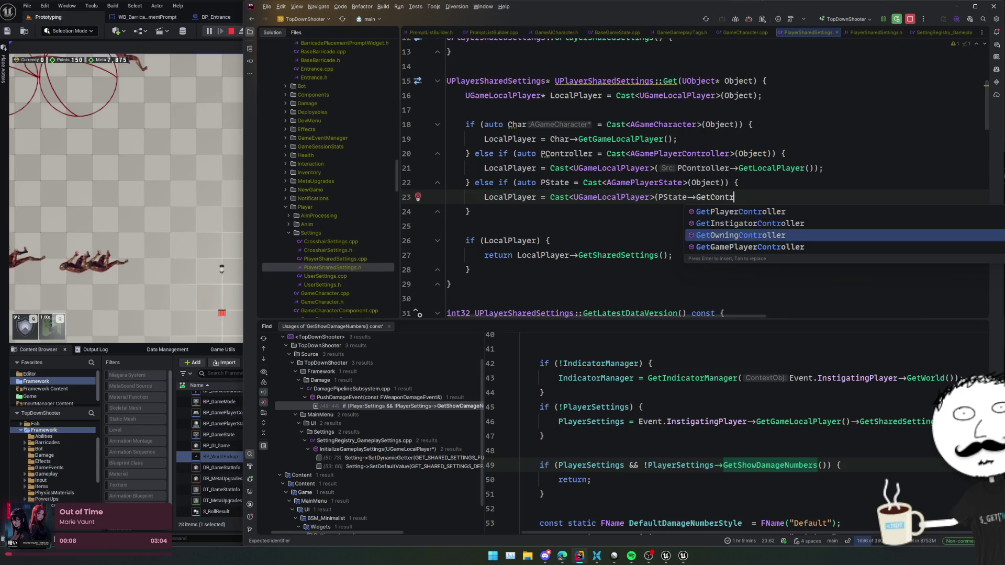
key("Return")
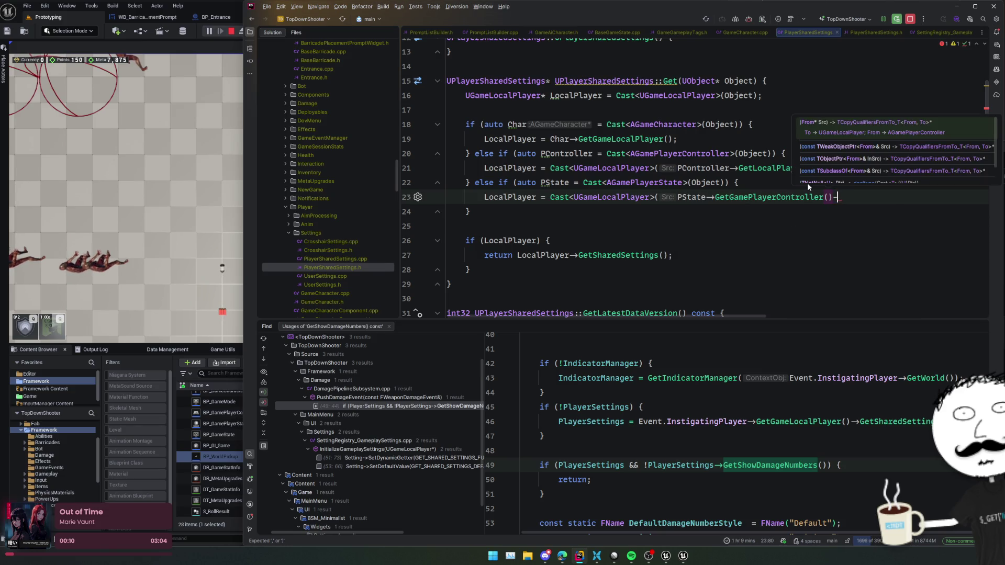
type("->Ge")
type("tLocal")
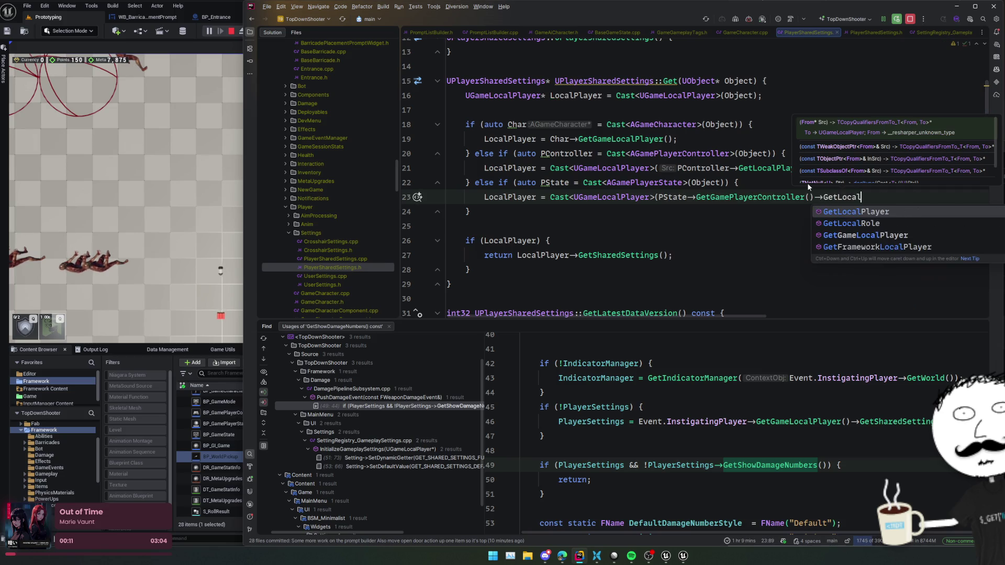
type("Player());")
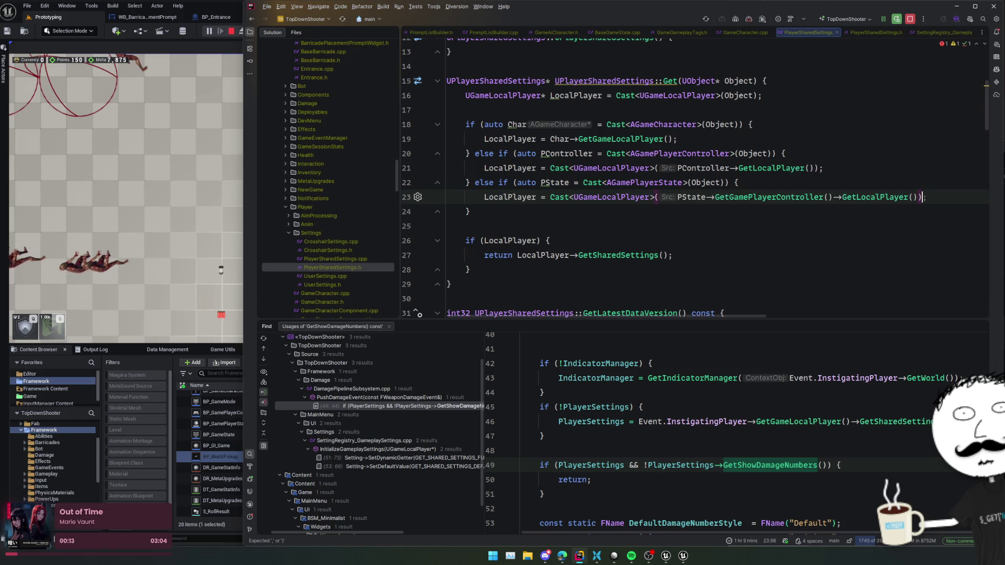
key("Home")
Add a fallback 'return nullptr;' after the LocalPlayer check.
left_click(662, 125)
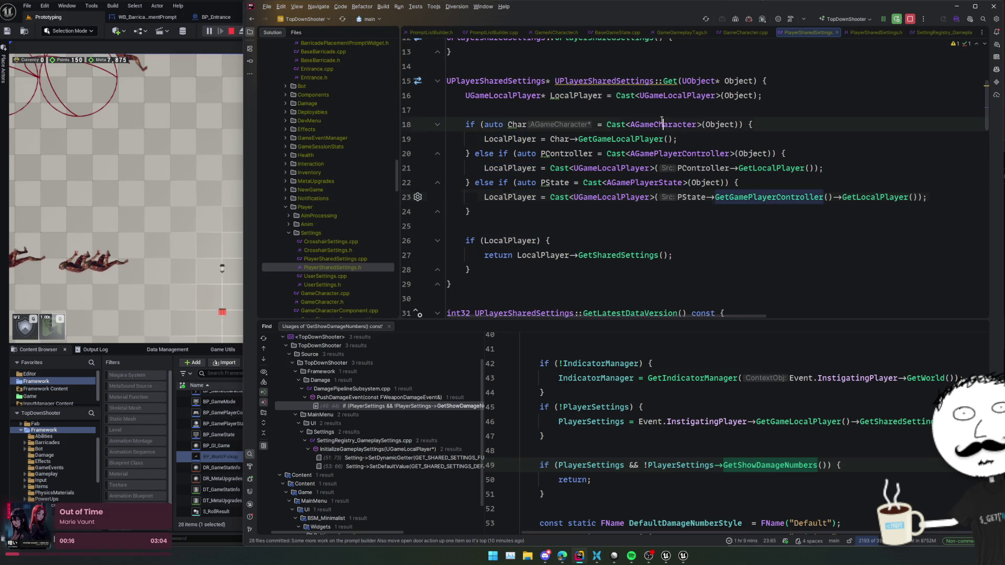
left_click(615, 250)
key("Down")
key("End")
key("Return")
type("return nullptr;")
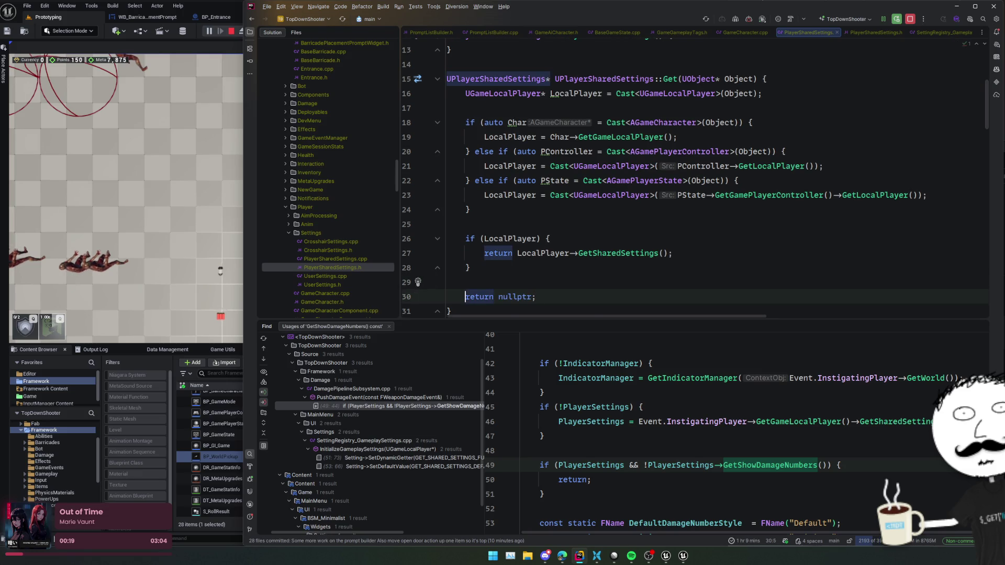
Review the finished UPlayerSharedSettings::Get function, then close PlayerSharedSettings.cpp and another open file.
key("ctrl+Home")
scroll(634, 224, "down", 4)
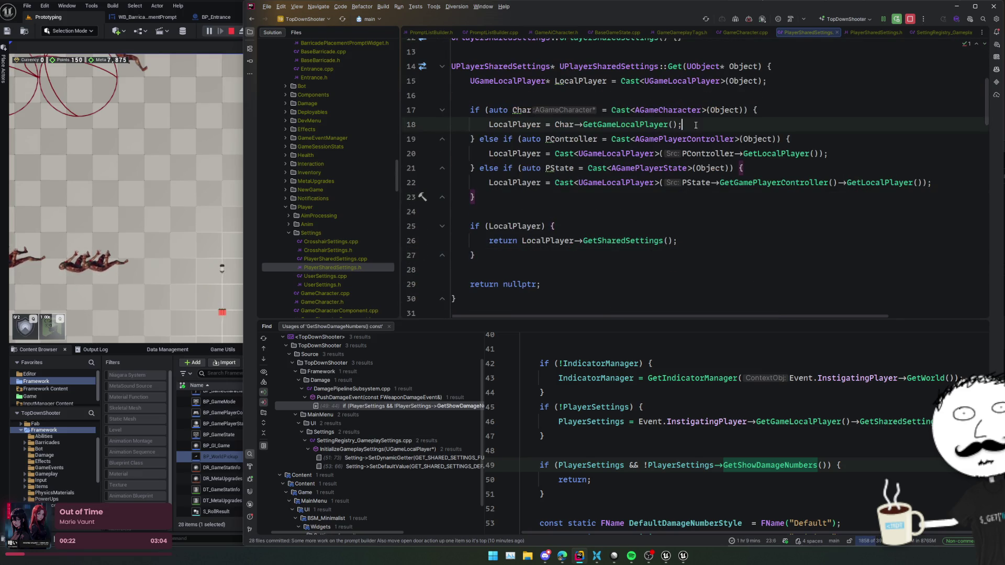
left_click(741, 110)
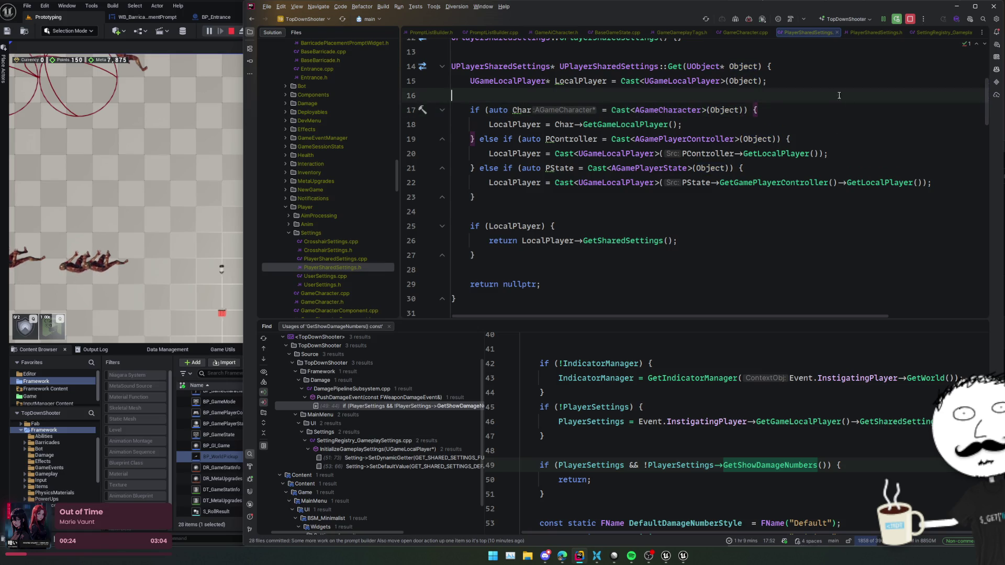
left_click(758, 220)
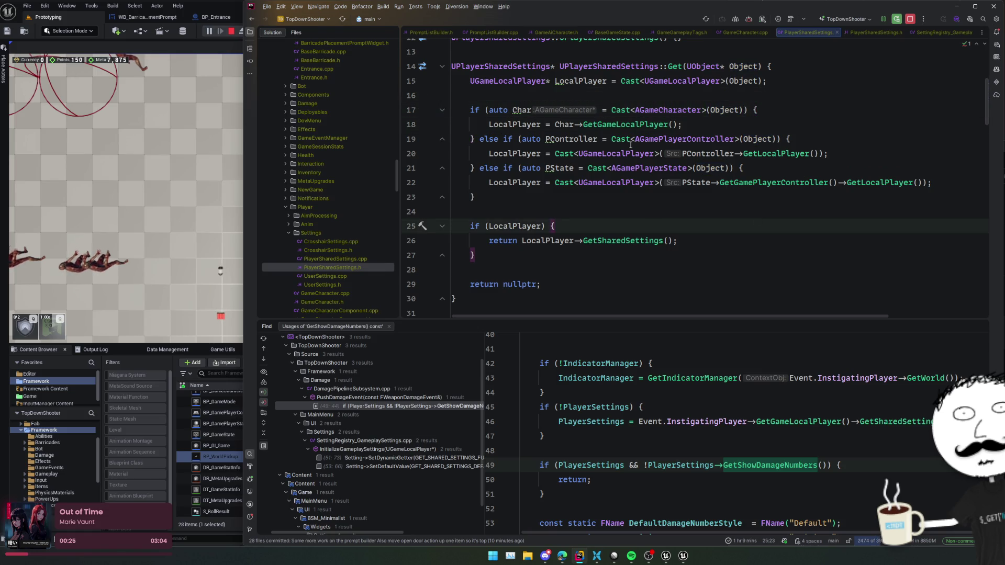
left_click(570, 139)
left_click(639, 209)
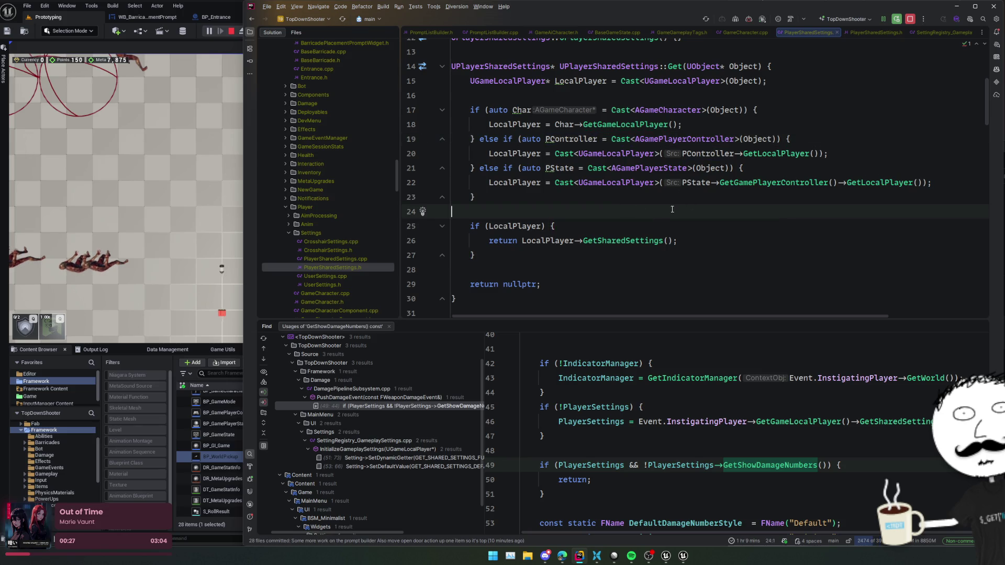
scroll(728, 204, "up", 2)
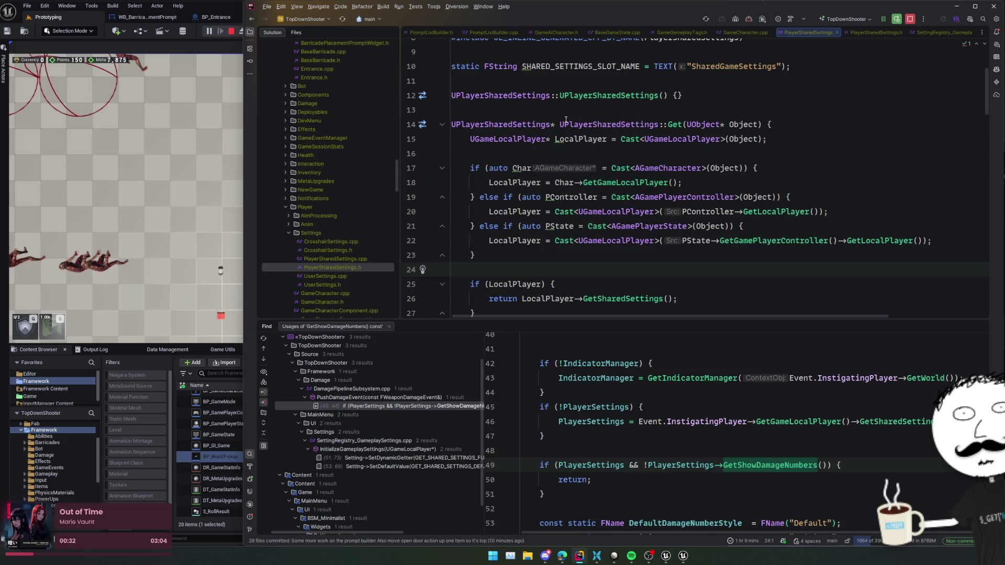
left_click_drag(560, 125, 683, 125)
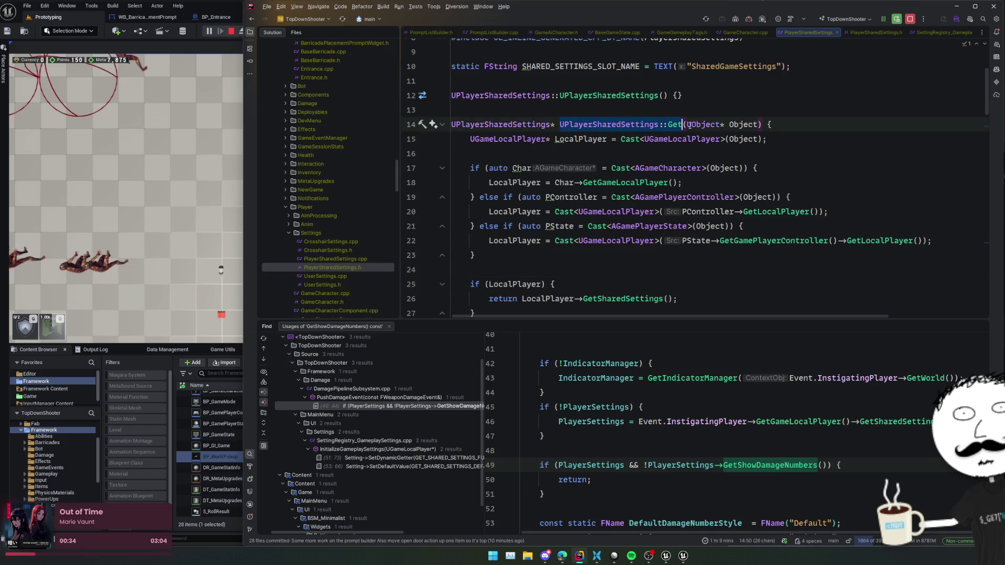
left_click(837, 32)
left_click(862, 33)
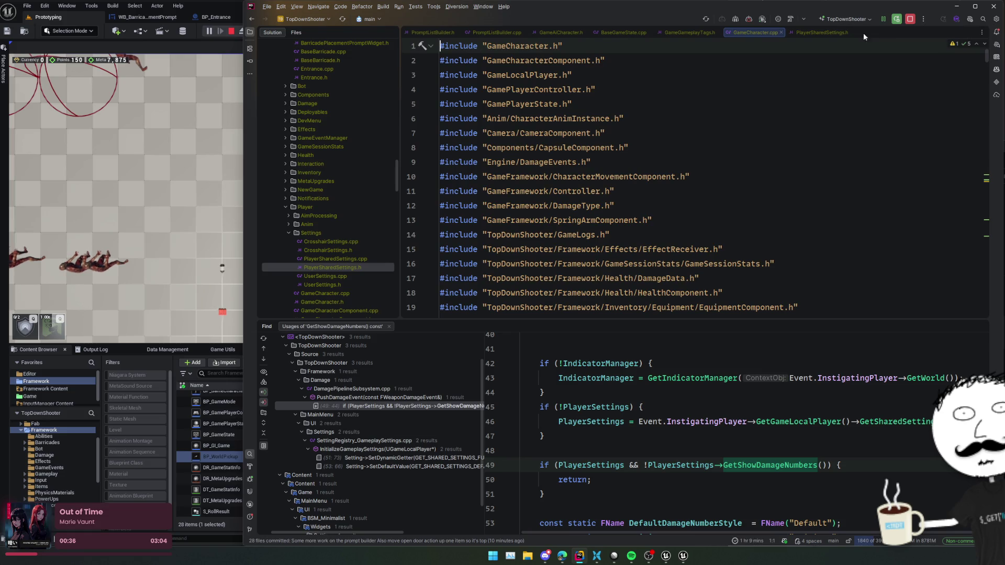
Close the remaining extra tabs and go from SpawnLootDrop to the CreatePickup declaration in WorldPickup.h.
left_click(773, 32)
left_click(717, 32)
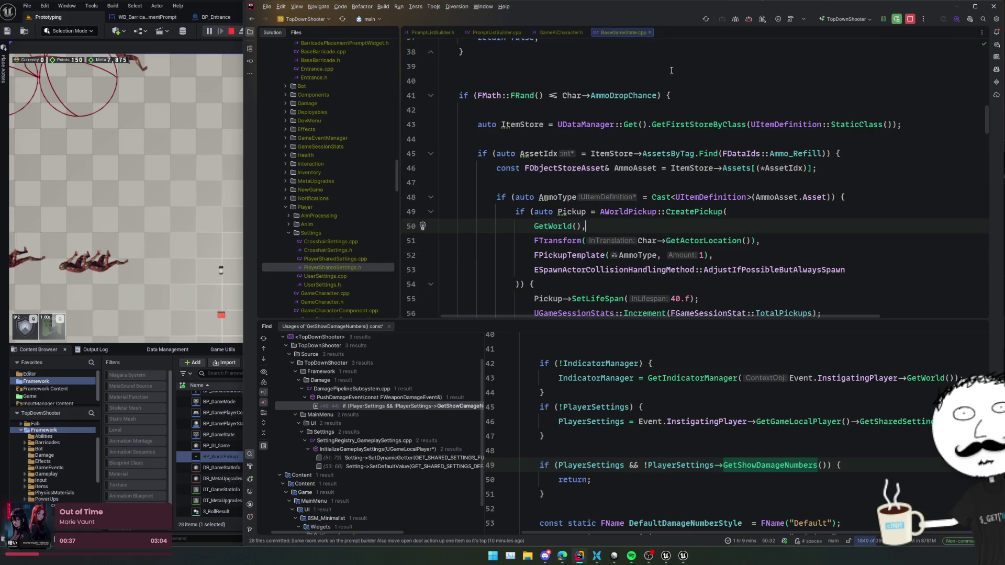
left_click(893, 267)
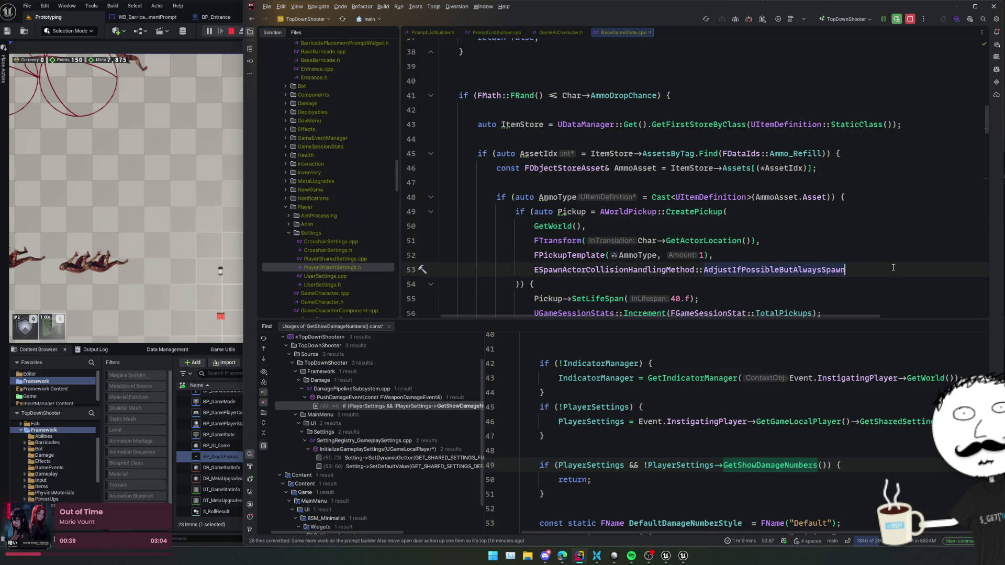
scroll(830, 236, "down", 3)
scroll(739, 225, "up", 4)
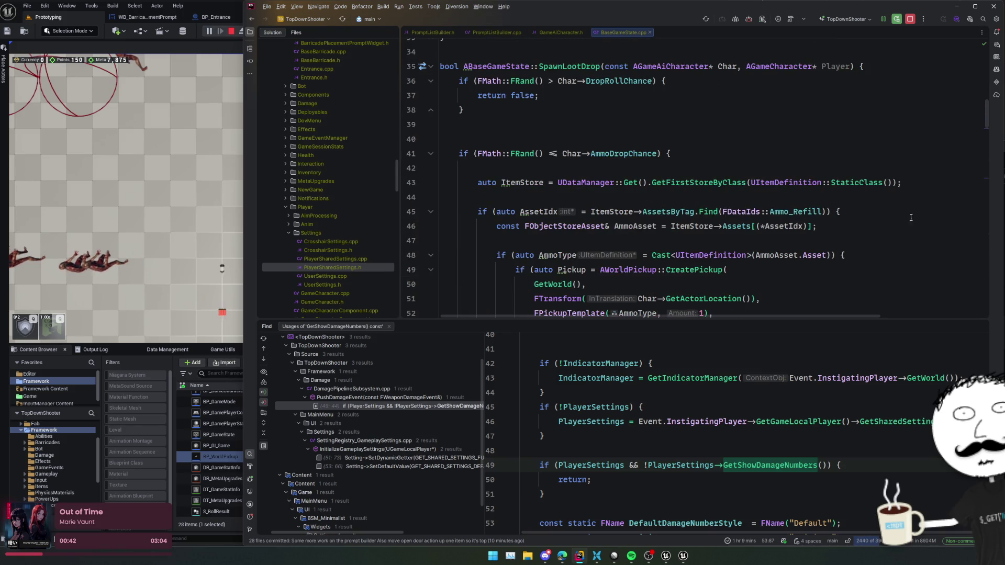
left_click(695, 270, "ctrl")
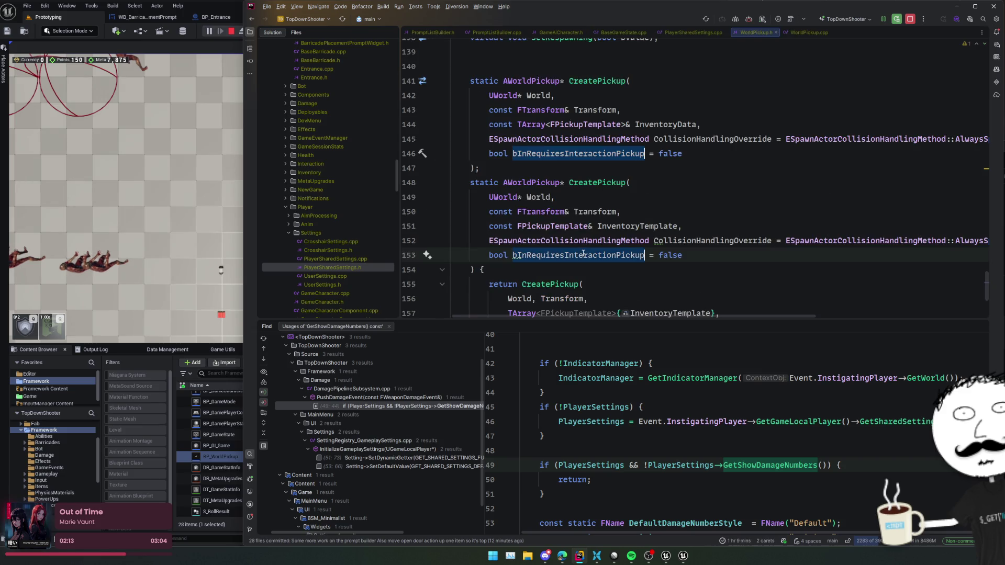
Change both overloads' bInRequiresInteractionPickup default from false to true.
double_click(668, 255)
key("alt+j")
type("true")
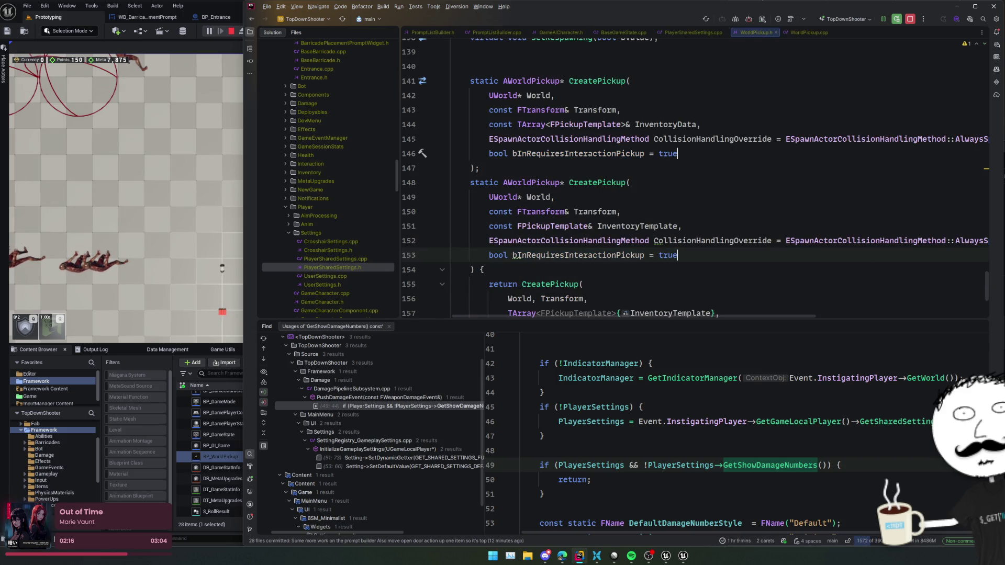
key("ctrl+alt+Home")
key("ctrl+alt+Home")
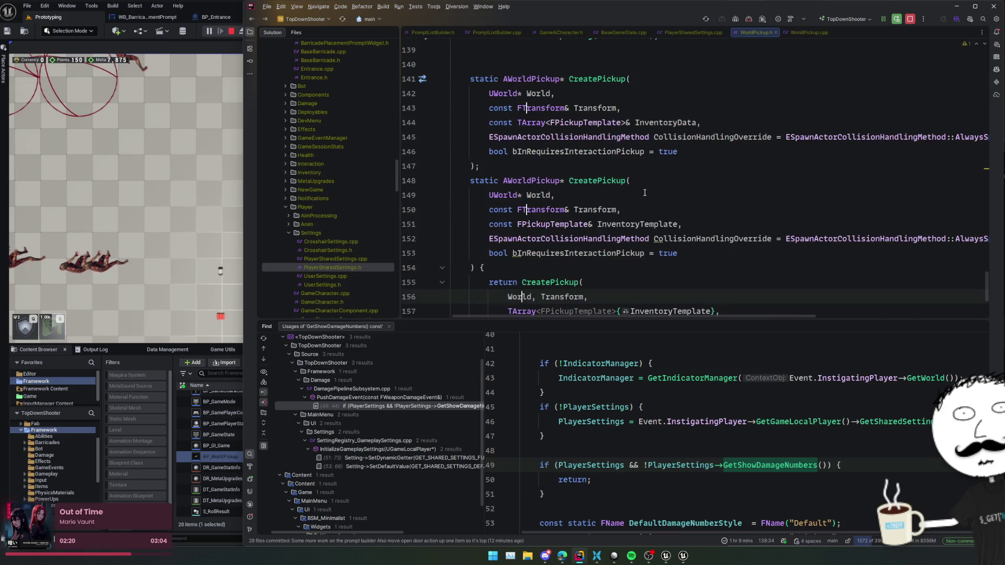
scroll(643, 196, "up", 3)
key("Escape")
scroll(629, 201, "up", 8)
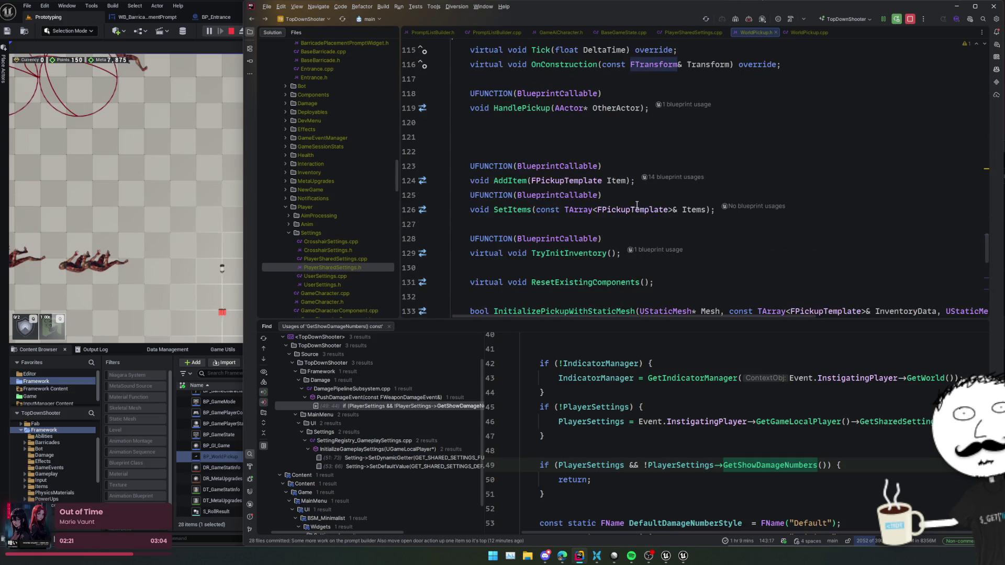
In WorldPickup.cpp, hide the usage search results and fold the HandlePickup function body.
left_click(560, 110, "ctrl")
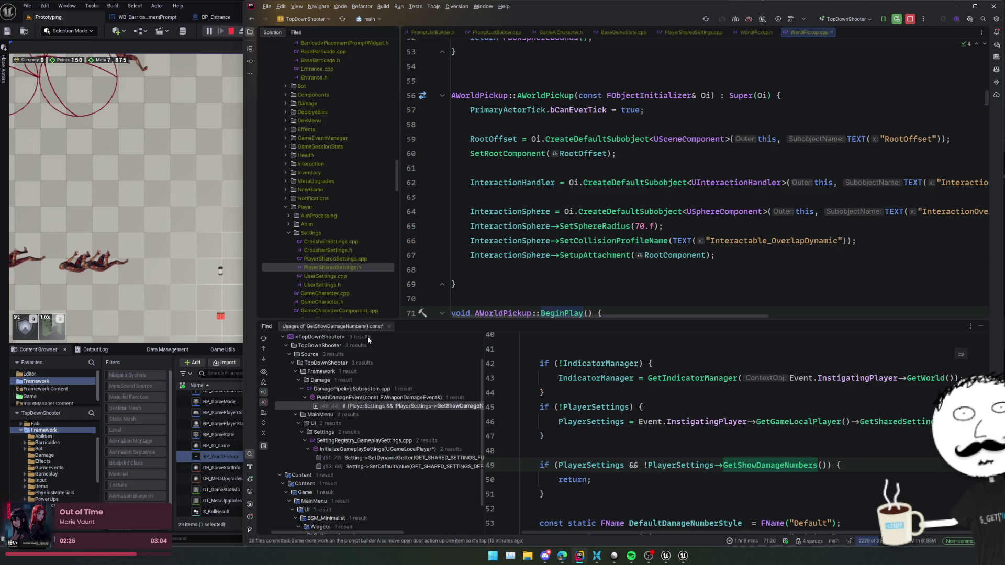
key("Escape")
left_click(581, 284)
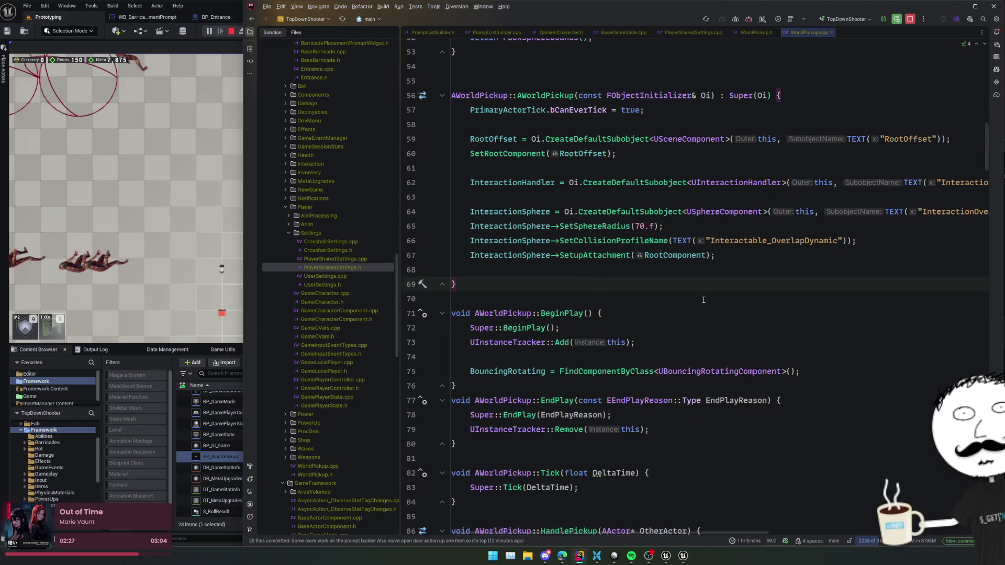
scroll(707, 296, "down", 4)
left_click(726, 283)
scroll(726, 284, "down", 1)
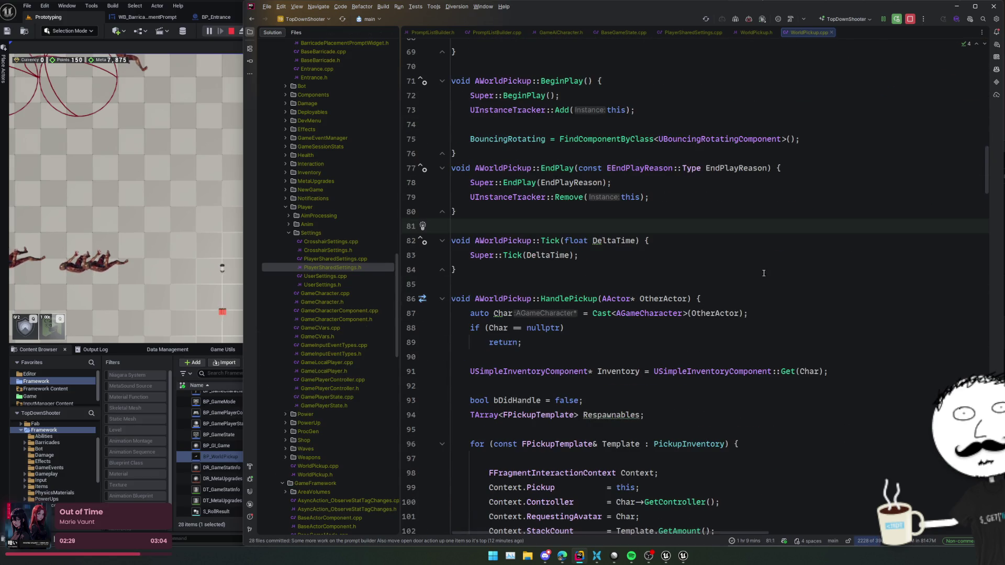
scroll(764, 273, "down", 2)
scroll(817, 272, "down", 1)
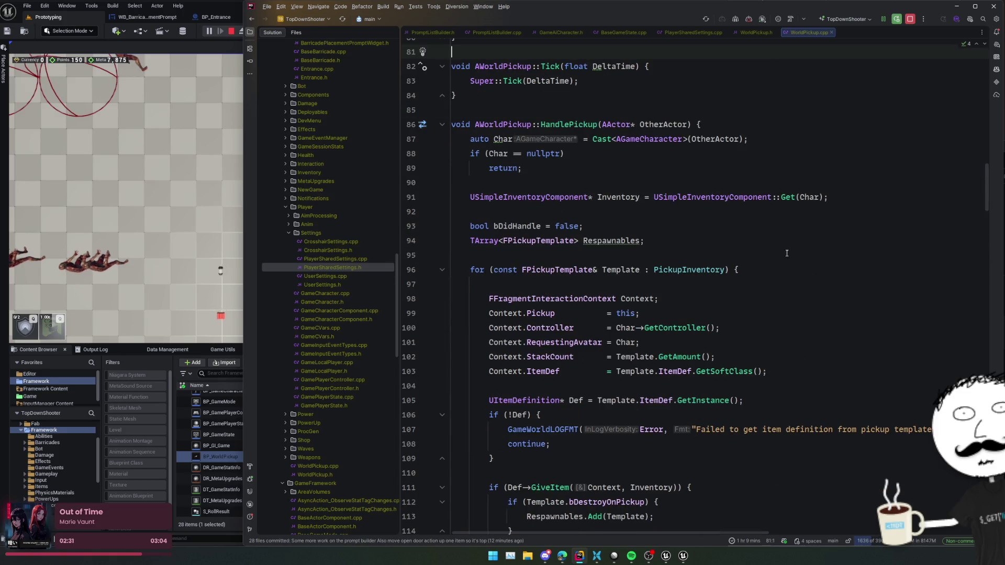
left_click(443, 124)
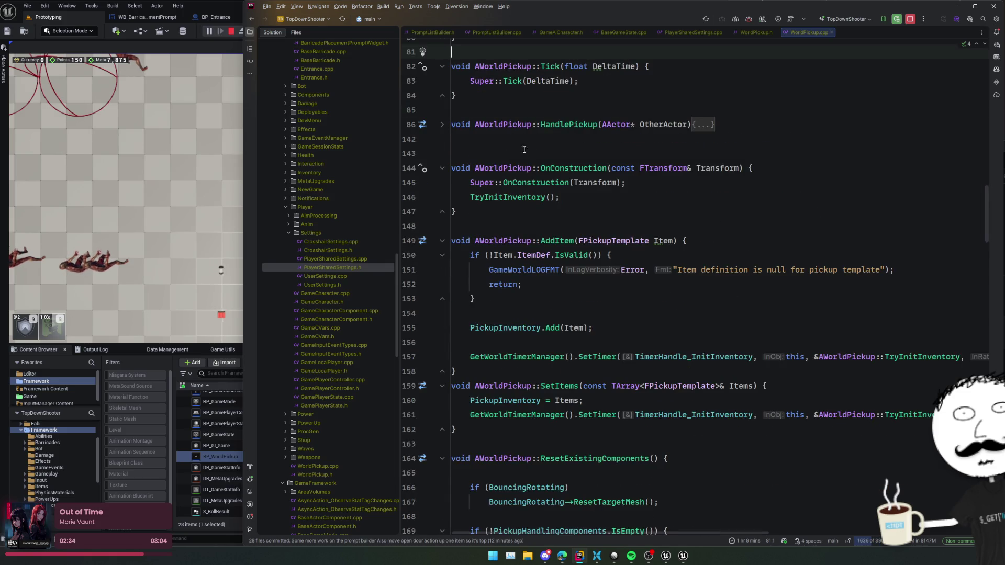
From the AWorldPickup class declaration's derived-blueprint hint, open BP_WorldPickup in Unreal Editor.
scroll(670, 179, "down", 7)
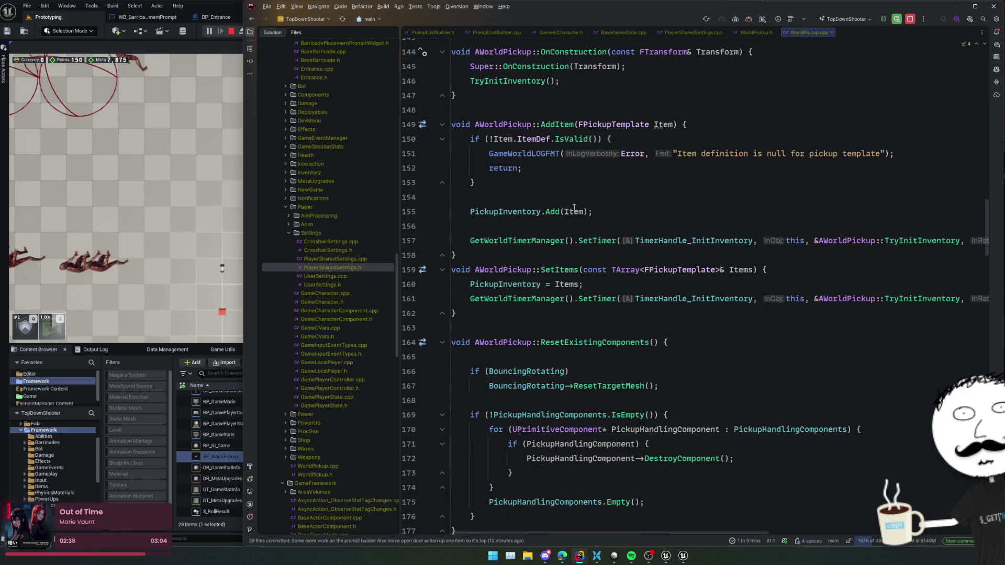
scroll(660, 221, "down", 3)
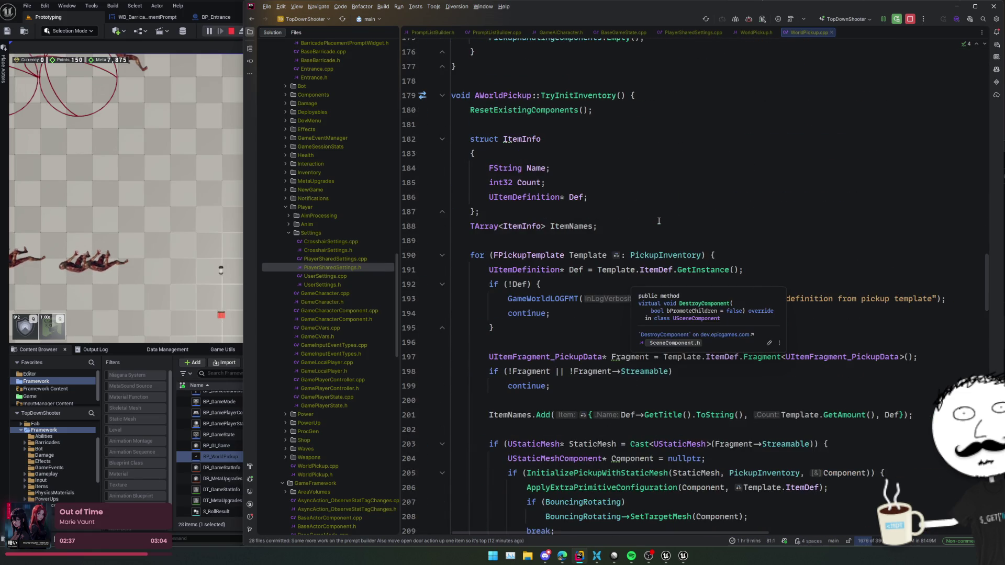
scroll(659, 221, "down", 4)
scroll(659, 221, "down", 6)
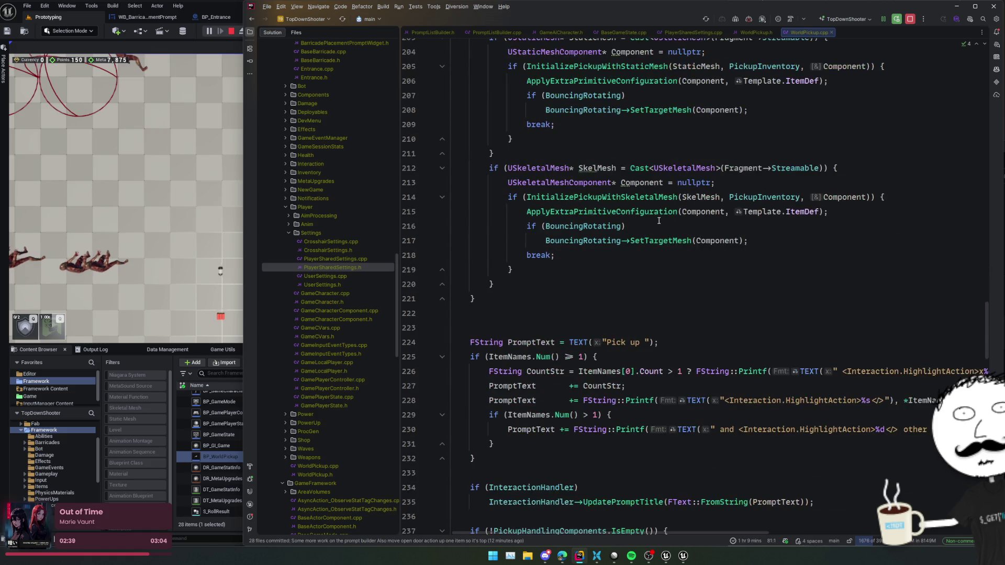
scroll(659, 220, "down", 4)
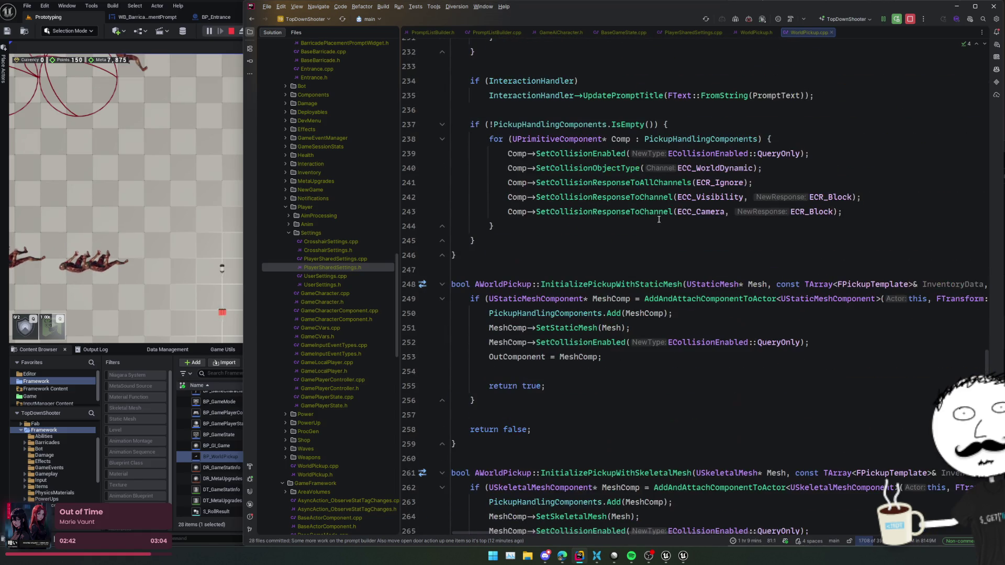
scroll(659, 220, "down", 7)
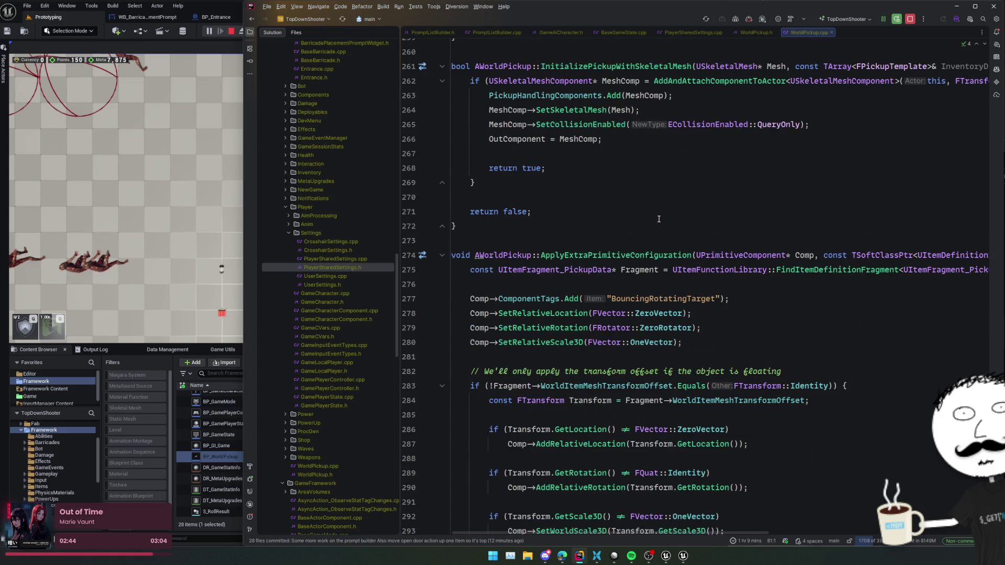
scroll(659, 219, "down", 7)
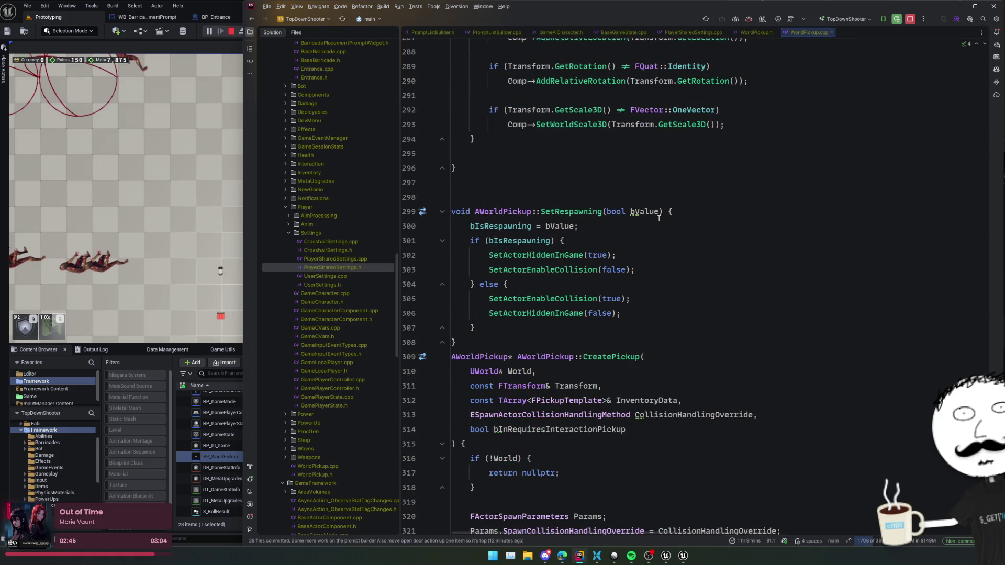
scroll(659, 219, "down", 15)
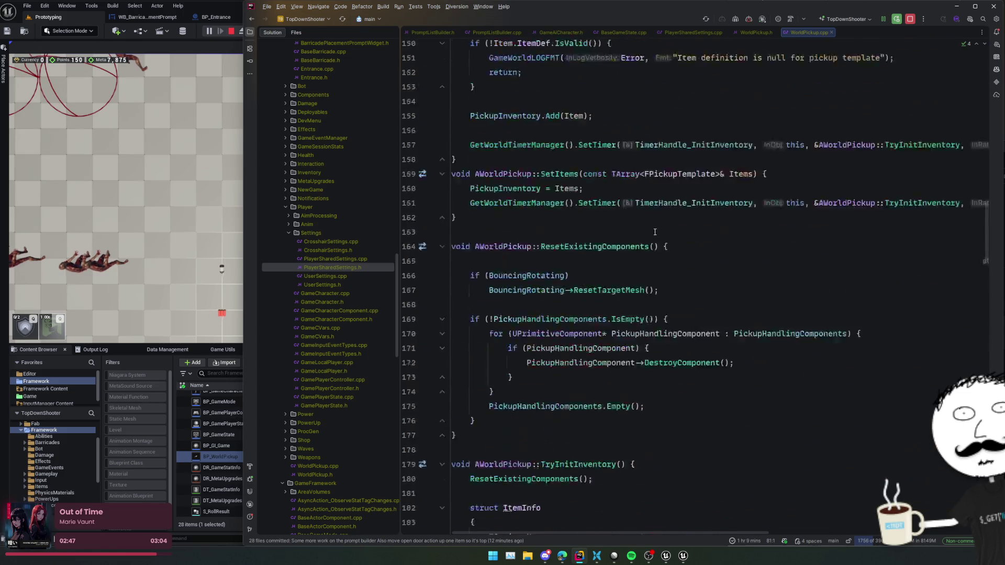
scroll(655, 232, "up", 20)
scroll(521, 179, "down", 5)
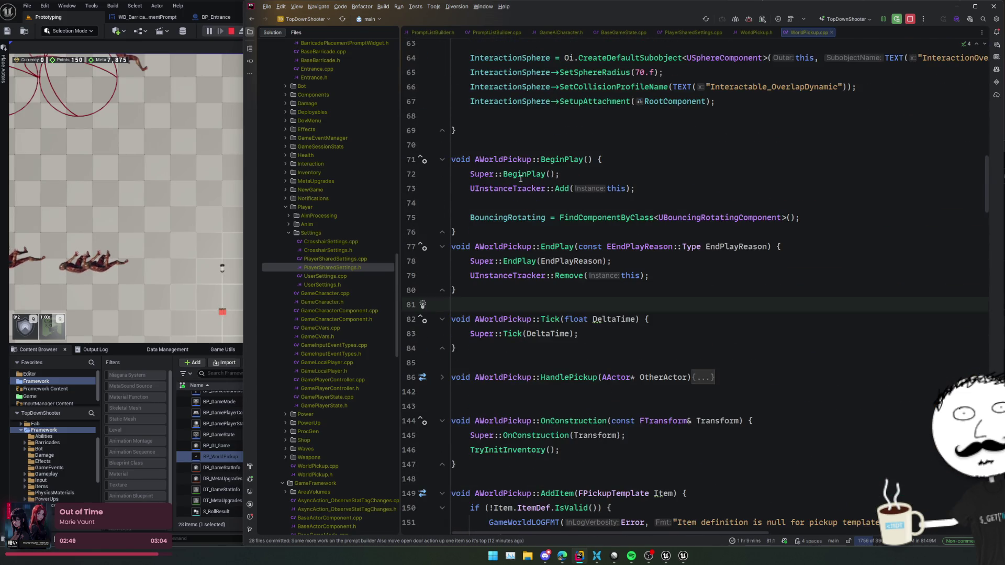
left_click(523, 159, "ctrl")
left_click(570, 195)
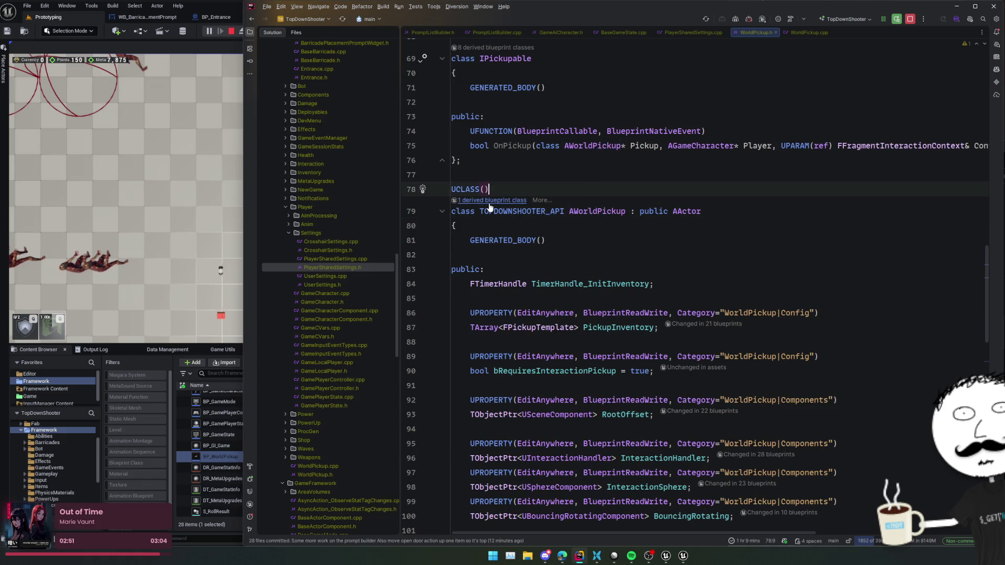
left_click(576, 211, "ctrl+alt")
left_click(628, 244)
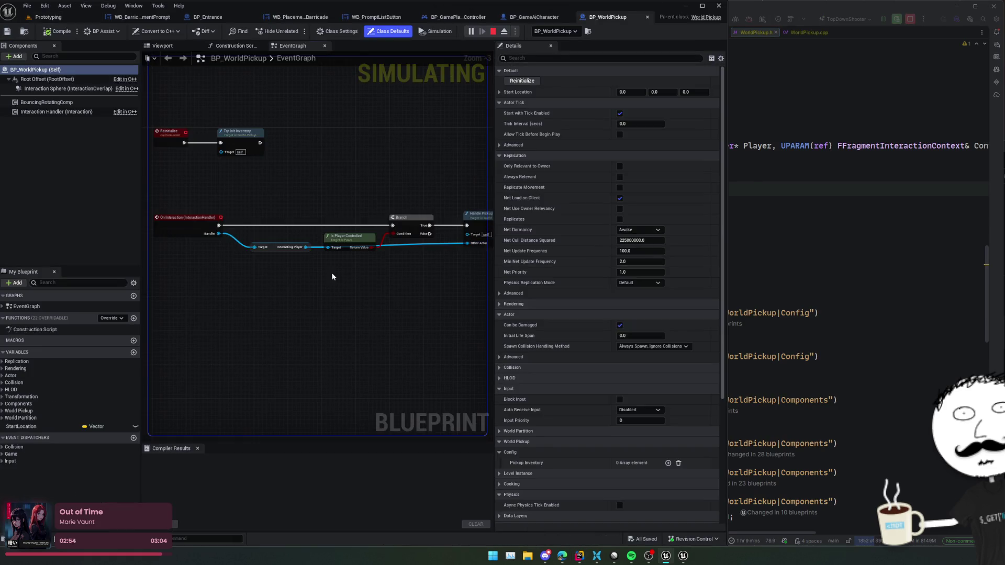
Look over the Branch, Handle Pickup and Try Init Inventory nodes and the Interaction Sphere component.
scroll(442, 292, "up", 2)
scroll(441, 305, "down", 2)
mouse_move(359, 273)
left_mouse_down()
mouse_move(374, 304)
mouse_move(359, 352)
mouse_move(275, 180)
left_mouse_up()
scroll(275, 180, "up", 1)
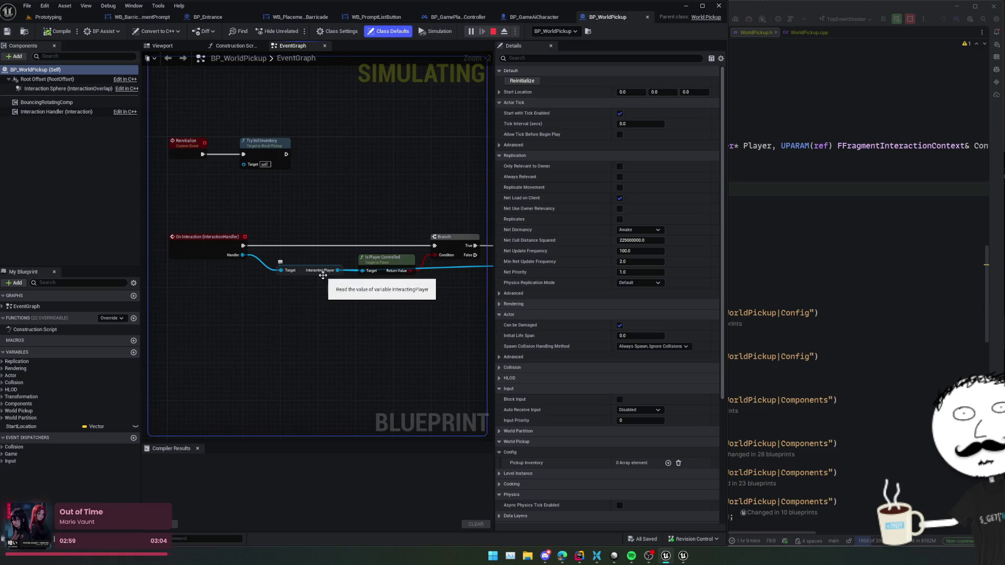
mouse_move(394, 326)
left_mouse_down()
mouse_move(431, 330)
mouse_move(264, 316)
left_mouse_up()
scroll(431, 330, "up", 1)
scroll(264, 317, "down", 1)
mouse_move(337, 302)
left_mouse_down()
mouse_move(404, 303)
mouse_move(418, 317)
mouse_move(473, 321)
mouse_move(457, 333)
mouse_move(386, 309)
left_mouse_up()
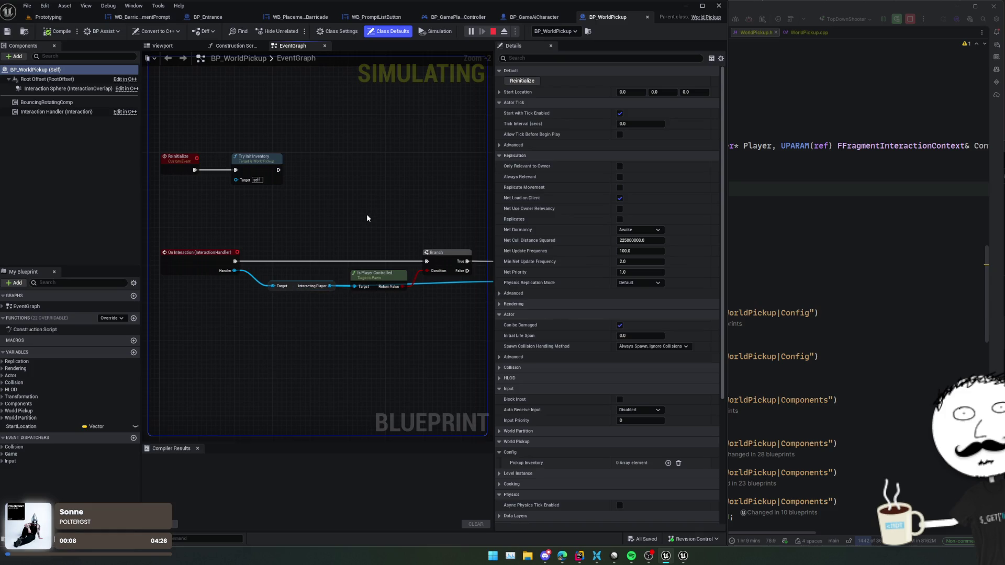
left_click(80, 90)
left_click(172, 49)
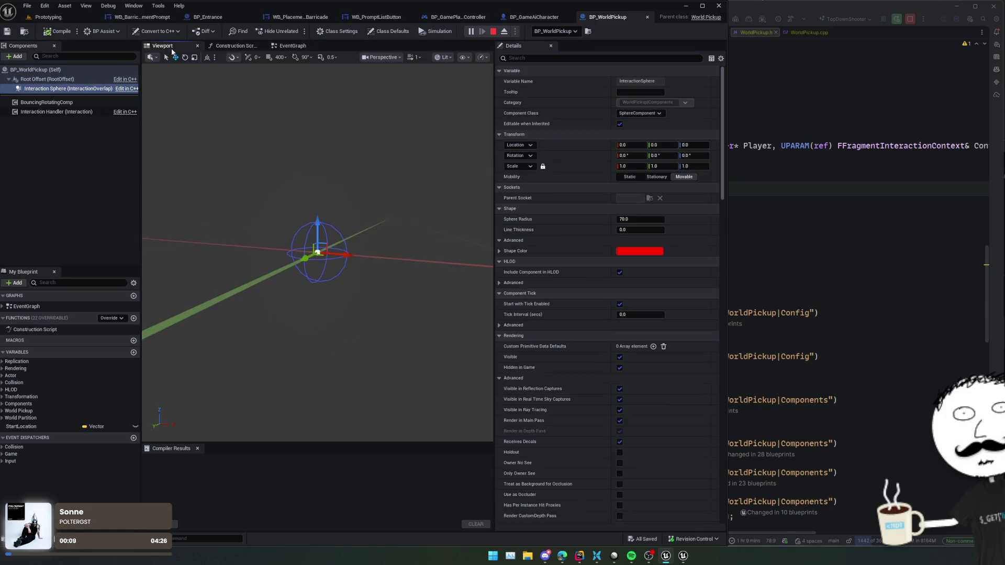
left_click(294, 46)
left_click_drag(360, 169, 404, 188)
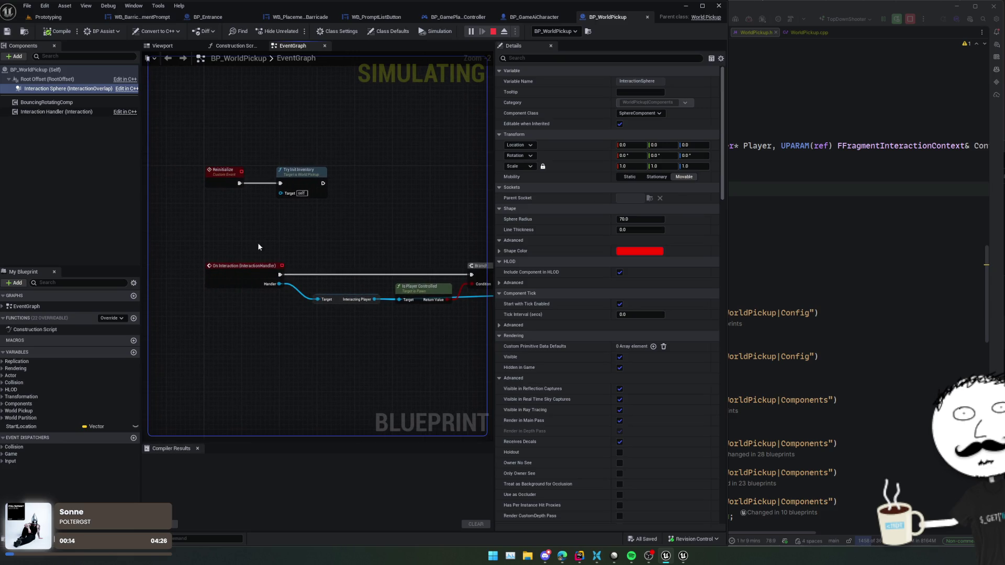
Add an On Interaction Start event for Interaction Handler, then return to WorldPickup.h in Rider.
left_click(69, 112)
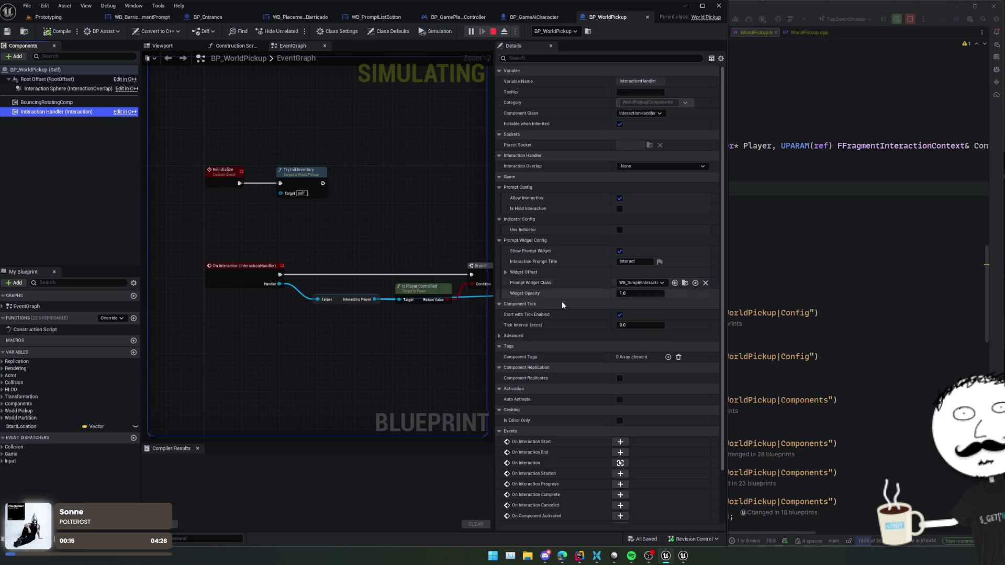
scroll(555, 252, "down", 3)
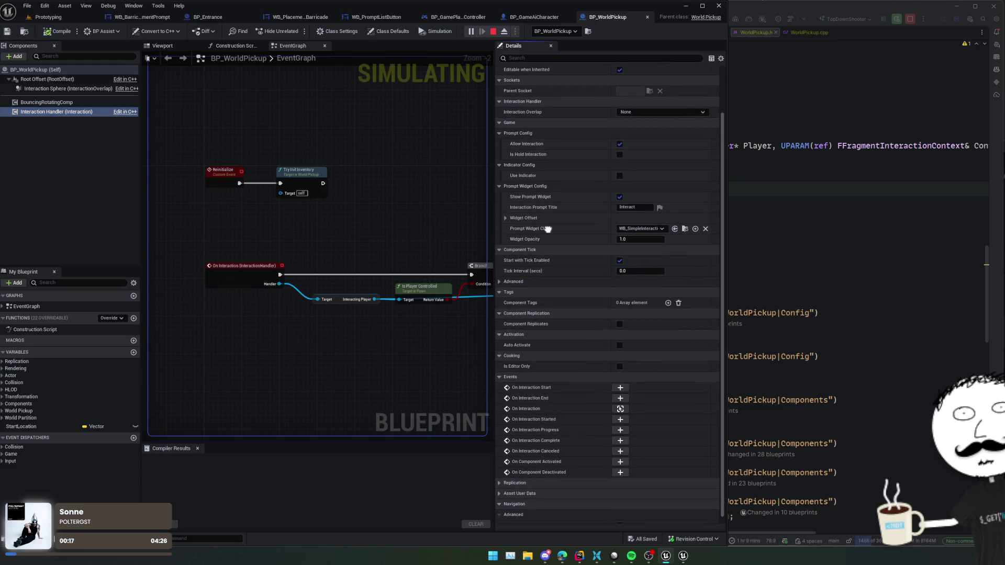
left_click(620, 387)
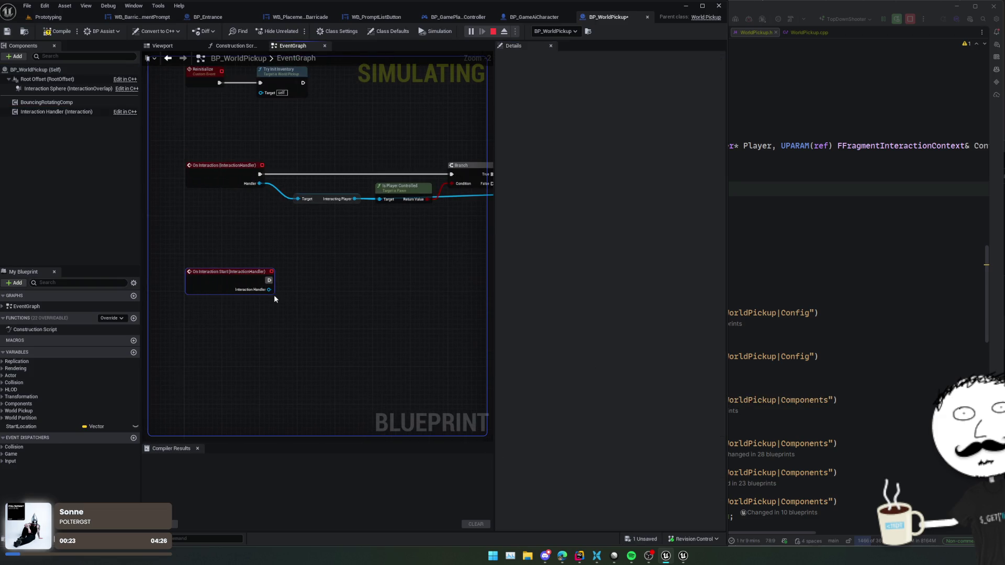
left_click(764, 253)
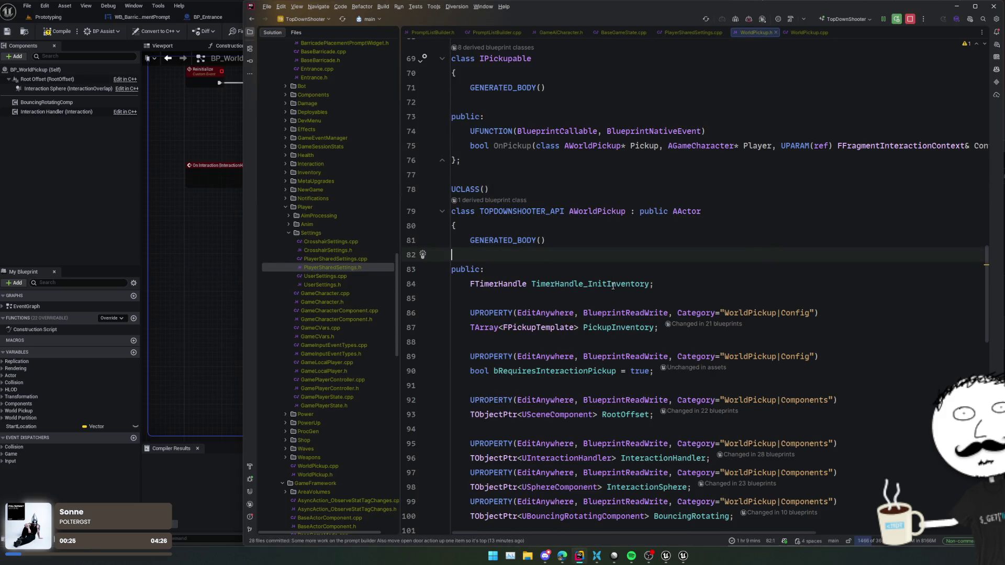
scroll(613, 286, "down", 5)
scroll(610, 289, "up", 3)
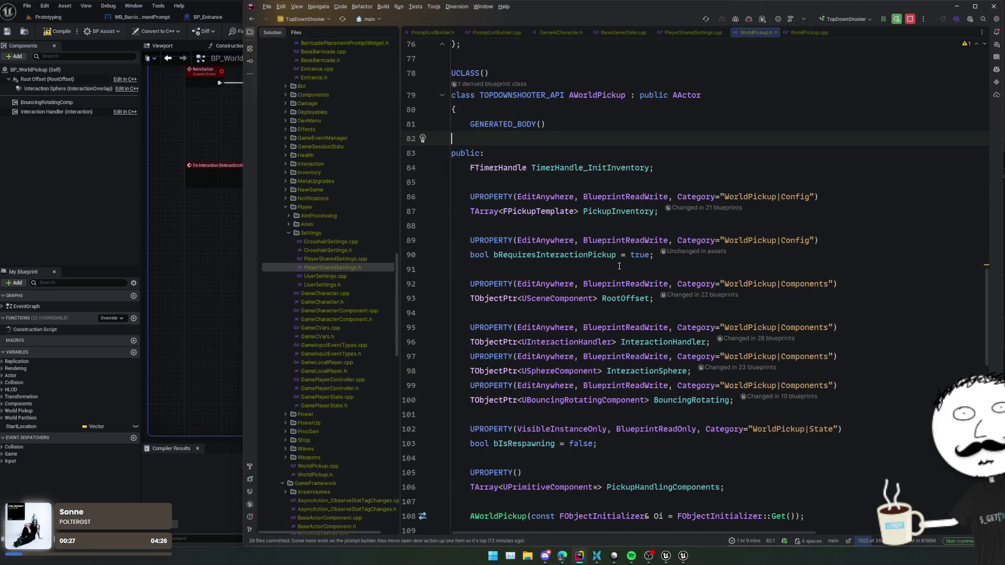
left_click(589, 226)
left_click(587, 264)
scroll(586, 264, "down", 1)
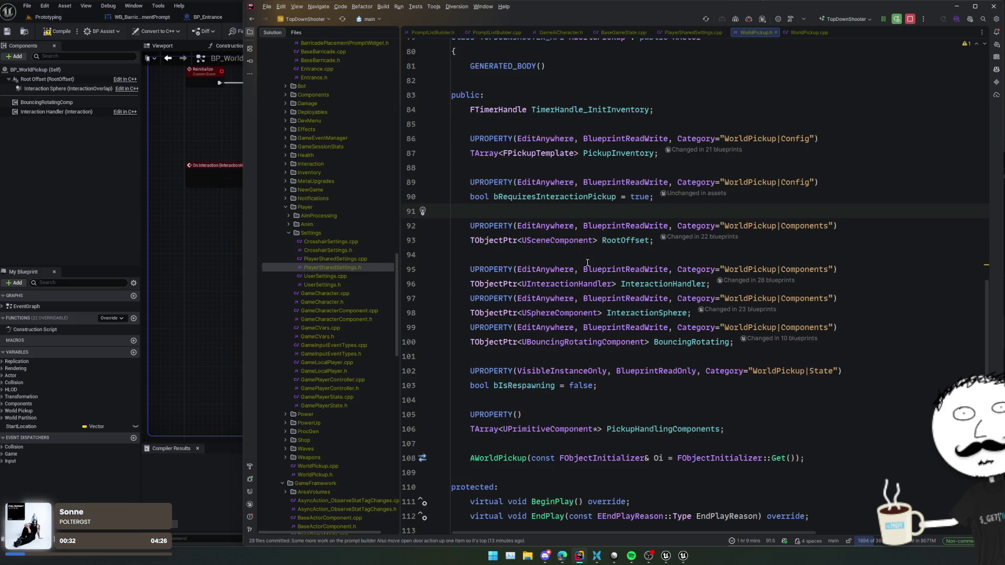
scroll(588, 263, "down", 1)
left_click(674, 255)
double_click(671, 226)
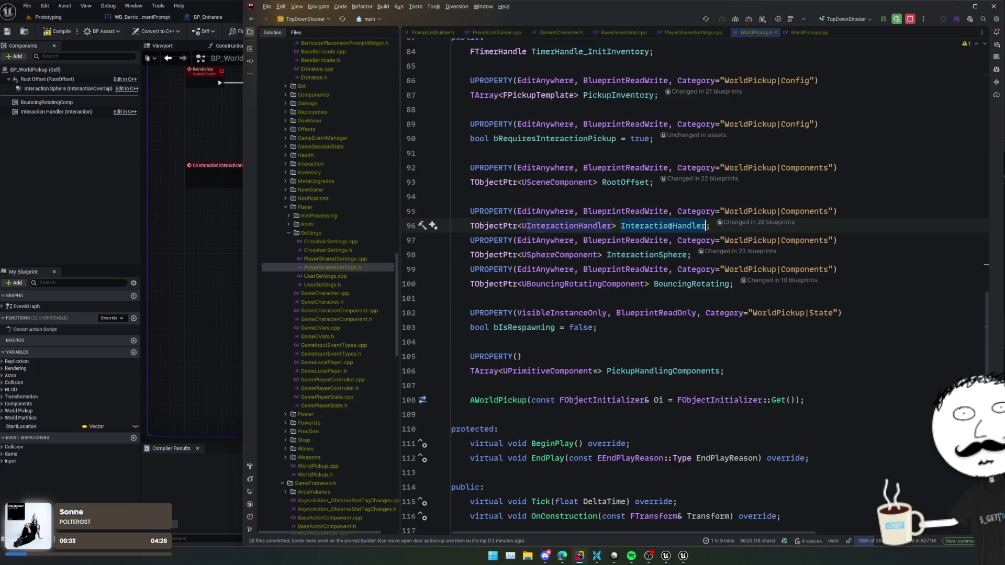
Remove the extra blank lines after HandlePickup and open a new line in BeginPlay.
scroll(636, 320, "down", 4)
left_click(504, 346)
key("Delete")
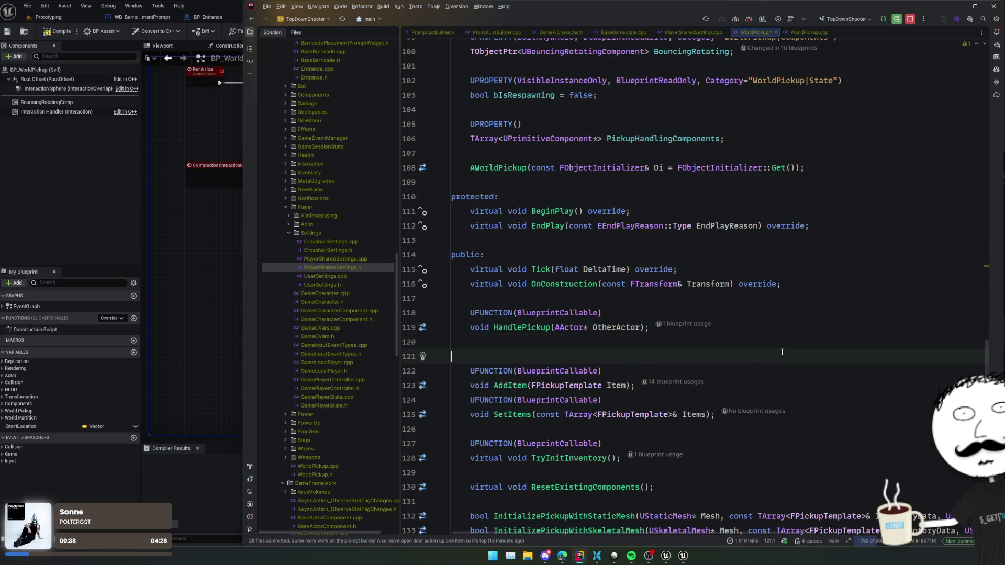
key("Delete")
key("Delete")
left_click(575, 211, "ctrl")
key("Down")
key("Down")
key("Down")
key("End")
key("Return")
key("Return")
Write InteractionHandler->OnInteractionStart in BeginPlay and jump to its declaration in InteractionHandler.h.
type("InteractionHandler->")
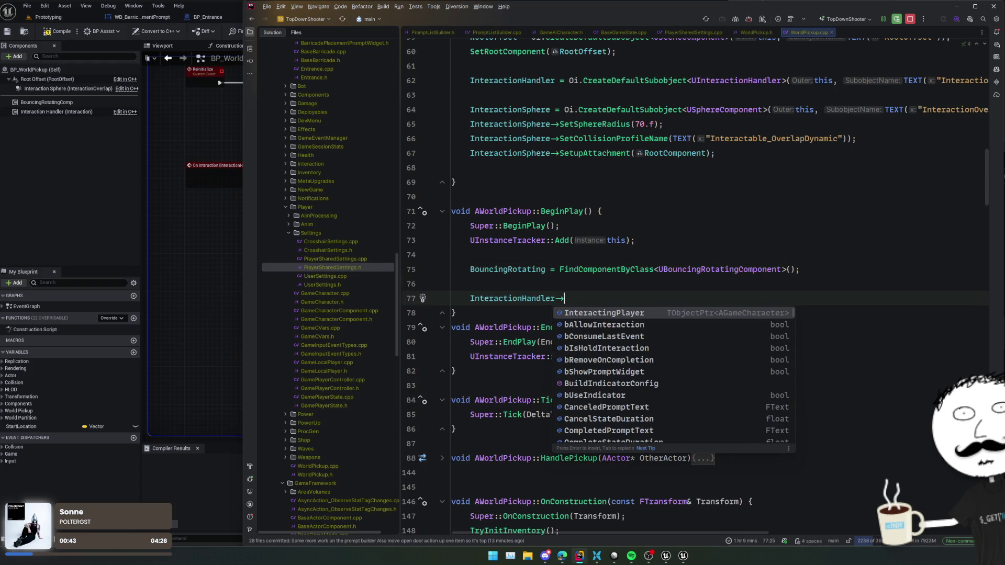
type("On")
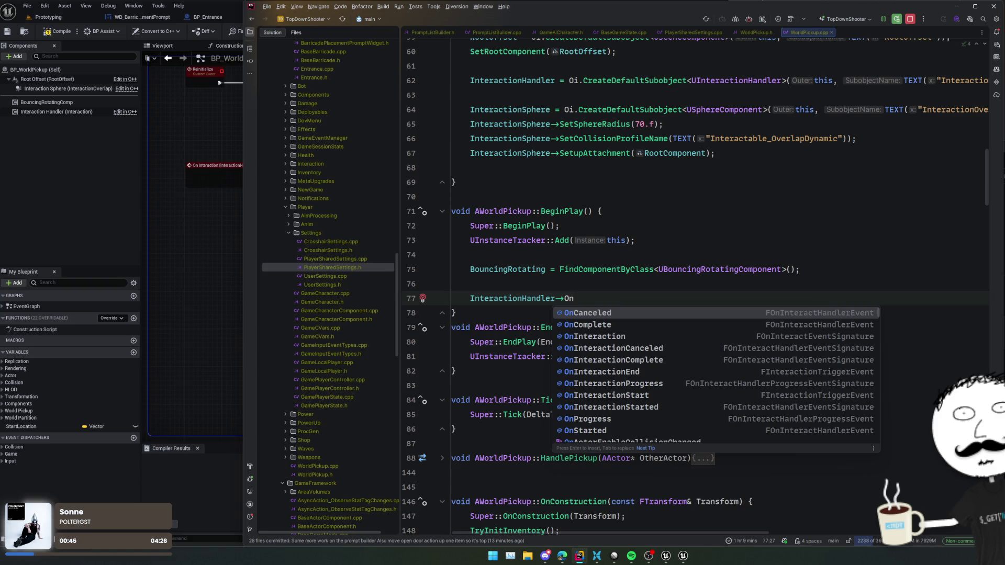
key("Down")
key("Down")
key("Down")
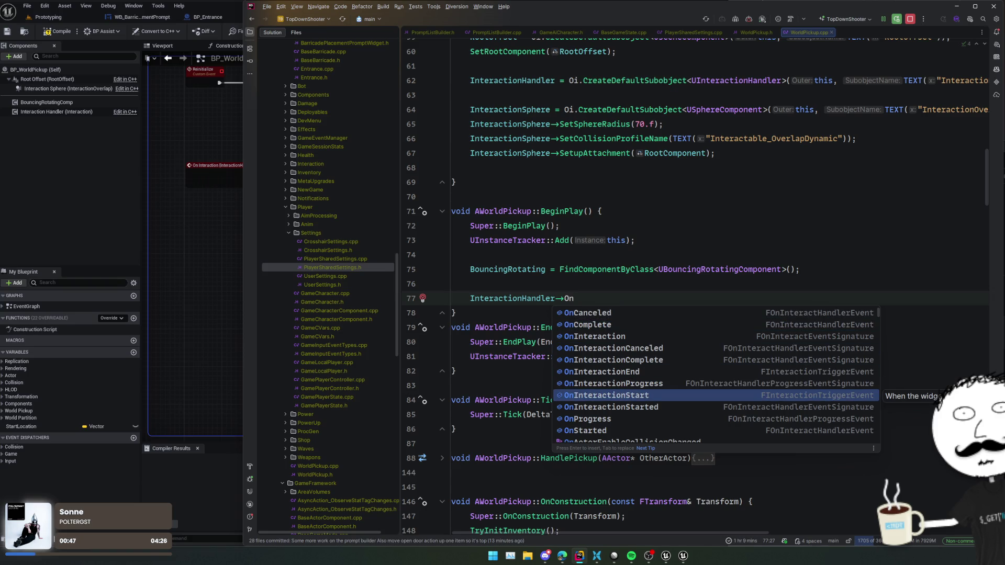
key("Return")
type(".AddW")
key("BackSpace")
key("BackSpace")
key("BackSpace")
type("ed")
key("Return")
type(".A")
key("BackSpace")
key("BackSpace")
key("BackSpace")
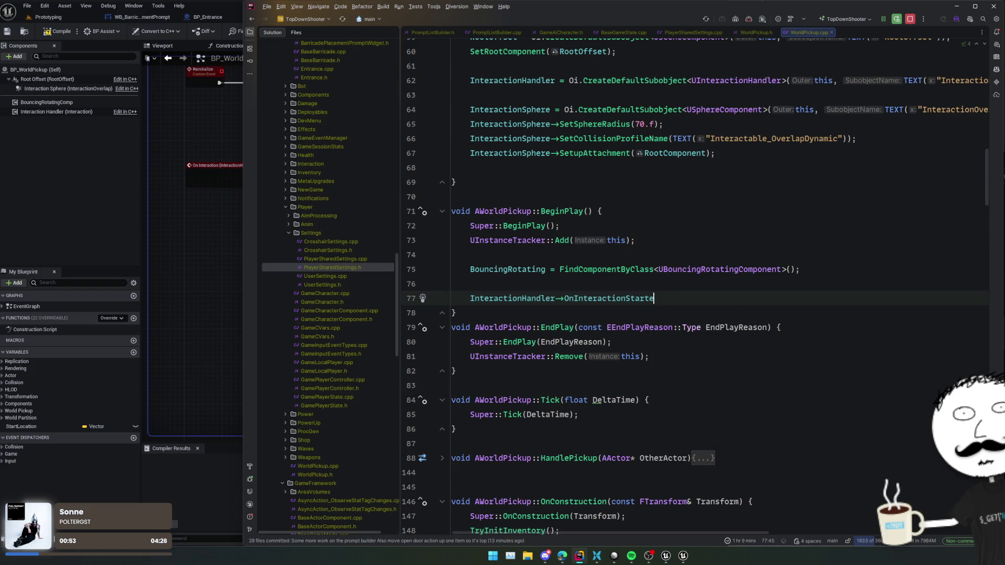
key("ctrl+b")
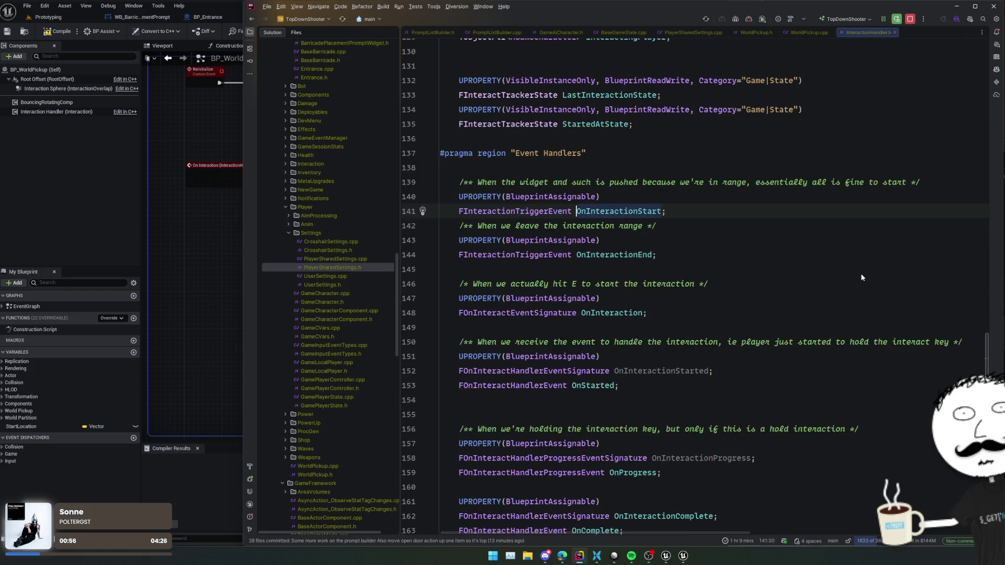
left_click(807, 236)
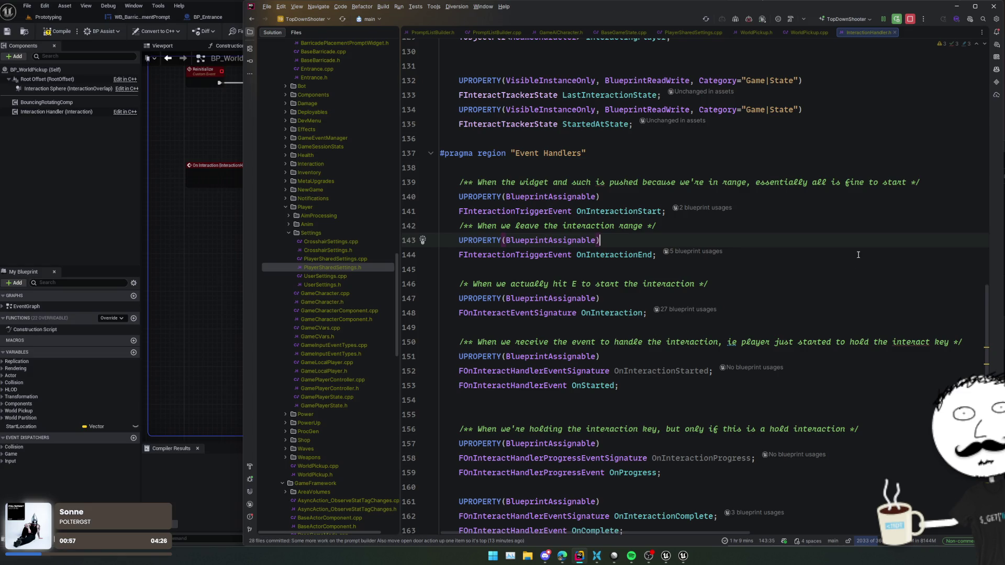
Inspect the OnInteractionStart declaration, FOnInteractHandlerEvent delegate and FInteractTrackerState struct.
left_click(866, 232)
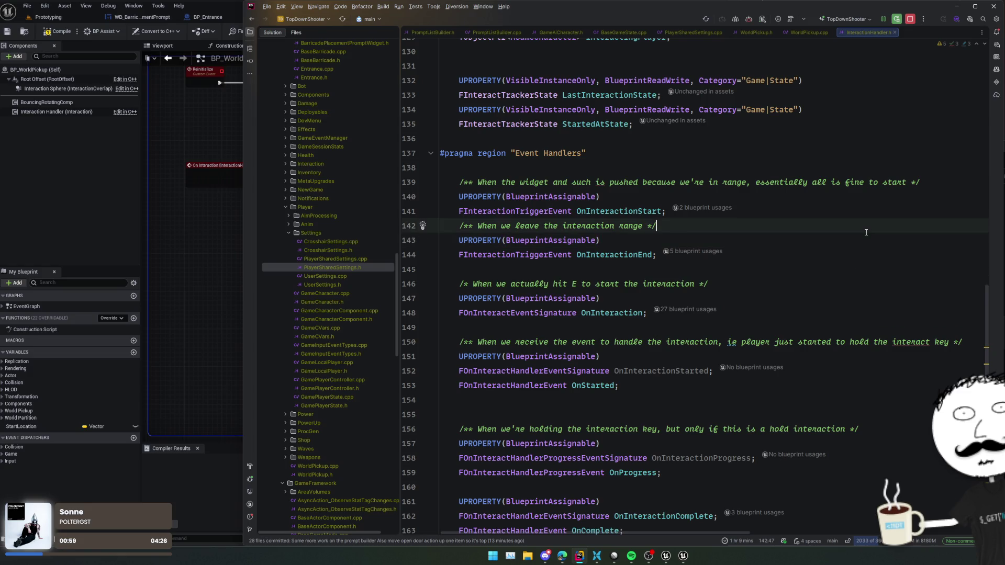
left_click(866, 207)
left_click(859, 197)
scroll(861, 221, "up", 5)
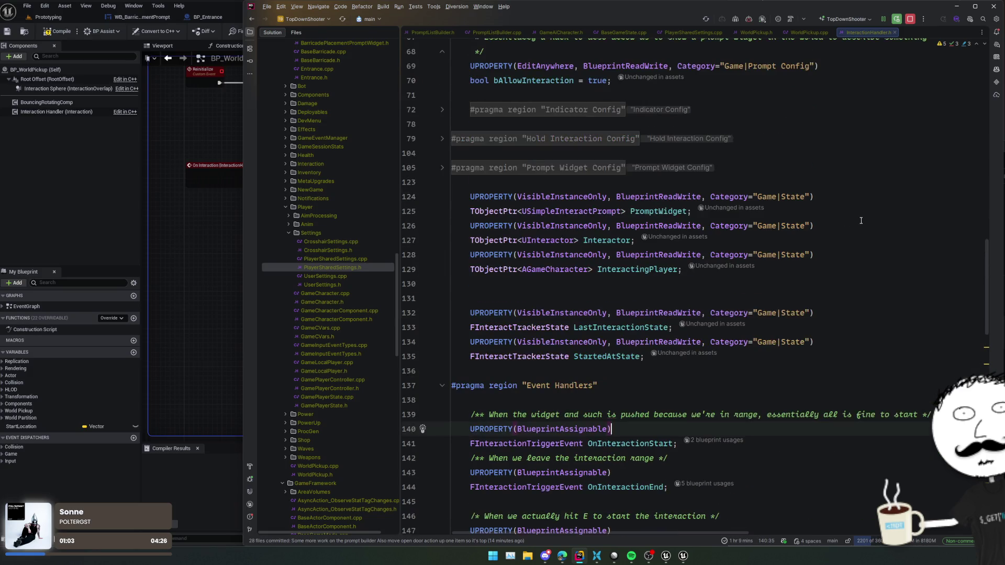
scroll(860, 221, "down", 6)
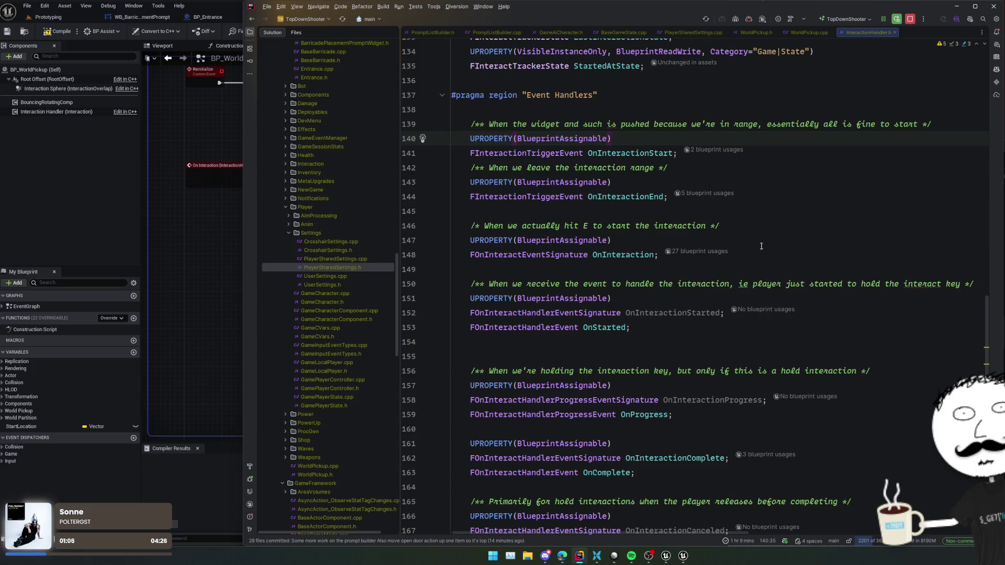
scroll(754, 236, "up", 3)
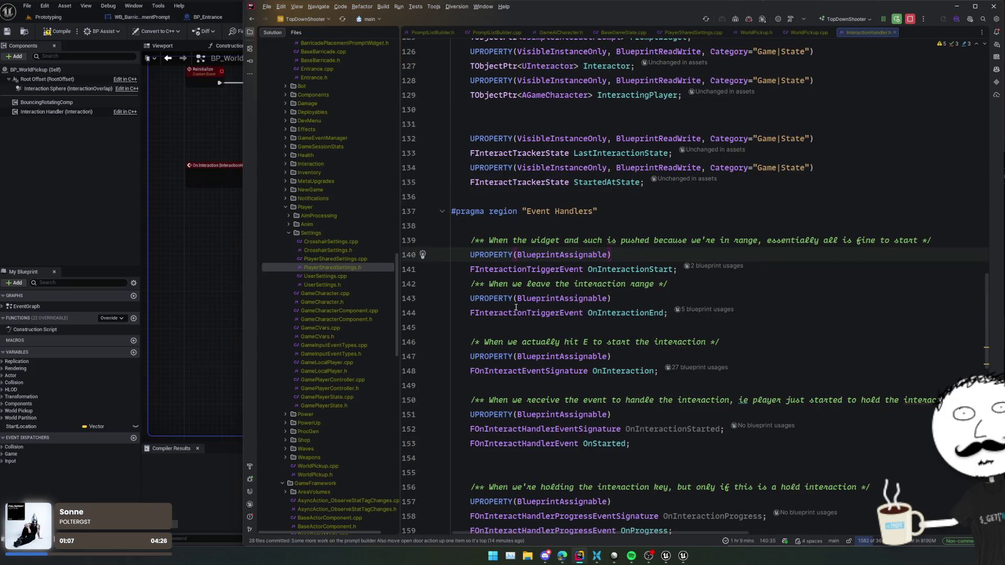
left_click(543, 445, "ctrl")
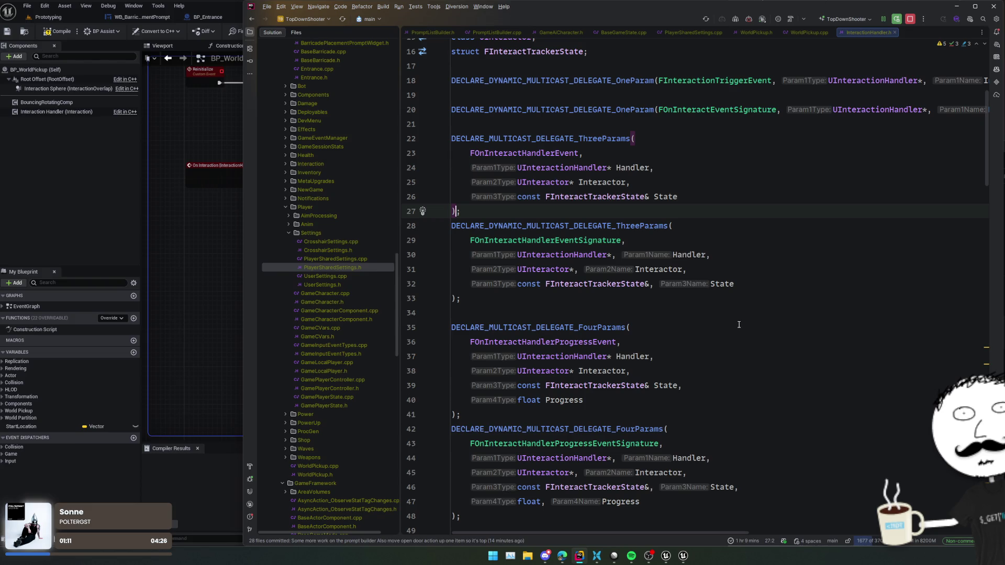
left_click(623, 284, "ctrl")
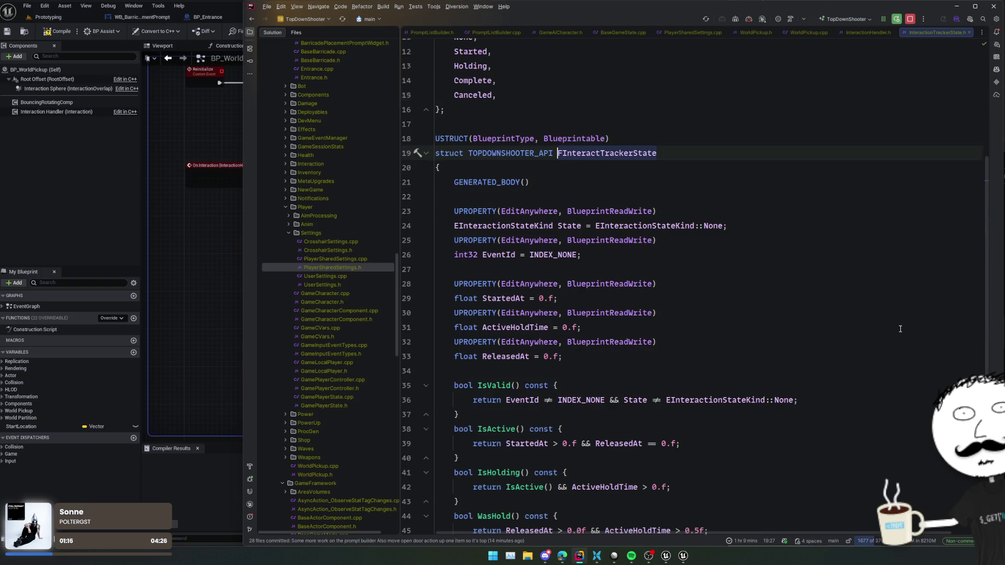
key("ctrl+alt+Left")
key("ctrl+alt+Left")
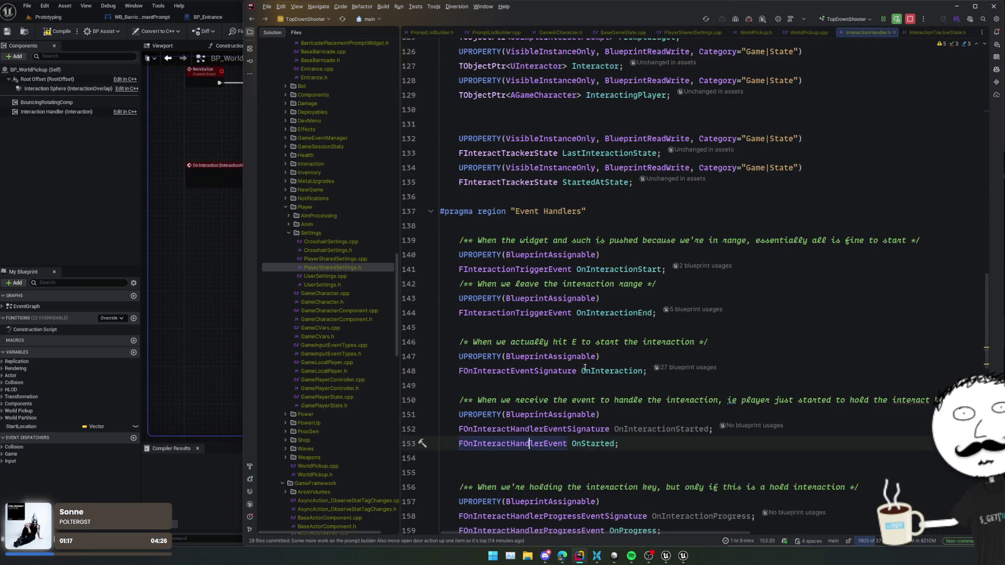
key("ctrl+alt+Left")
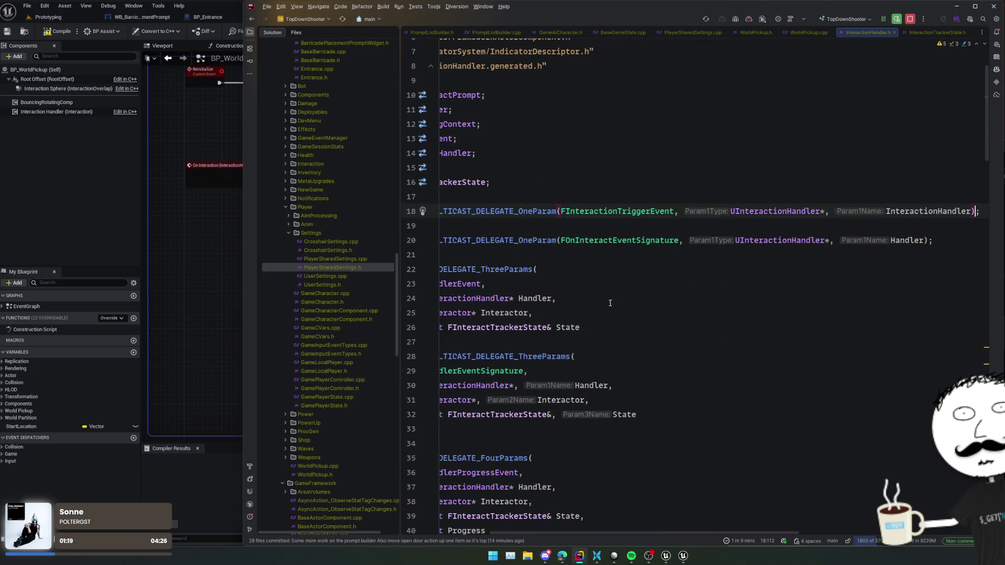
scroll(608, 306, "left", 3)
Duplicate and undo the FInteractionTriggerEvent delegate line, then return to the WorldPickup.cpp binding.
key("ctrl+d")
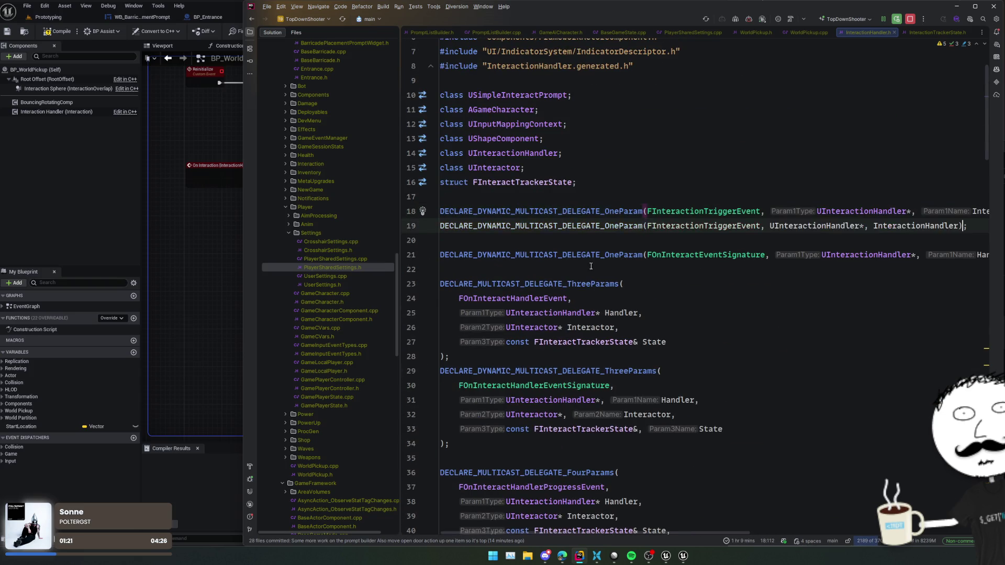
type(";")
left_click(510, 226)
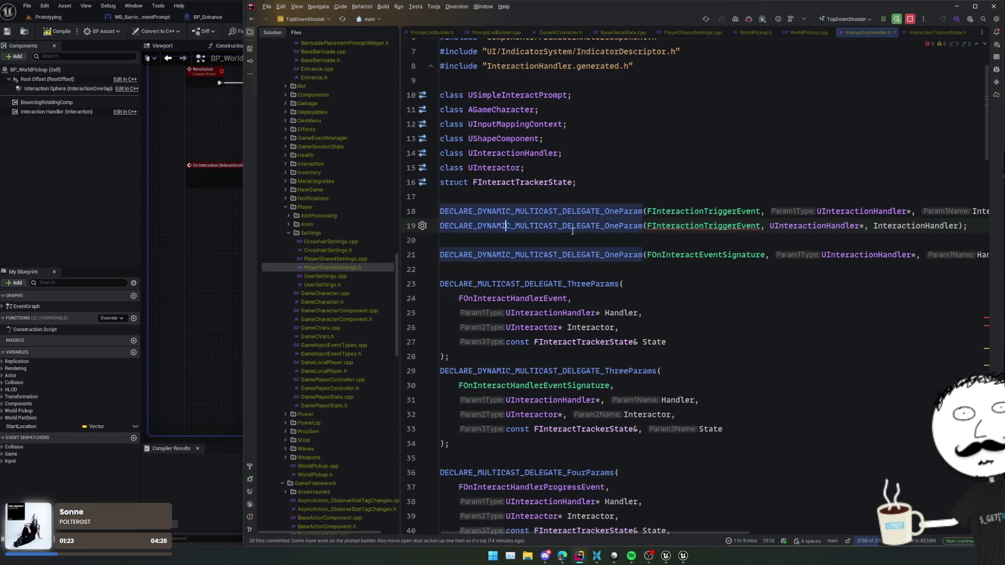
key("ctrl+w")
key("End")
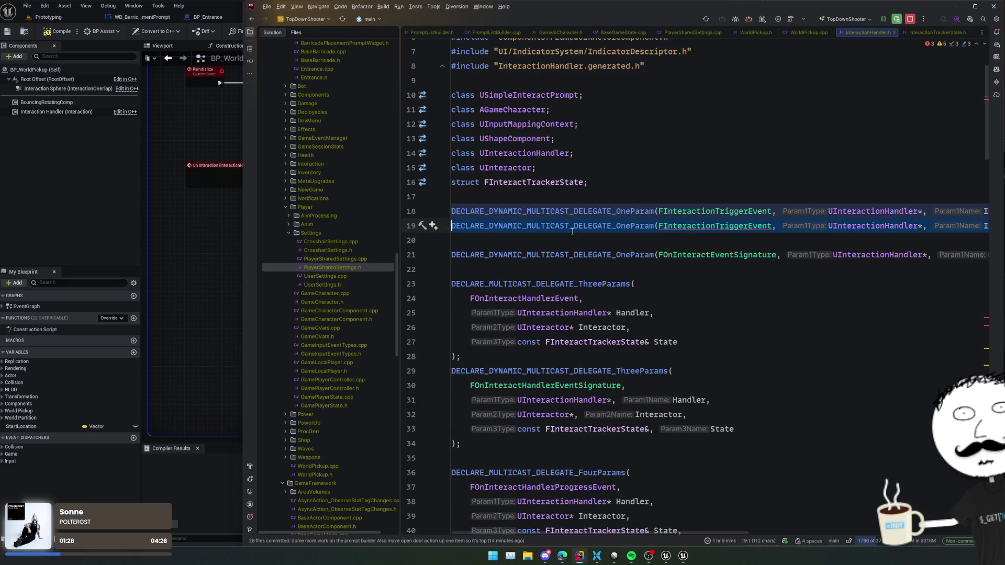
key("ctrl+z")
key("ctrl+z")
key("ctrl+minus")
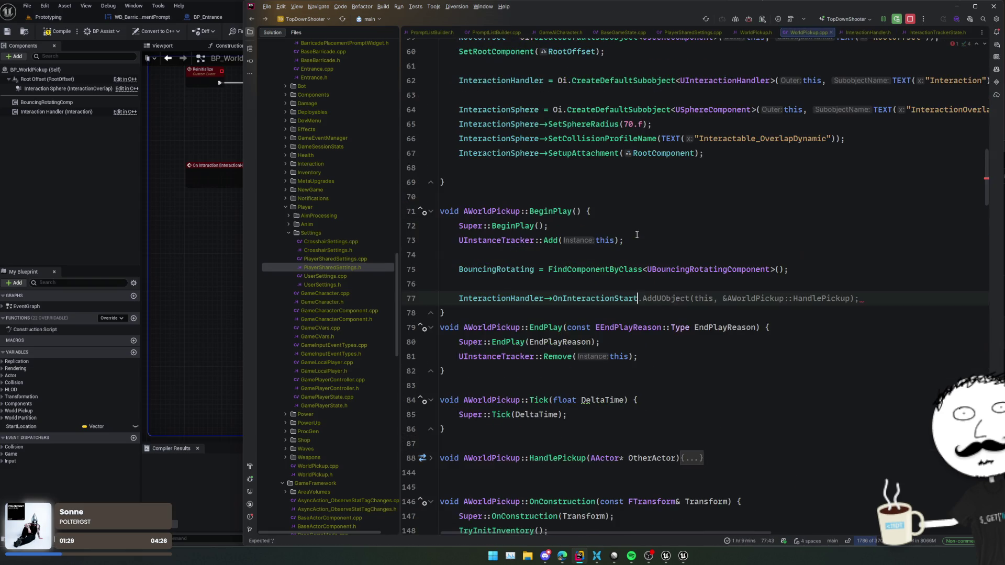
Change the OnInteractionStart binding to AddUniqueDynamic with the suggested this and HandlePickup arguments.
type(".AddU")
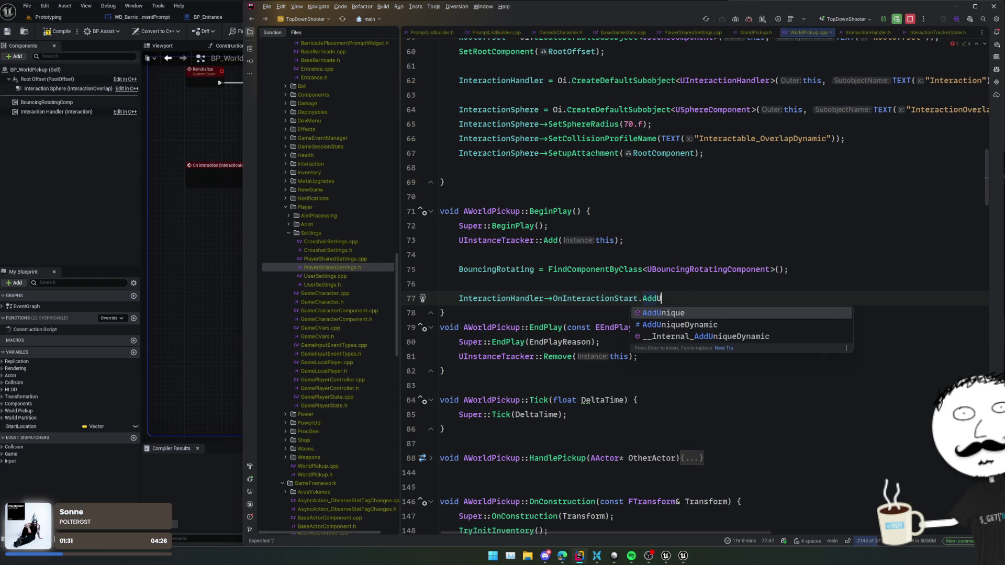
key("BackSpace")
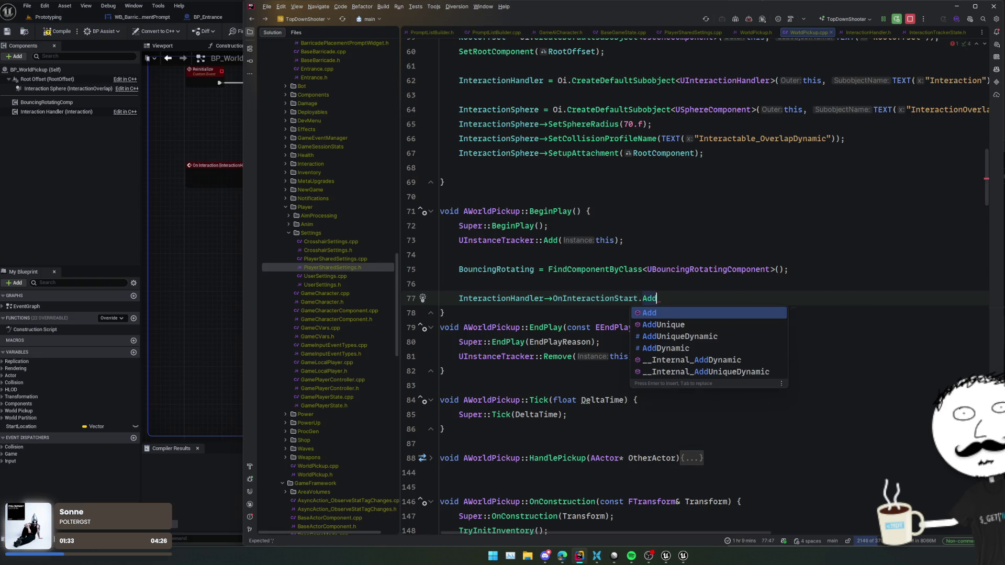
key("Down")
key("Down")
key("Up")
key("Return")
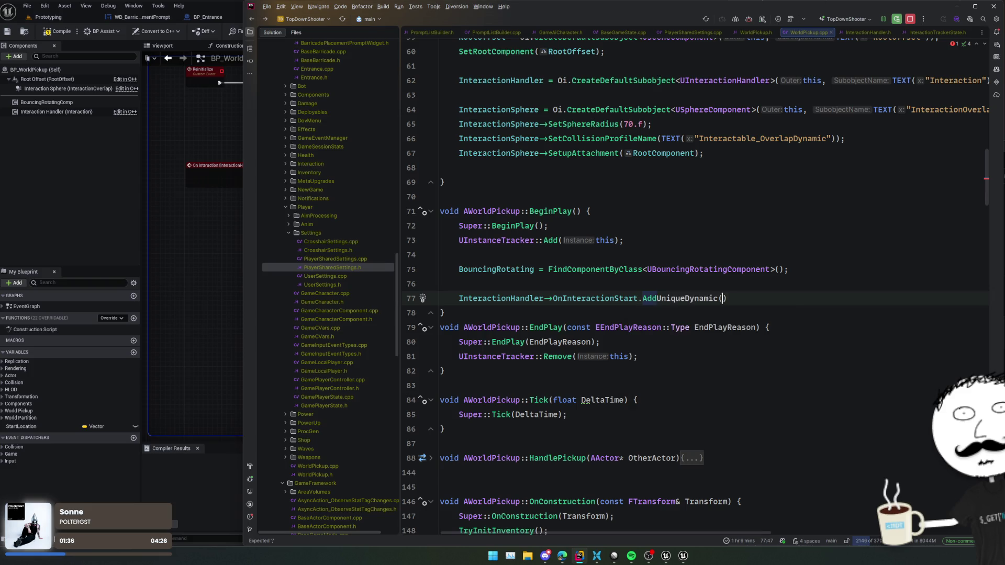
key("Tab")
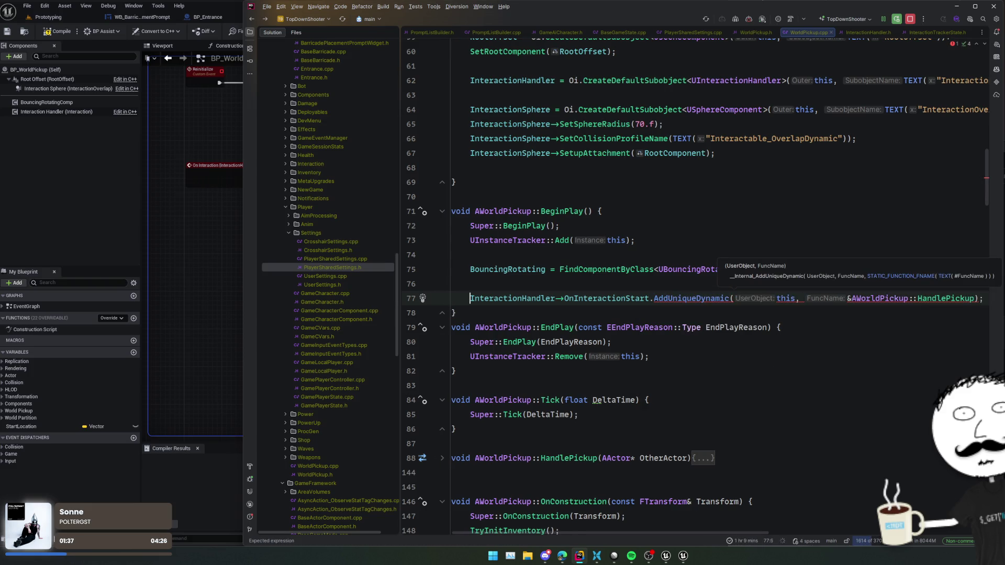
key("Home")
double_click(942, 298)
Look up the FInteractionTriggerEvent delegate signature and its UInteractionHandler* parameter.
scroll(890, 324, "right", 3)
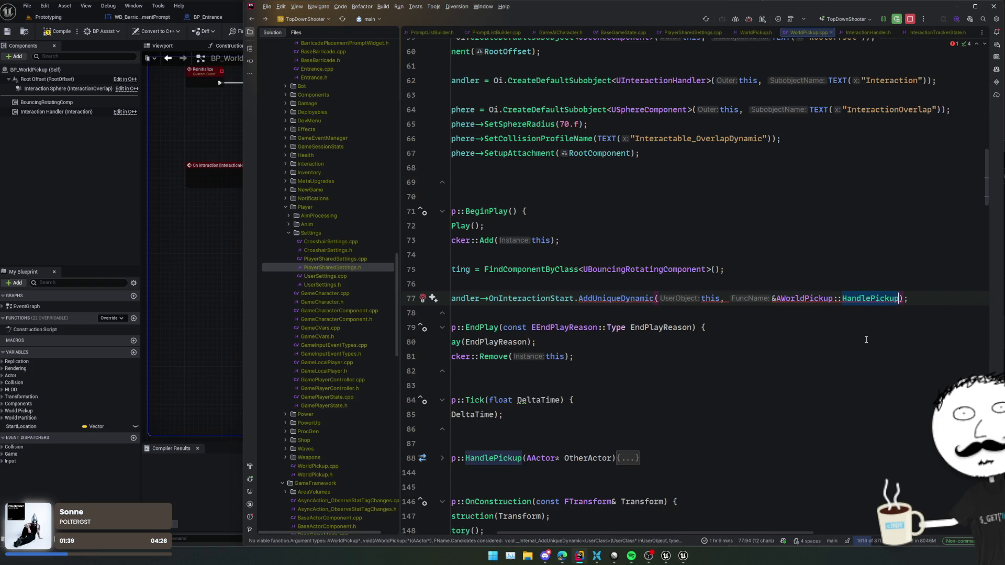
left_click(533, 298, "ctrl")
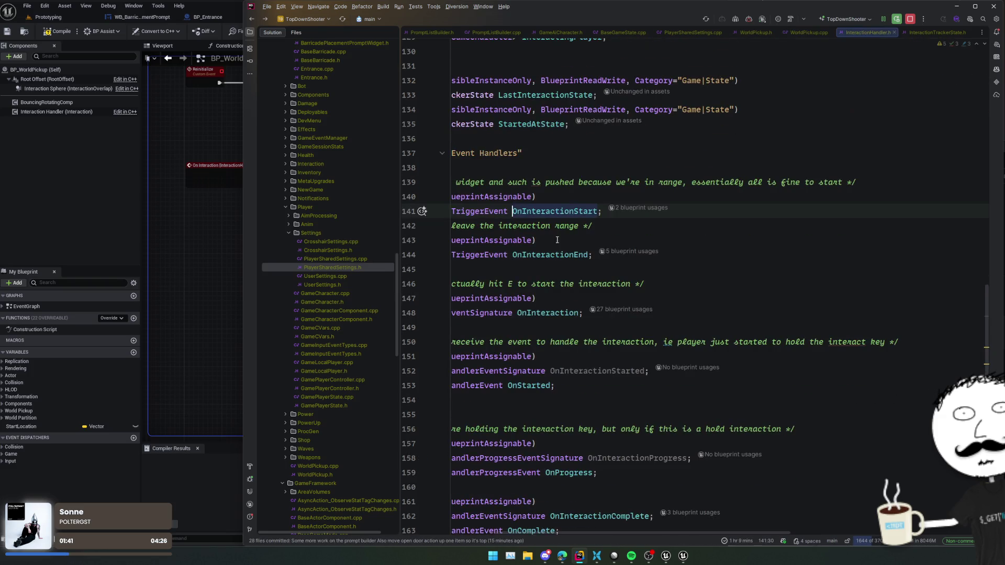
left_click(492, 204, "ctrl")
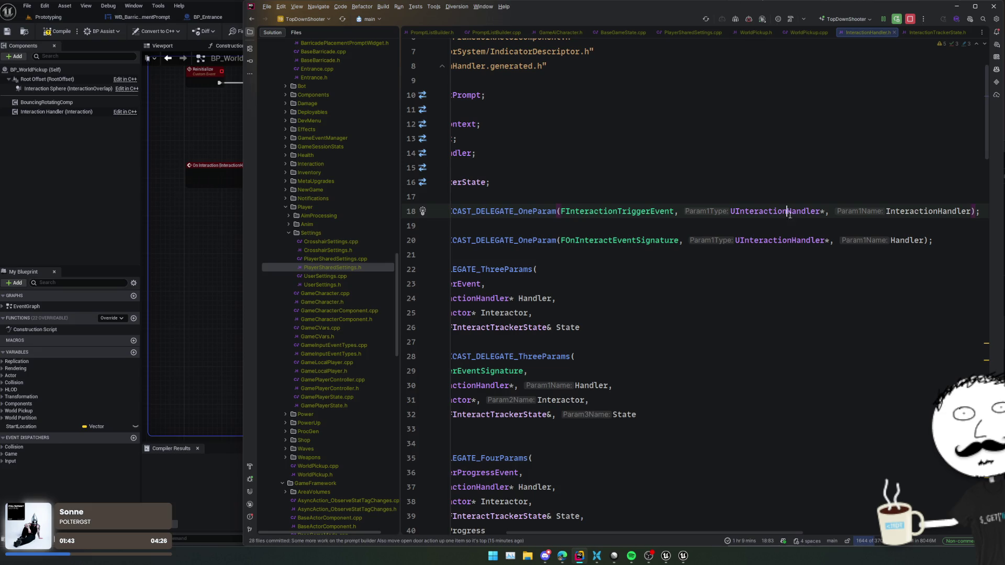
double_click(791, 212)
key("shift+Right")
key("ctrl+minus")
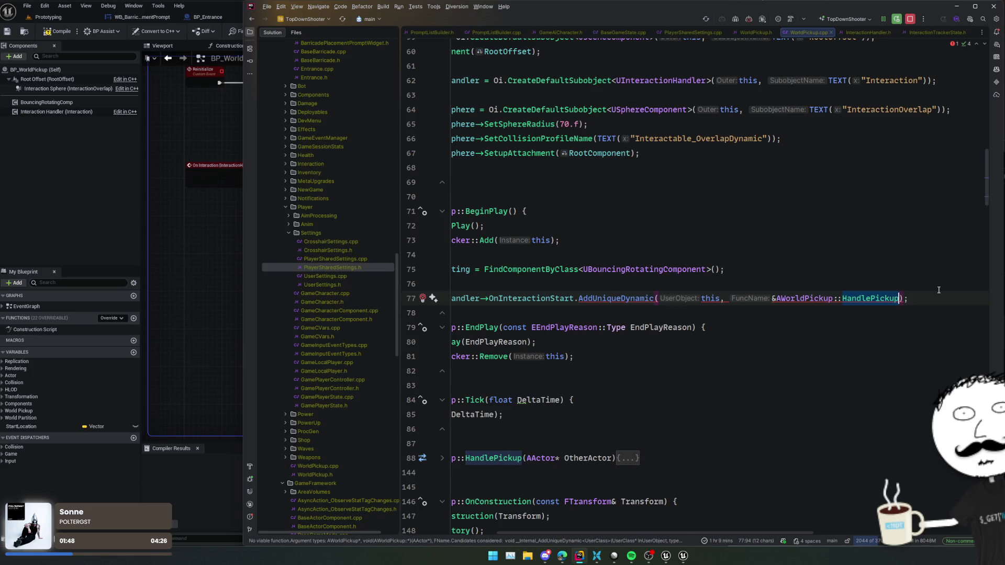
Replace HandlePickup with TryAutoPickup and bring up fixes for the missing handler.
type("O")
key("BackSpace")
type("TryAutoPickup")
key("alt+Return")
Declare TryAutoPickup in a private section of WorldPickup.h and generate its empty definition.
key("Return")
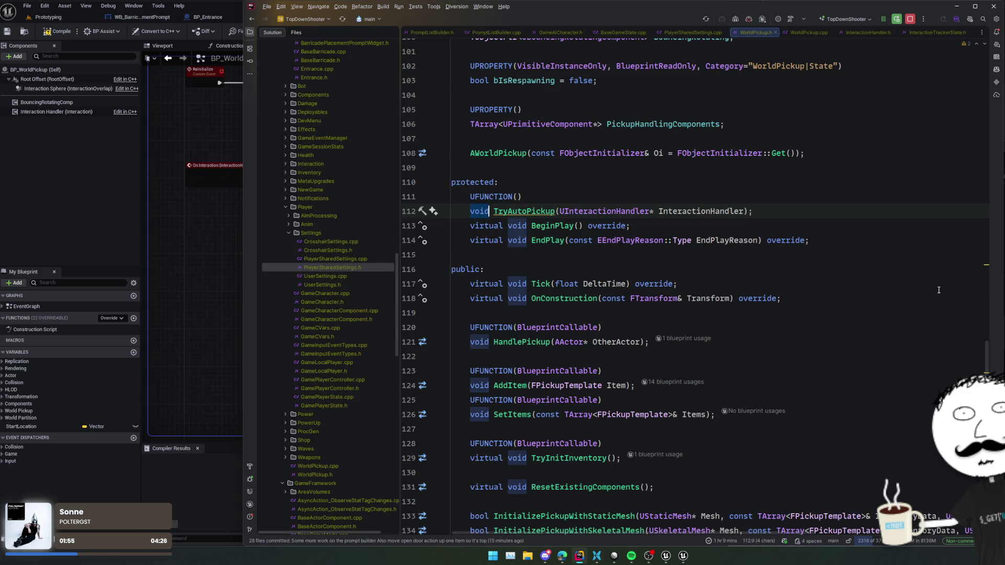
key("ctrl+z")
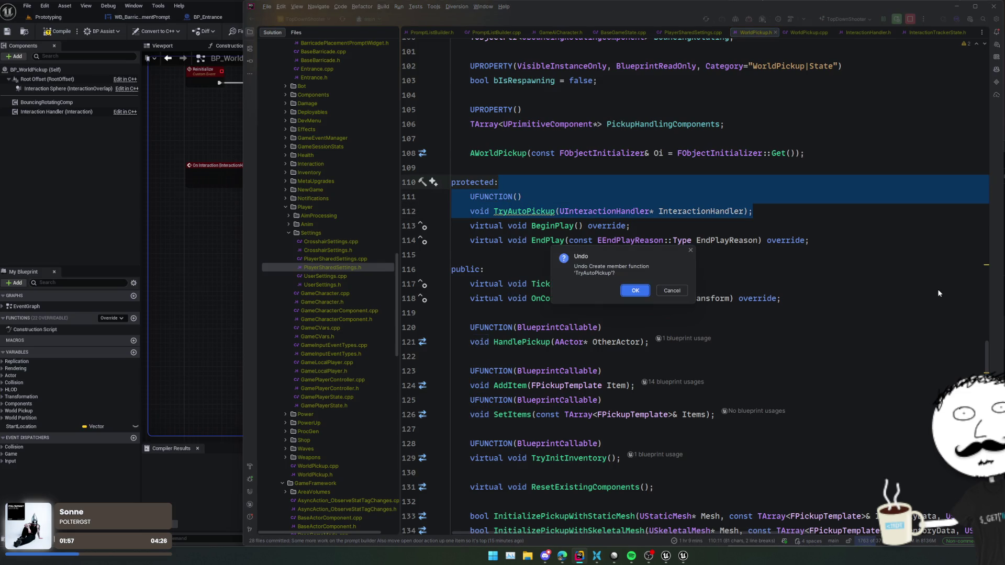
key("Return")
scroll(725, 332, "down", 10)
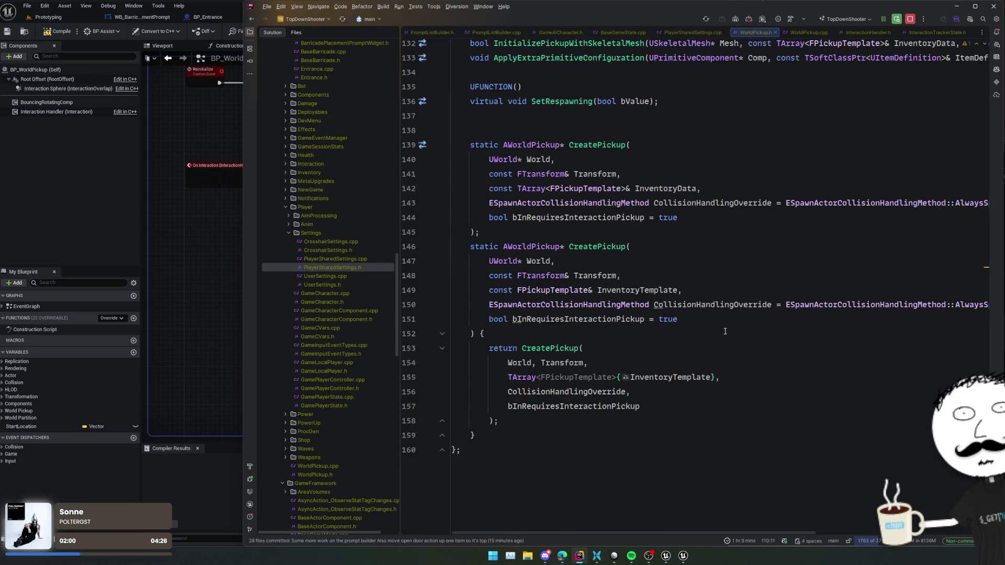
left_click(660, 451)
key("Up")
key("Return")
key("Return")
type("priv")
key("Return")
type("UFUNCTION()     void TryAutoPickup(UInteractionHandler* InteractionHandler);")
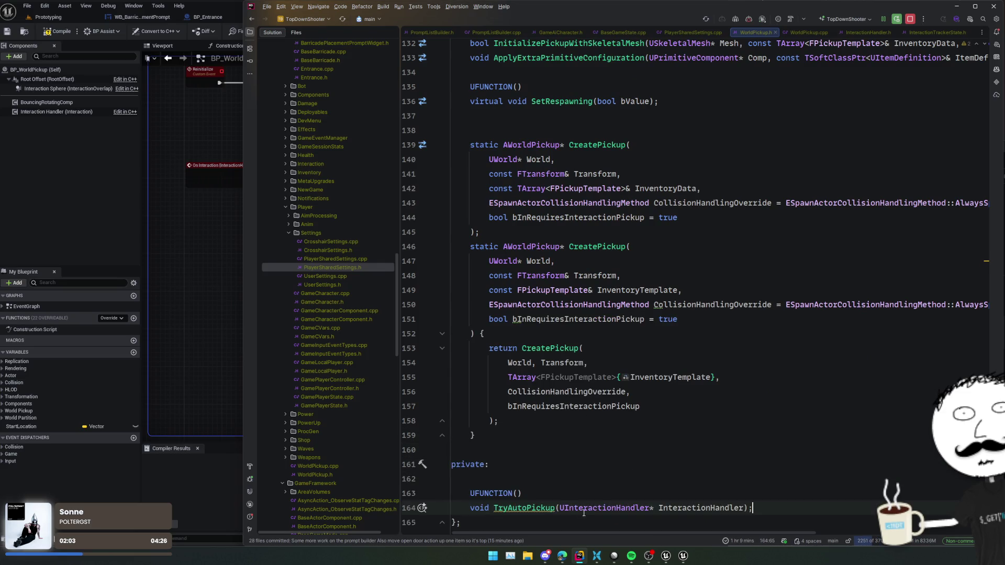
left_click(527, 451)
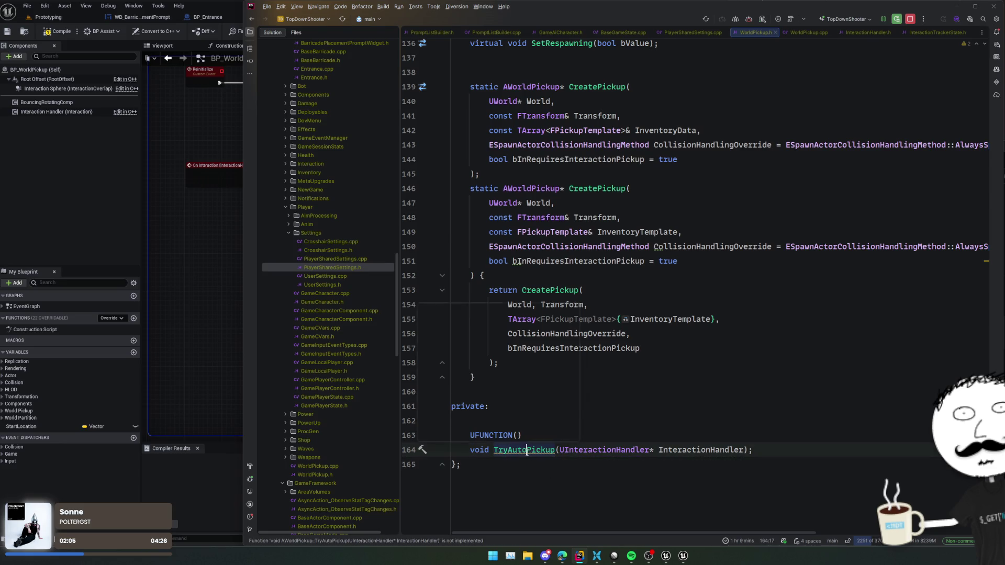
key("alt+Return")
key("Return")
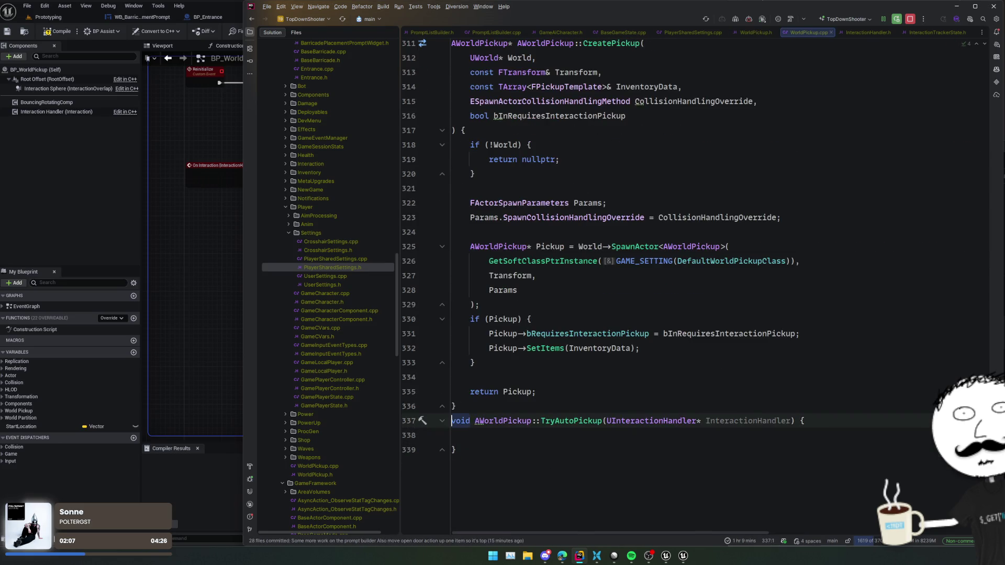
Return early from TryAutoPickup when InteractionHandler or its InteractingPlayer is null.
key("alt+Tab")
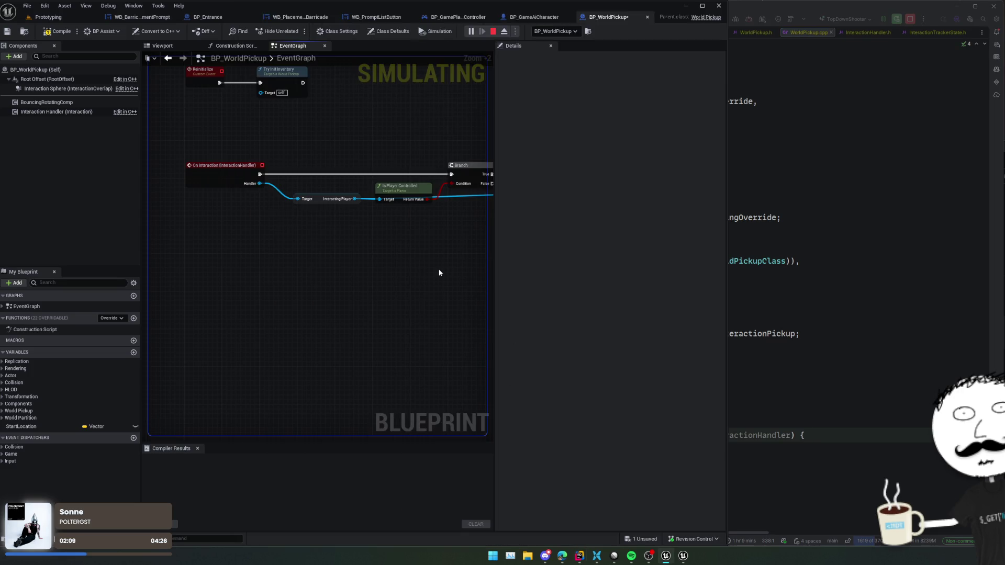
key("alt+Tab")
double_click(723, 438)
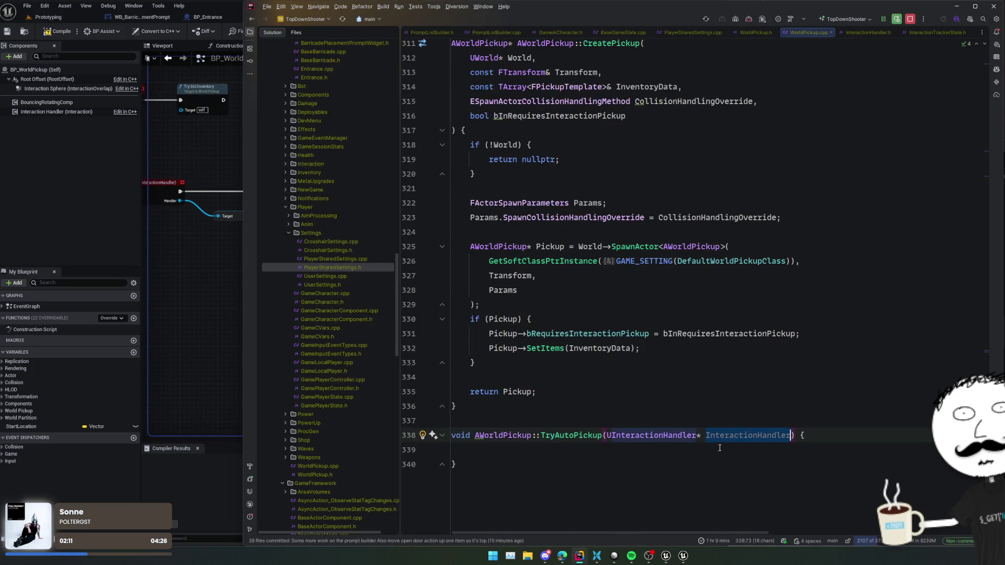
left_click(690, 454)
left_click_drag(242, 297, 240, 296)
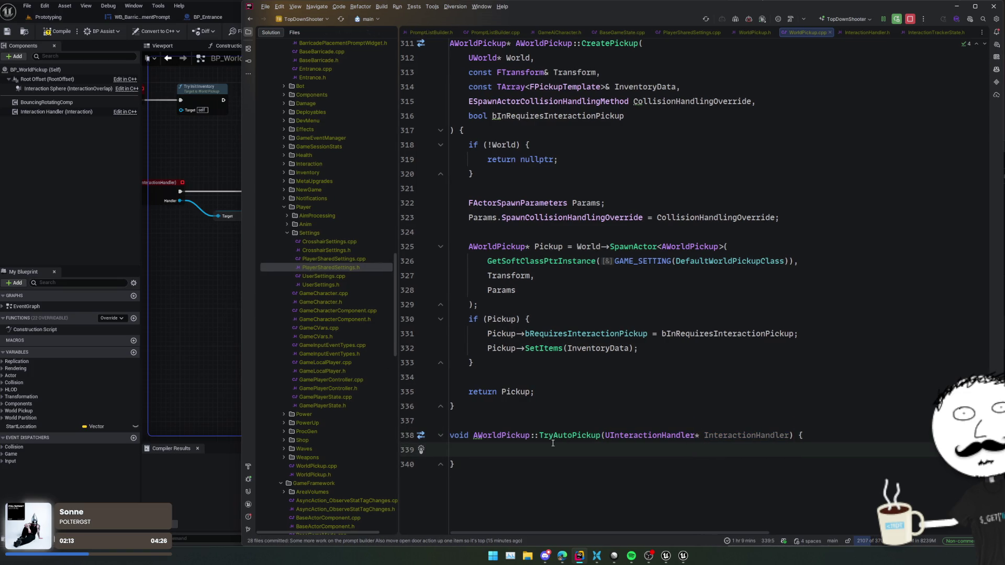
type("if (!InteractionHandler)")
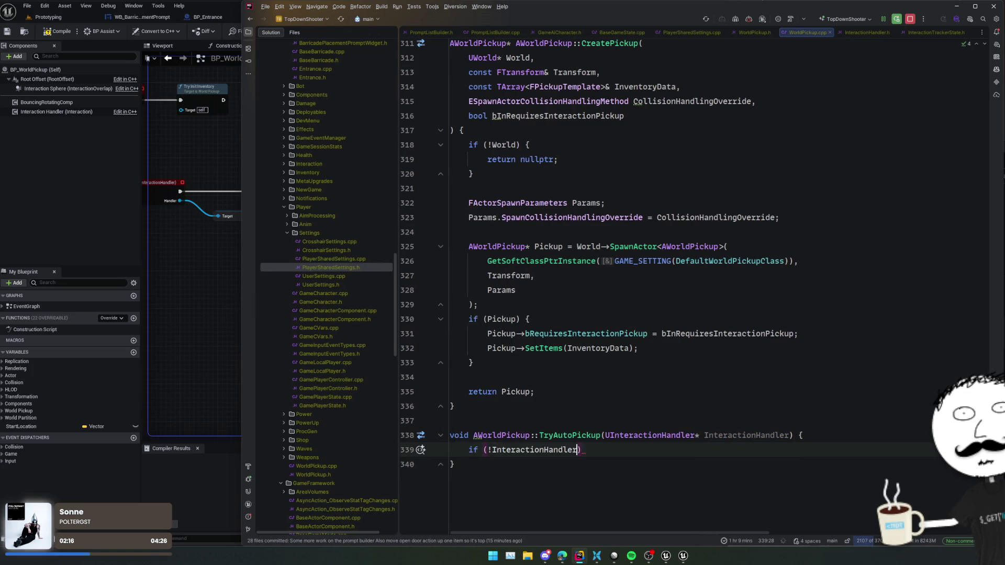
key("BackSpace")
type("|| !InteractionHandler->InteractingPlayer")
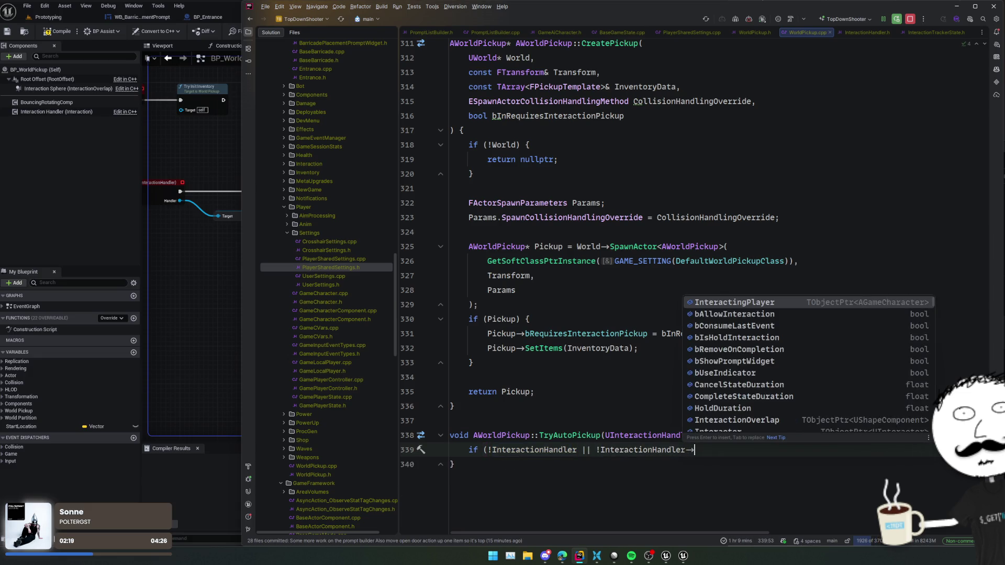
key("Return")
type(")")
key("Return")
type("return;")
key("Return")
Return early when the InteractingPlayer is not IsPlayerControlled.
type("if (!InteractionHandler->")
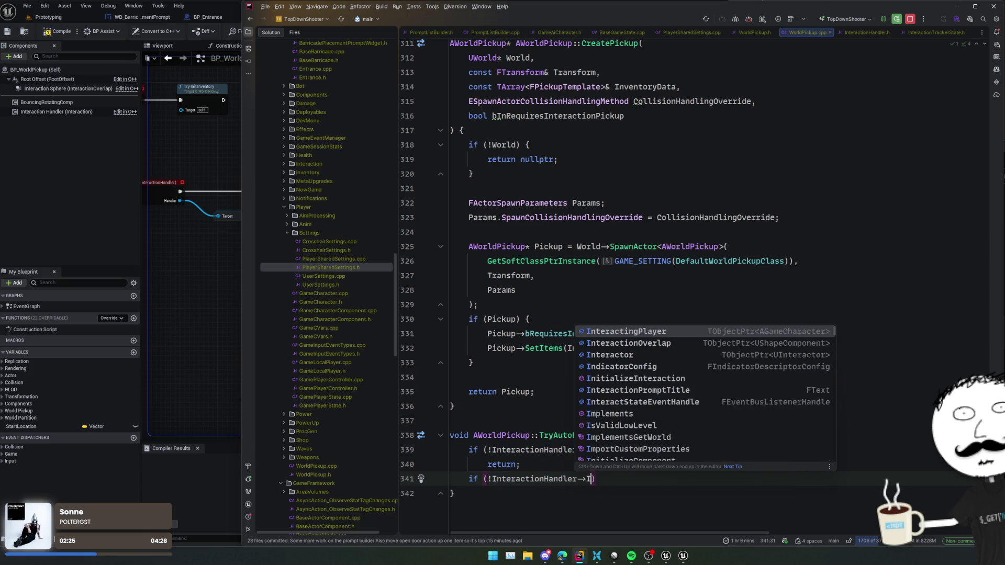
key("Return")
type("->IsPlayerC")
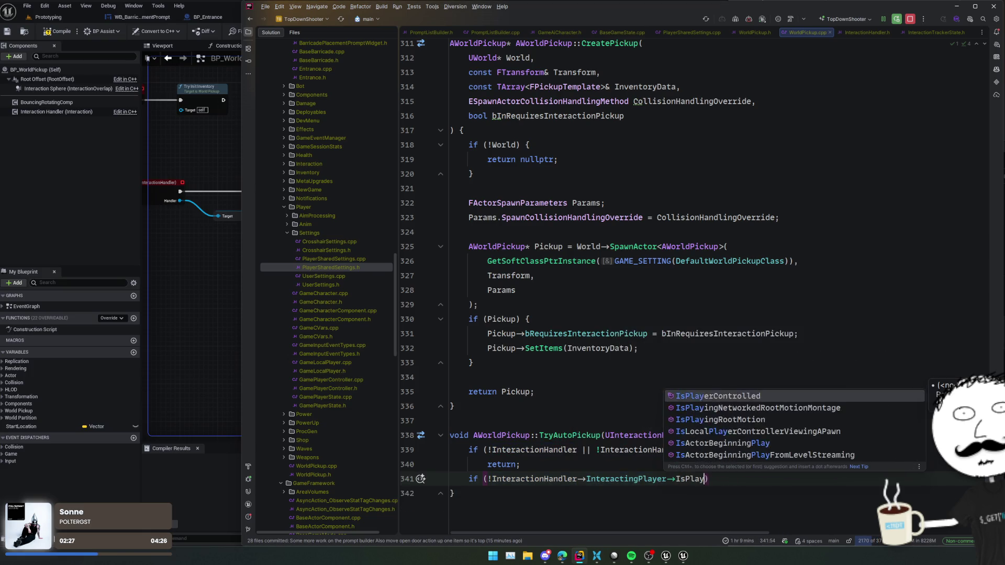
key("Return")
type(")")
key("Return")
type("return;")
key("Return")
key("Return")
scroll(664, 417, "down", 2)
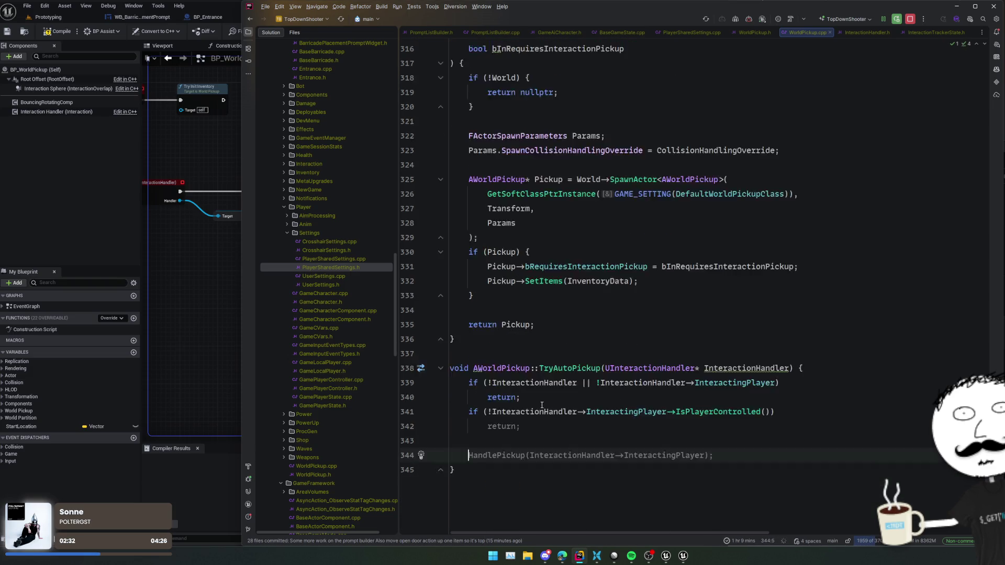
Return early when bRequiresInteractionPickup is set, otherwise call HandlePickup.
type("if (!b")
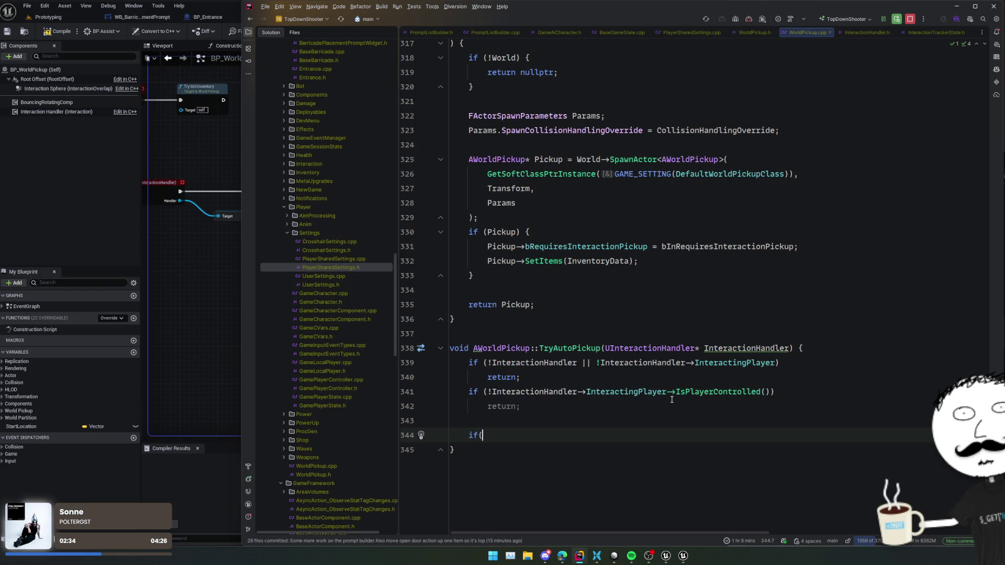
key("Down")
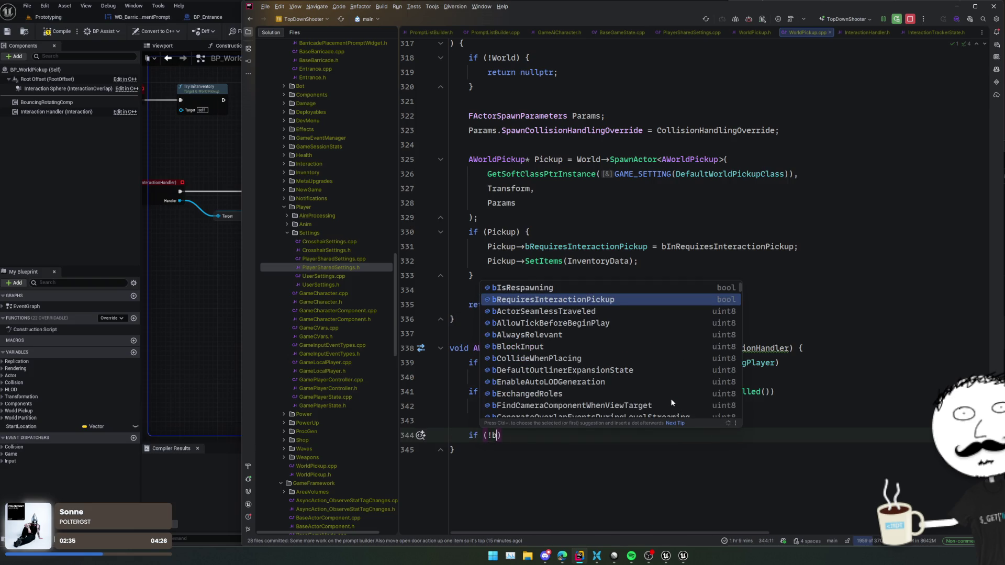
key("Return")
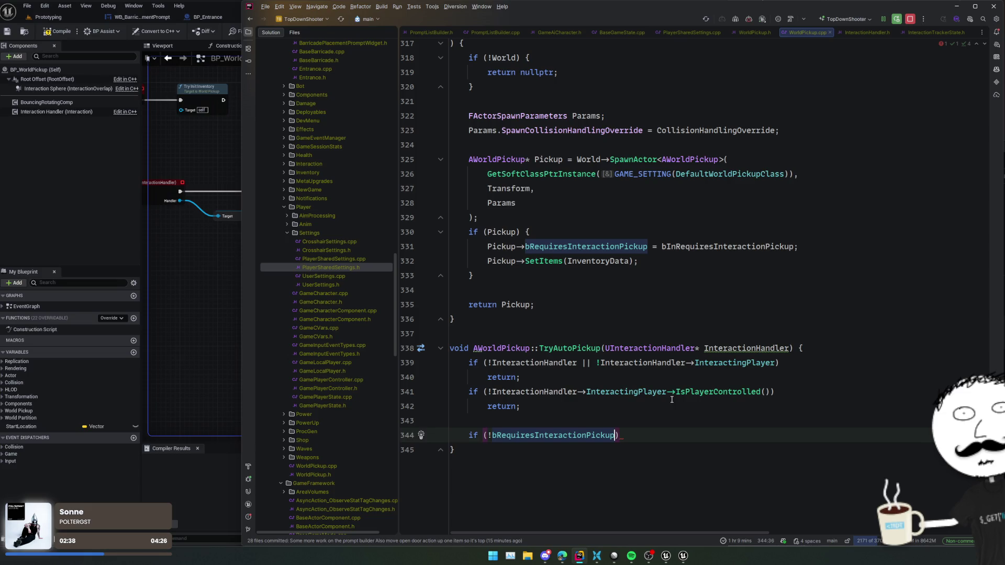
key("BackSpace")
type("!")
key("BackSpace")
key("End")
key("Return")
type("return;")
key("Return")
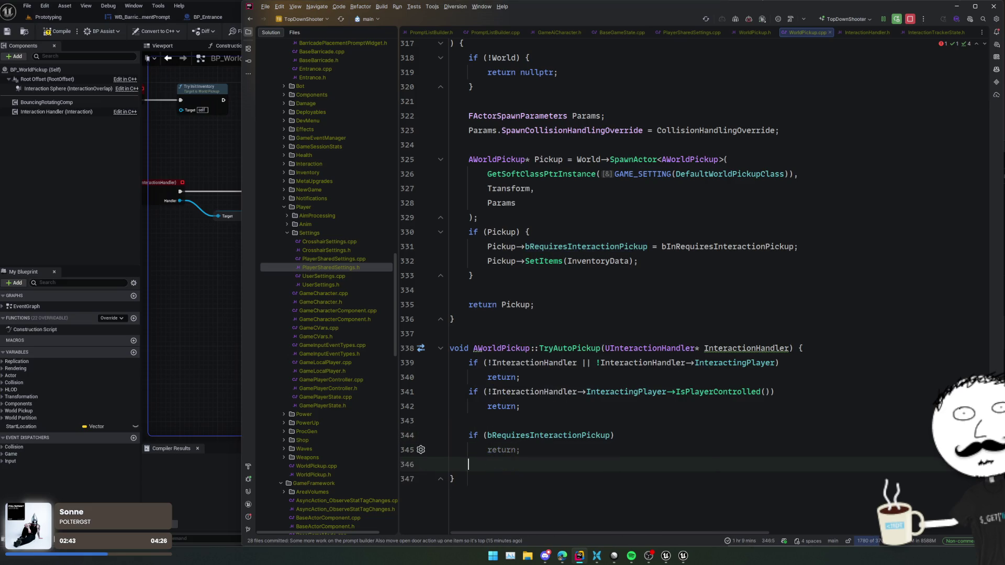
key("Return")
key("Tab")
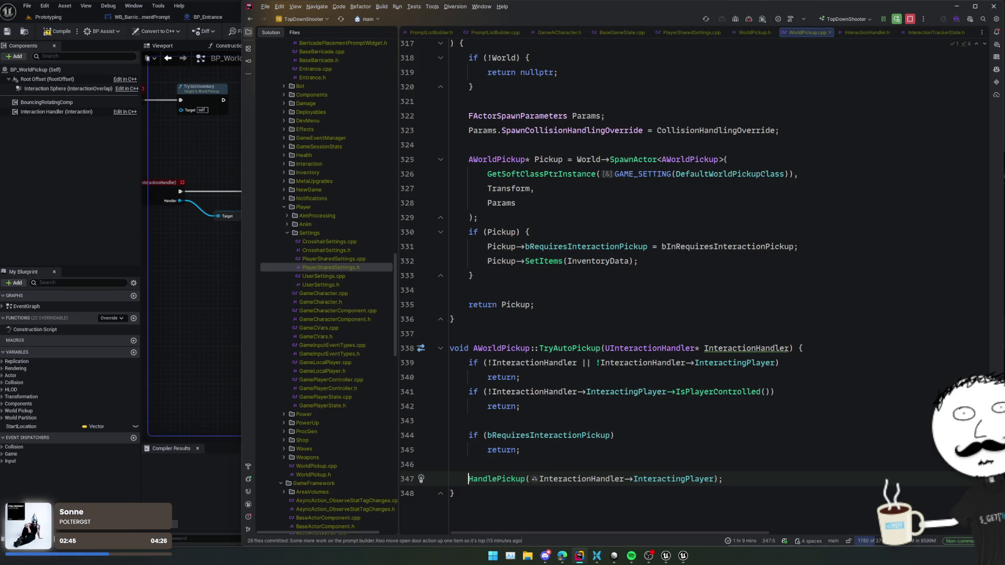
Check the HandlePickup definition and remove the extra blank line between the checks.
key("ctrl+b")
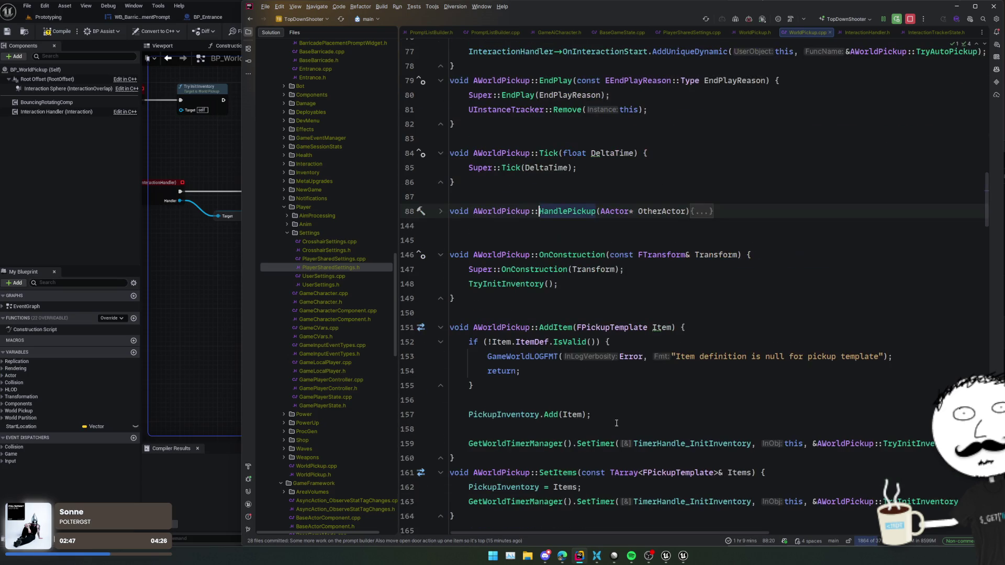
key("ctrl+alt+Left")
left_click(677, 423)
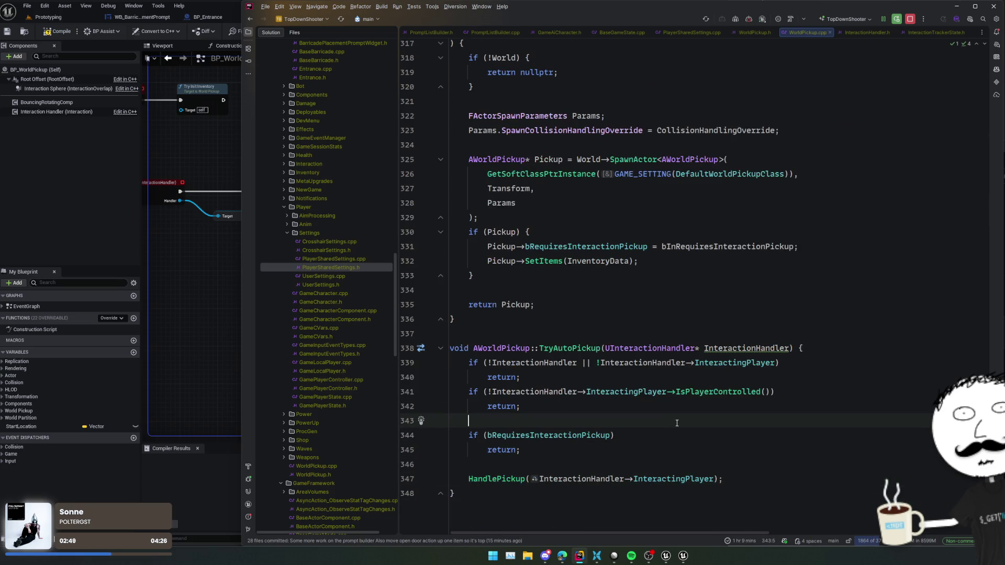
key("BackSpace")
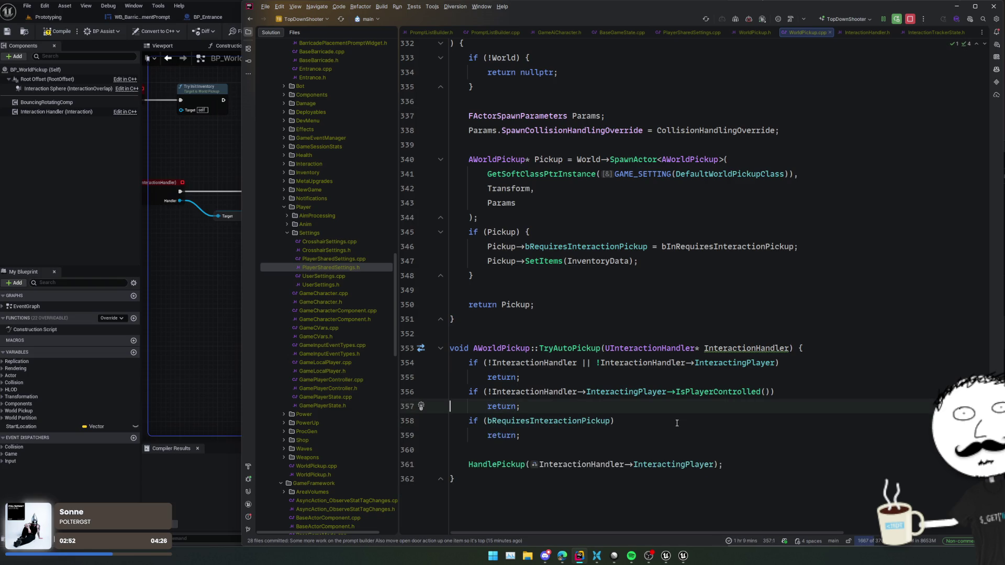
left_click(677, 423)
left_click(656, 409)
Close the WorldPickup, InteractionTrackerState, InteractionHandler and PlayerSharedSettings tabs to reveal SpawnLootDrop.
middle_click(809, 33)
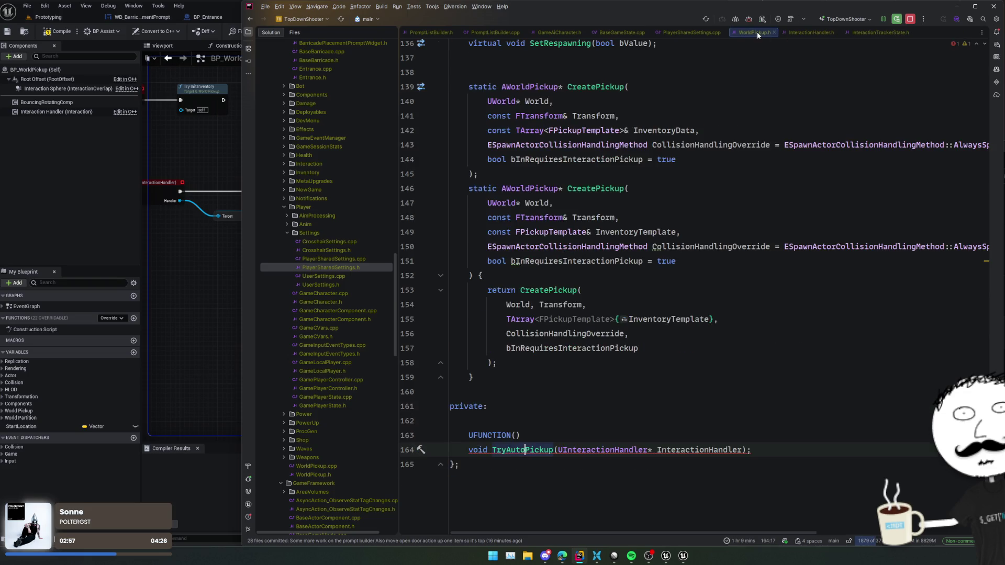
middle_click(757, 32)
left_click(834, 33)
middle_click(834, 32)
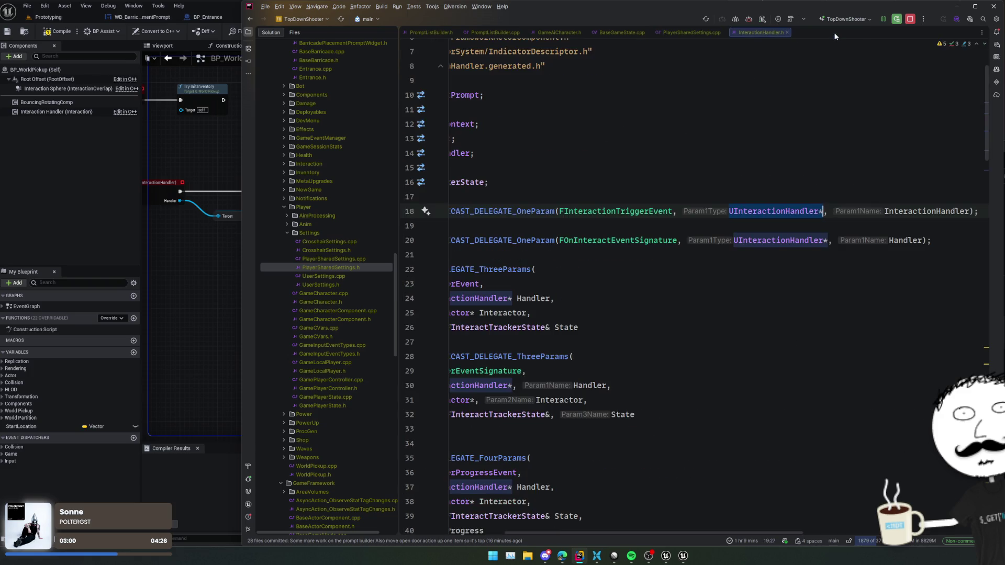
middle_click(771, 33)
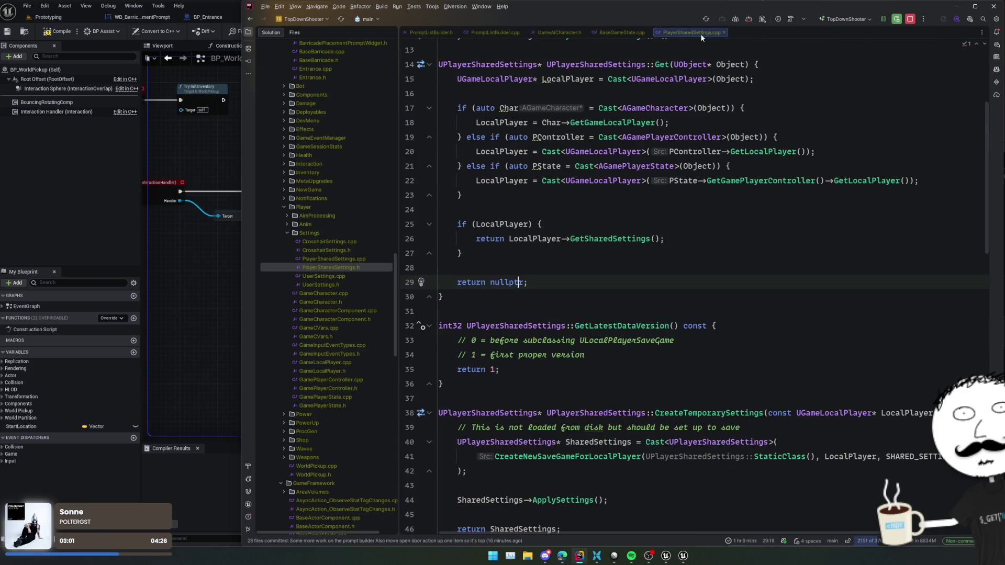
middle_click(702, 32)
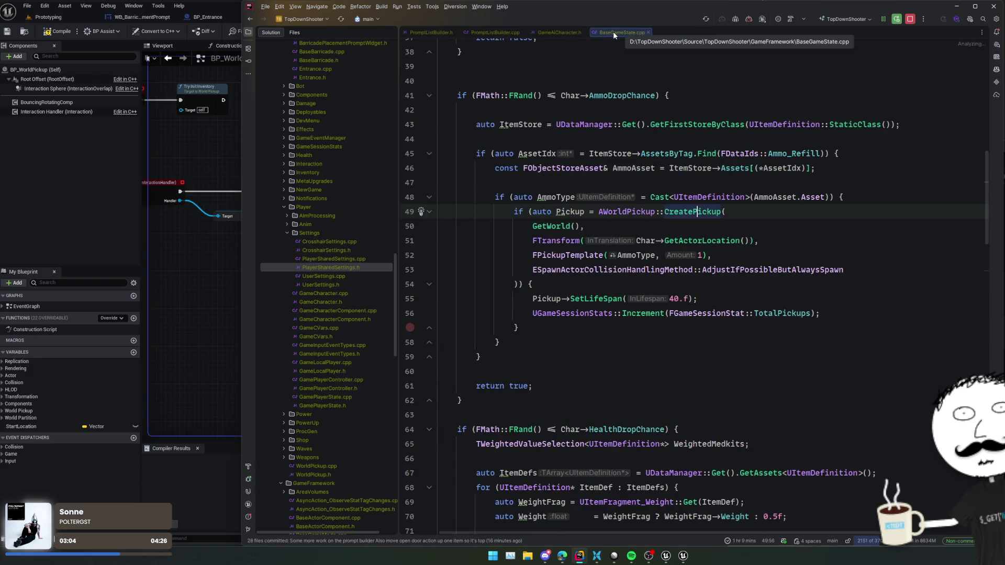
scroll(707, 157, "up", 2)
left_click(699, 127)
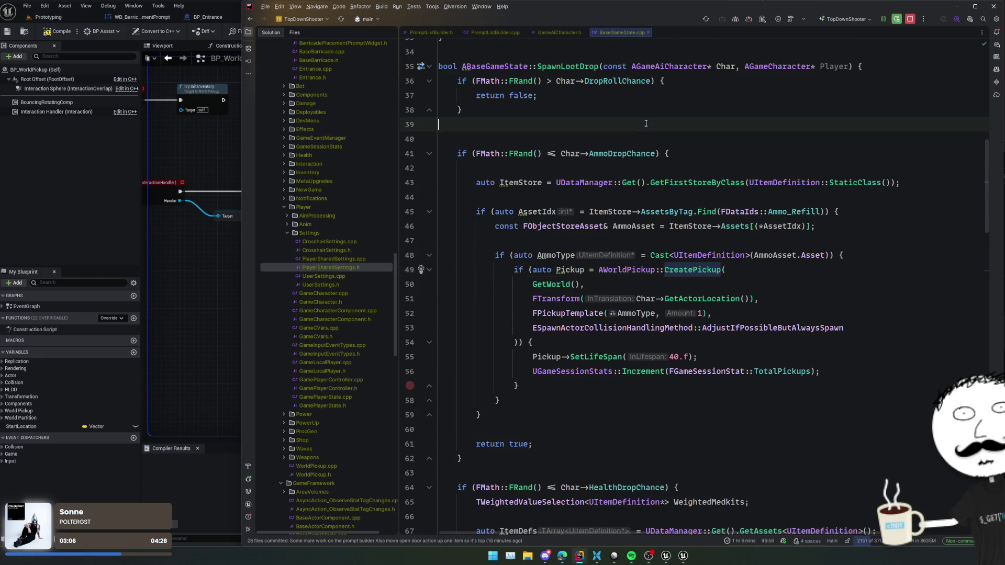
Add 'auto Settings = UPlayerSharedSettings::Get(Player);' after the ItemStore line.
left_click(712, 168)
left_click(727, 198)
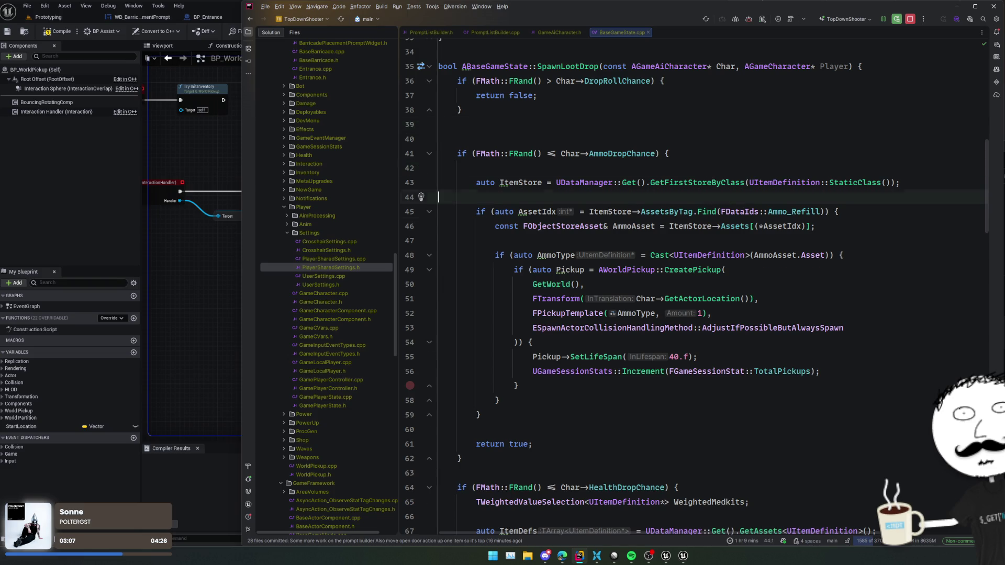
key("Return")
type("auto Setting")
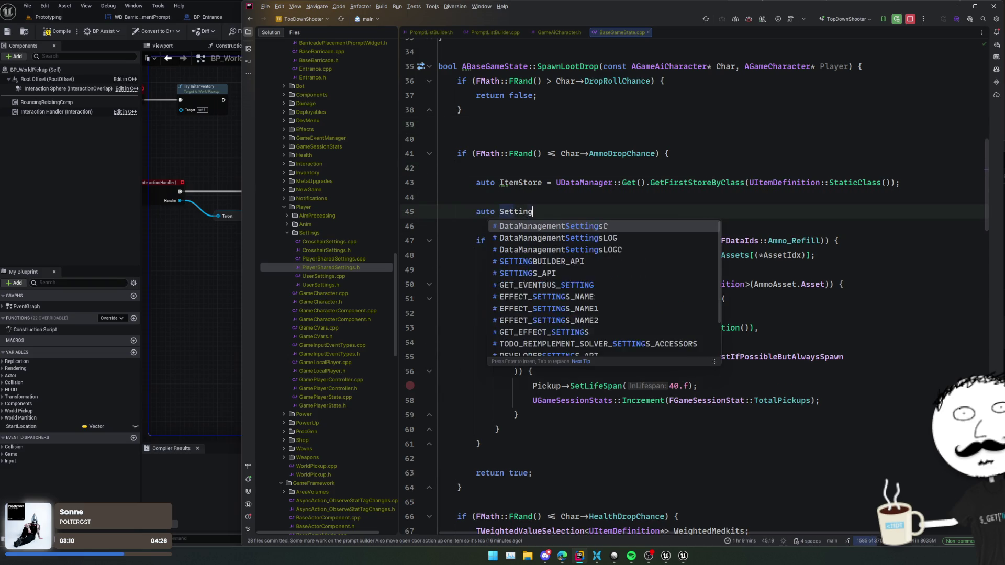
type("s = UPlayerS")
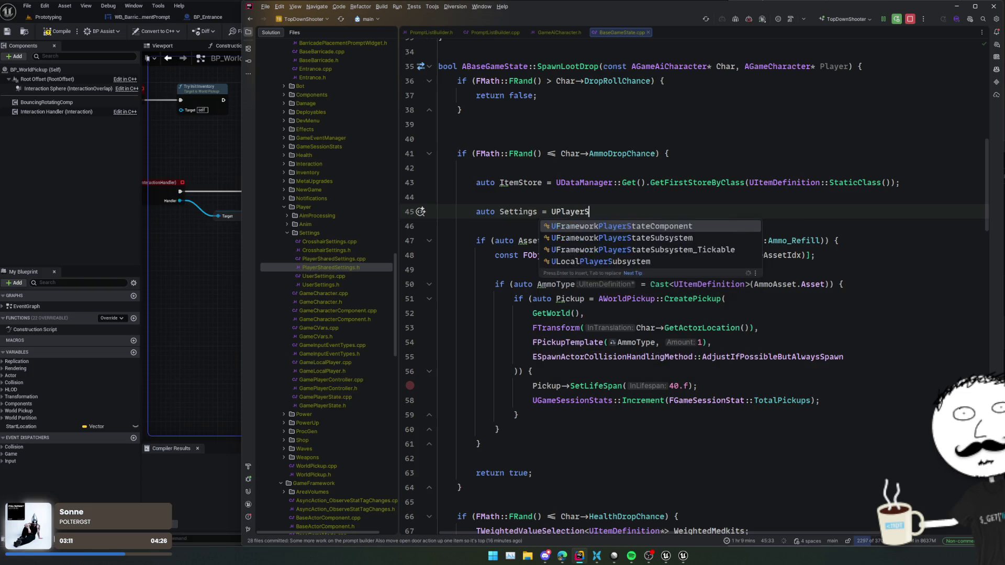
type("hared")
key("Return")
type("::")
key("Down")
key("Return")
type("Player);")
key("Return")
type(";")
key("Home")
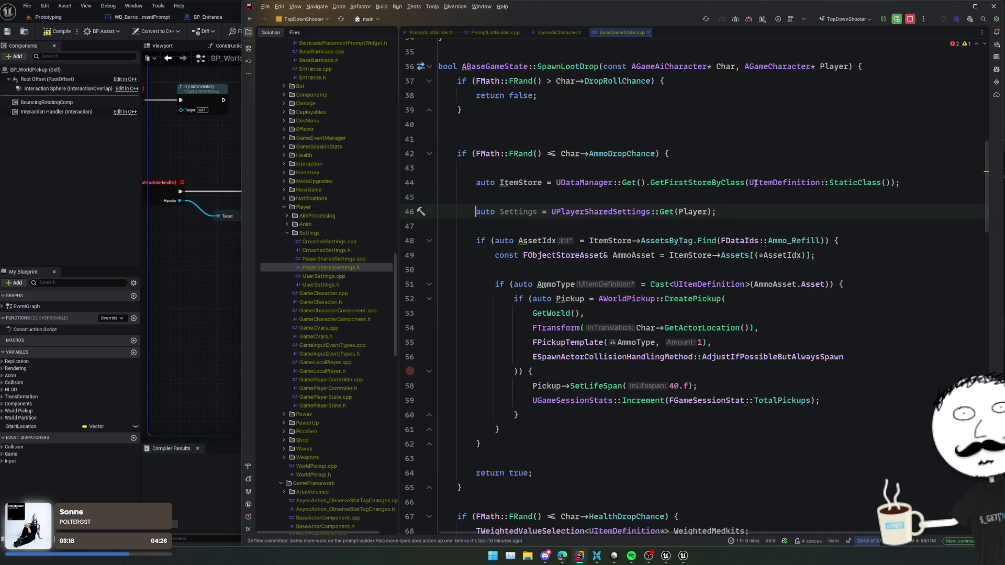
Pass Settings->GetAutoPickupAmmoDrops() as a new last argument to the ammo CreatePickup call.
double_click(510, 214)
key("ctrl+c")
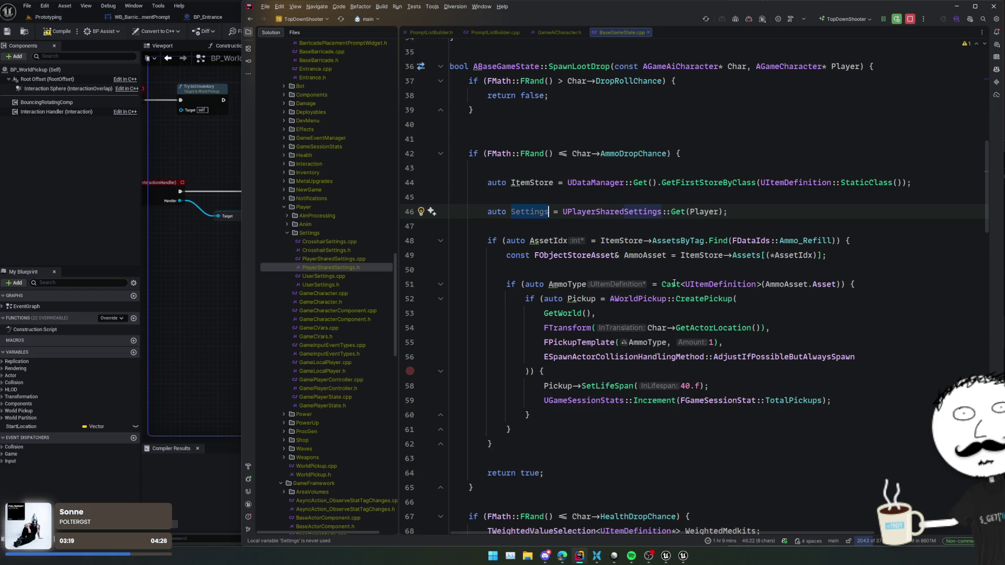
left_click(875, 354)
type(",")
key("Return")
key("ctrl+v")
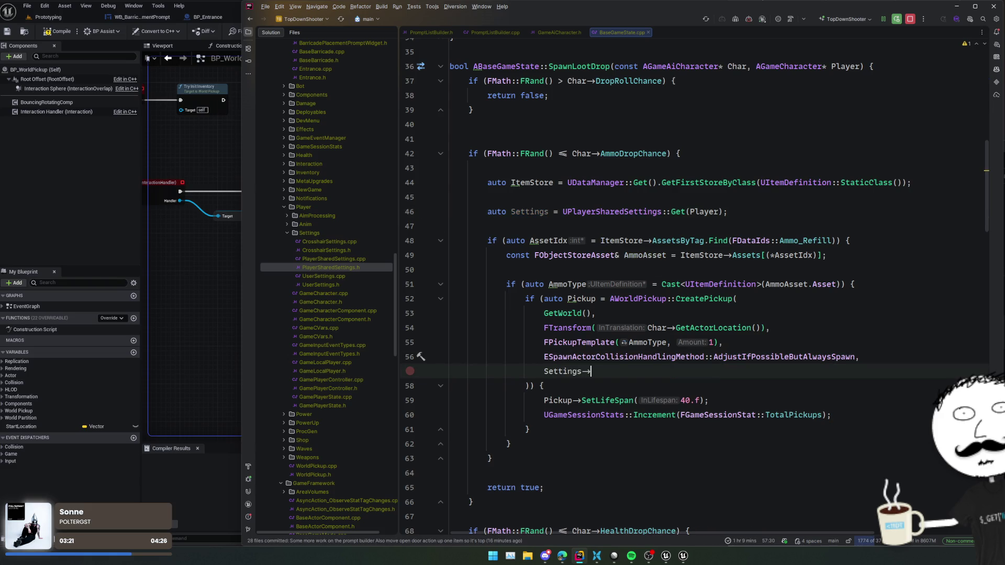
type("Get")
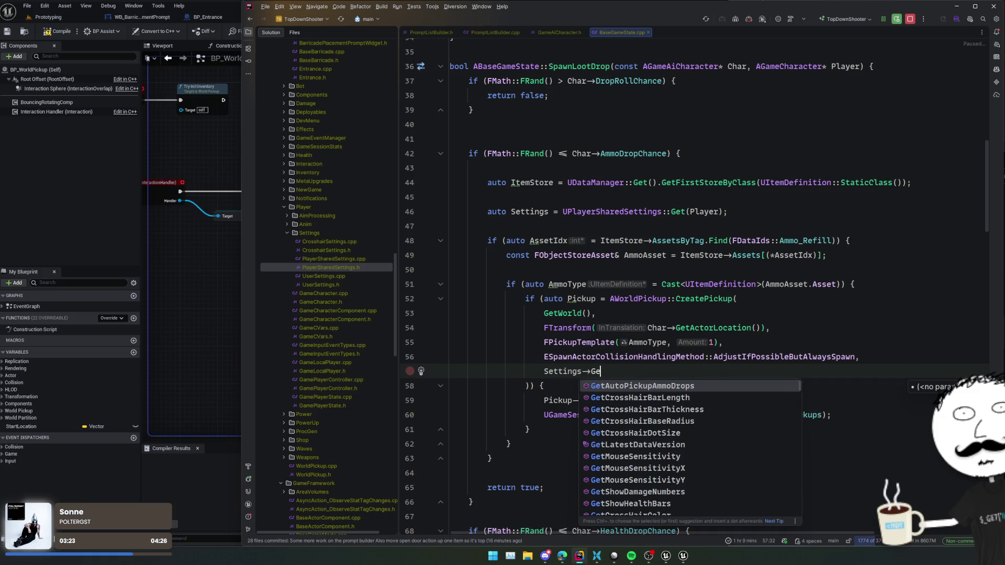
key("Down")
key("Down")
key("Return")
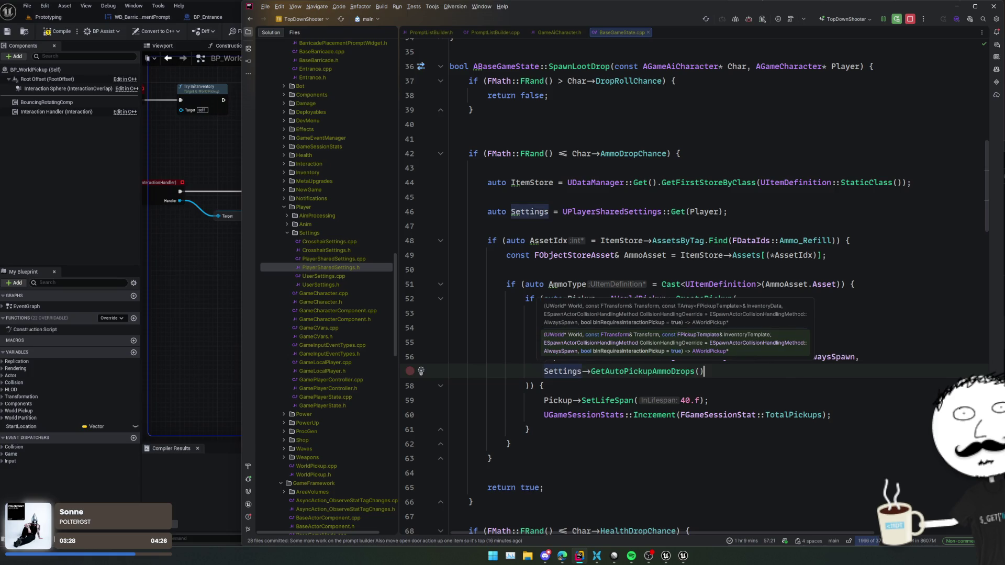
key("Escape")
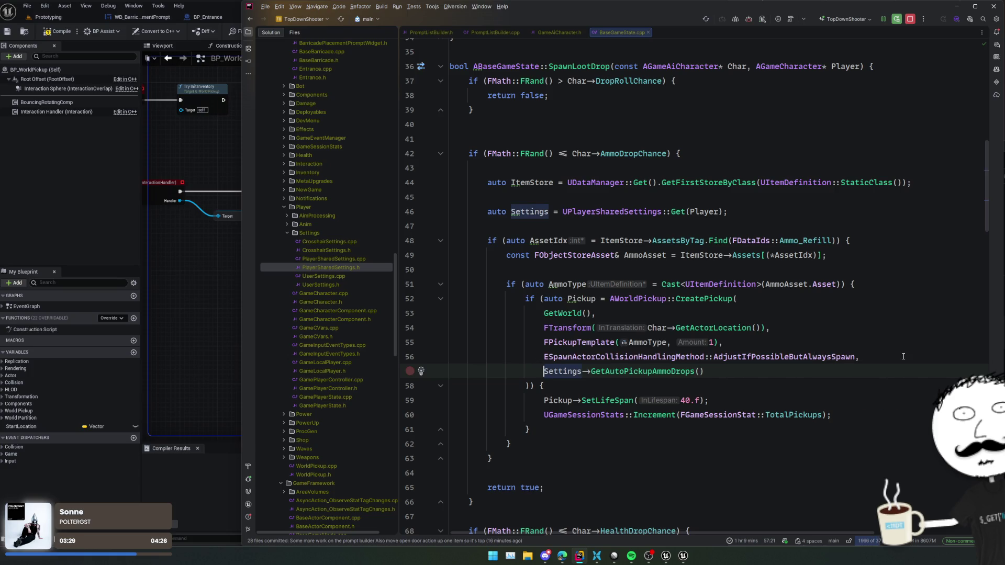
Review the ammo-drop block and delete the extra blank line after the early return.
scroll(837, 419, "down", 3)
left_click(778, 380)
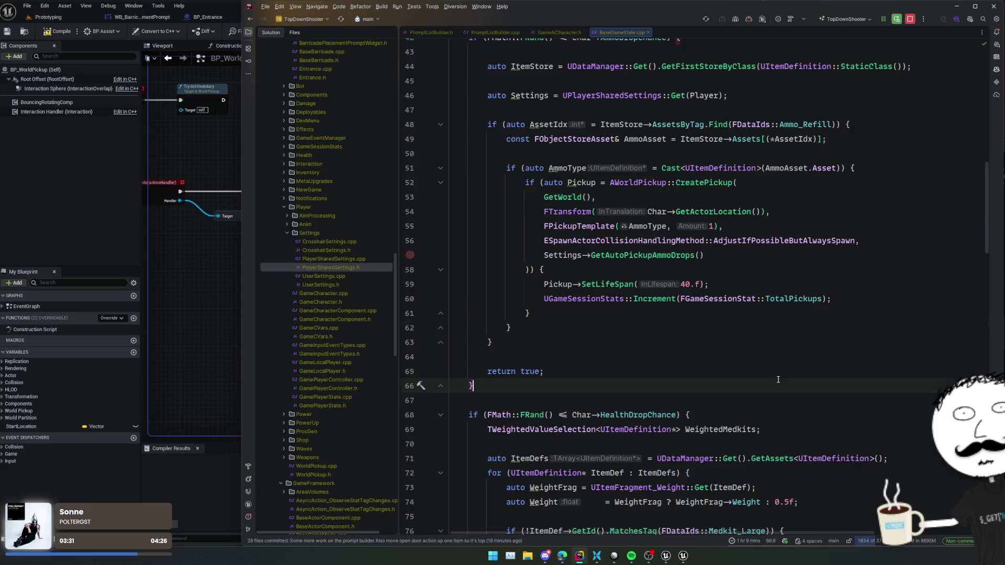
scroll(805, 356, "down", 2)
scroll(789, 309, "down", 5)
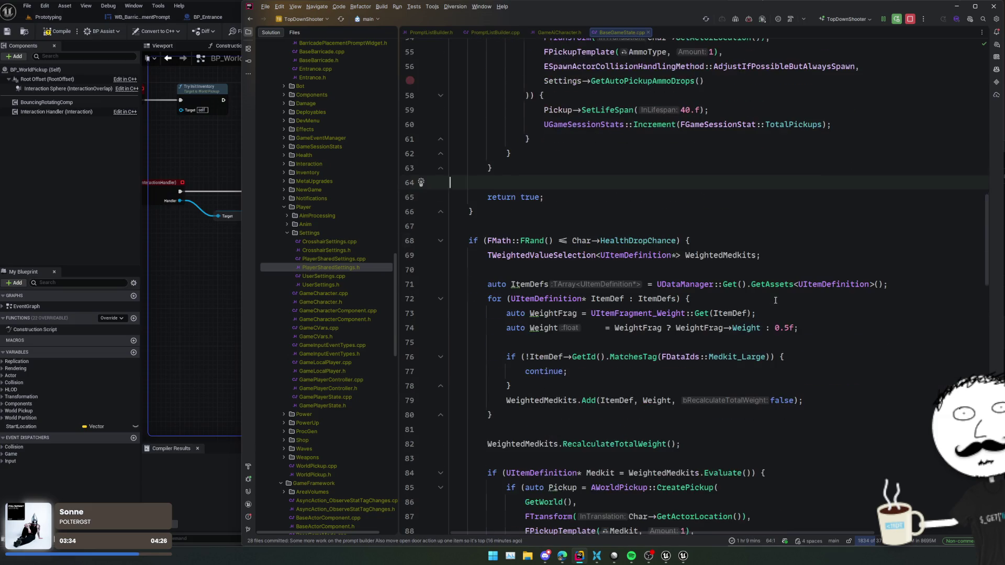
left_click(817, 314)
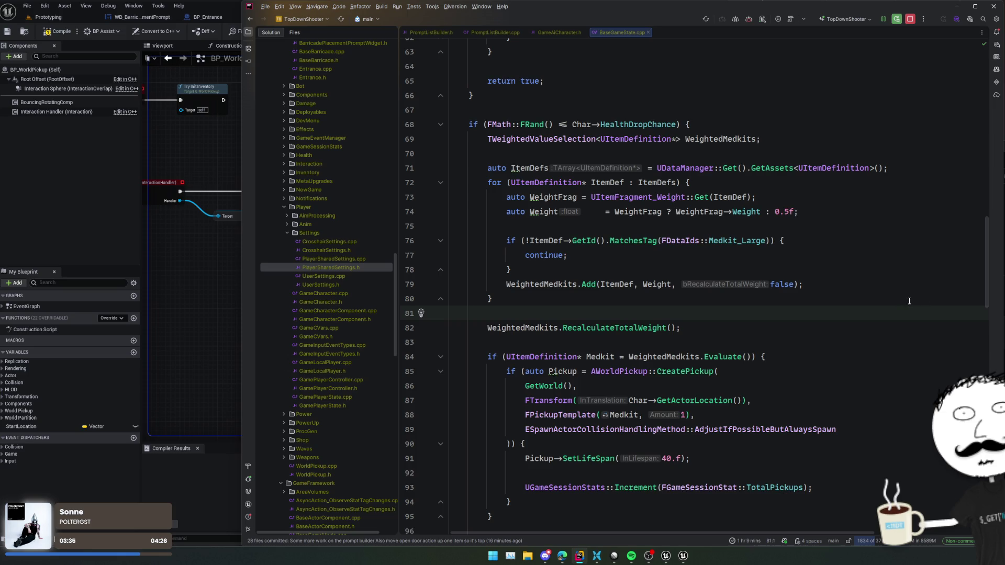
key("ctrl+minus")
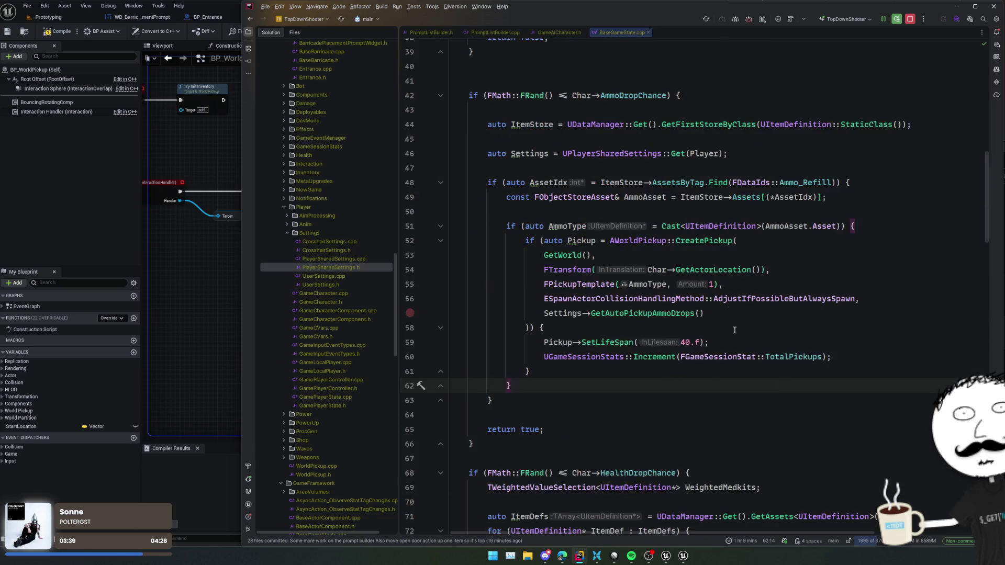
key("ctrl+minus")
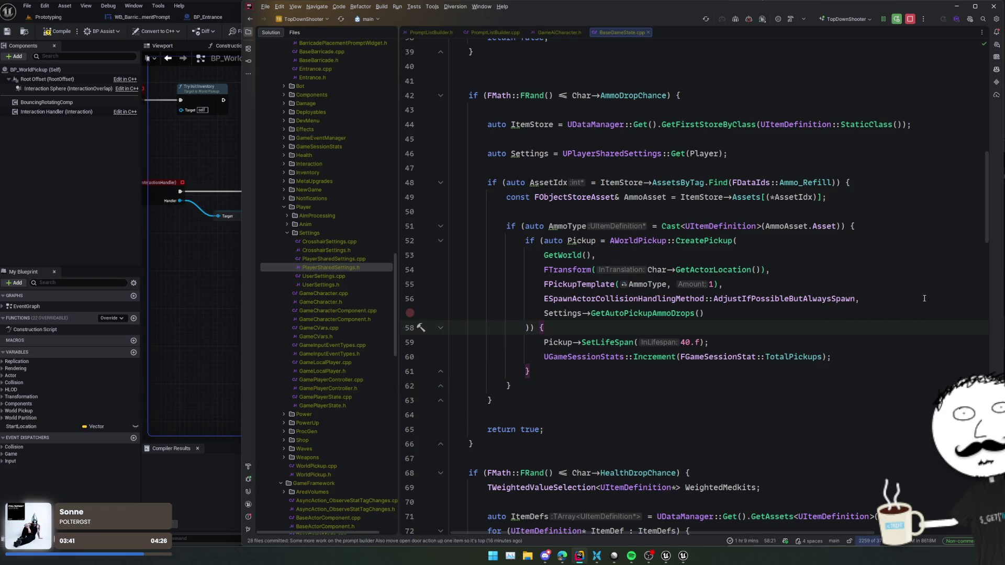
scroll(924, 299, "up", 5)
left_click(798, 305)
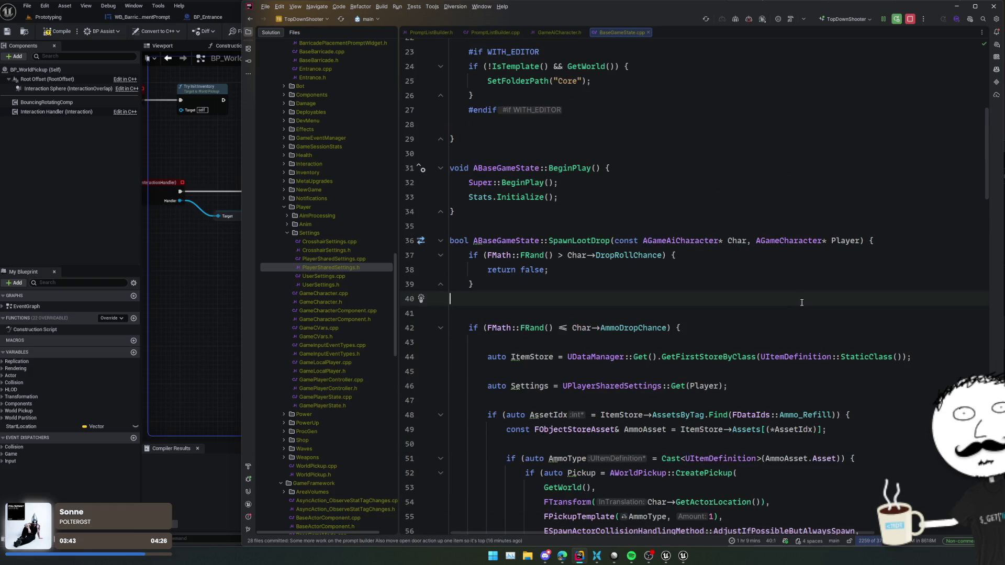
key("BackSpace")
Close Unreal Editor with Save Selected for BP_WorldPickup, then return to SpawnLootDrop in Rider.
left_click(215, 263)
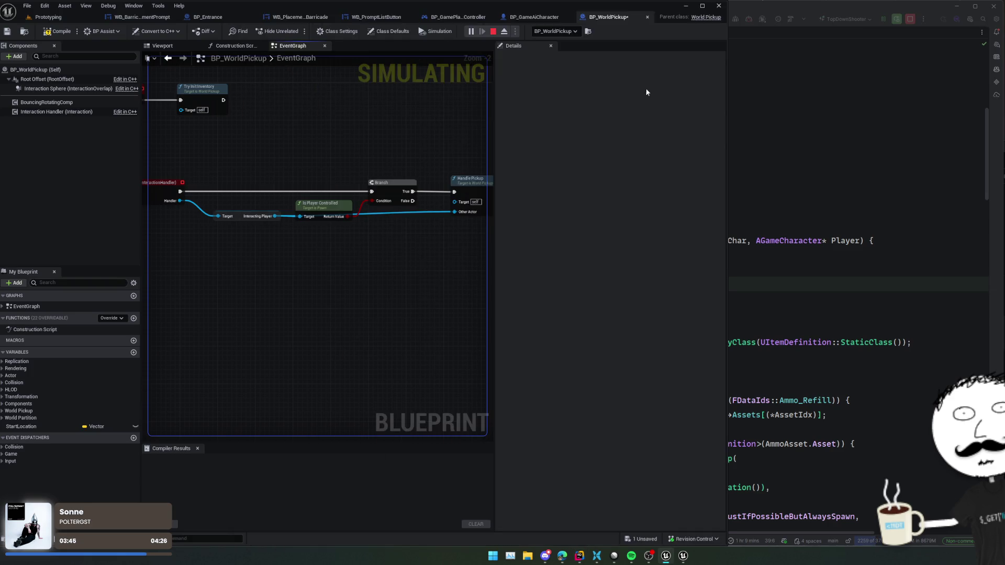
left_click(715, 10)
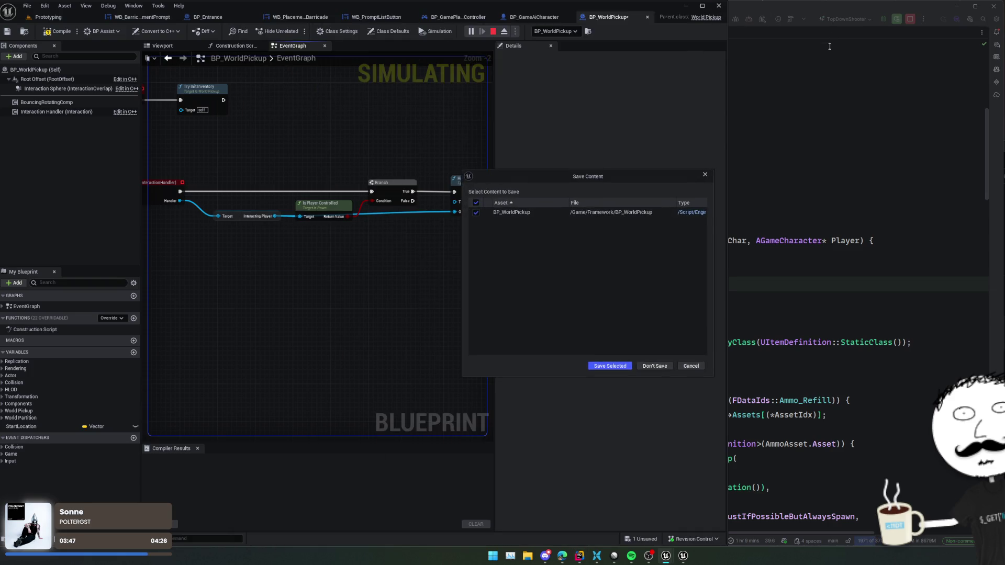
left_click(607, 366)
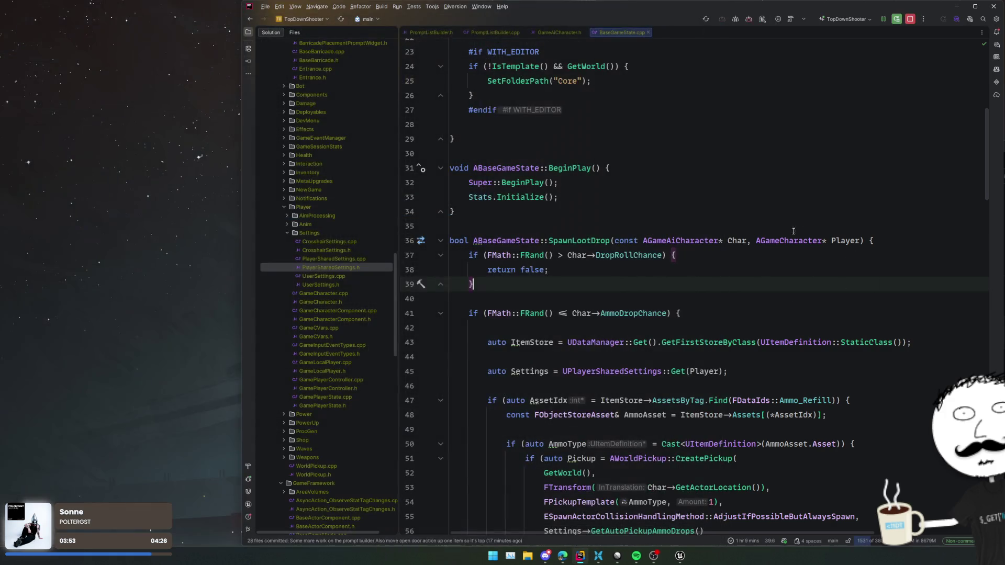
left_click(733, 227)
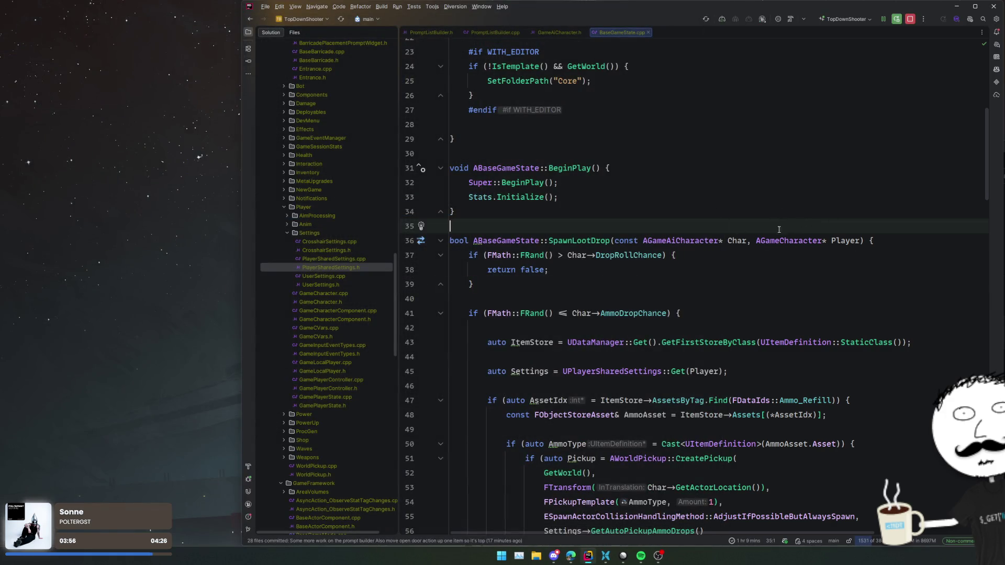
left_click(776, 208)
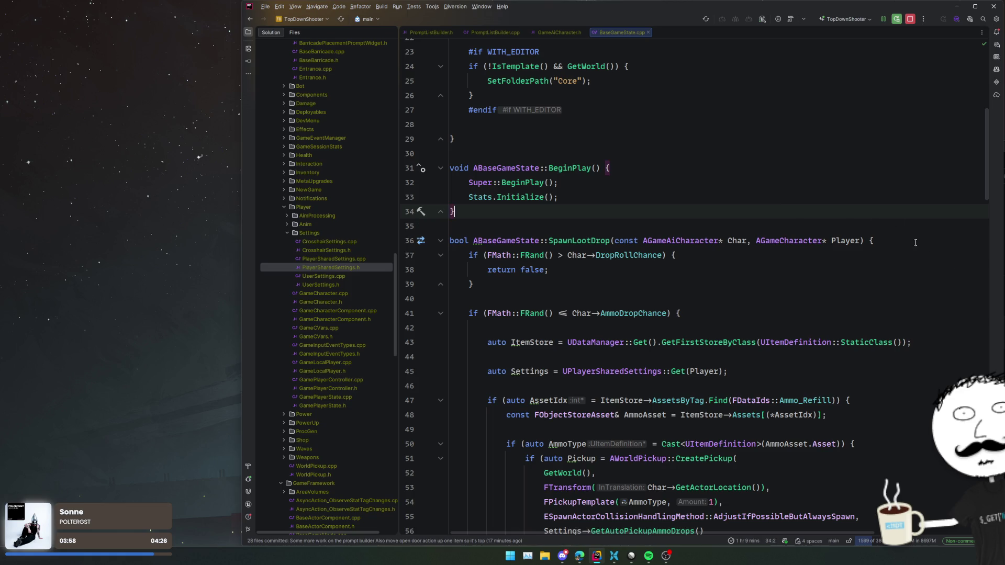
left_click(916, 67)
Open the IDE's activity monitor from the Help menu.
left_click(859, 138)
left_click(759, 226)
left_click(696, 197)
left_click(684, 157)
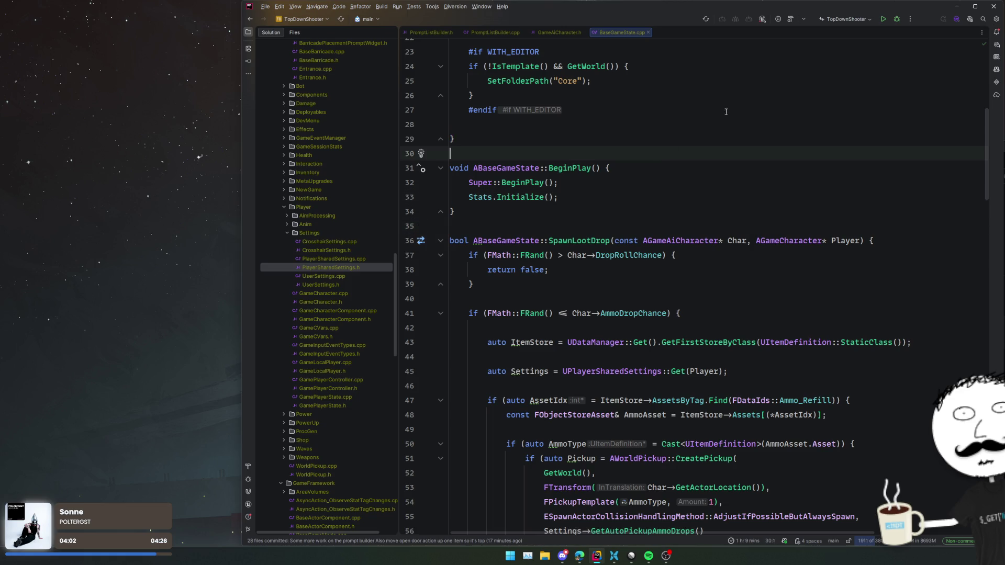
left_click(480, 7)
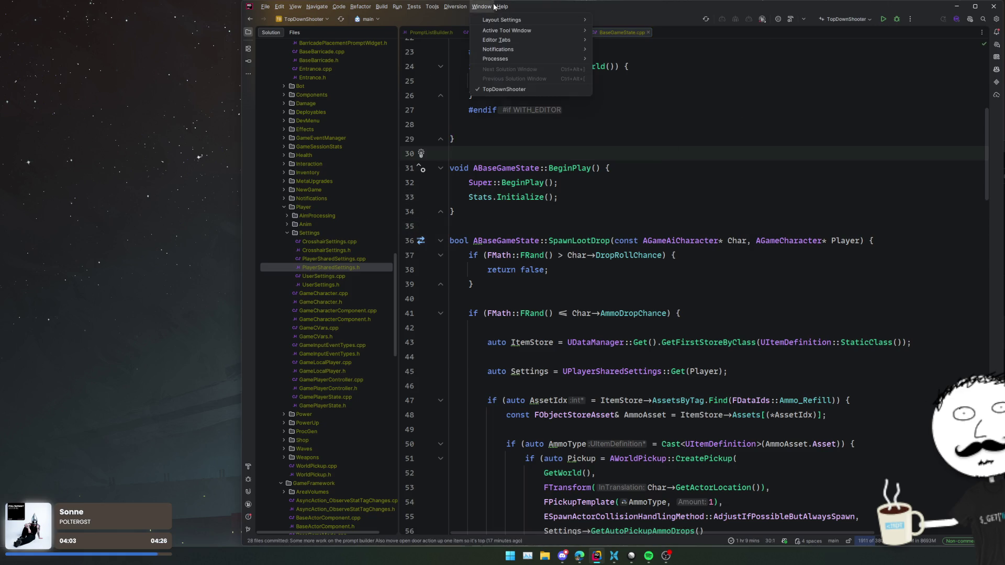
mouse_move(503, 7)
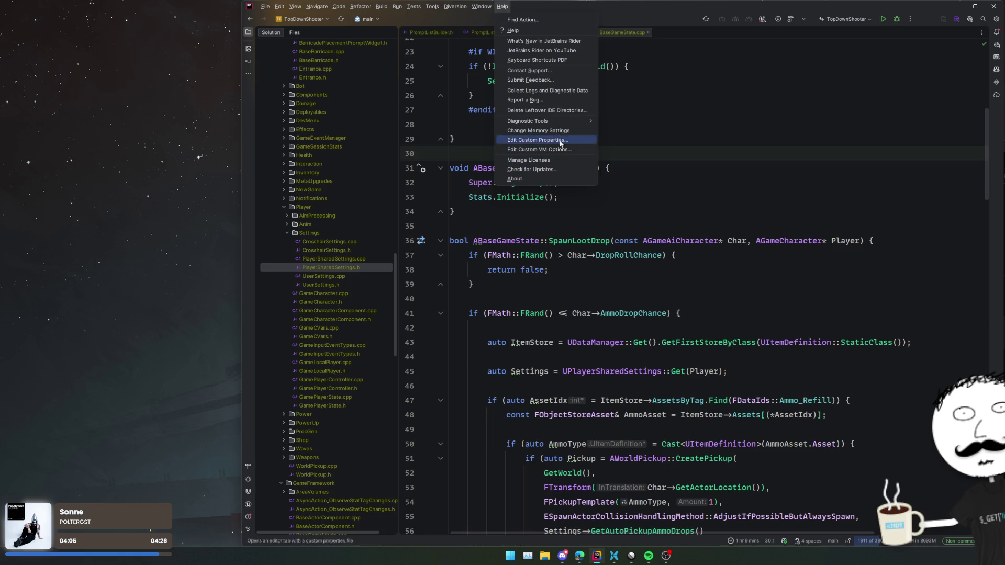
mouse_move(571, 121)
left_click(643, 123)
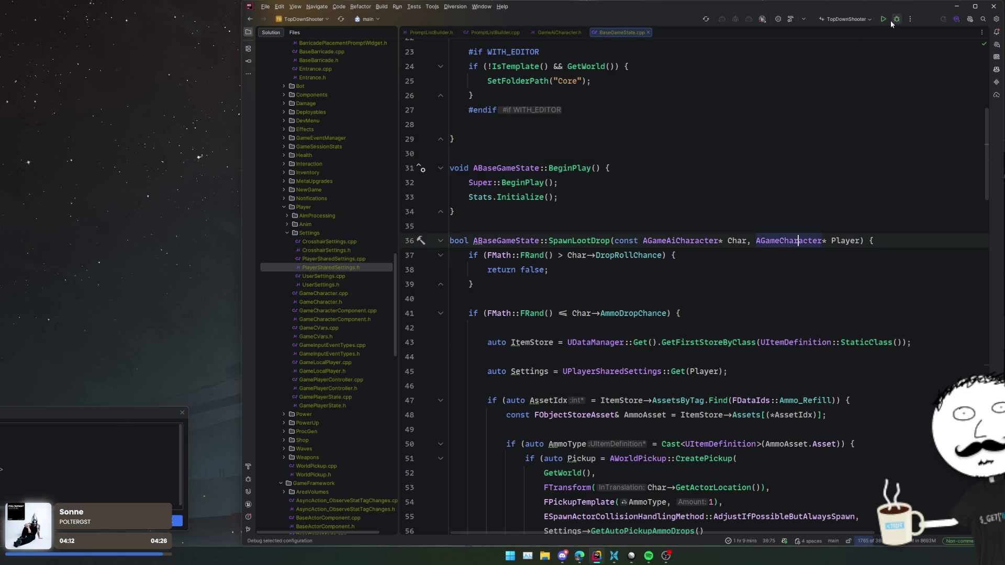
Start a Debug build and open WorldPickup.h line 164 from the first build error.
left_click(735, 254)
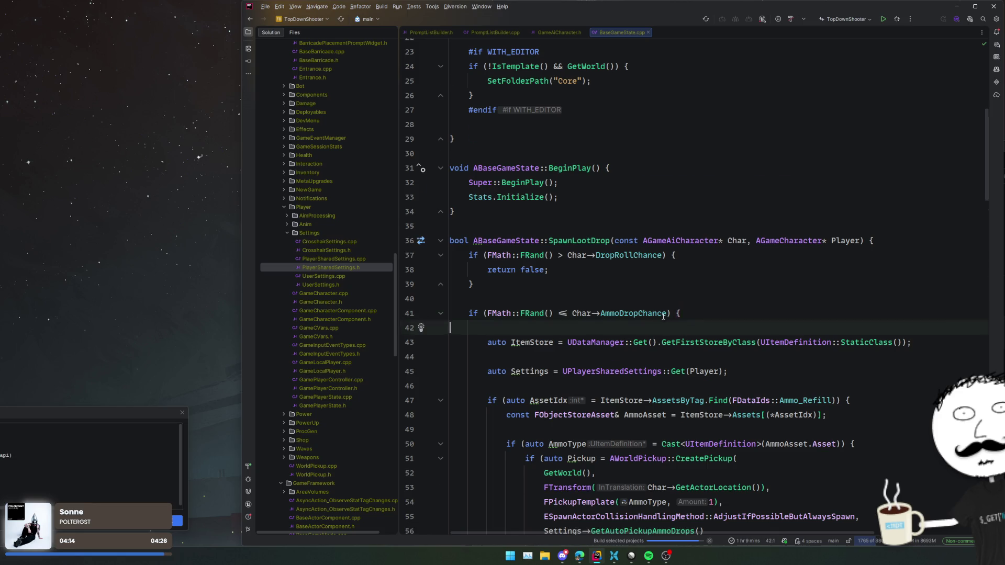
scroll(654, 314, "down", 3)
left_click(587, 328)
key("Up")
key("Up")
key("Up")
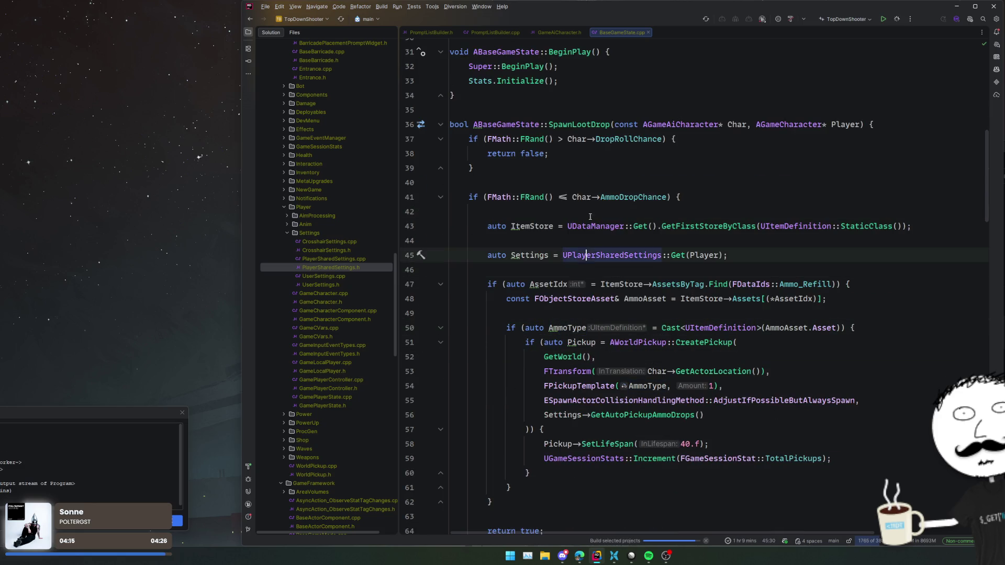
key("Down")
key("Down")
key("Down")
key("Down")
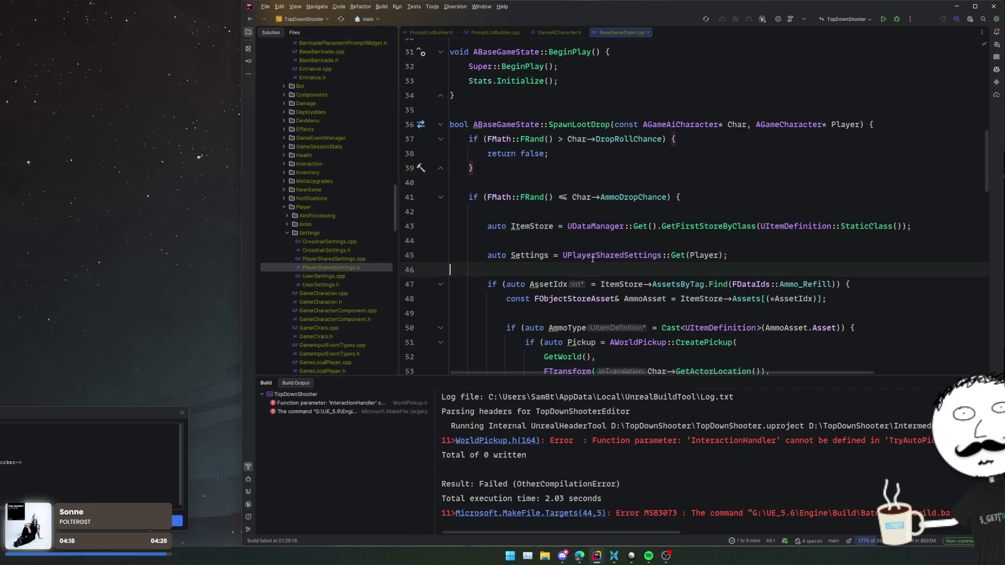
key("ctrl+w")
key("Up")
key("Up")
key("Up")
key("Down")
key("Down")
key("Down")
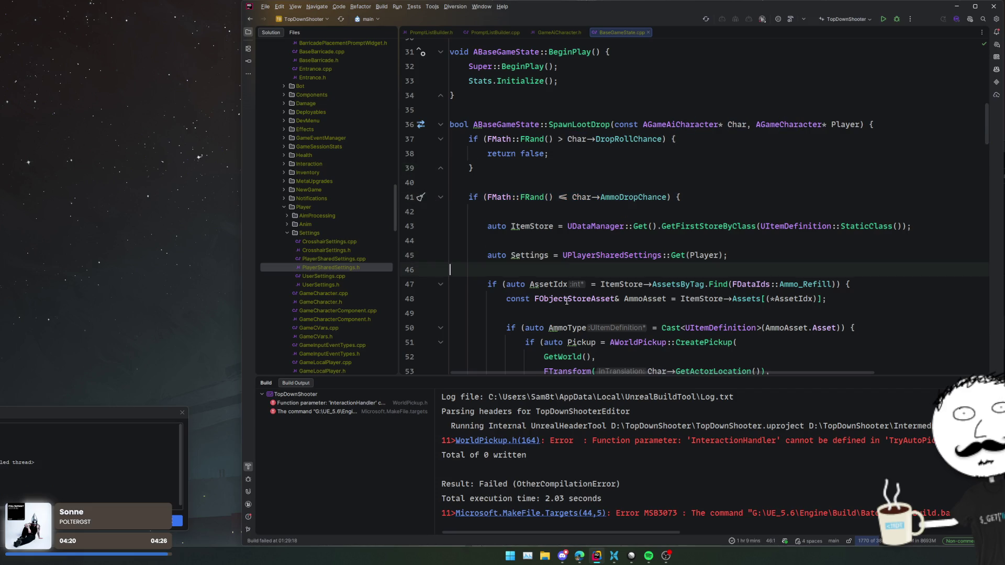
left_click(391, 406)
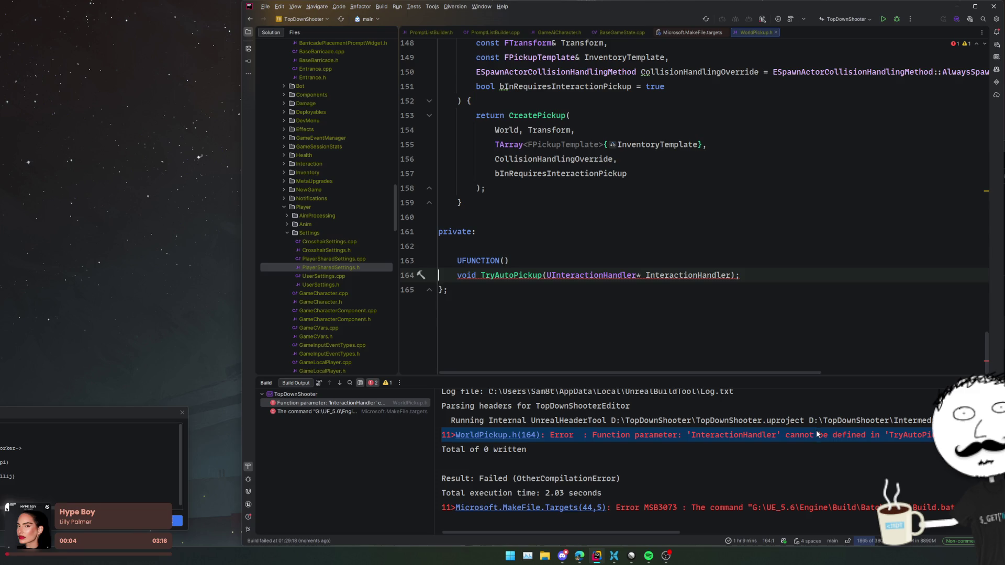
Rename TryAutoPickup's InteractionHandler parameter in WorldPickup.h to InInteractionHandler.
scroll(699, 442, "right", 5)
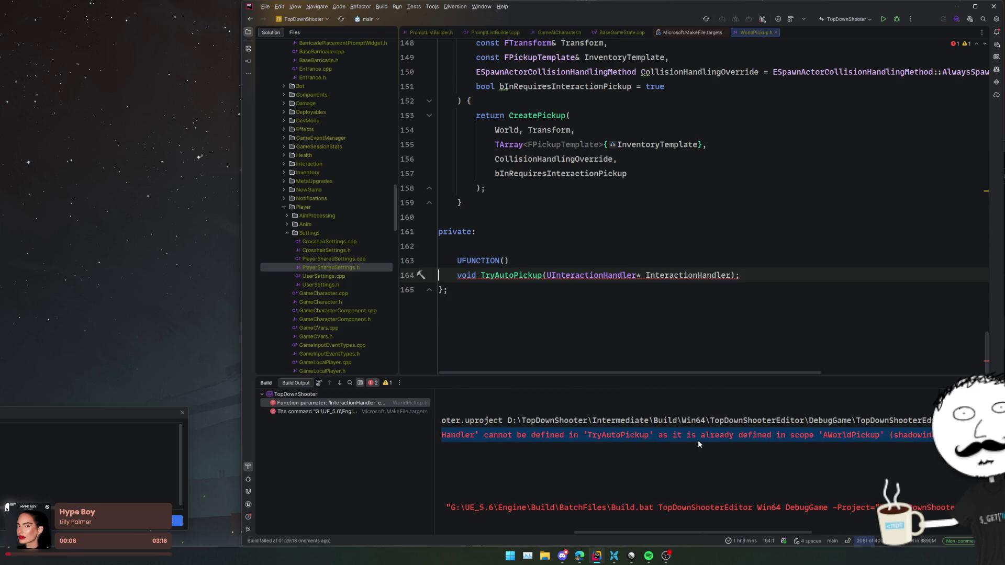
left_click(645, 275)
type("In")
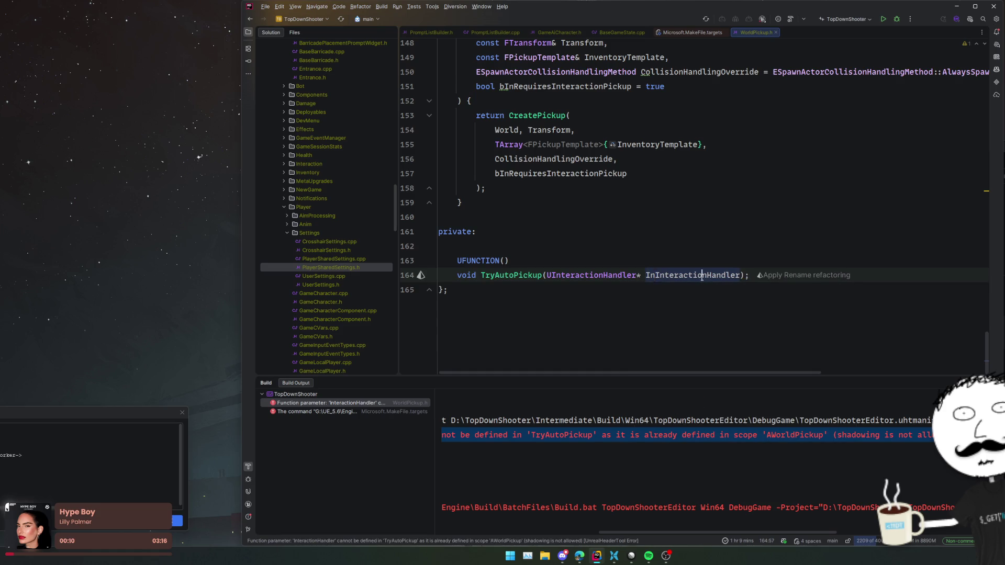
Rename the parameter and all its uses in WorldPickup.cpp to InInteractionHandler, then rebuild the project.
left_click(529, 275, "ctrl")
double_click(736, 159)
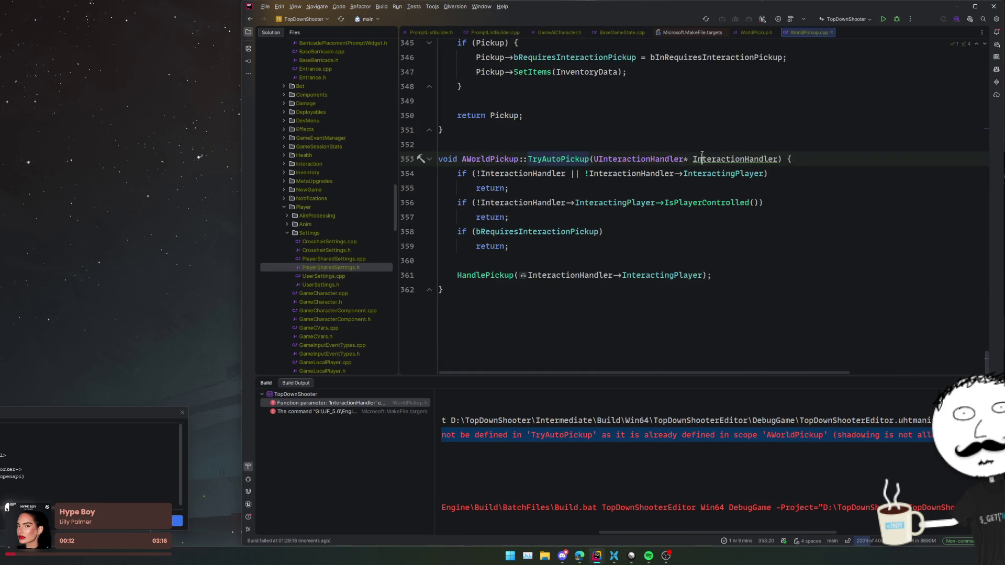
type("InInteractionHandler")
double_click(552, 173)
key("alt+j")
key("alt+j")
type("InInteractionHandler")
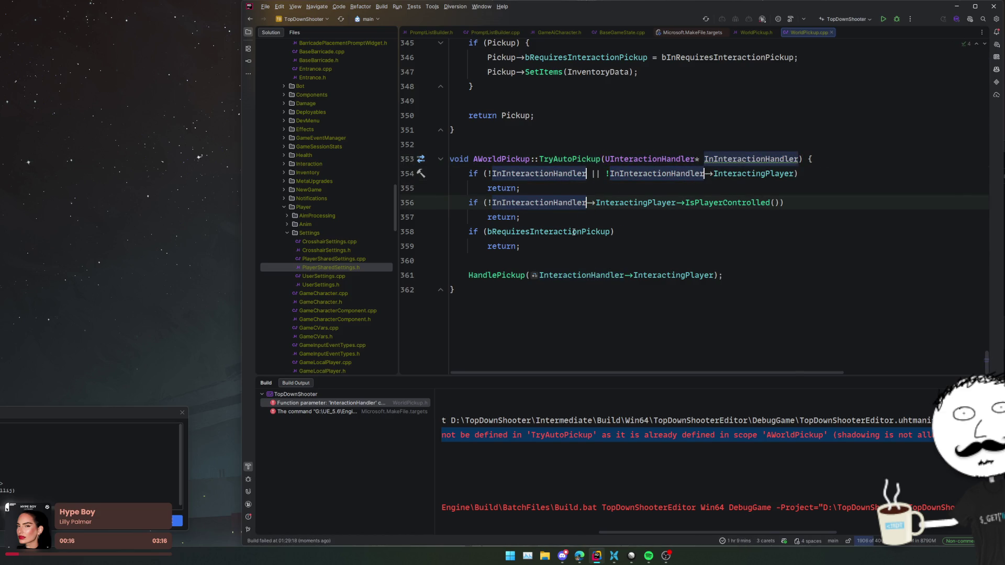
double_click(605, 275)
type("InInteractionHandler")
left_click(576, 246)
key("ctrl+shift+b")
left_click(894, 125)
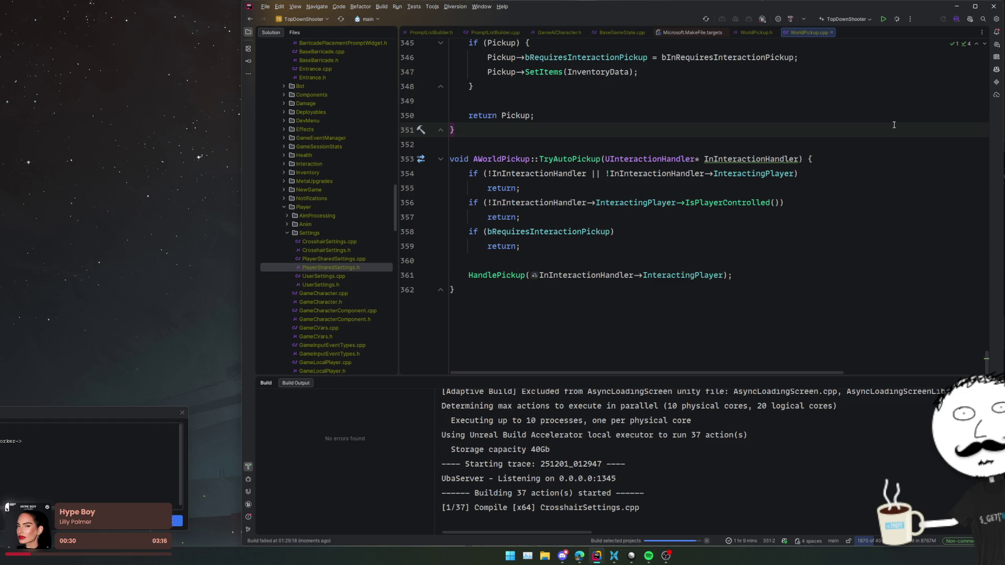
Set Linear issue ZOM-130 'Ammo drops should auto pickup' to Done.
key("alt+Tab")
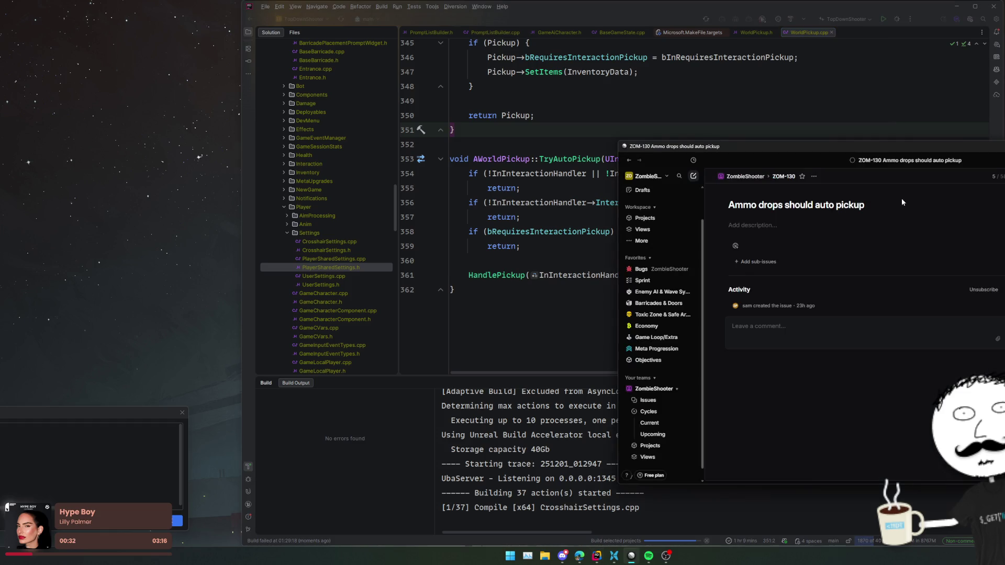
key("s")
key("Down")
key("Return")
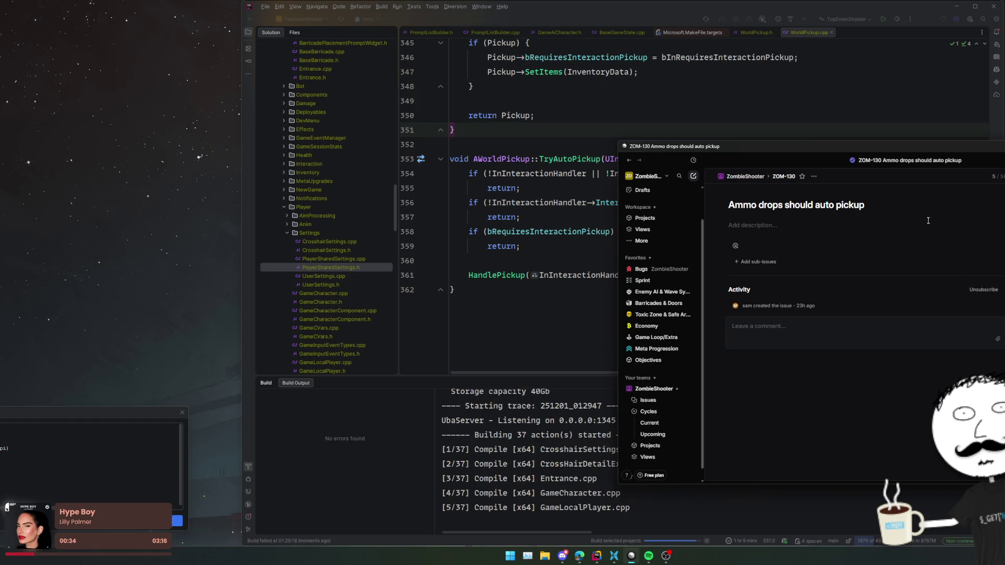
Go to the ZombieShooter issues list, view ZOM-123 'Wave Complete', and return to the list.
left_click(658, 400)
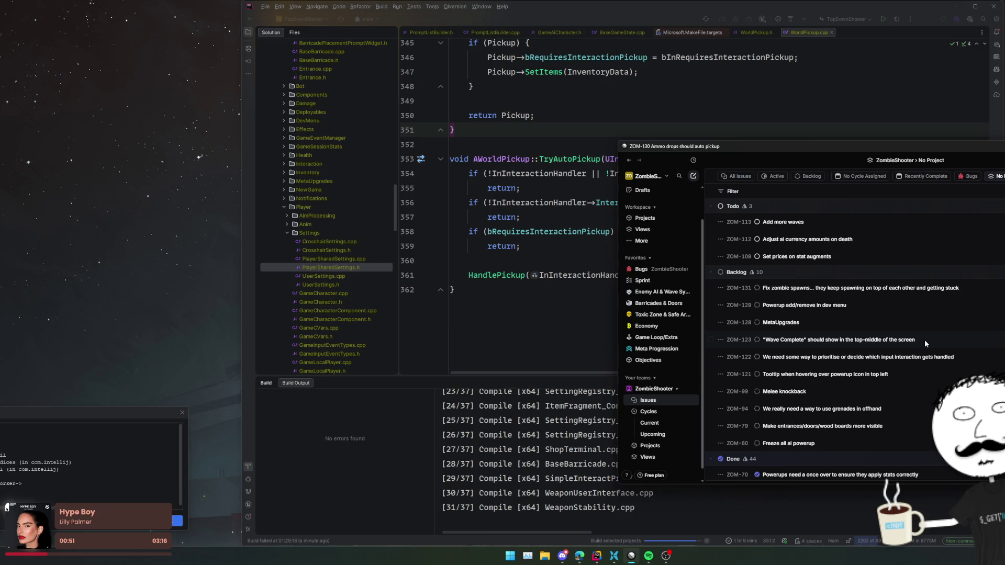
left_click(911, 335)
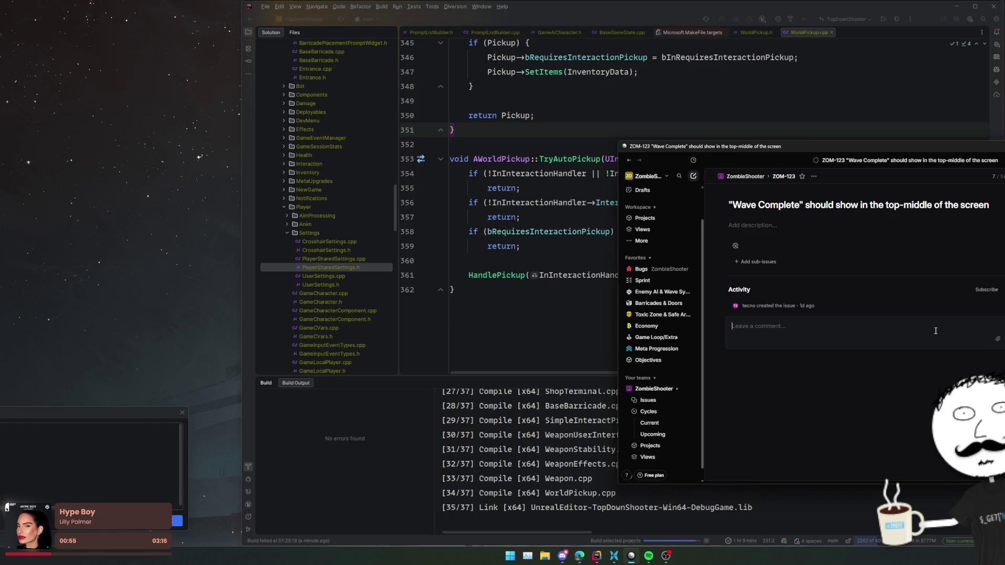
key("Escape")
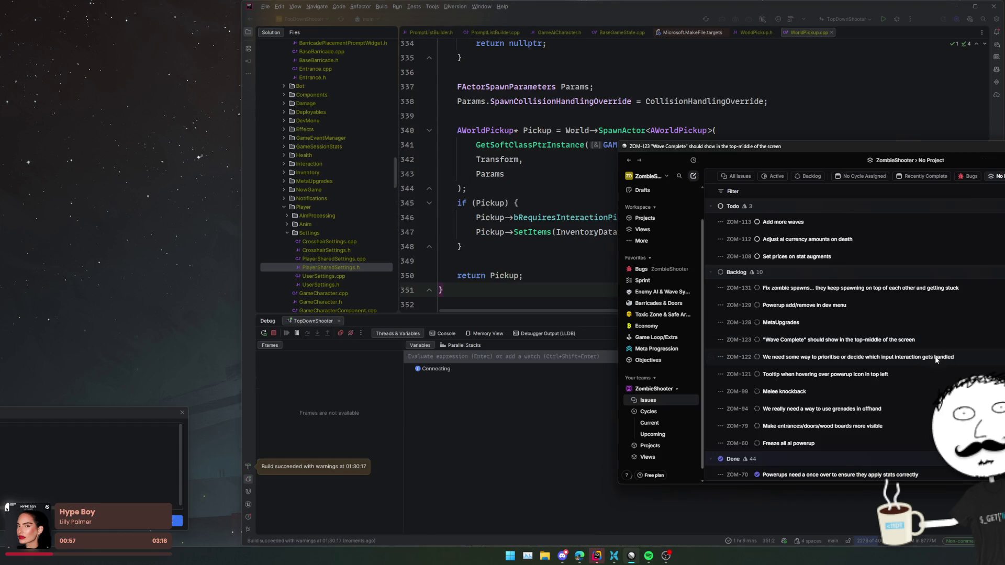
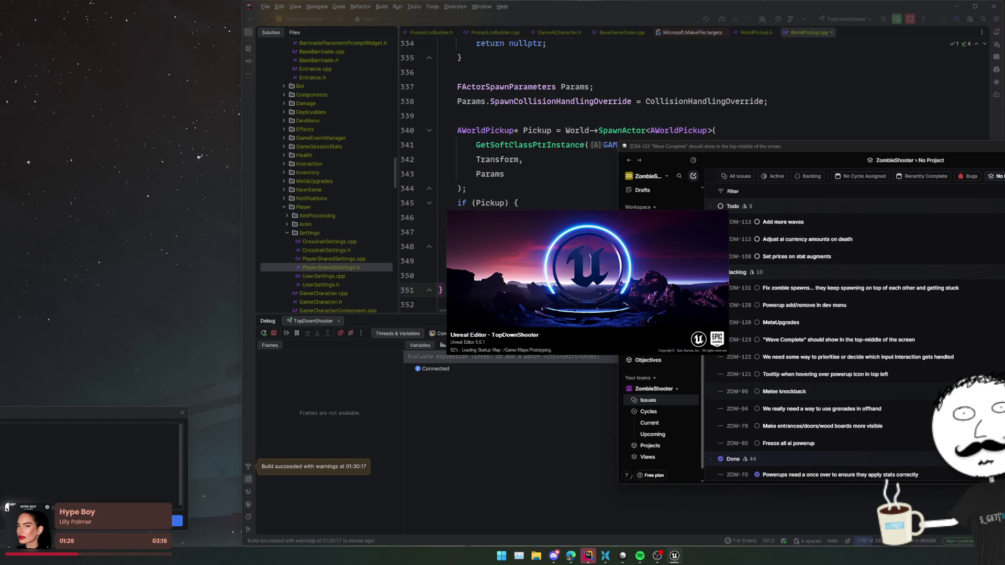
Switch Linear to the All issues view and scroll through the ZombieShooter Todo and Backlog lists.
scroll(886, 333, "down", 3)
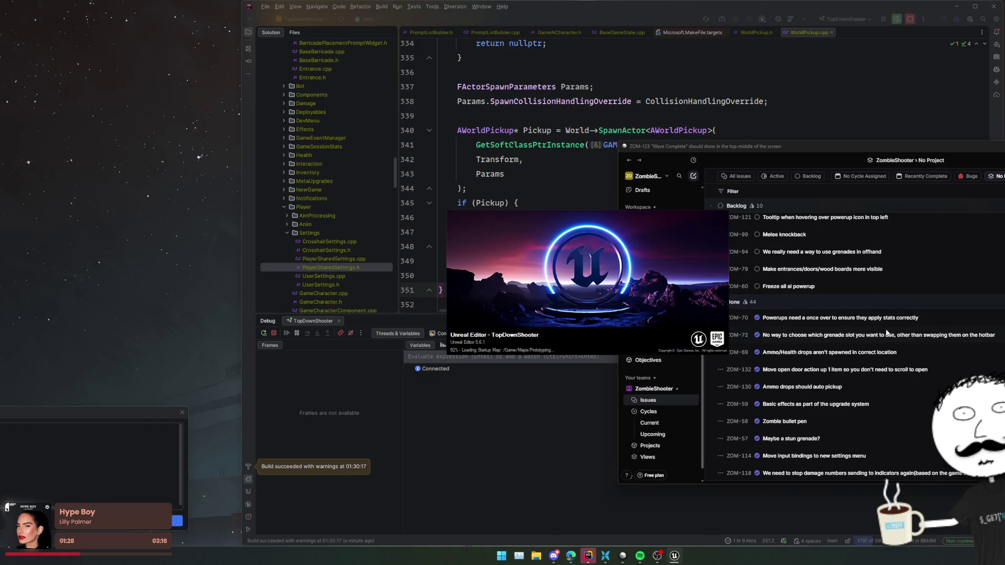
left_click(737, 176)
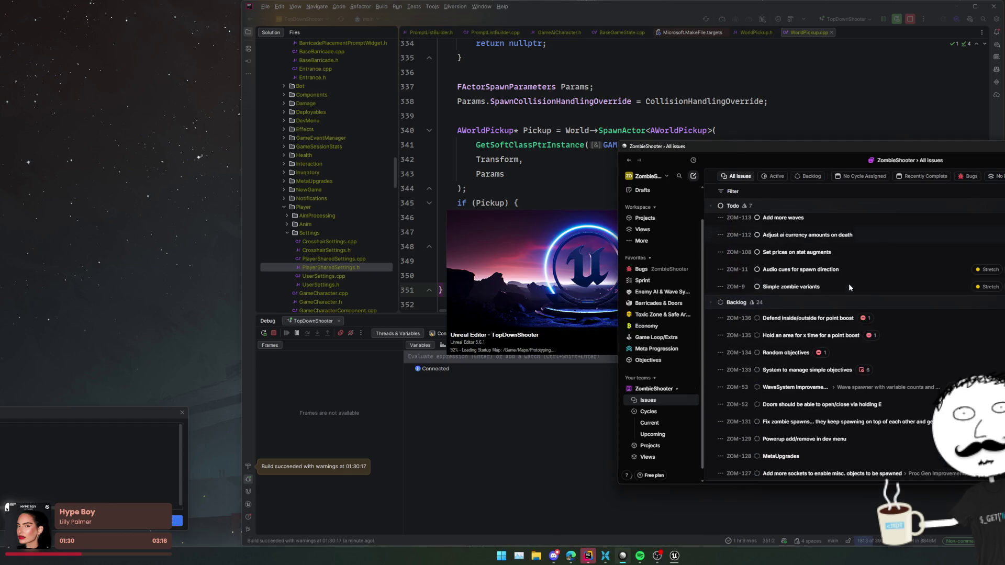
scroll(856, 286, "down", 10)
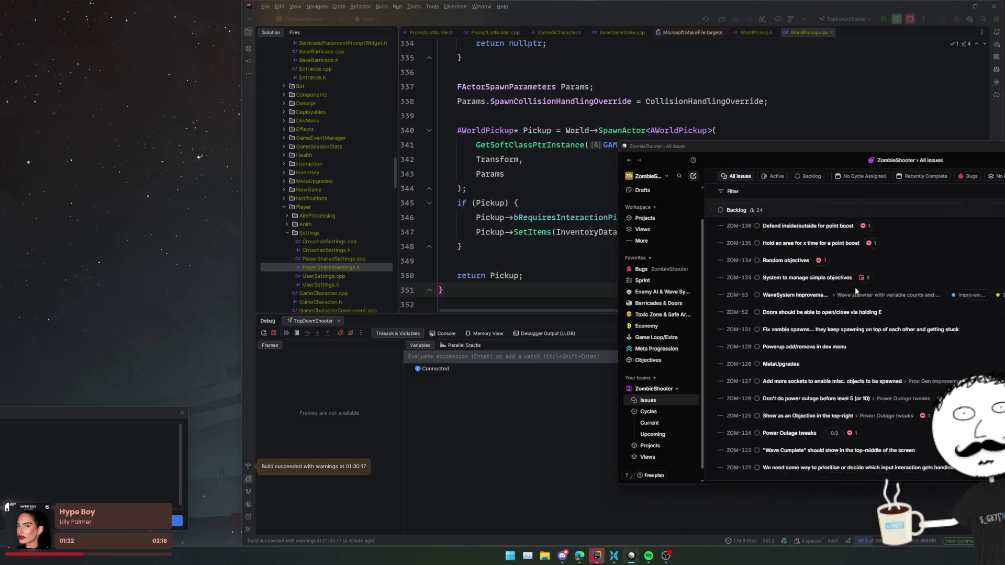
scroll(855, 287, "up", 5)
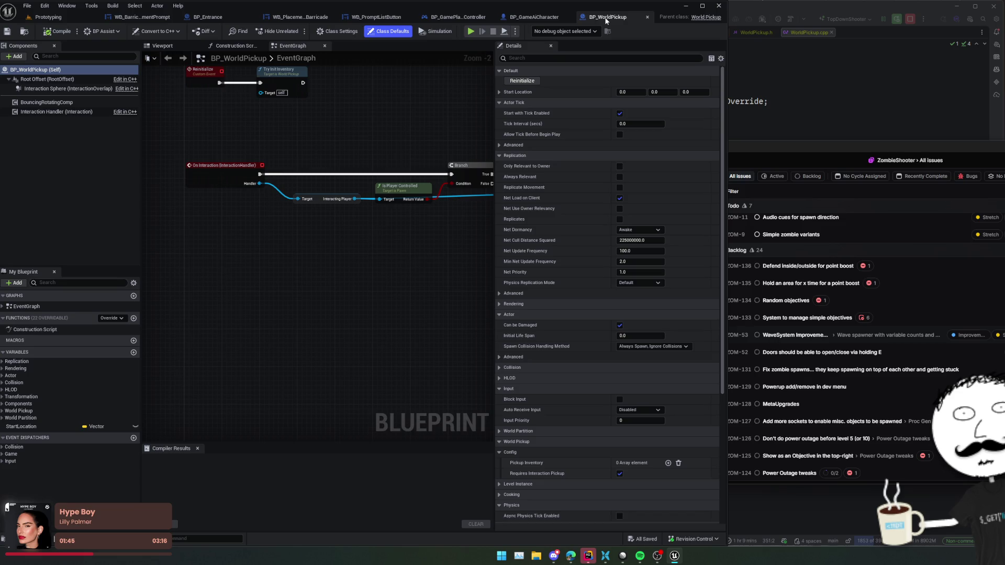
Close every open Blueprint and widget editor tab, from BP_WorldPickup to BP_GamePlayerController.
middle_click(606, 16)
left_click(172, 17)
middle_click(148, 18)
middle_click(148, 18)
middle_click(147, 18)
middle_click(148, 18)
middle_click(147, 18)
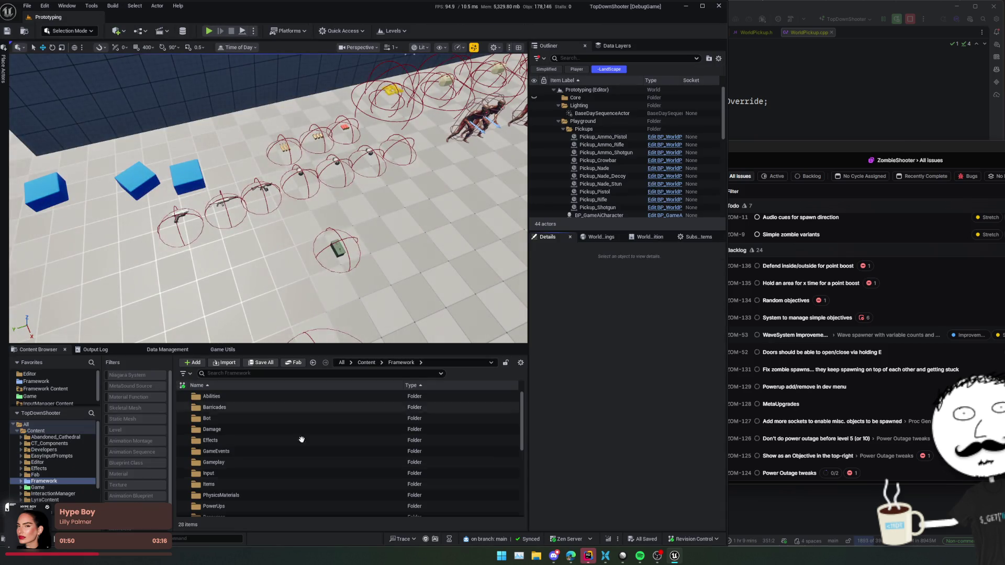
Run the StartWaves 0 editor command and start Play In Editor with Alt+P.
left_click(190, 541)
type("StartWaves 0")
key("Return")
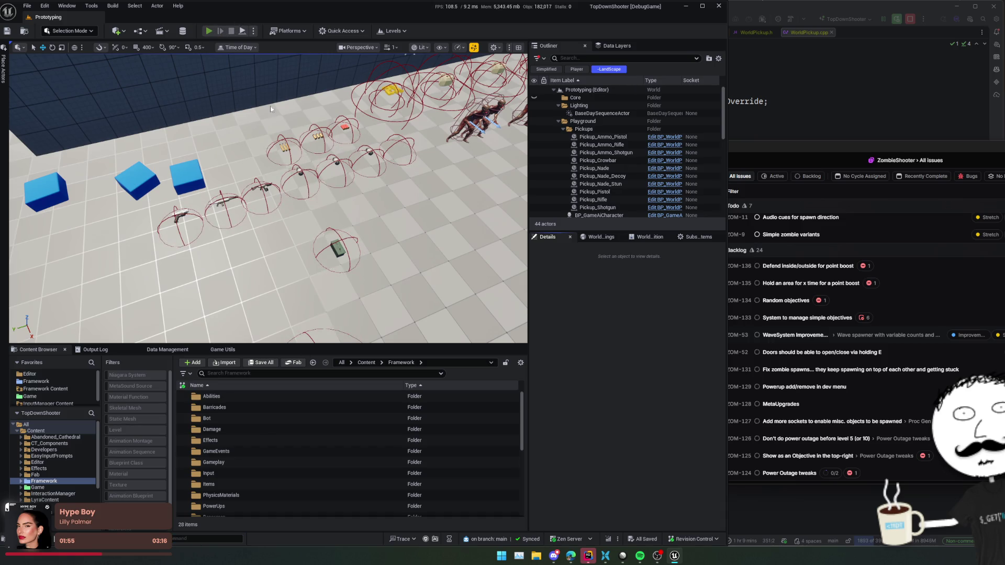
key("alt+p")
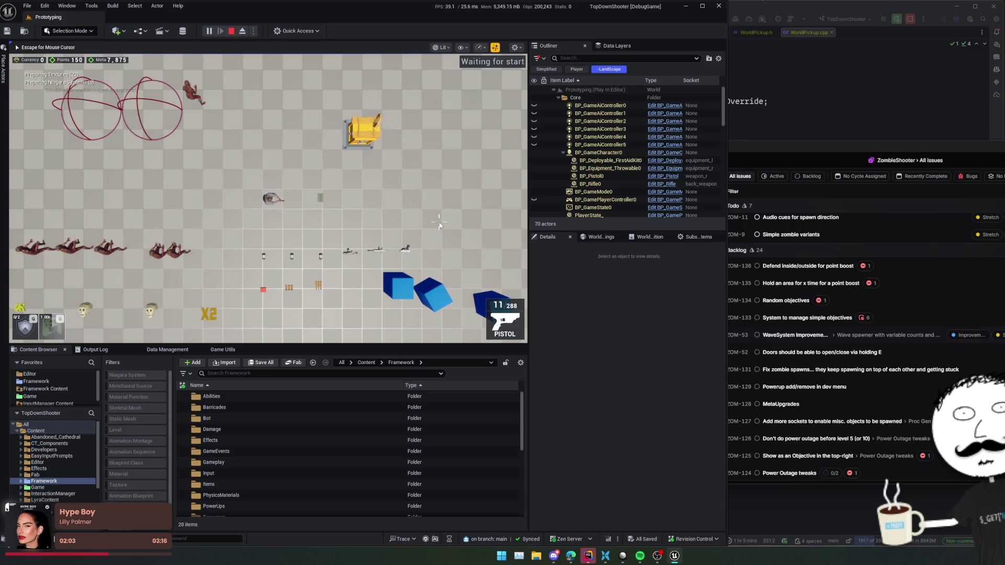
Bring up the game's pause menu with the ShowEscMenu console command and open Settings.
key("grave")
type("ShowEscMen")
key("Tab")
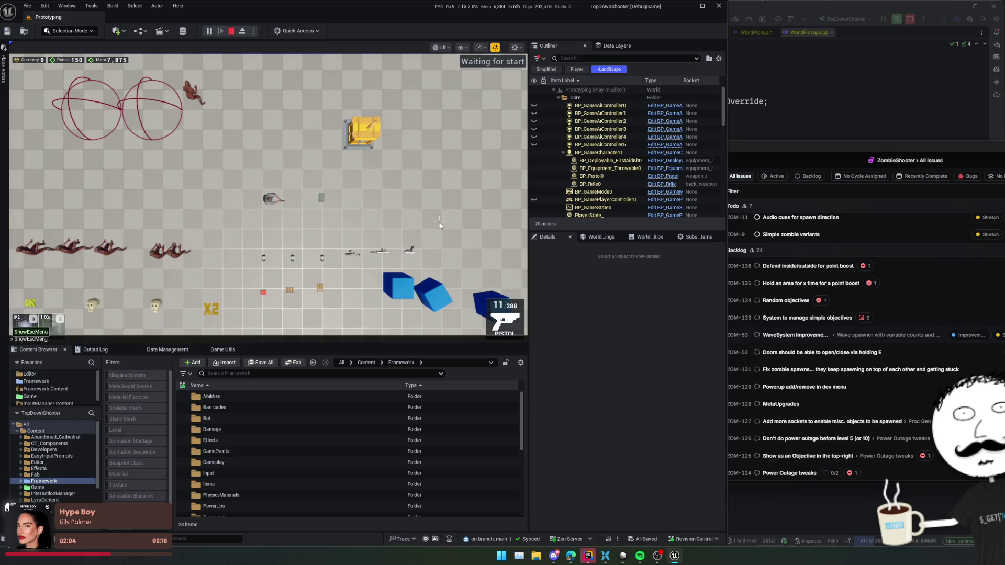
key("Return")
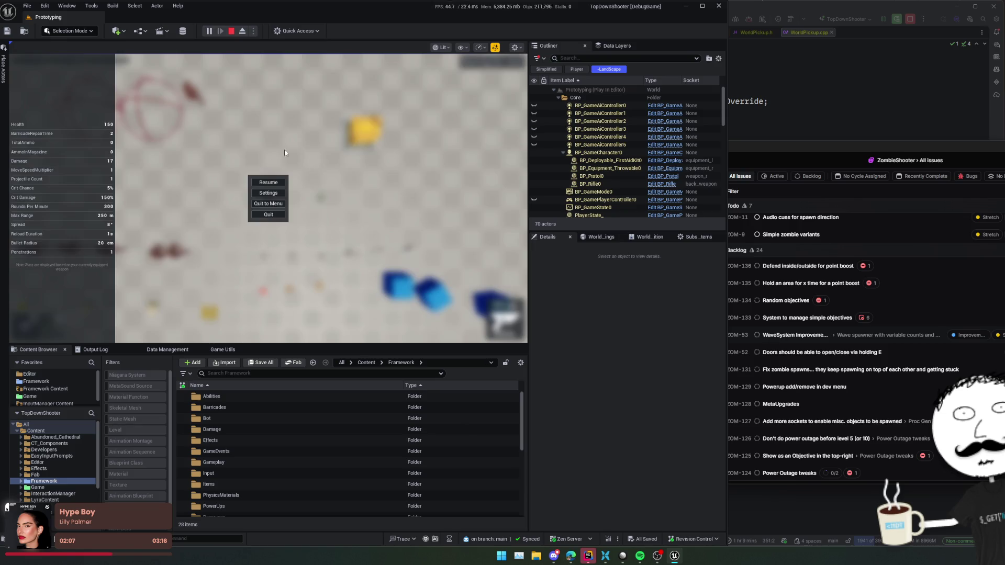
left_click(272, 192)
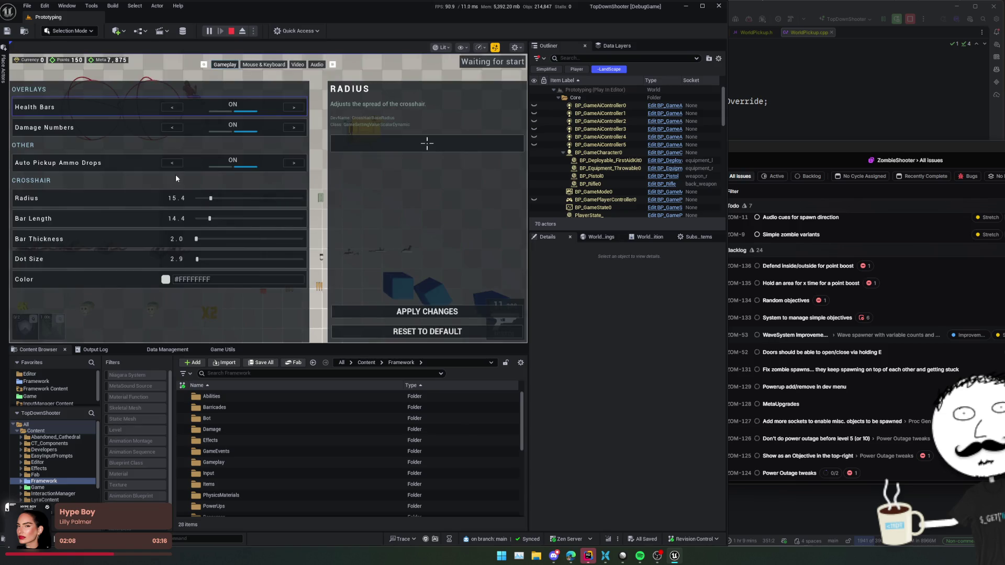
Turn Auto Pickup Ammo Drops off, apply the change, and stop the play session.
left_click(293, 164)
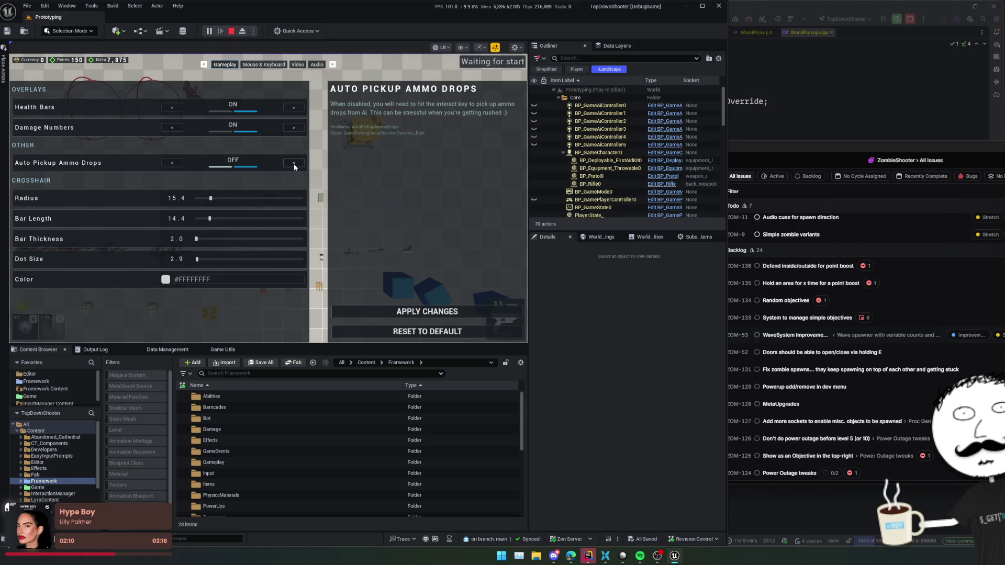
left_click(294, 165)
left_click(291, 163)
left_click(292, 166)
left_click(413, 312)
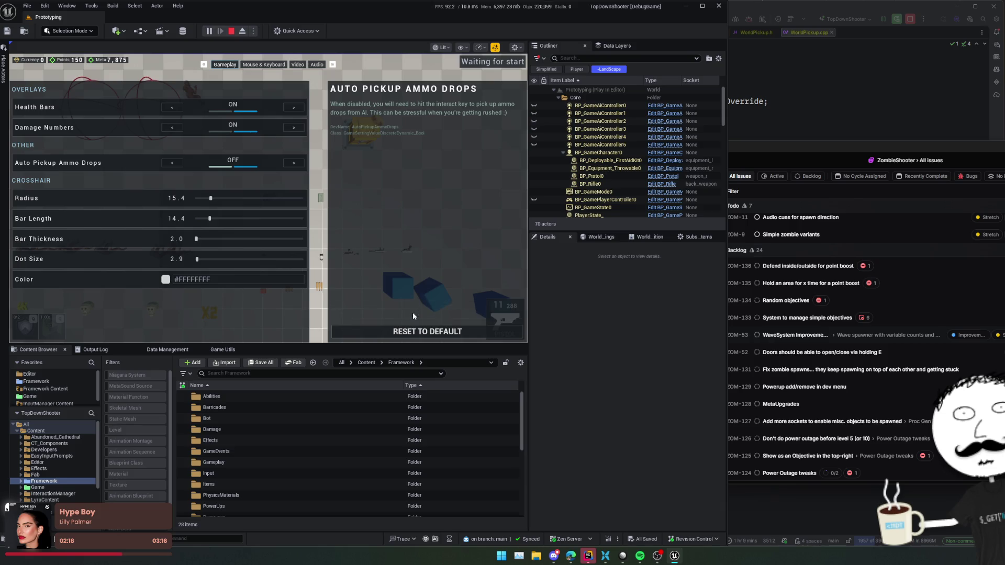
key("Escape")
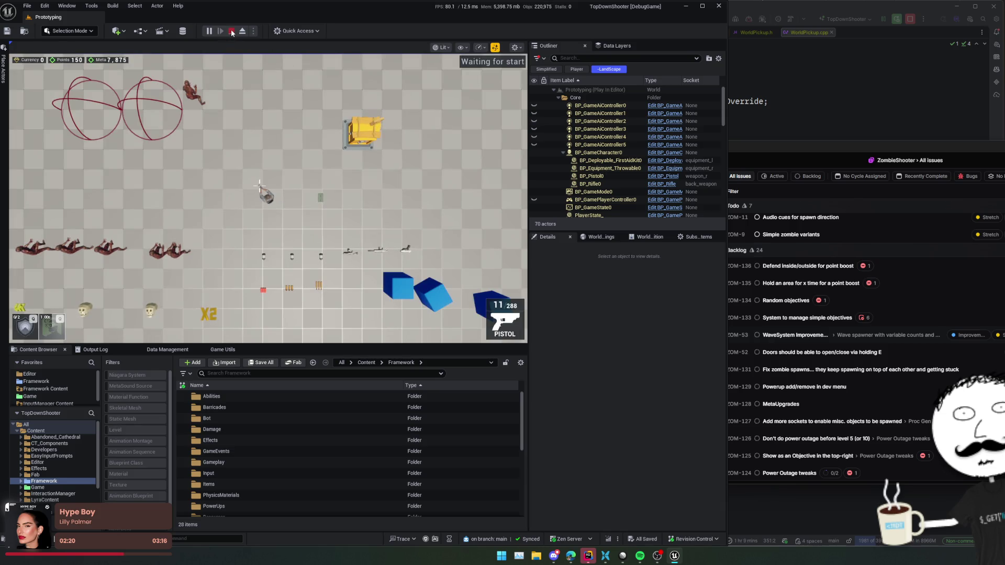
key("Escape")
left_click(320, 197)
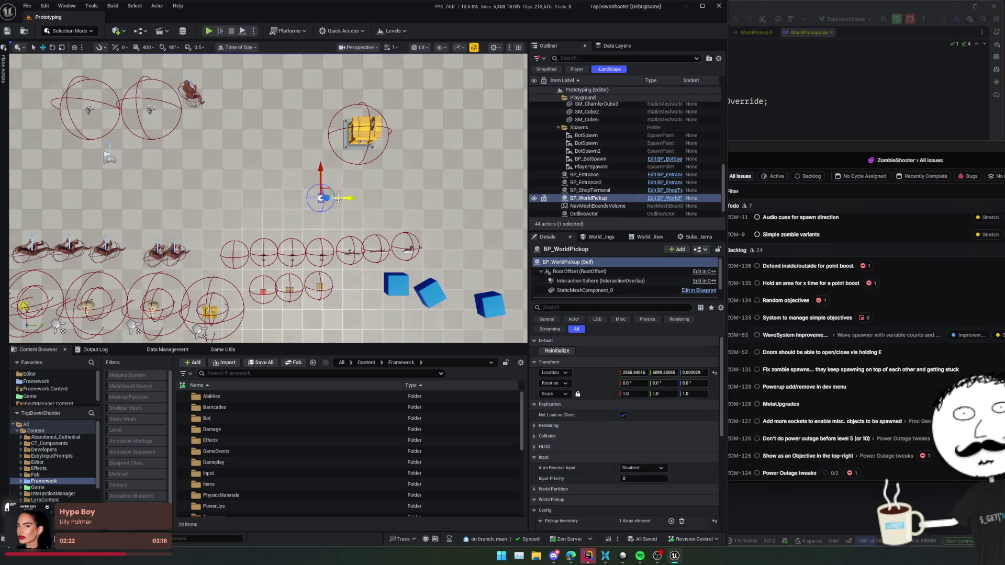
Duplicate BP_WorldPickup to the left, untick Requires Interaction Pickup, save the level, and play again.
mouse_move(329, 196)
left_mouse_down()
mouse_move(211, 179)
mouse_move(237, 180)
left_mouse_up()
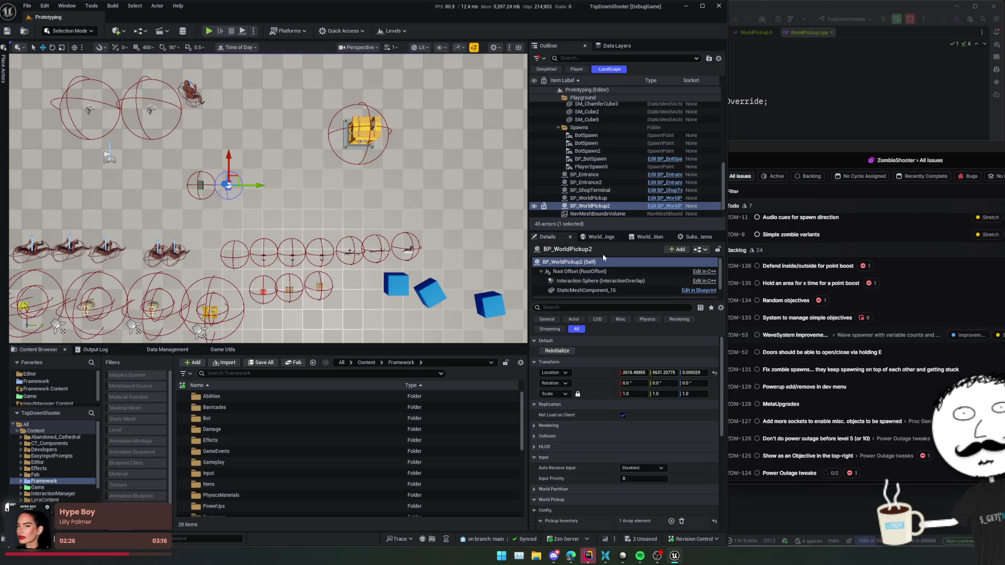
scroll(628, 415, "down", 3)
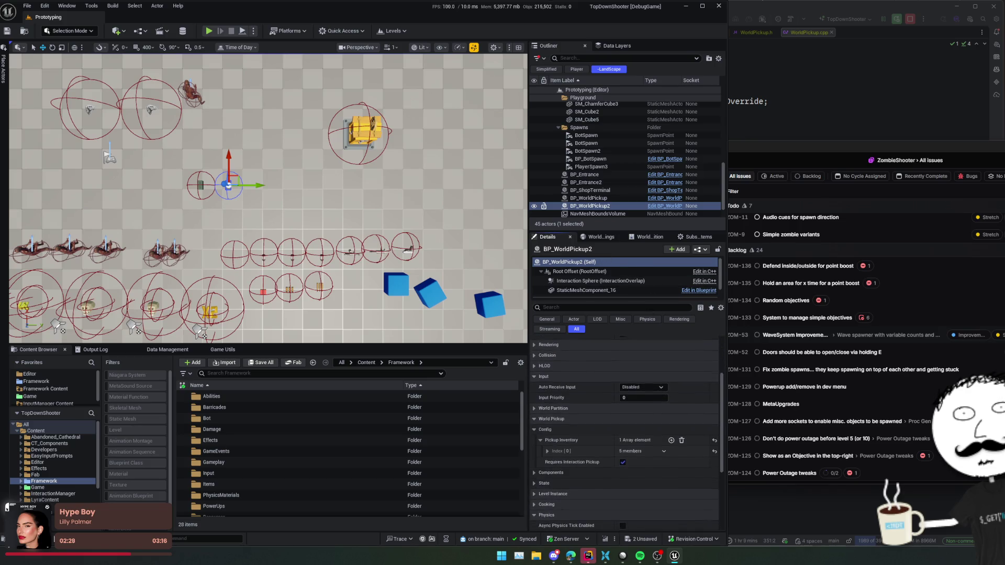
scroll(628, 424, "down", 1)
left_click(623, 436)
key("ctrl+s")
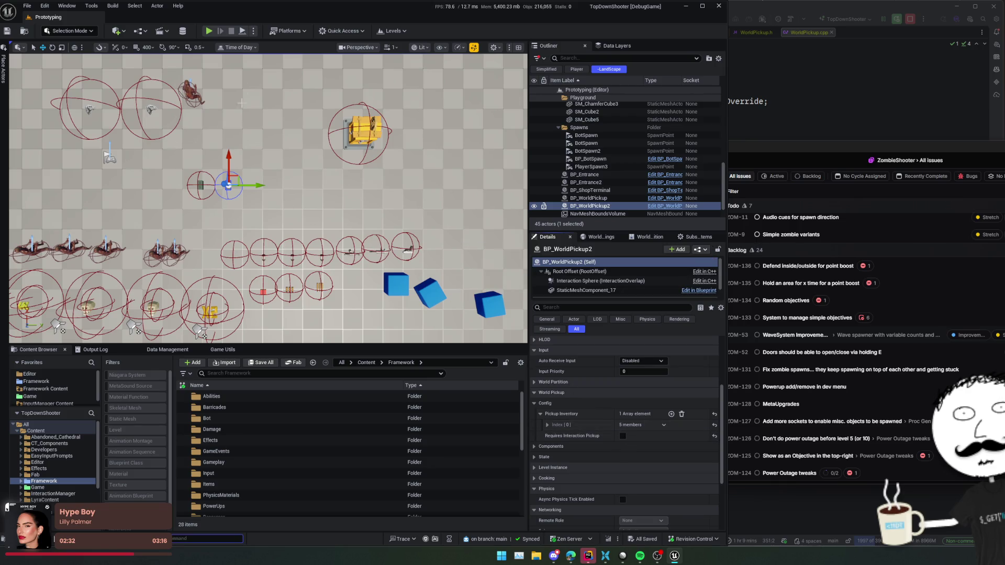
left_click(209, 32)
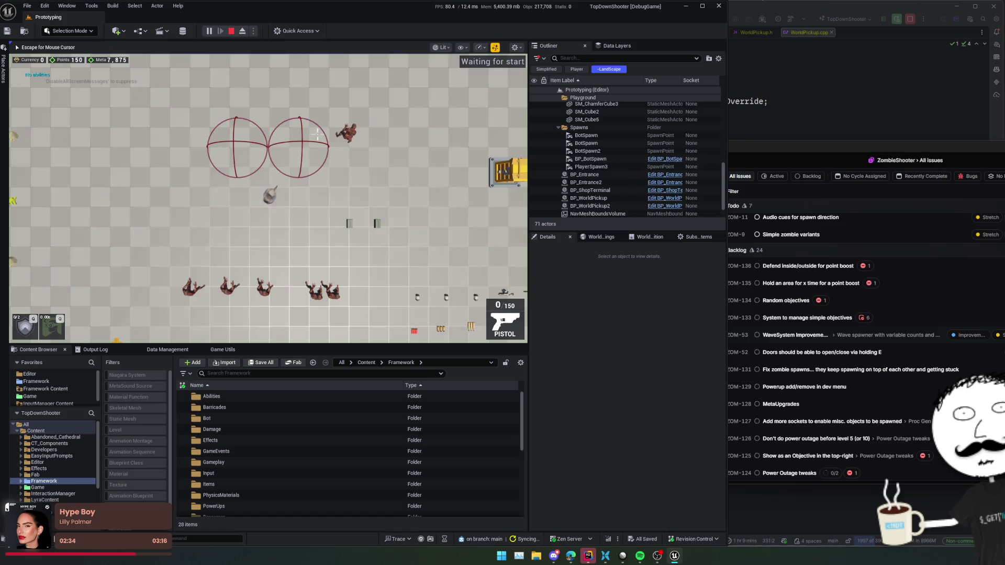
Walk over the pickups, fire the pistol, and turn Auto Pickup Ammo Drops back on in Settings.
key("d")
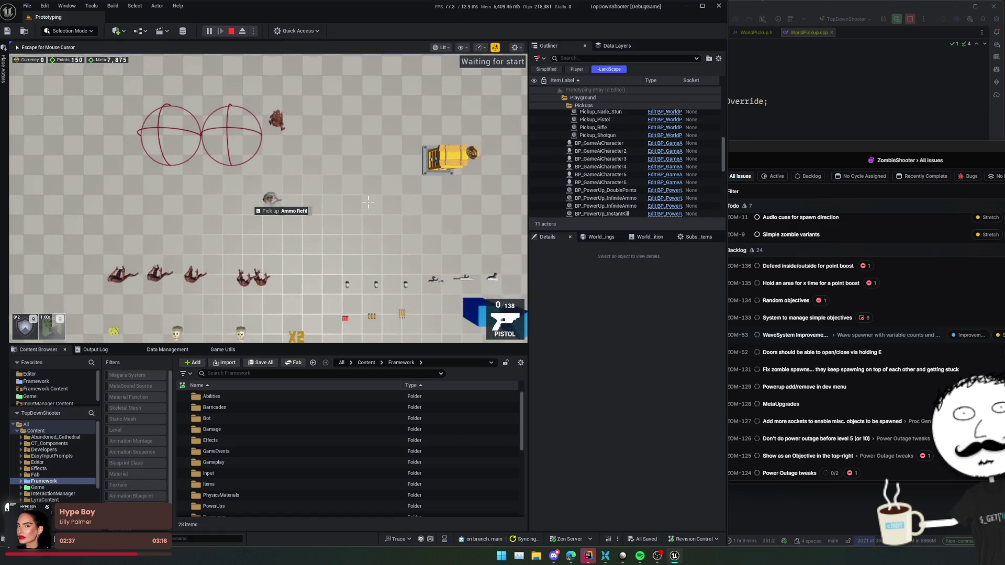
key("a")
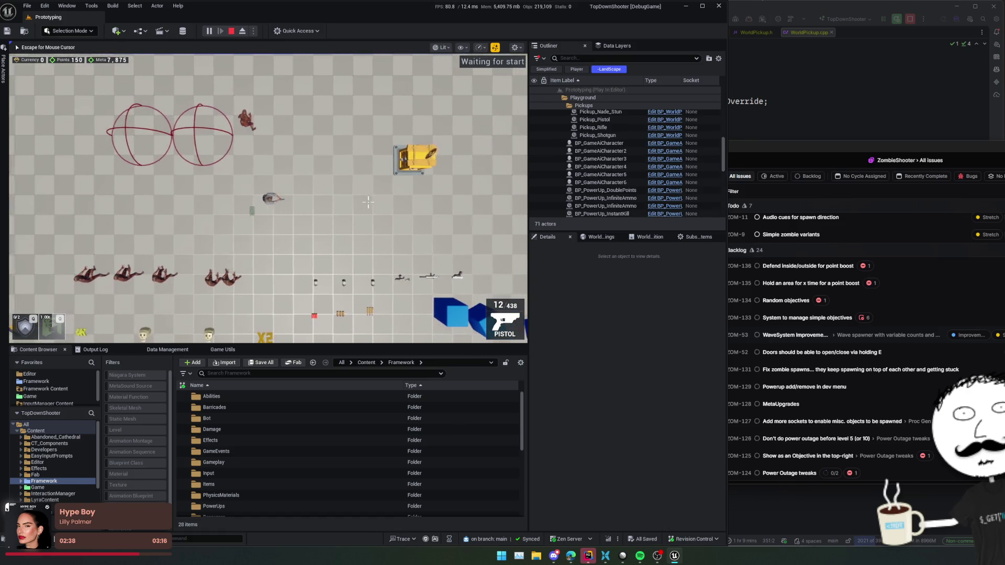
left_click(368, 202)
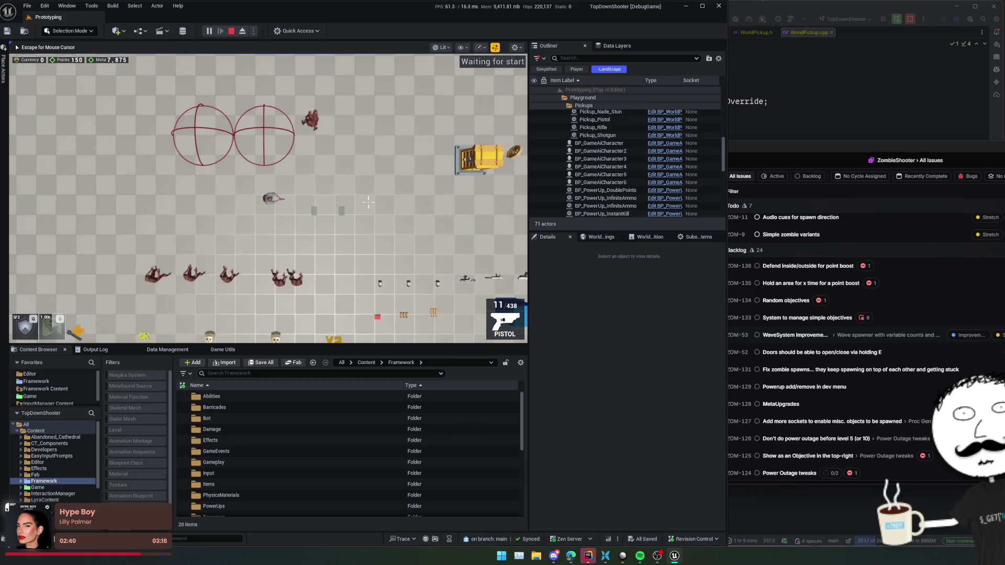
key("Escape")
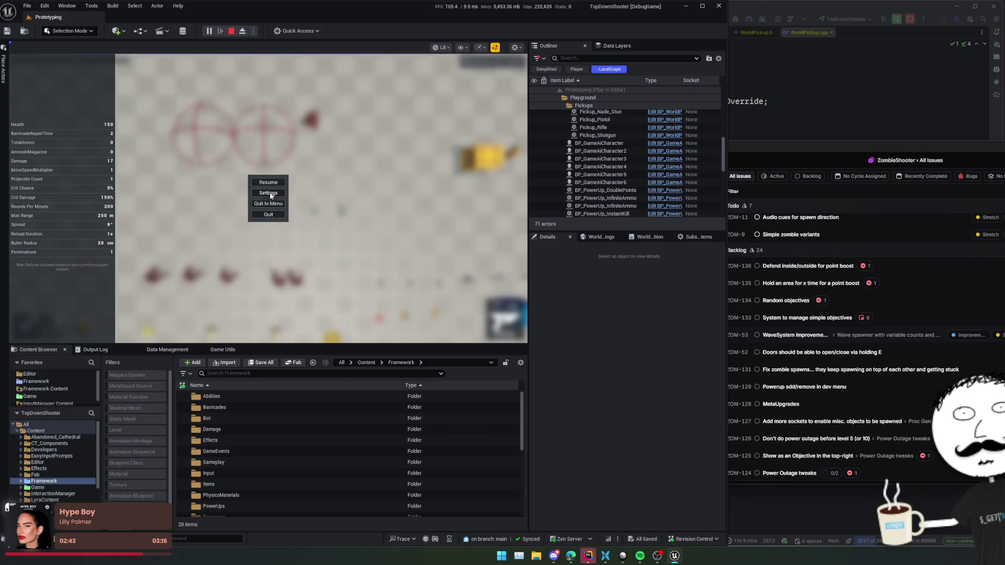
left_click(273, 195)
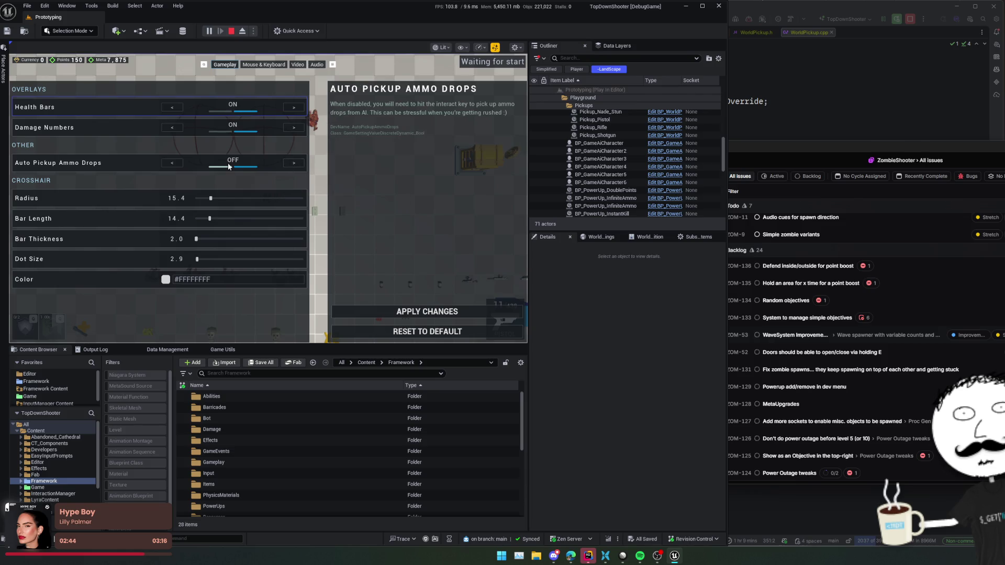
left_click(296, 163)
left_click(425, 312)
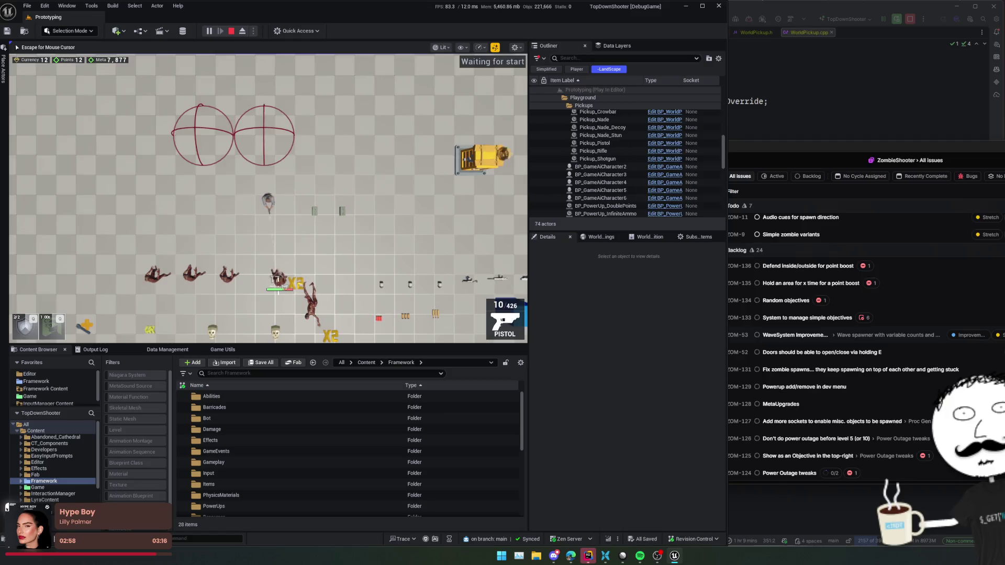
Fight the zombie waves with the reloaded rifle, zooming the view out and moving around.
left_click(233, 287)
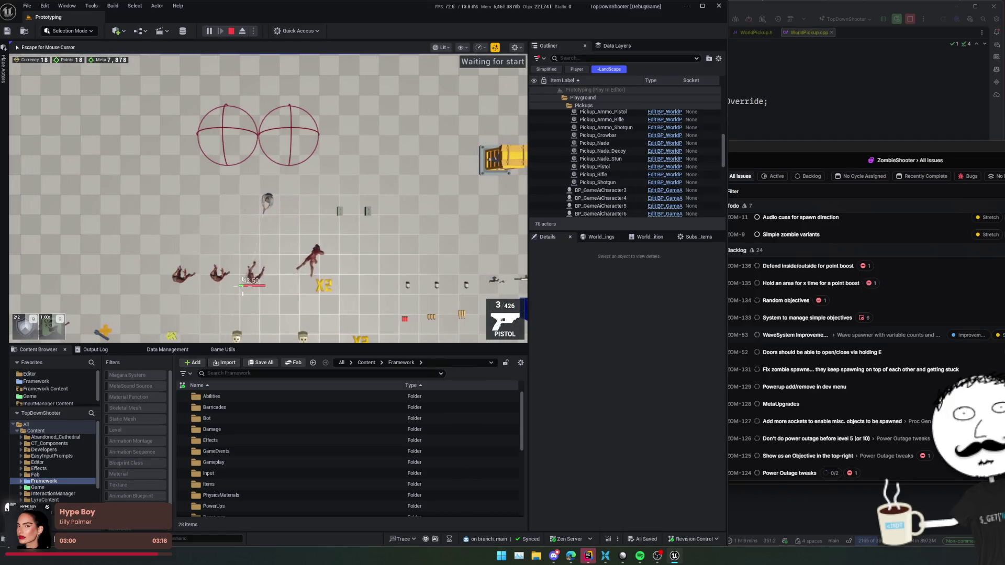
key("a")
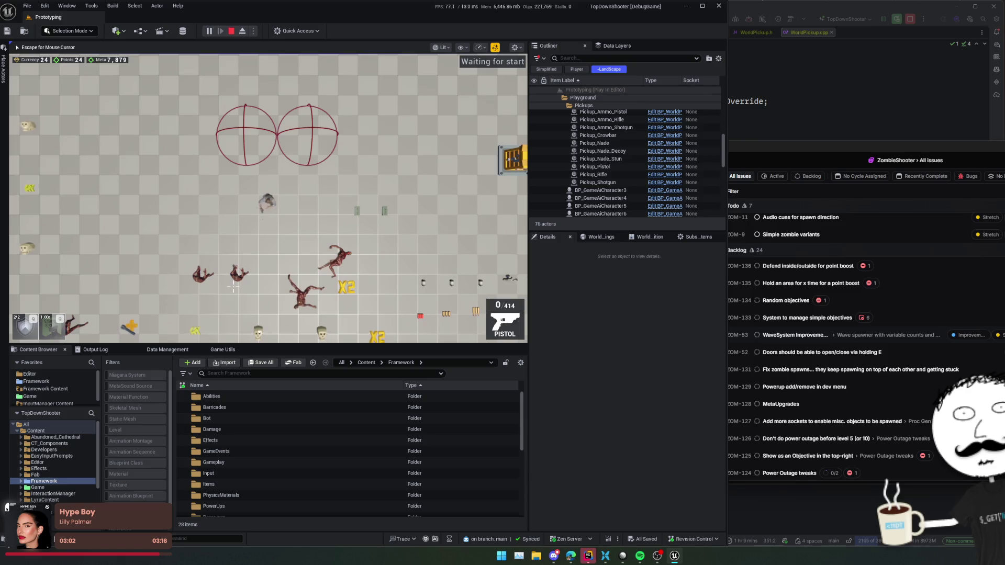
key("2")
key("r")
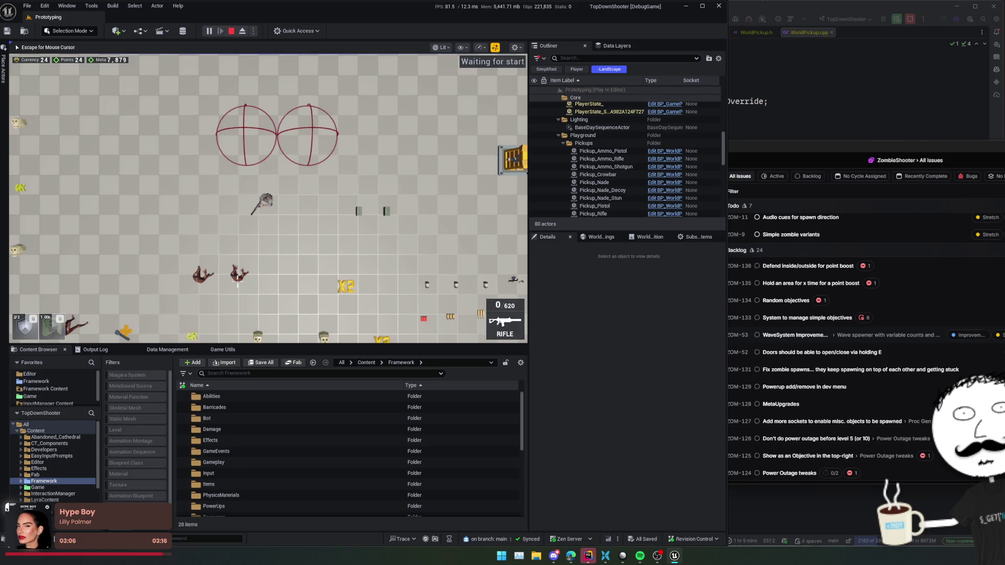
left_click(232, 285)
left_click(232, 285)
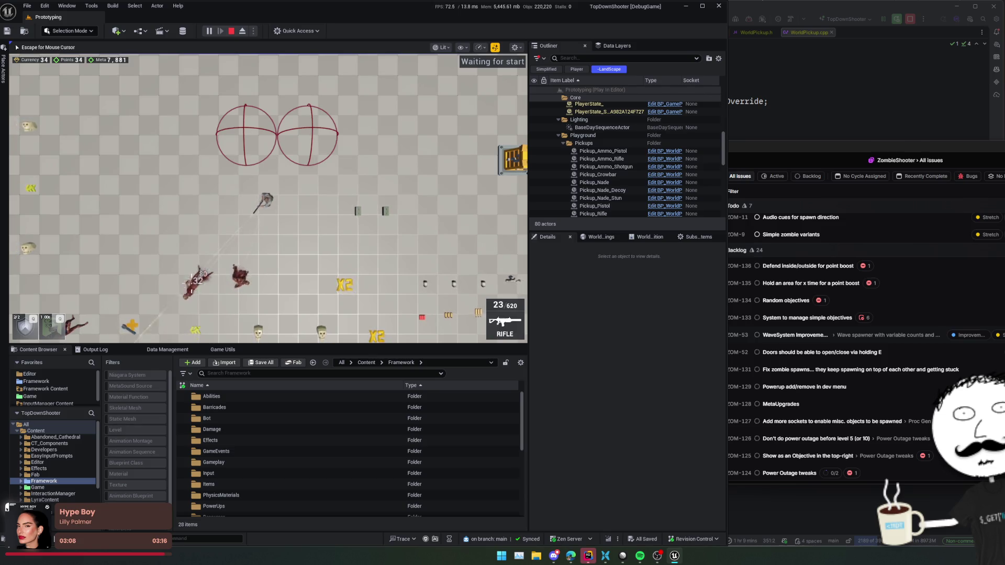
scroll(199, 283, "down", 3)
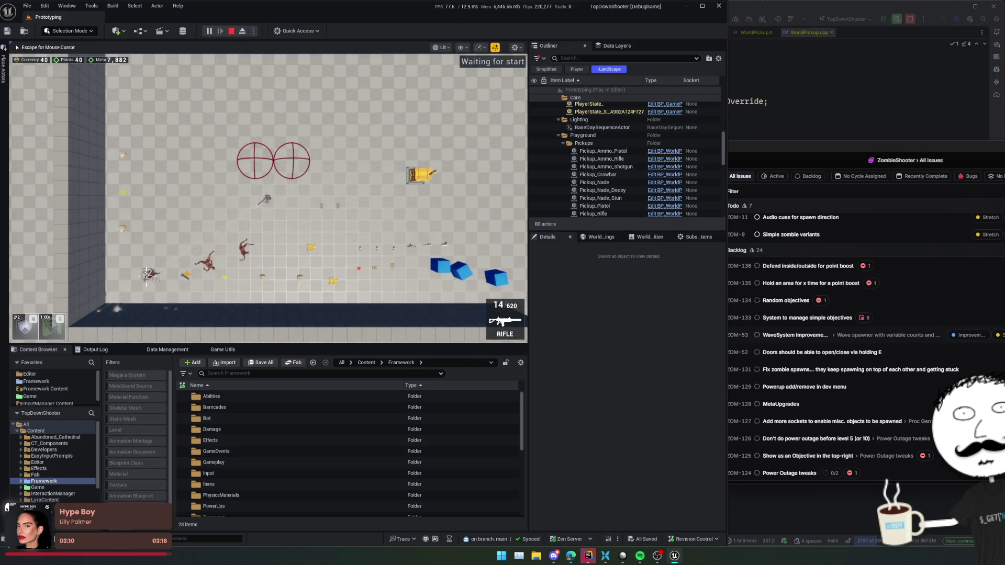
scroll(183, 267, "up", 2)
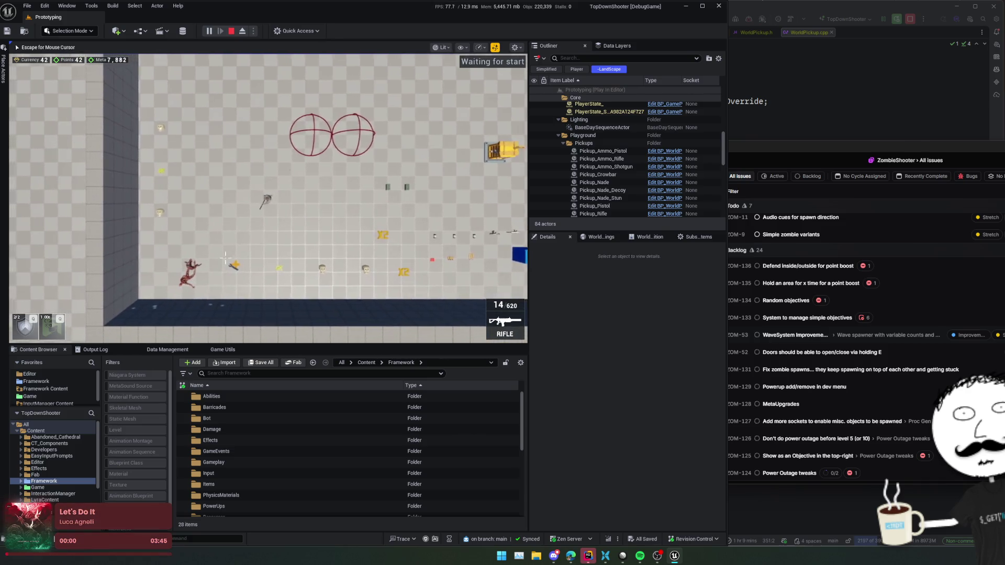
scroll(217, 263, "up", 1)
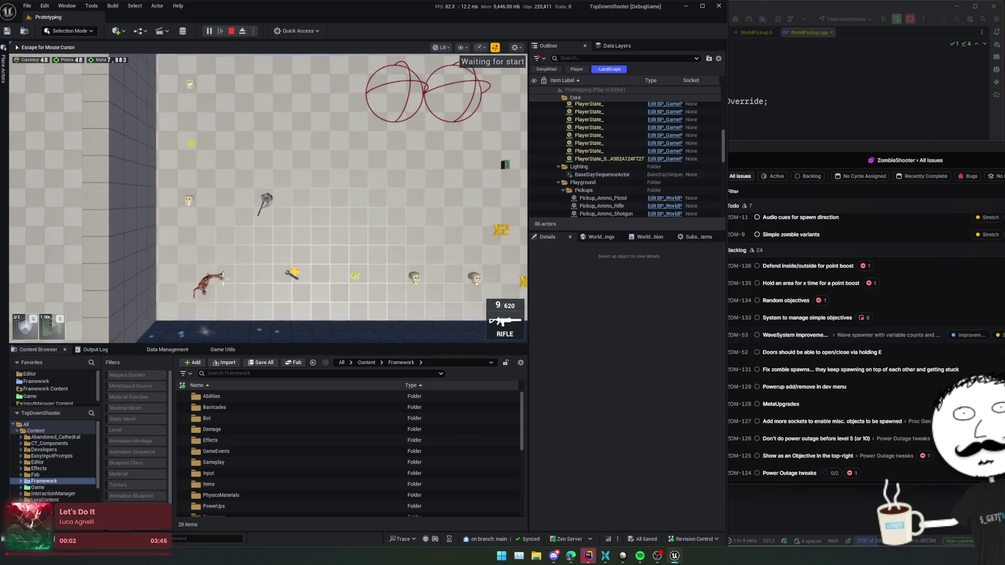
scroll(225, 276, "down", 2)
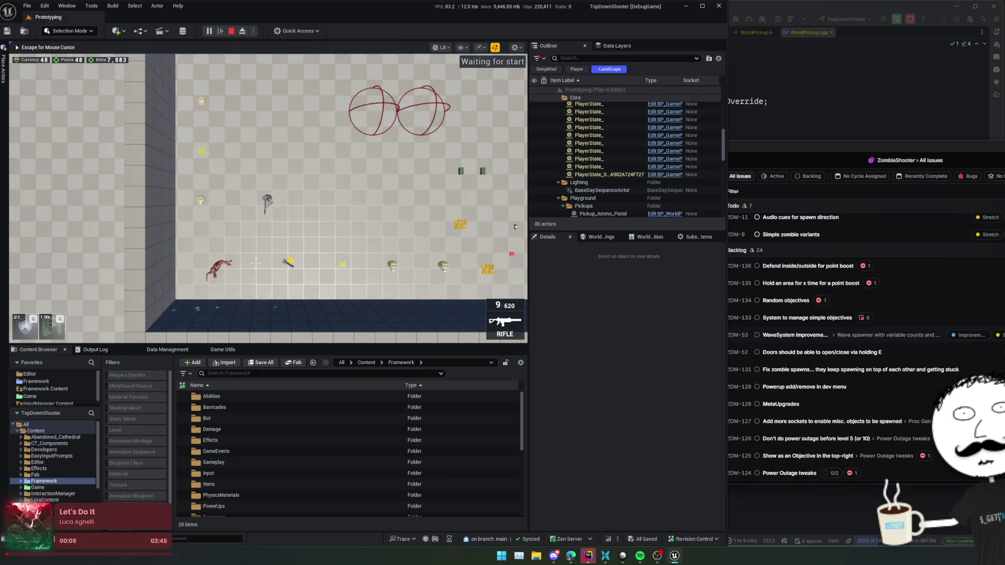
scroll(259, 134, "down", 1)
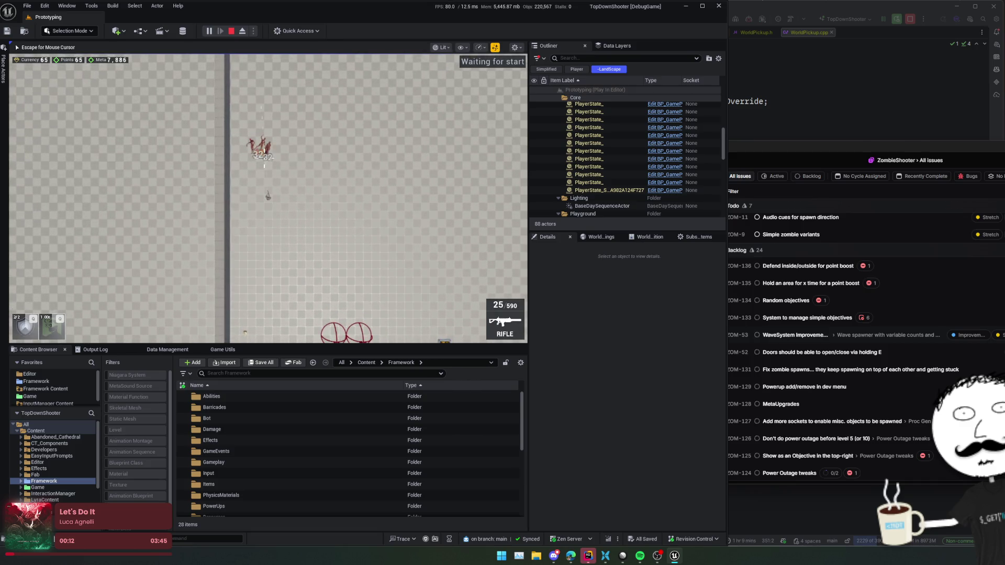
key("s")
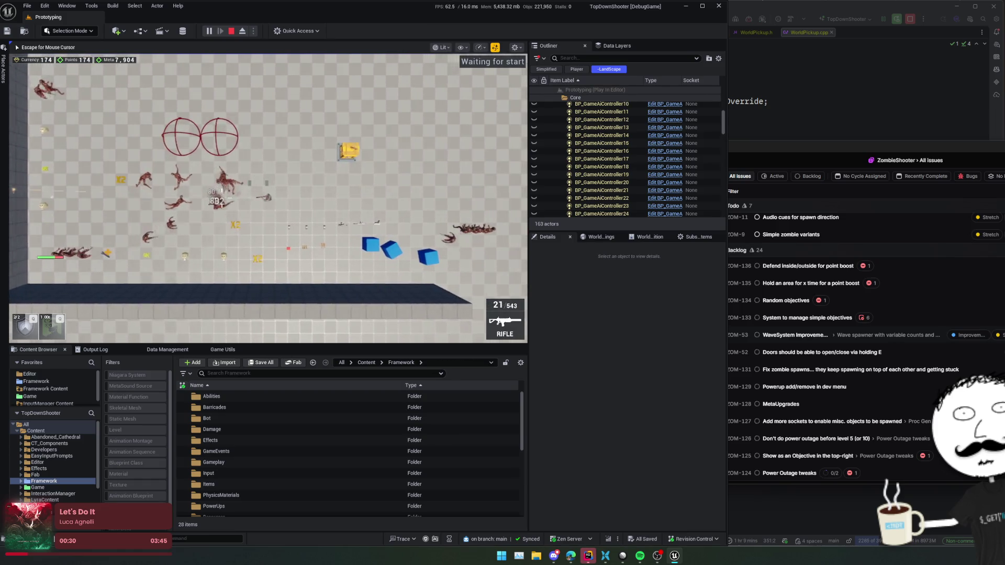
key("w")
mouse_move(208, 217)
left_mouse_down()
mouse_move(188, 232)
mouse_move(328, 228)
mouse_move(268, 286)
mouse_move(203, 189)
mouse_move(256, 251)
left_mouse_up()
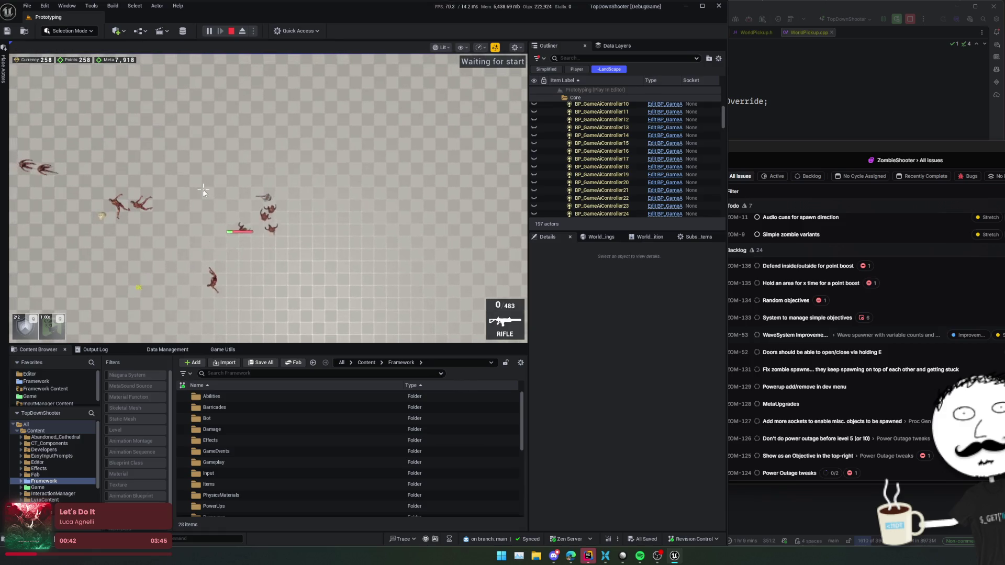
Open the in-game console and type Weapon to list the Weapon debug commands.
key("Escape")
left_click(256, 251)
key("grave")
type("Weapon")
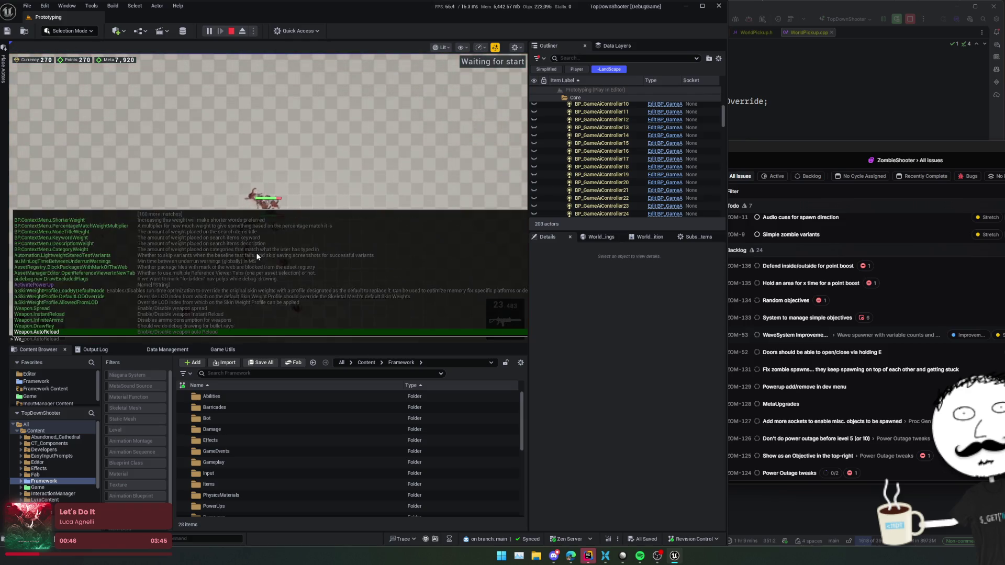
Run Weapon.InfiniteAmmo and Weapon.InstantReload from the console history.
key("Escape")
key("grave")
key("Up")
key("Return")
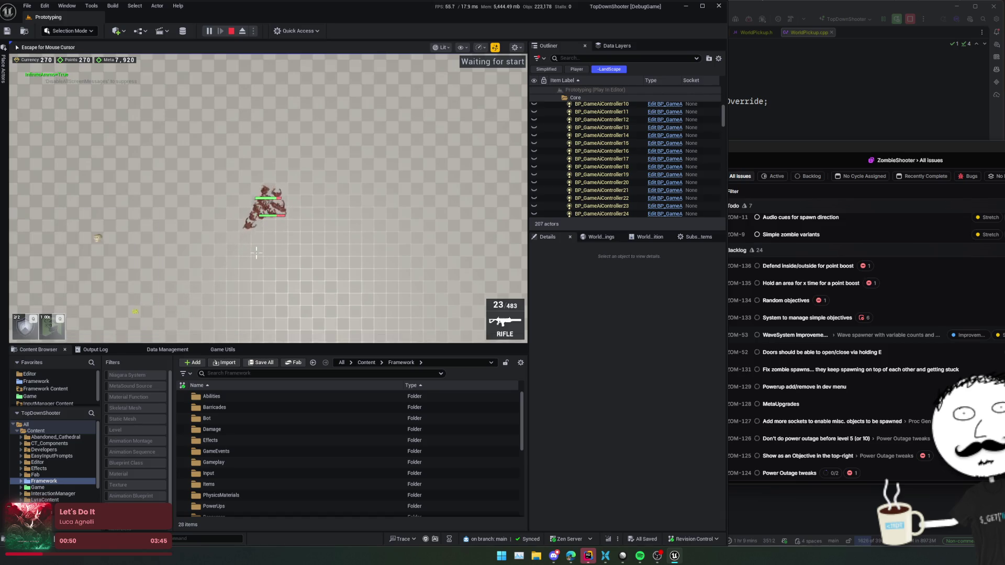
key("Up")
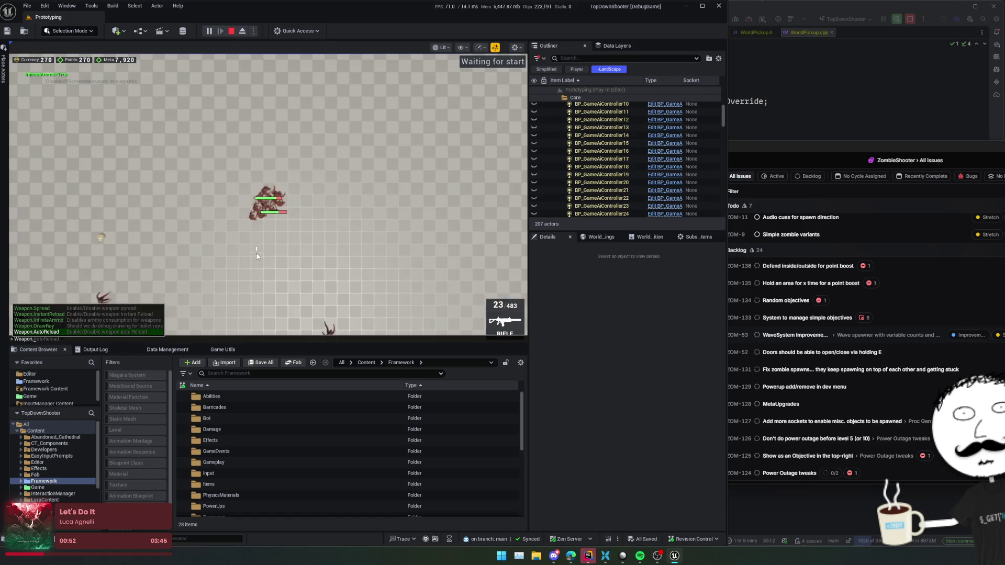
key("Up")
key("Return")
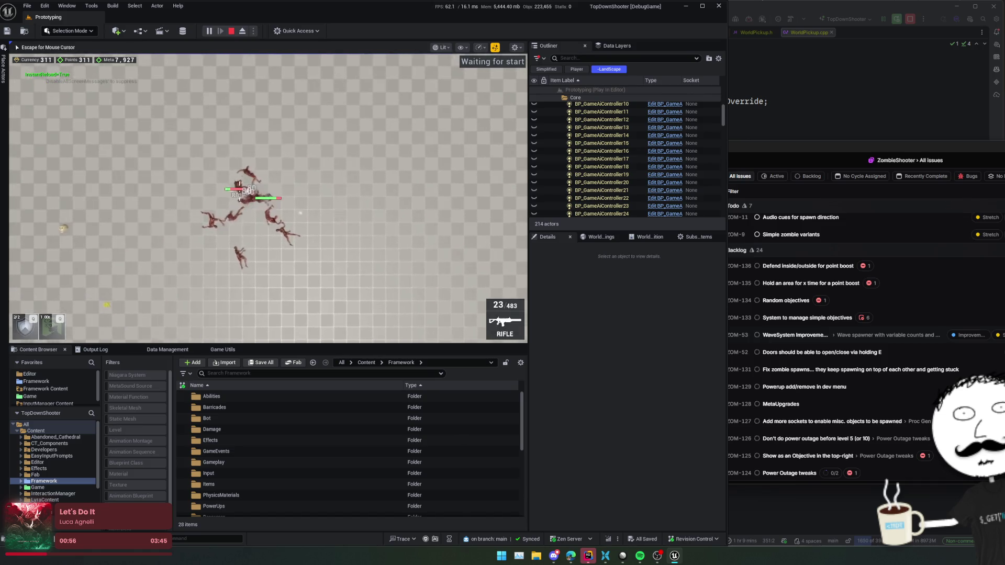
Move around dodging the zombies, then rerun the instant reload command.
key("a")
key("s")
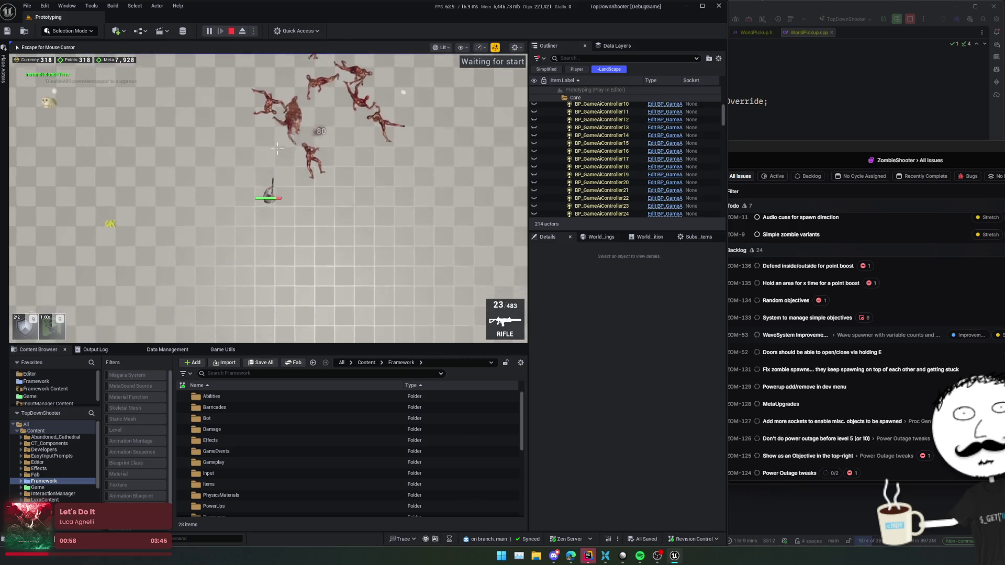
key("a")
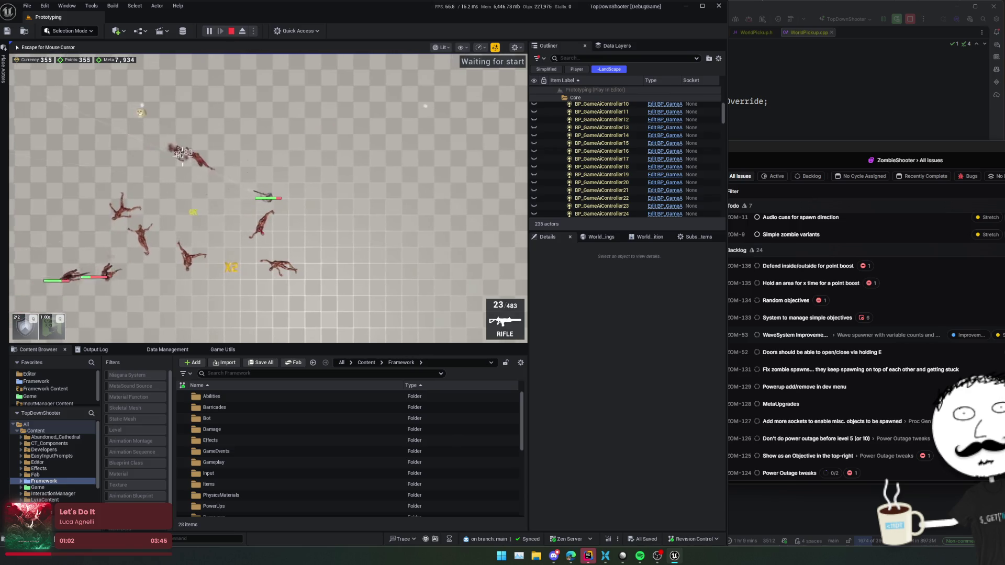
key("w")
key("d")
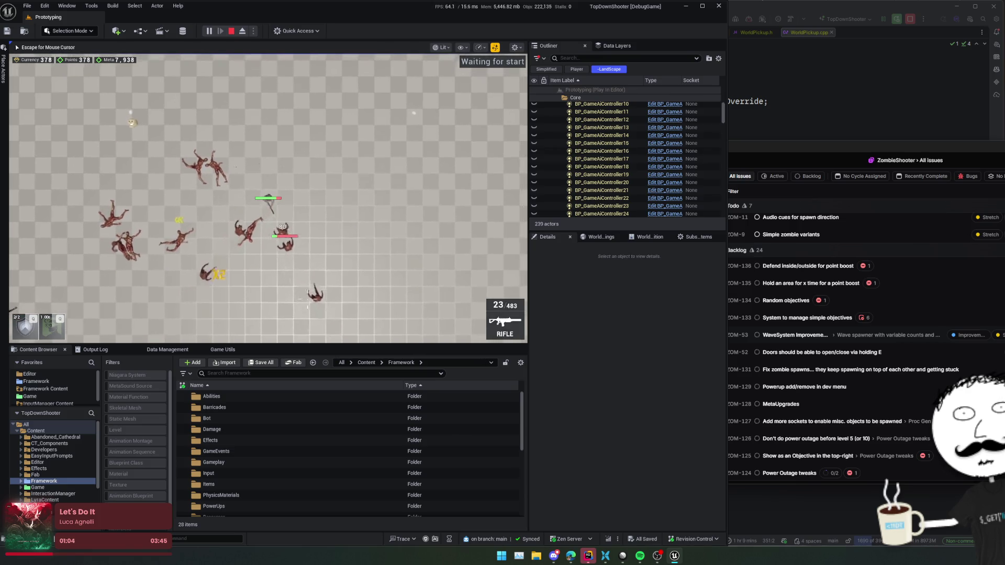
key("s")
key("d")
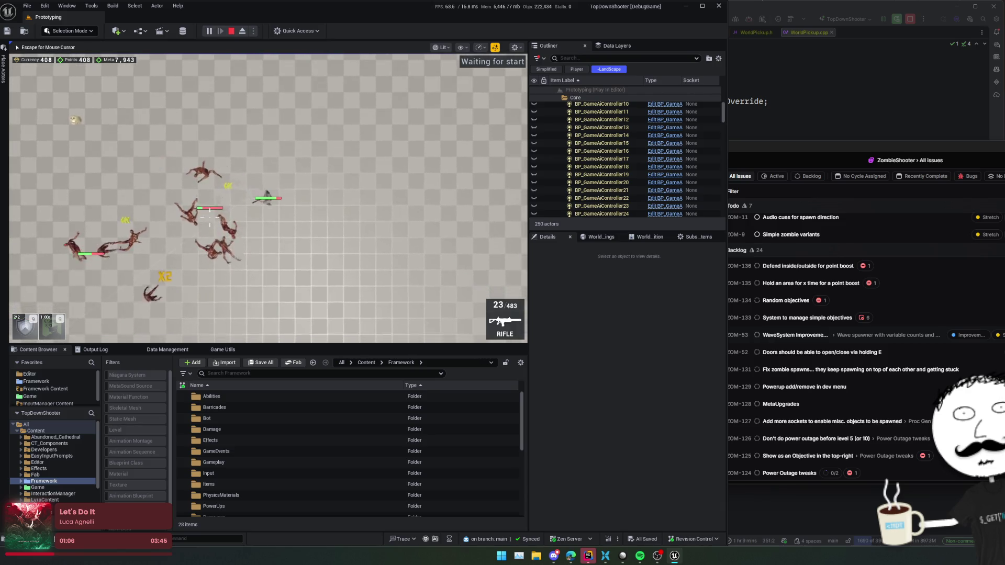
key("d")
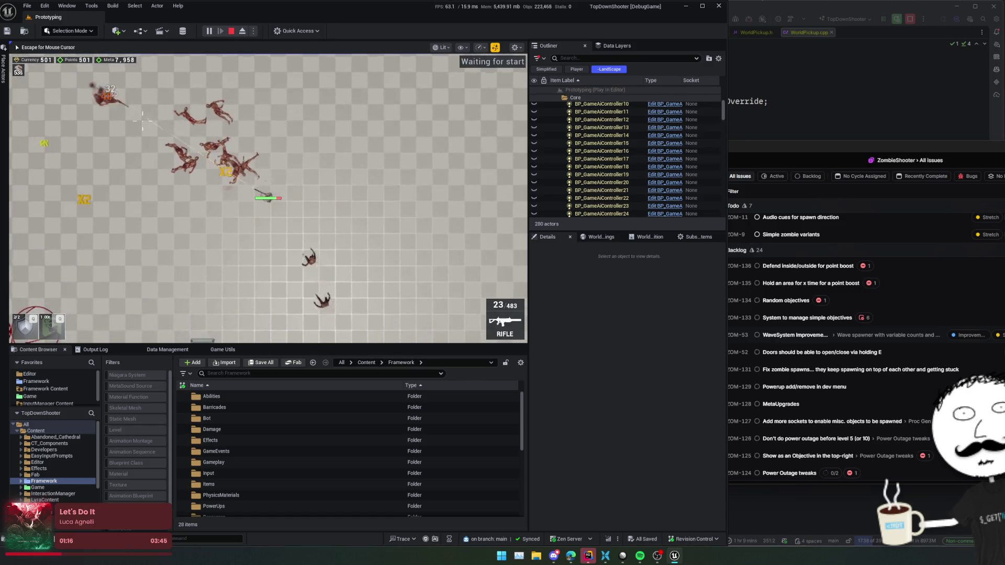
key("a")
key("s")
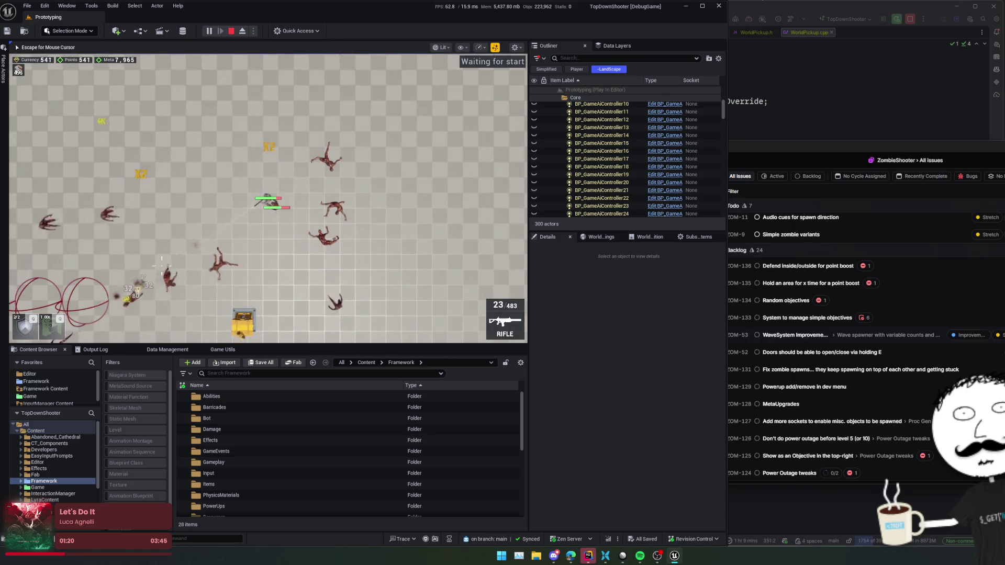
key("a")
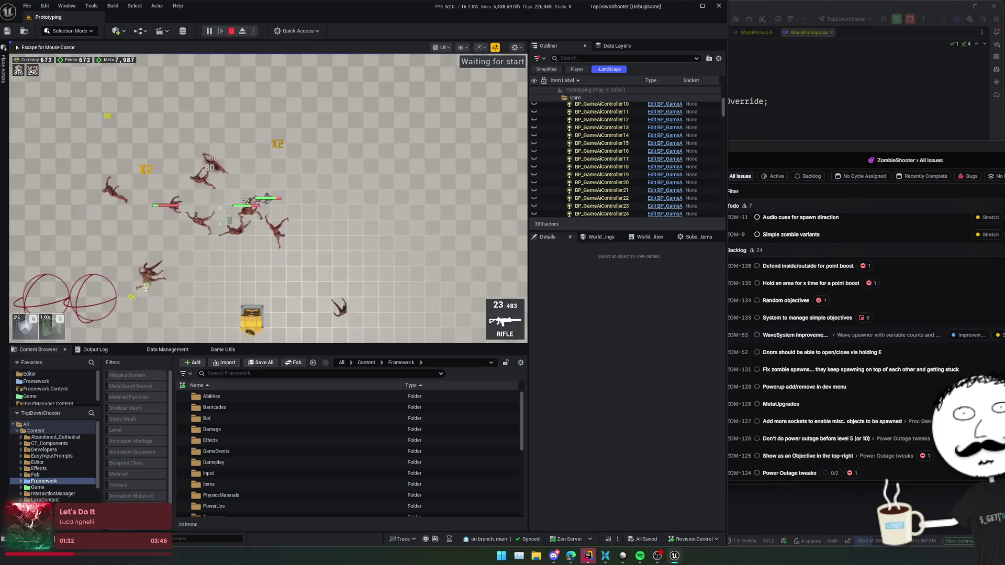
key("a")
key("s")
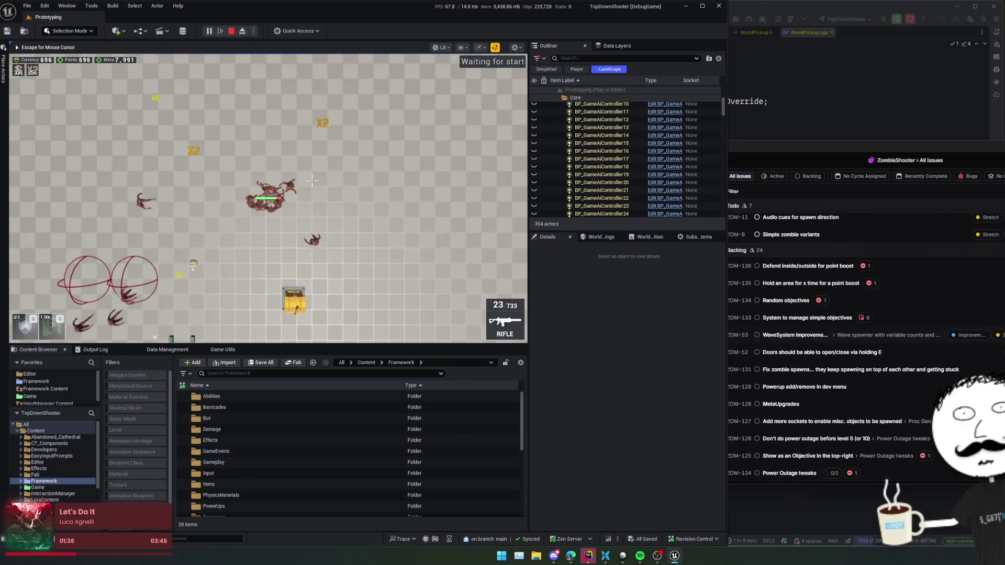
key("grave")
key("Up")
key("Return")
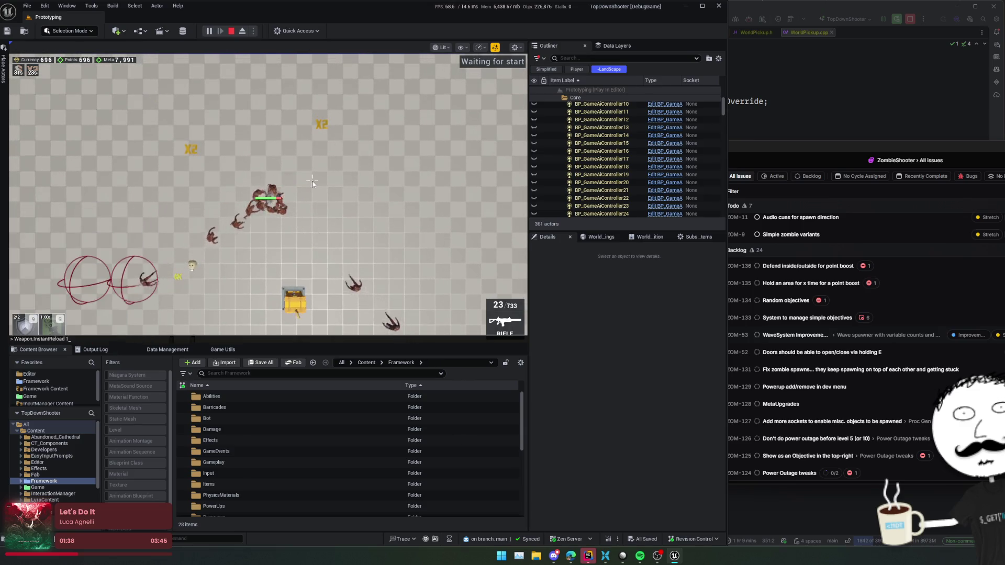
Open the game's Settings via ShowEscMenu, then go to the ammo drop code in BaseGameState.cpp.
key("grave")
key("Up")
key("Up")
key("Up")
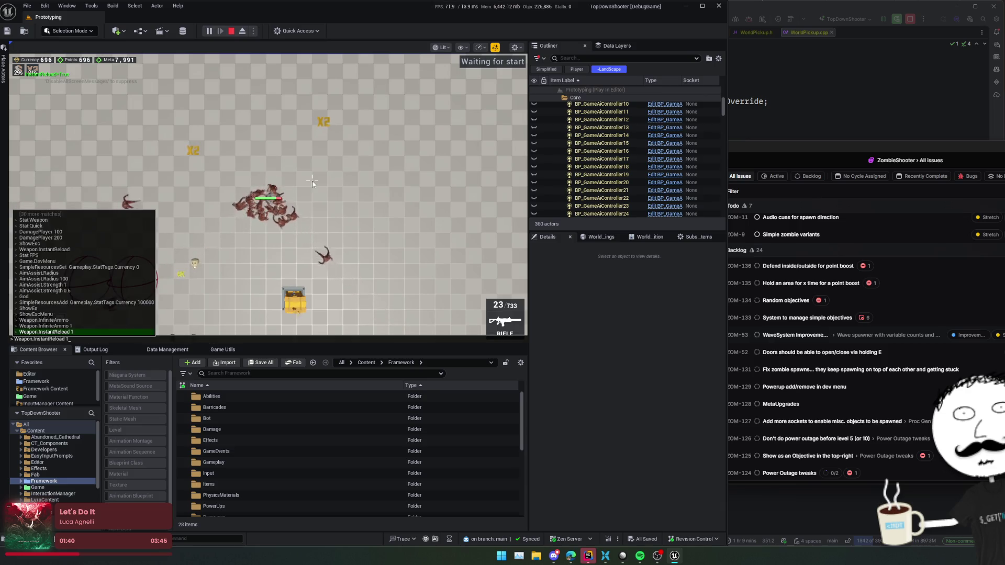
key("Return")
left_click(269, 194)
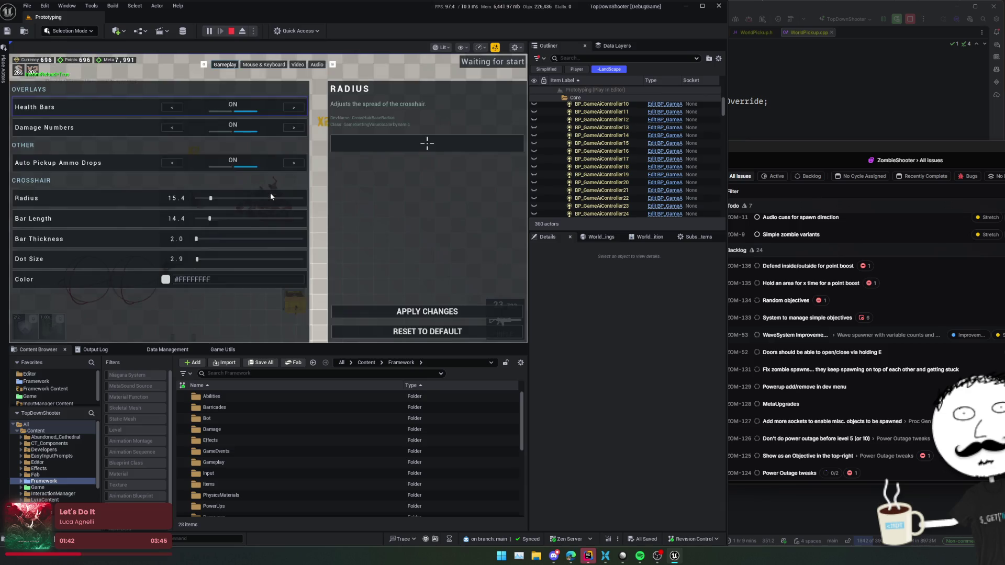
left_click(830, 148)
scroll(829, 152, "down", 3)
key("ctrl+alt+Left")
key("ctrl+alt+Left")
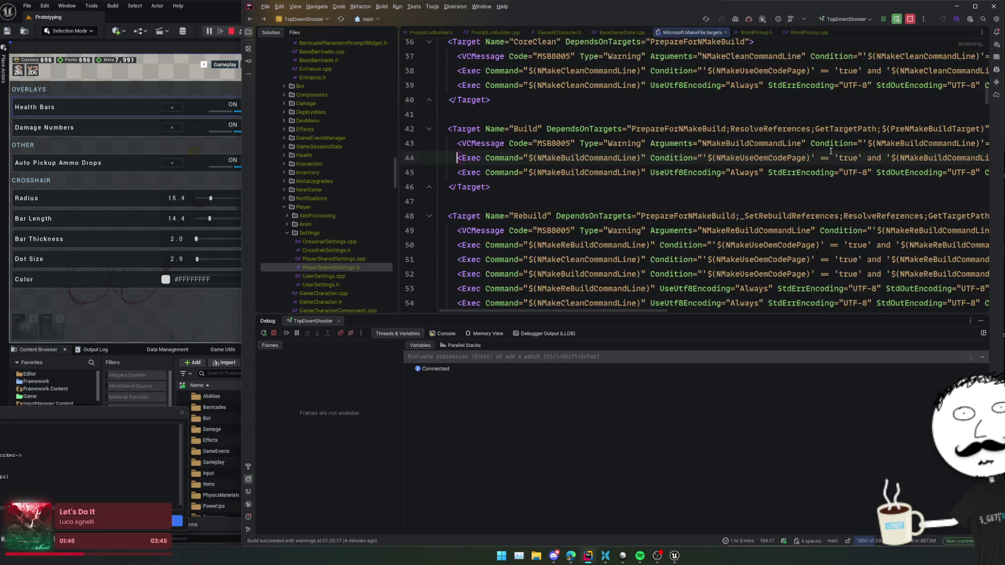
Inspect the GetAutoPickupAmmoDrops and CreatePickup declarations, then return to the auto-pickup argument line.
scroll(833, 155, "down", 3)
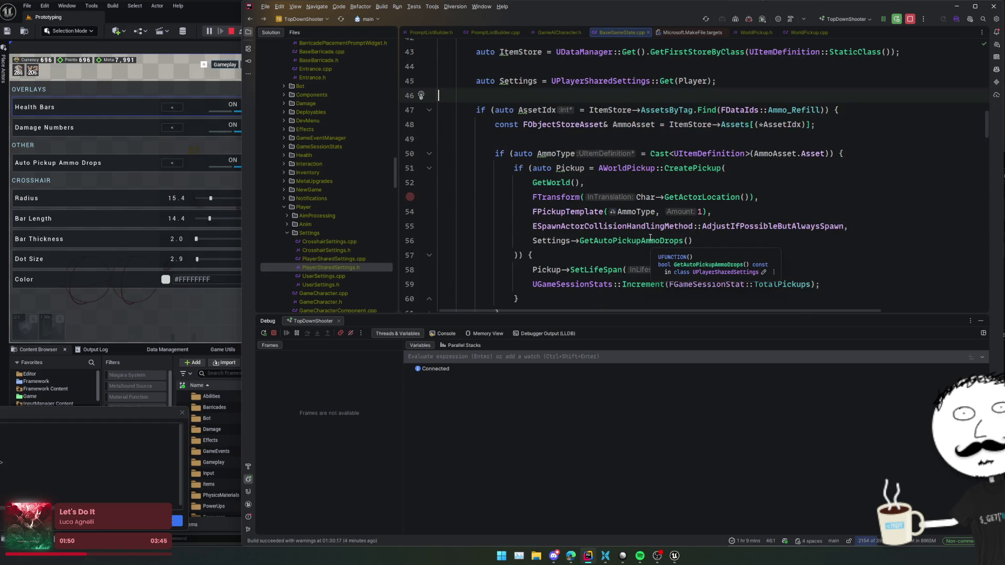
left_click(650, 239, "ctrl")
key("ctrl+alt+Left")
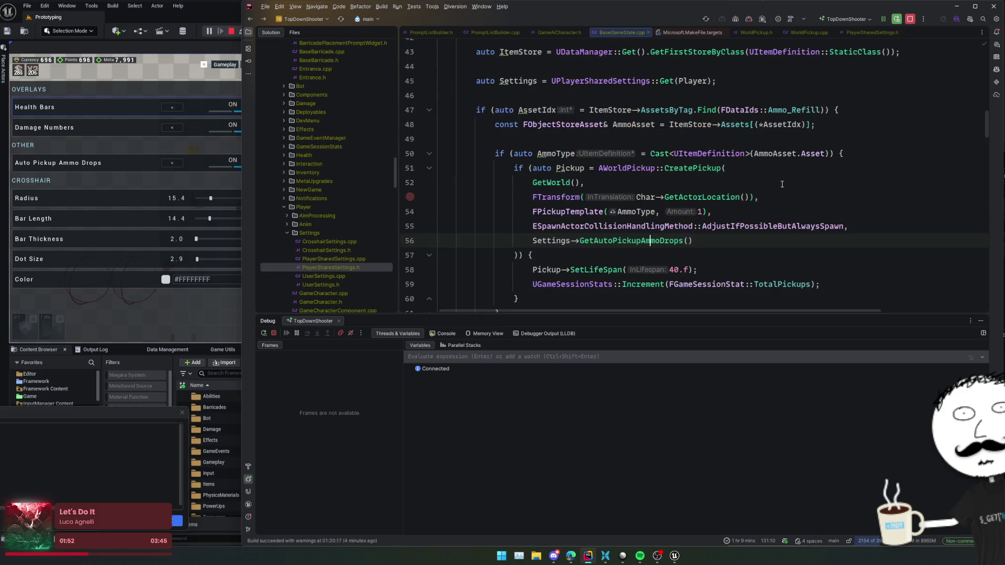
left_click(704, 172, "ctrl")
left_click(710, 211)
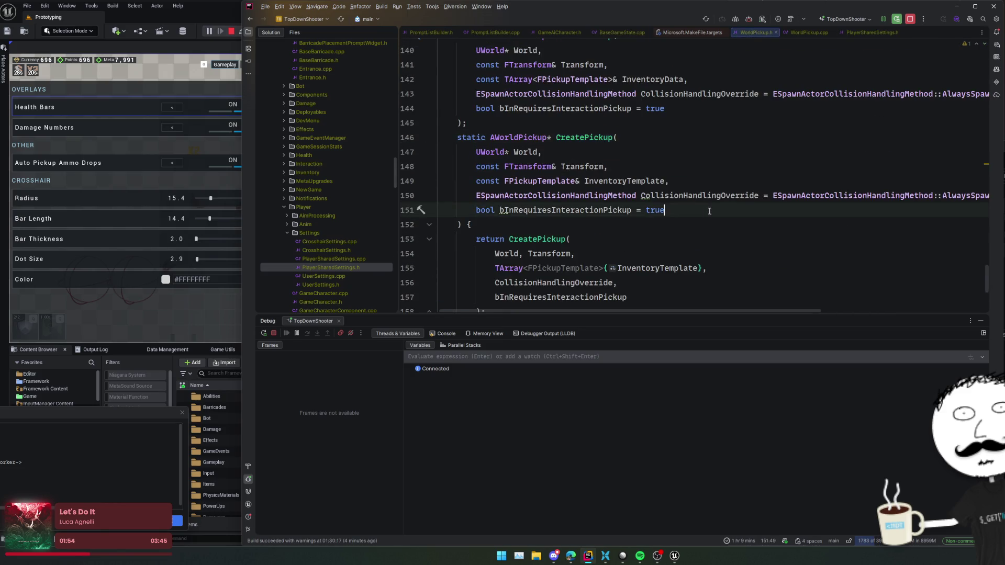
key("ctrl+alt+Left")
key("Down")
key("Down")
key("Down")
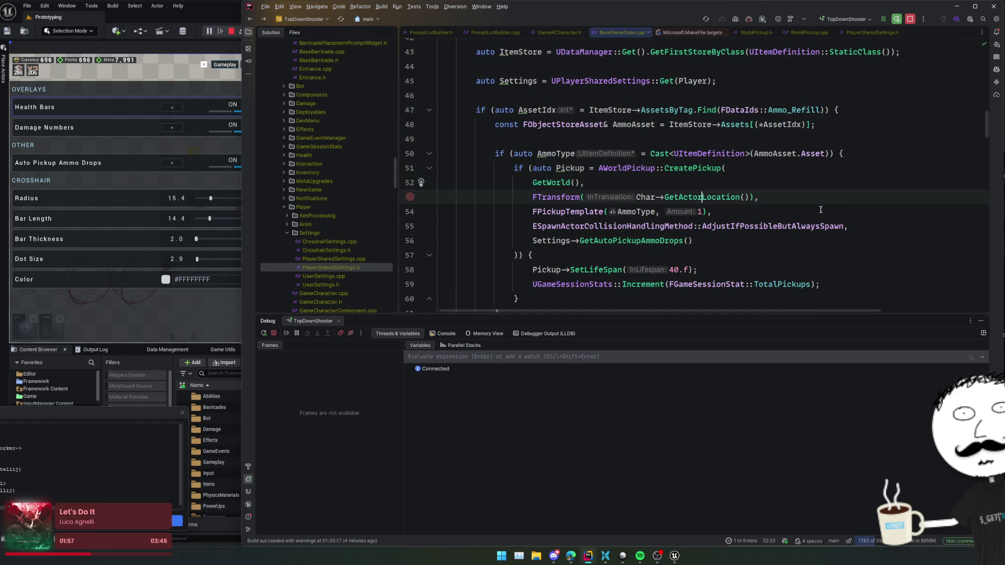
key("Down")
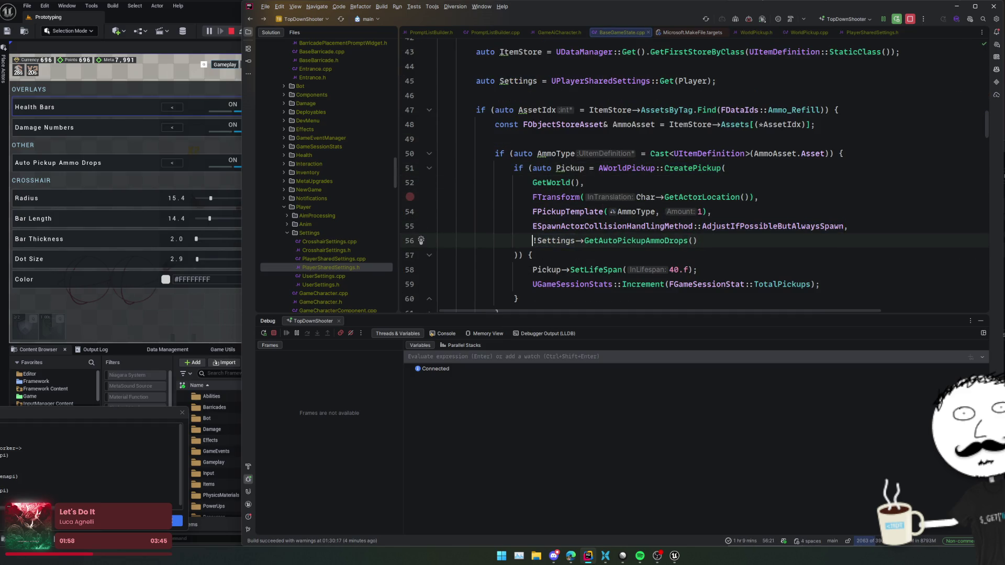
Trigger a Live Coding patch with Ctrl+Alt+F11 and move its log off the code.
key("ctrl+alt+F11")
left_click_drag(518, 163, 719, 265)
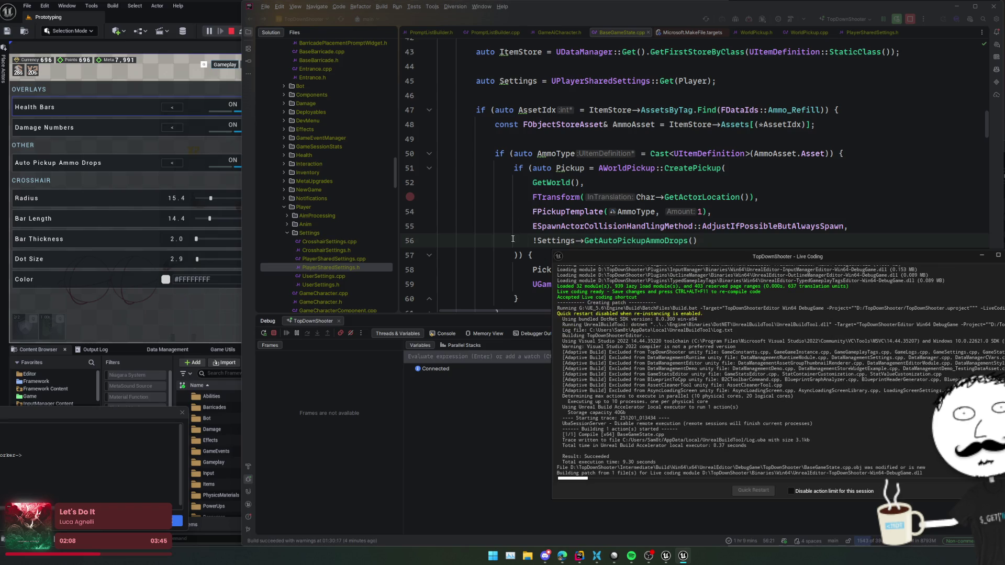
left_click(204, 320)
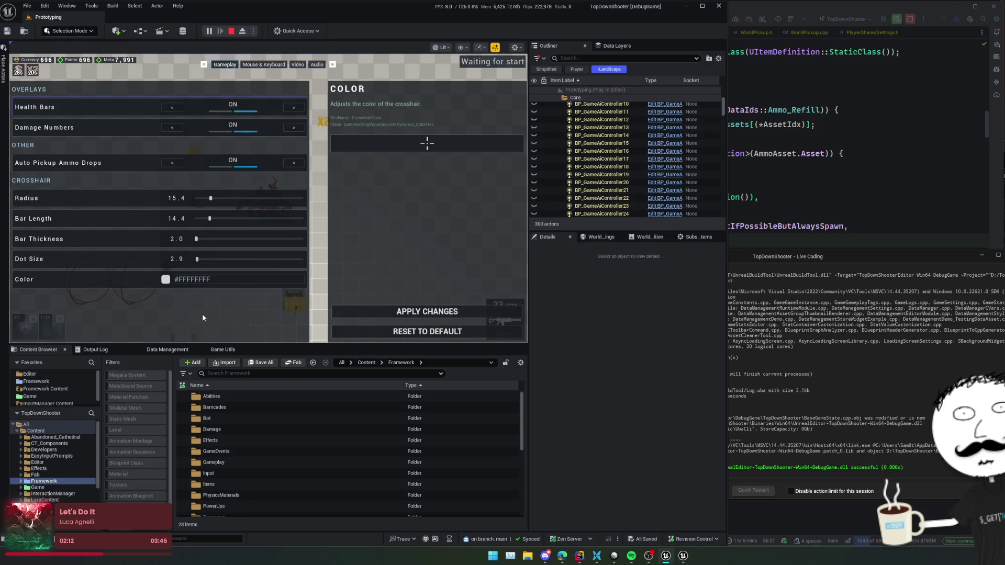
Resume the game, then turn Auto Pickup Ammo Drops off in Settings and apply it.
key("Escape")
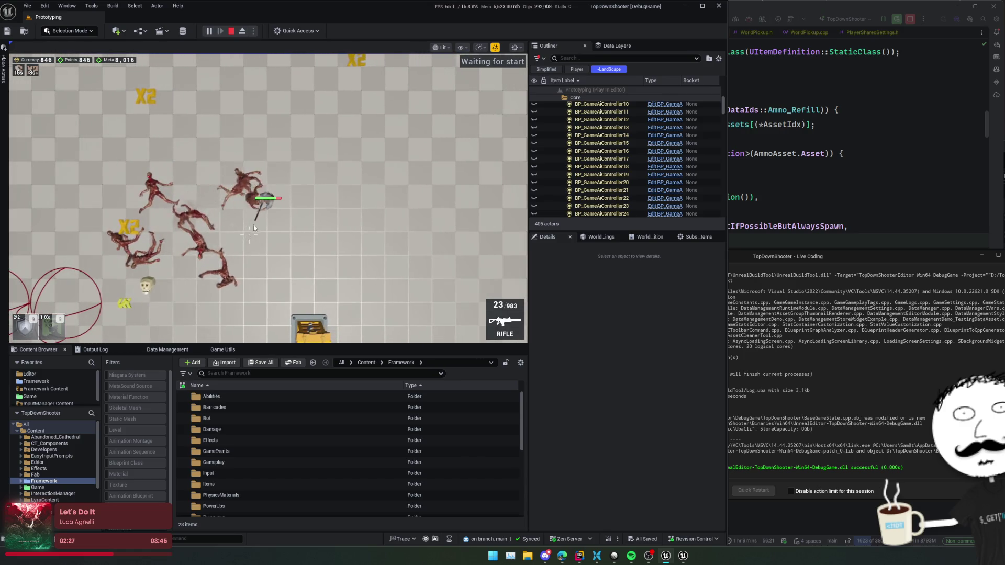
key("Escape")
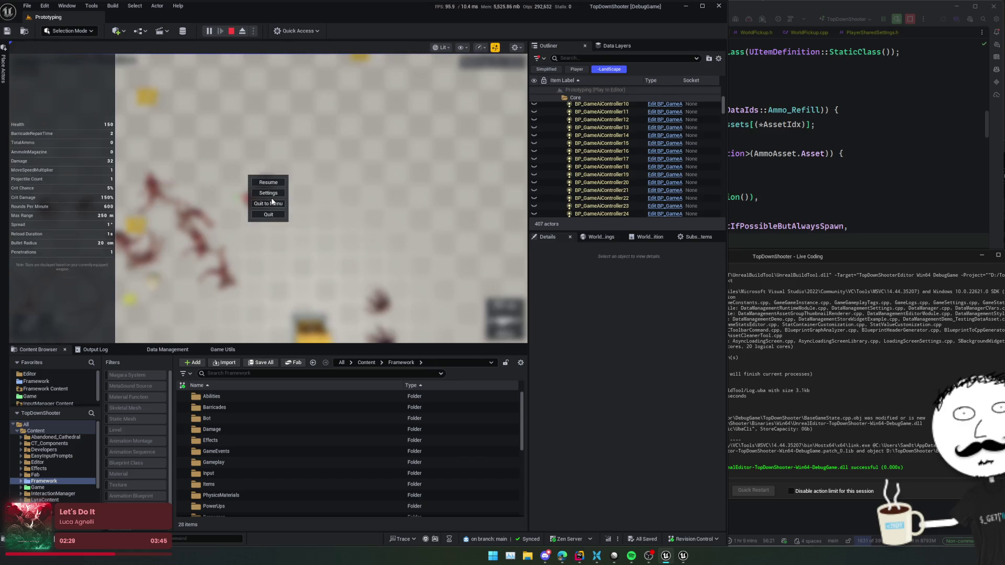
left_click(266, 193)
left_click(293, 164)
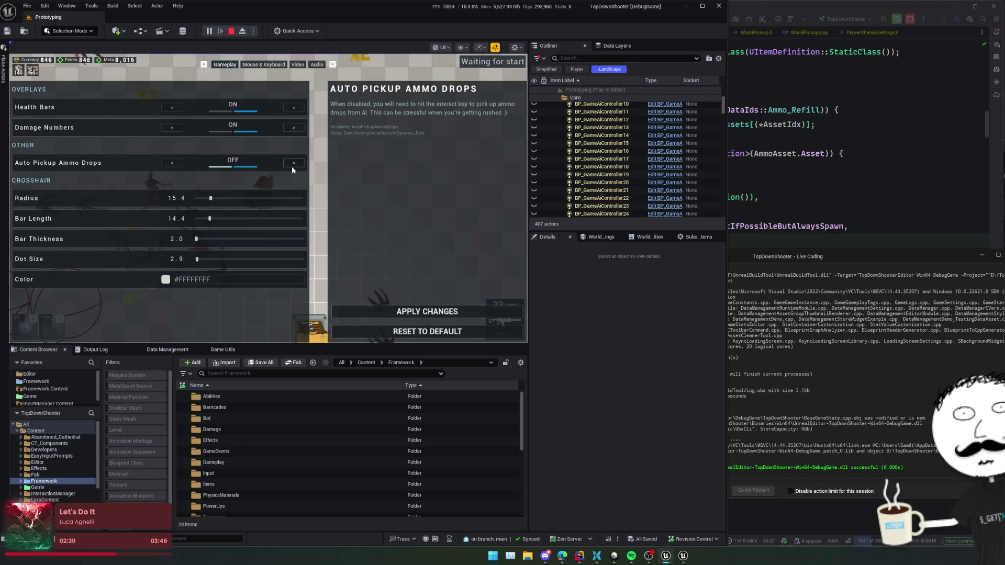
left_click(409, 308)
key("Escape")
key("Escape")
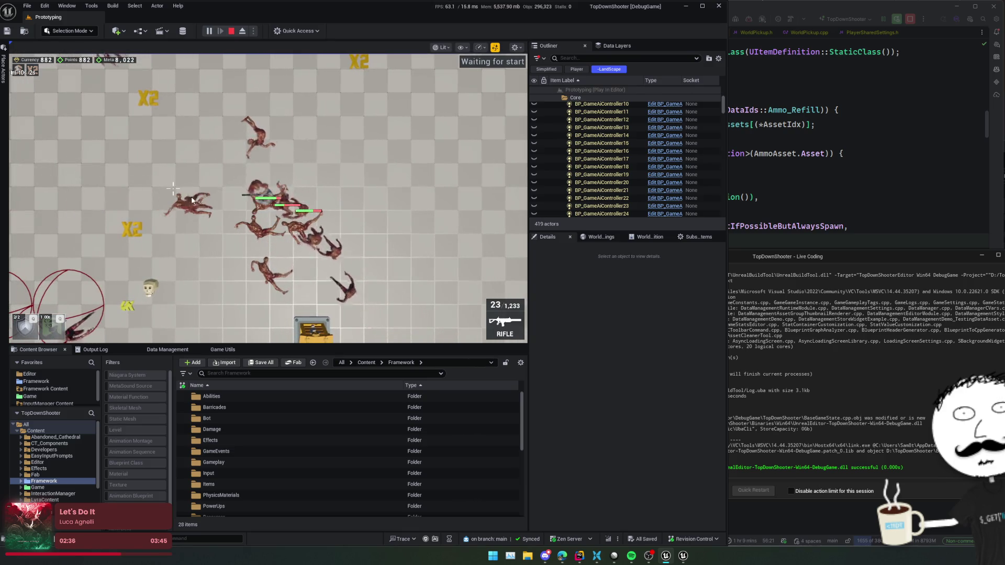
Reapply the game settings, resume play, then stop the play-in-editor session.
key("Escape")
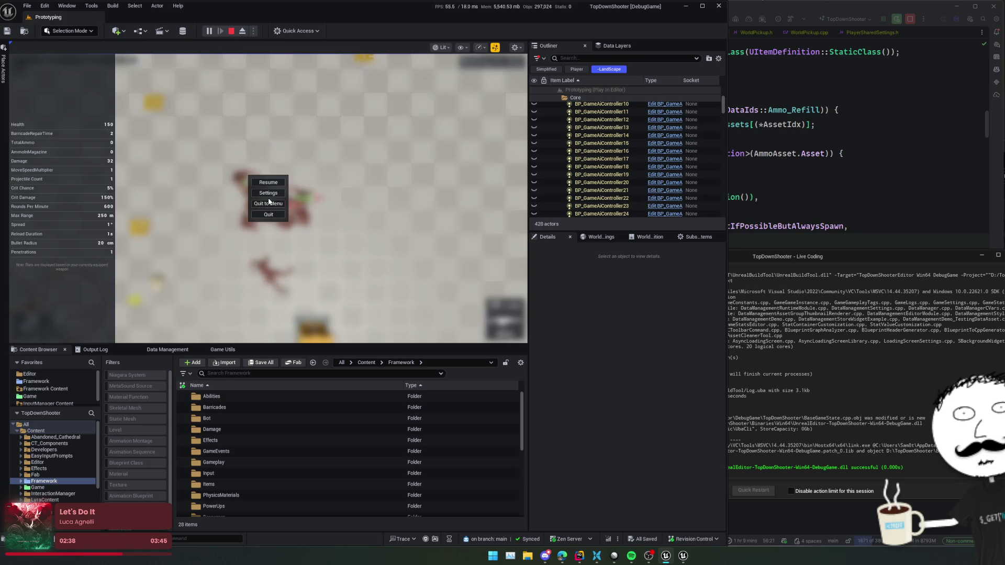
left_click(269, 193)
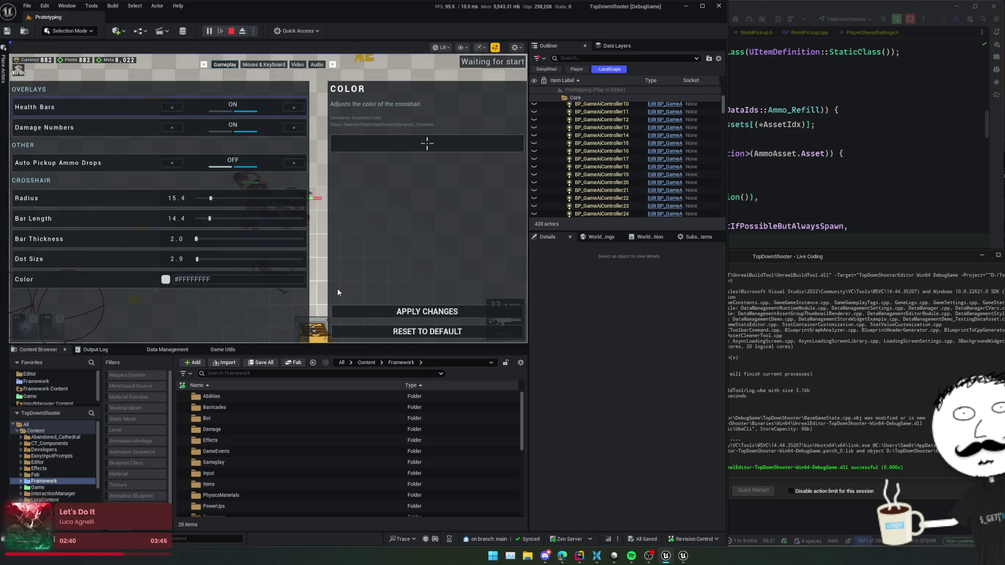
left_click(404, 309)
key("Escape")
key("Escape")
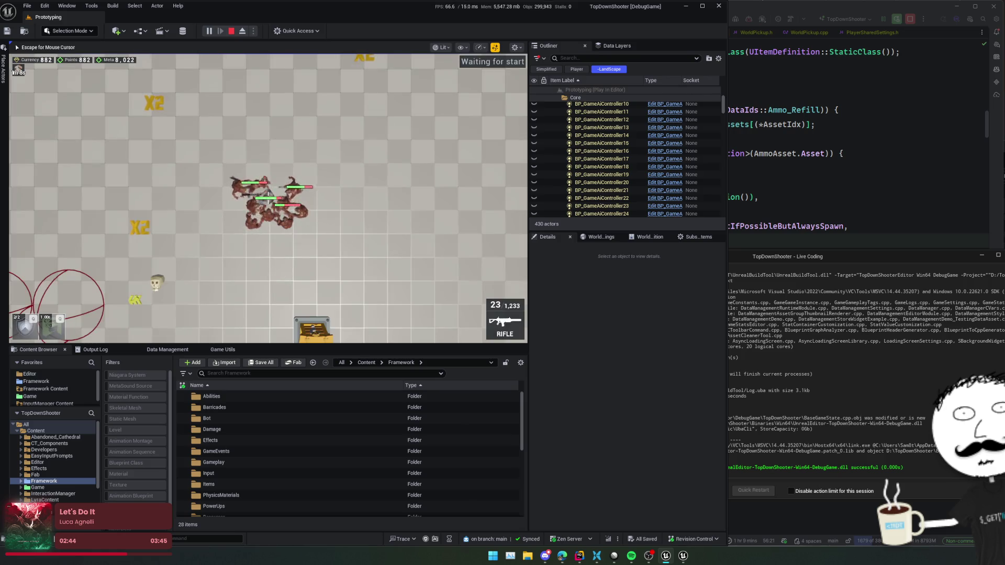
left_click(231, 30)
left_click(817, 134)
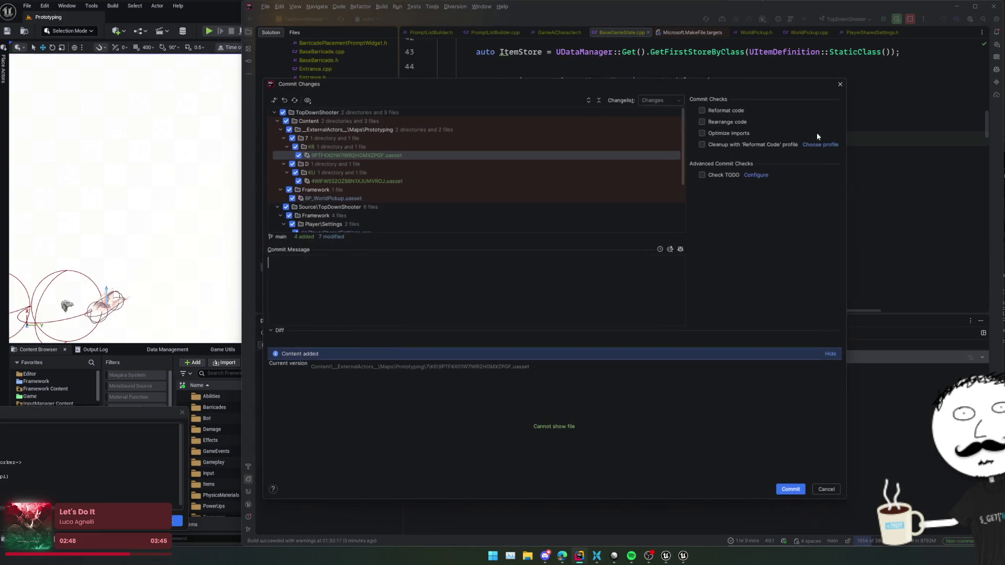
Commit the 11 files as 'Setting to auto pickup ai ammo drops(instead of needing to press E)'.
type("Setting to auto pickup ai")
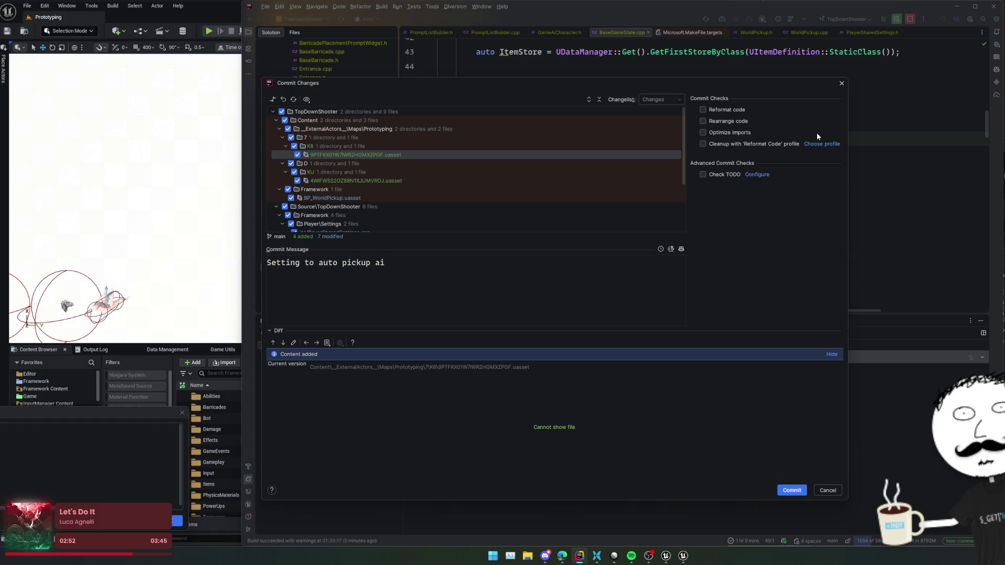
type(" ammo drops")
scroll(474, 173, "down", 3)
type("(instead of needing to pre")
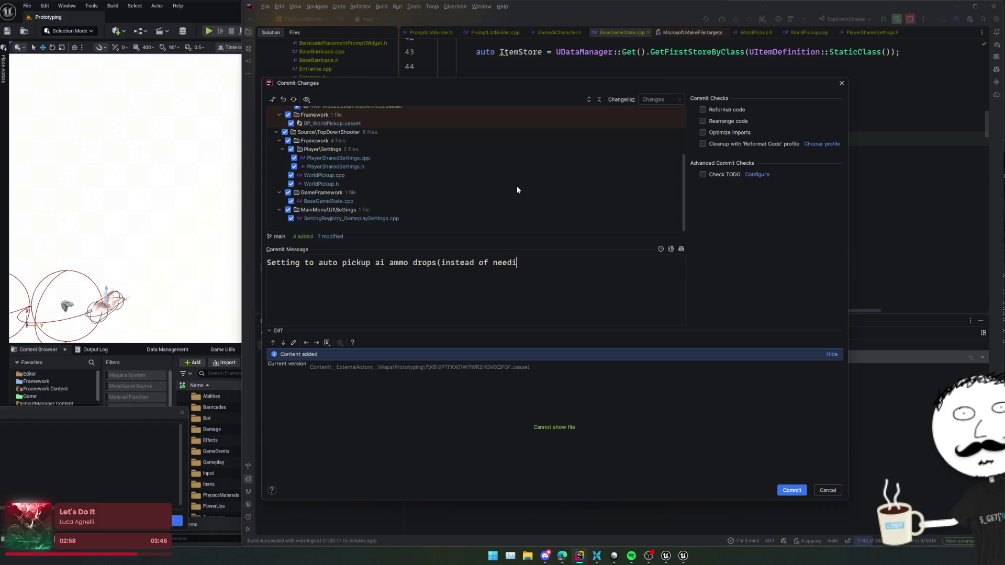
type("ss E)")
left_click(791, 493)
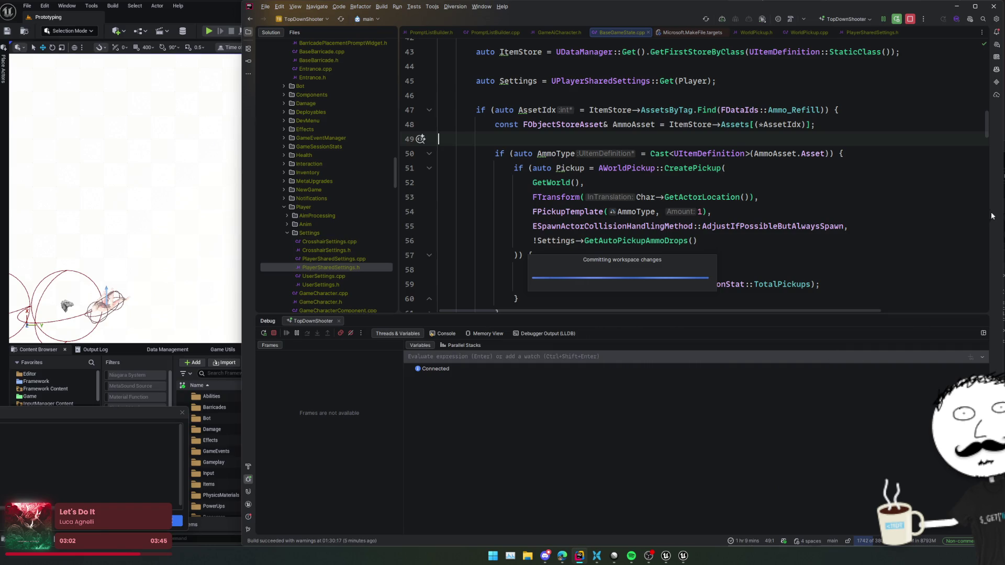
key("alt+Tab")
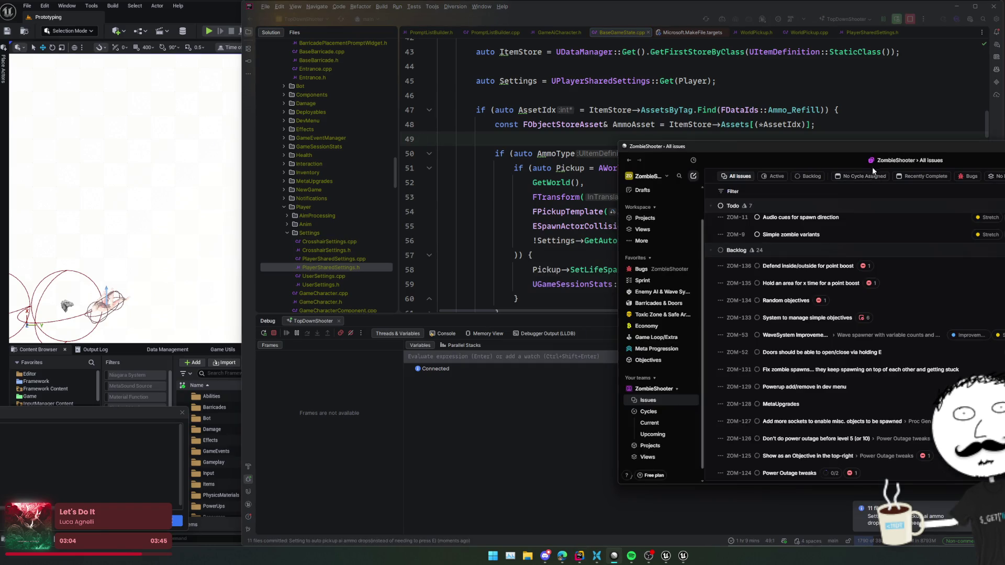
left_click(986, 180)
left_click_drag(984, 149, 906, 149)
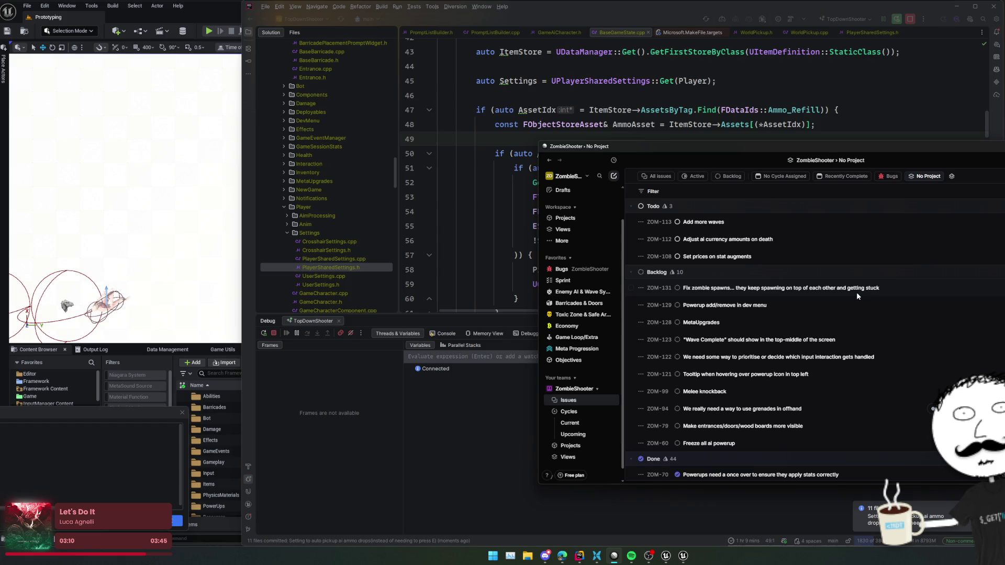
left_click(884, 341)
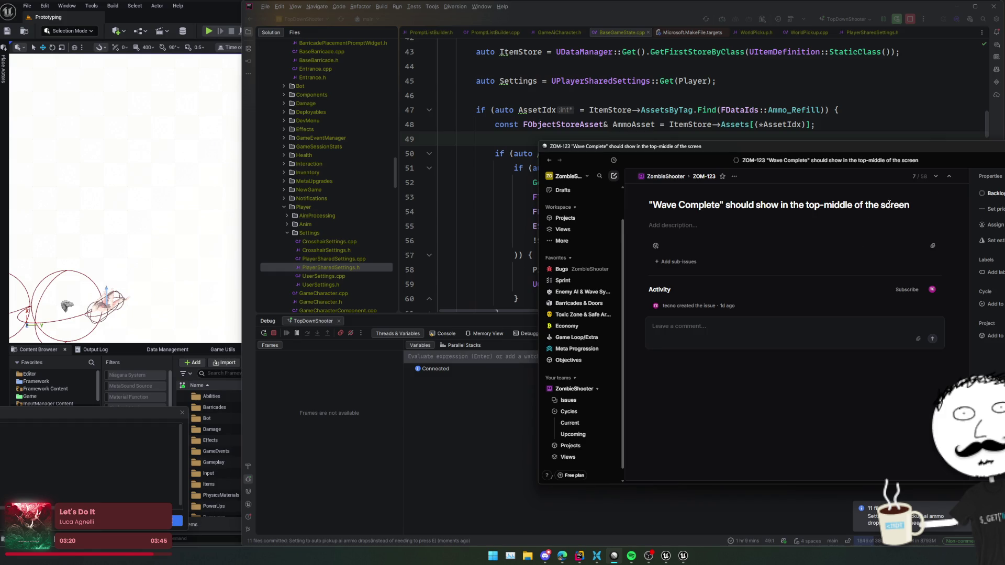
left_click(723, 135)
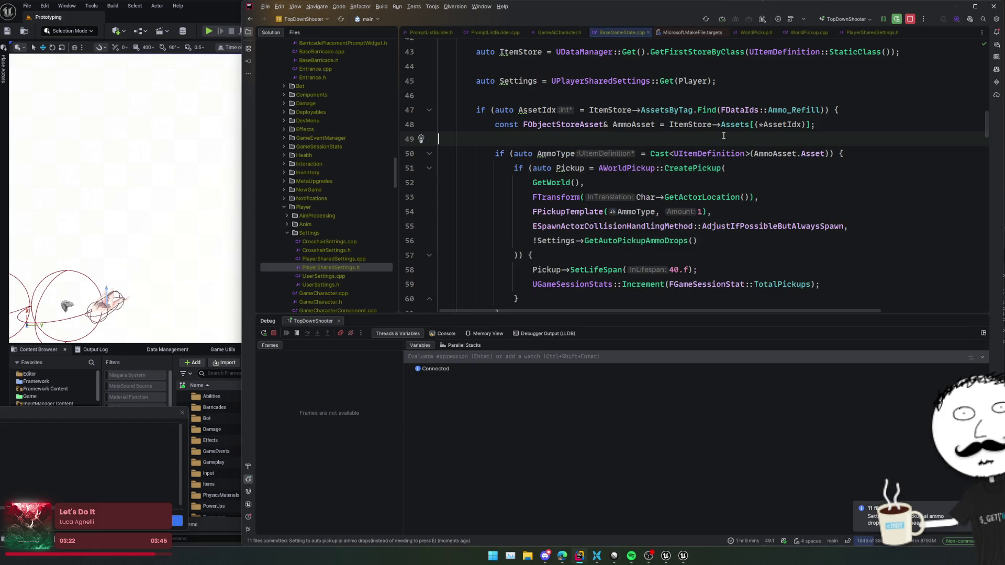
key("shift")
key("shift")
Open WaveManagerSubsystem.cpp in Rider and stretch the code view to full height.
type("WaveManager")
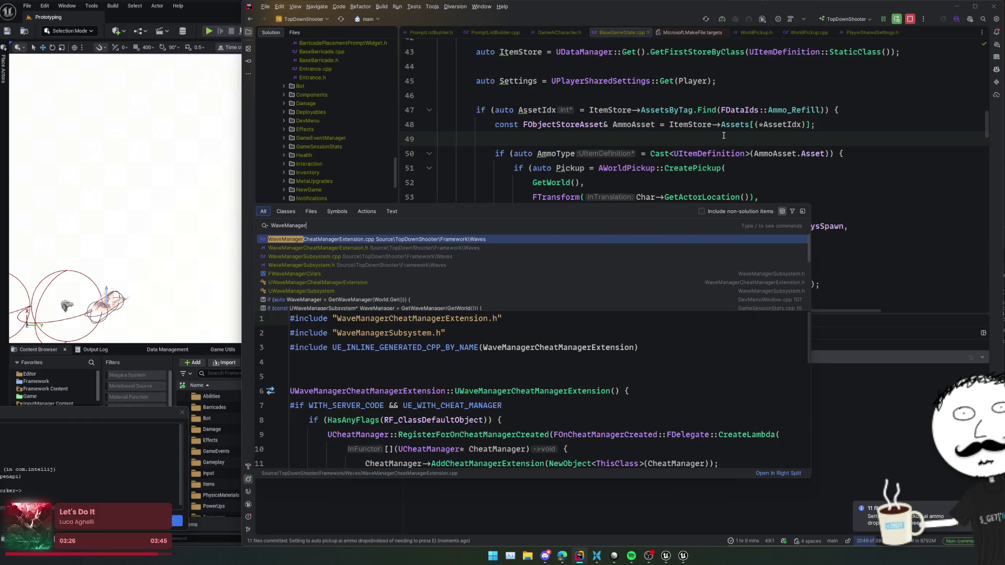
key("Down")
key("Down")
key("Down")
key("Up")
key("Return")
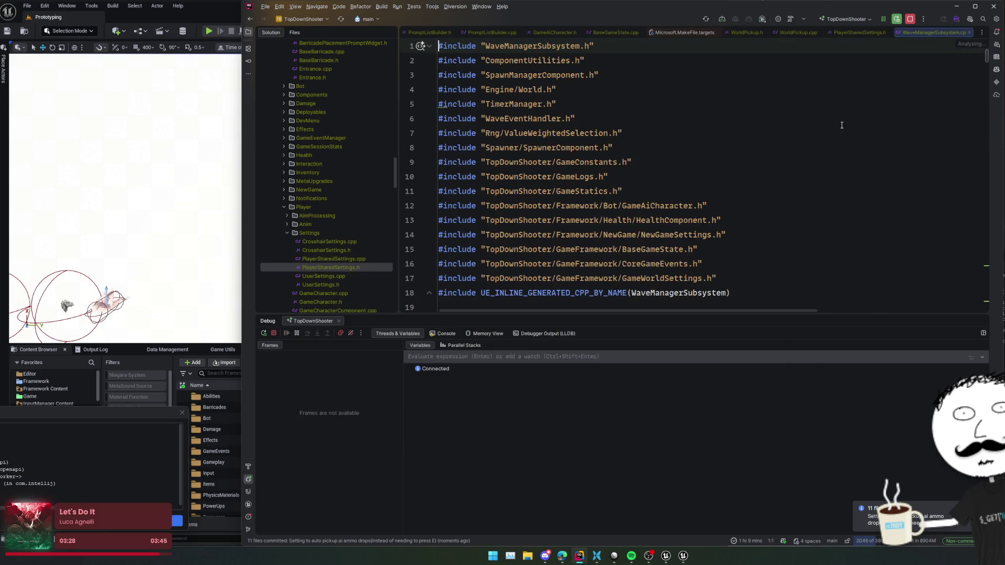
left_click_drag(700, 313, 701, 531)
scroll(700, 314, "down", 20)
Scroll down to the InterWaveStage broadcast line in the EndWave code.
left_click(739, 307)
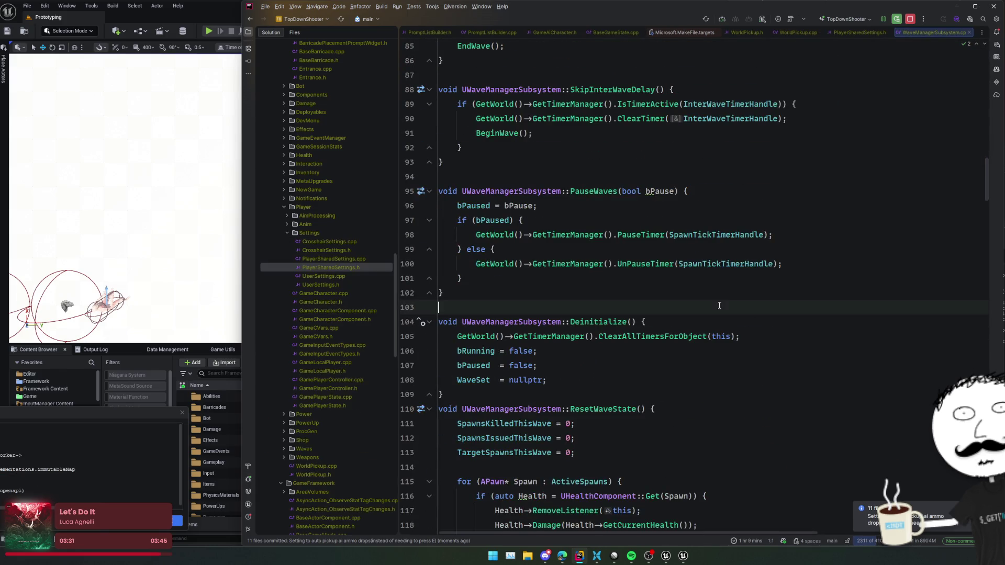
scroll(739, 302, "down", 5)
scroll(739, 303, "down", 4)
scroll(760, 283, "down", 7)
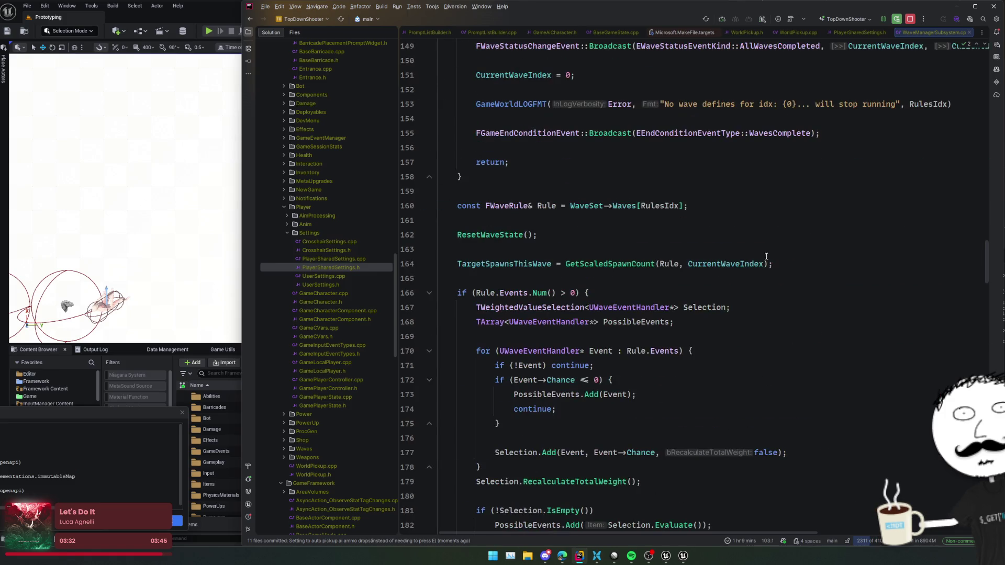
scroll(780, 264, "up", 3)
scroll(880, 219, "down", 16)
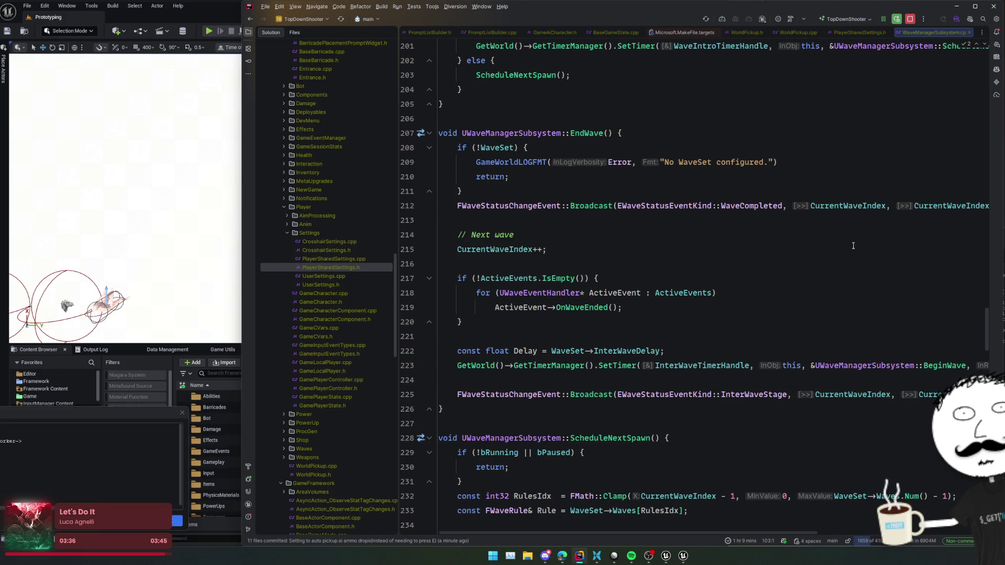
scroll(853, 245, "down", 1)
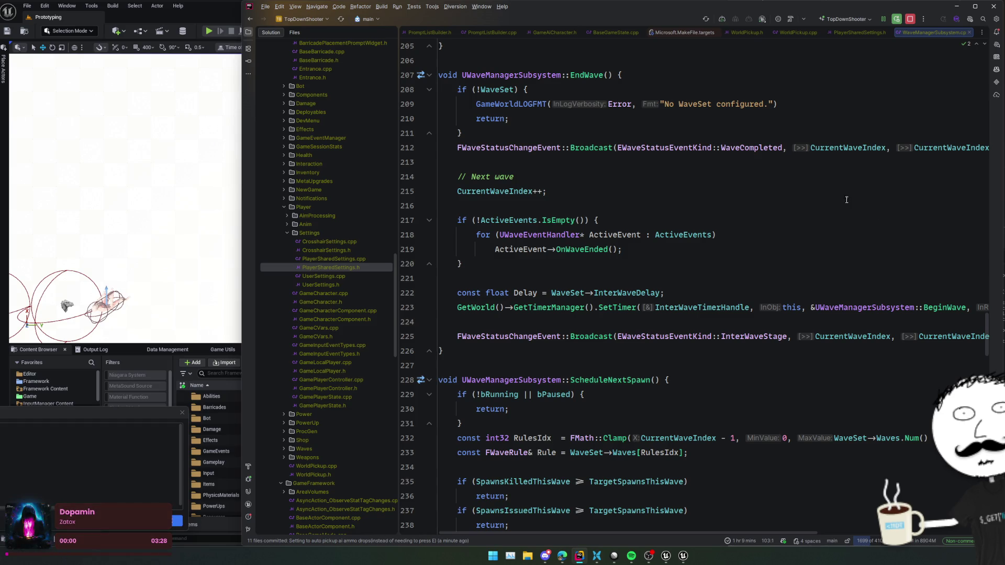
left_click(865, 176)
left_click(870, 165)
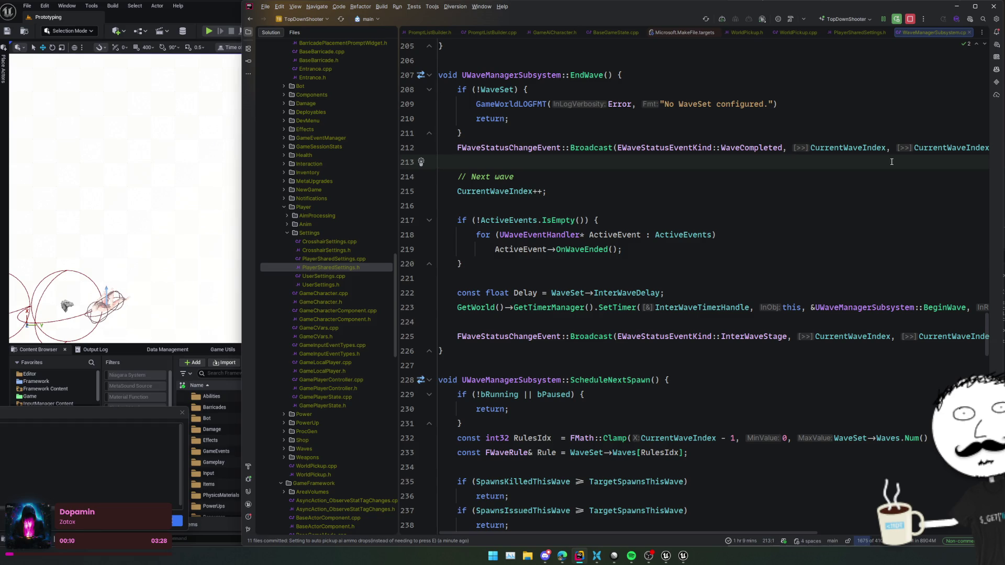
left_click(719, 279)
left_click(631, 336)
Add a blank line after the InterWaveStage broadcast and clear the mistyped SimpleNot text.
key("End")
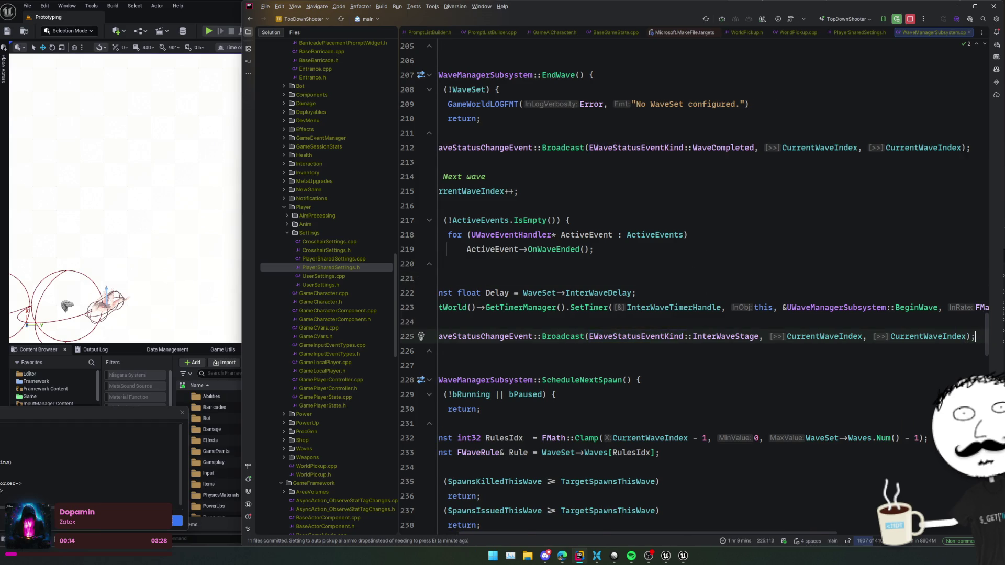
key("Return")
key("Return")
key("BackSpace")
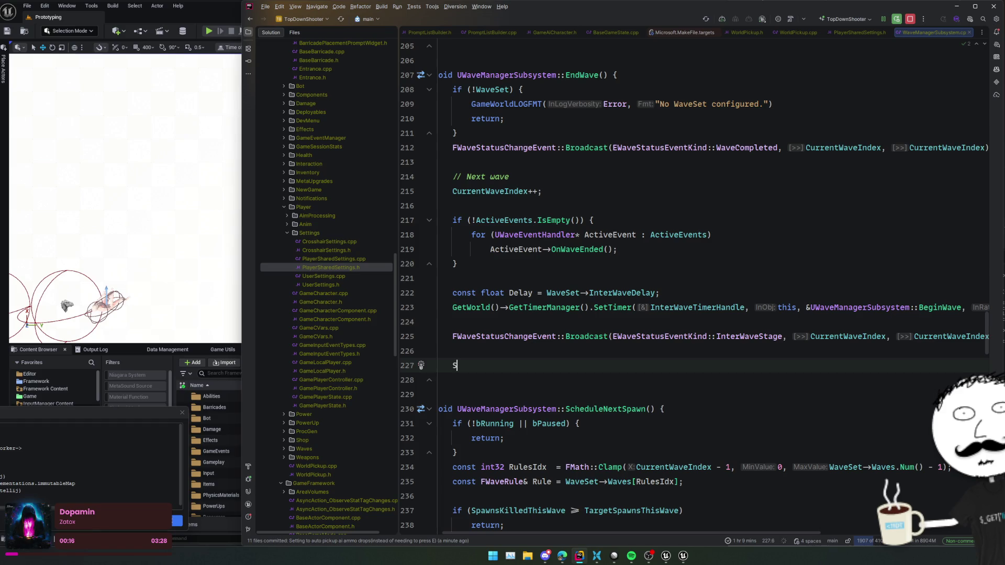
type("impleNot")
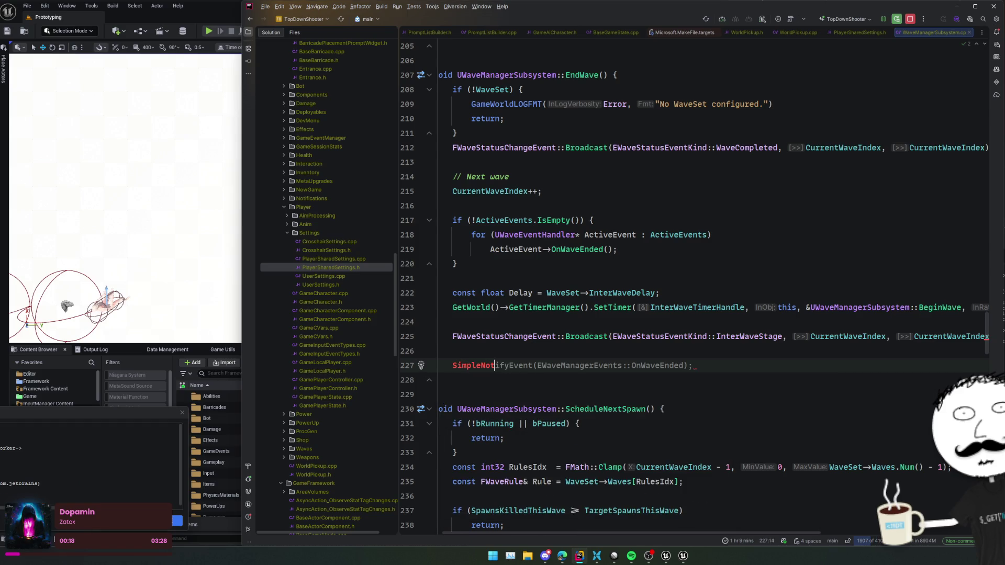
key("ctrl+w")
key("BackSpace")
Find the UNotificationStatics class via Find in Files and paste it onto the new line.
key("ctrl+shift+f")
type("Notification")
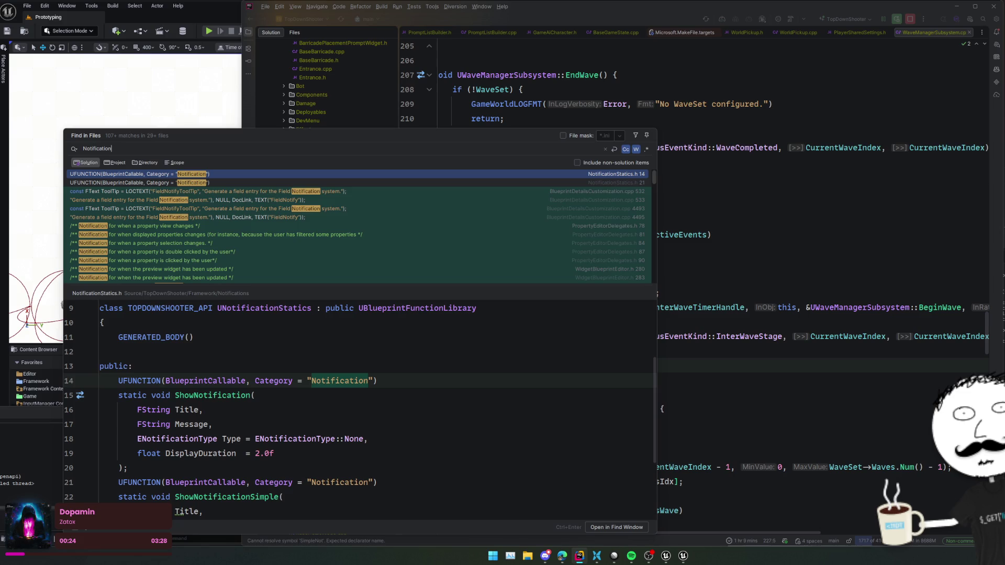
double_click(289, 309)
key("ctrl+c")
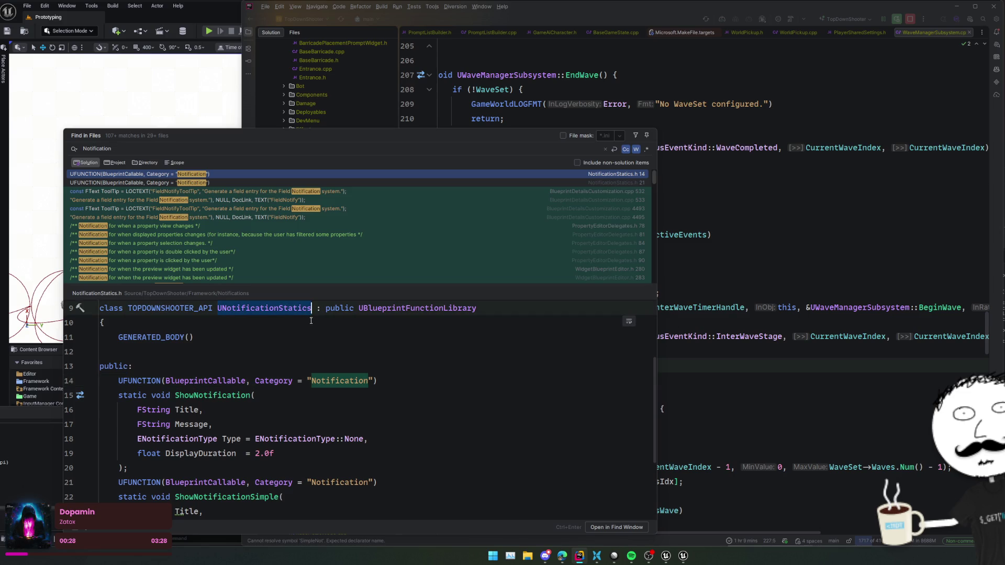
scroll(314, 323, "down", 3)
key("Escape")
key("ctrl+v")
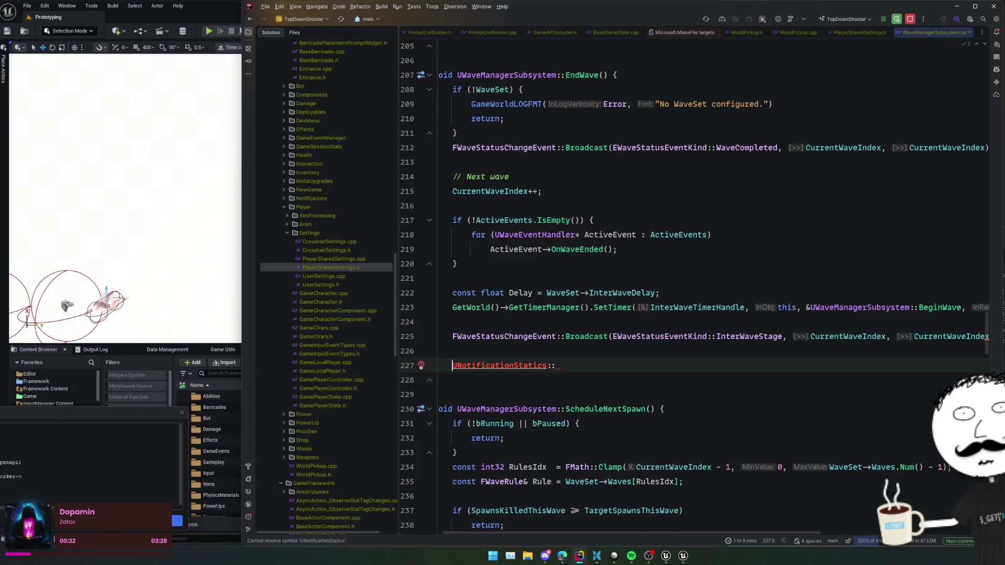
Complete ShowNotificationSimple(TEXT("Wave Complete!"), ENotificationType::Success), reformat, and trigger Live Coding.
type("Sho")
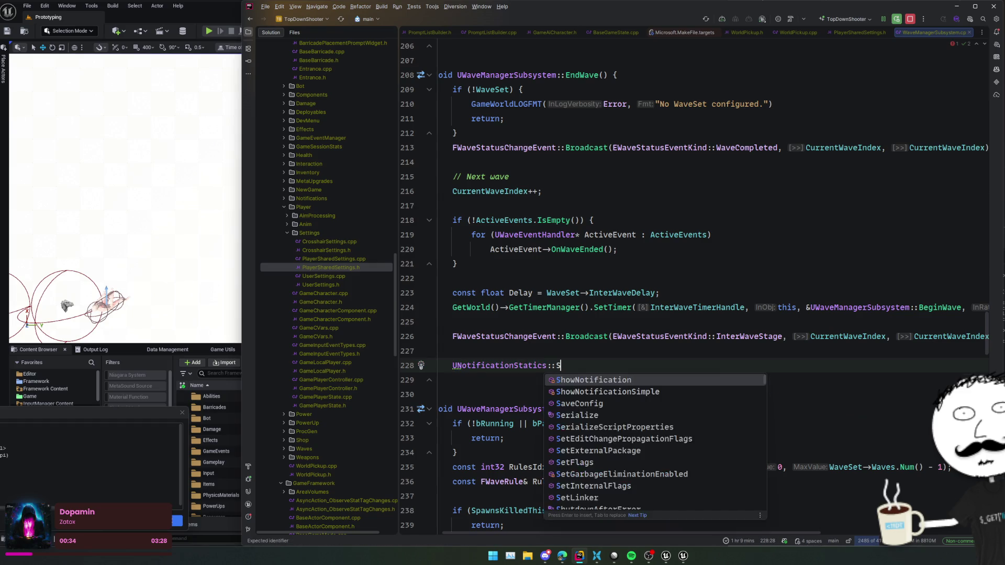
key("Down")
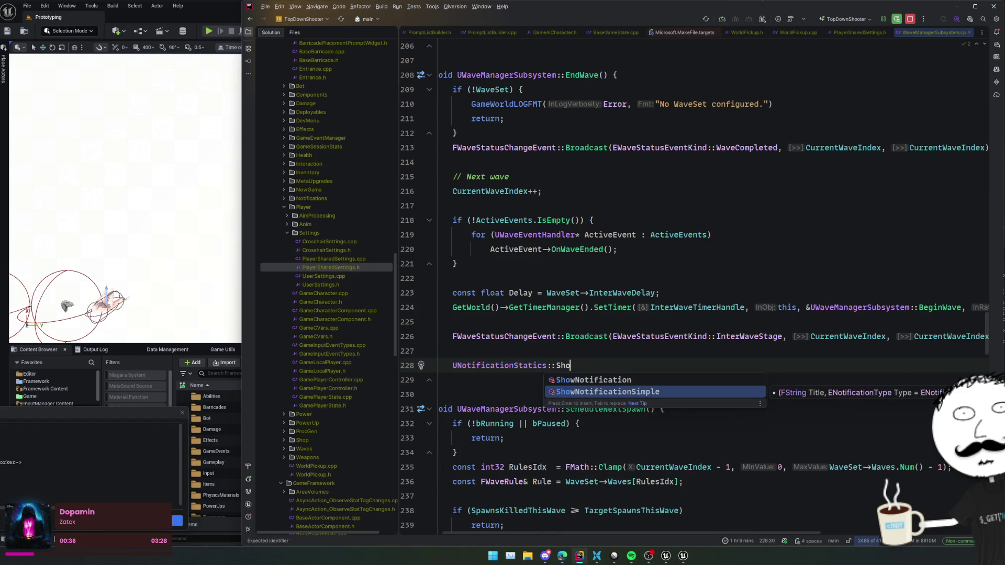
key("Return")
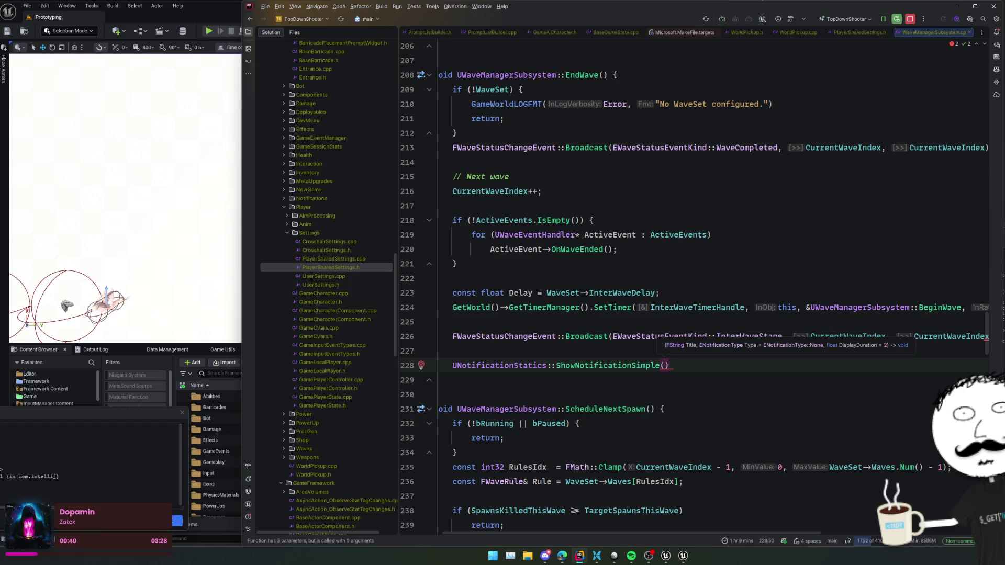
type("TEXT(\"")
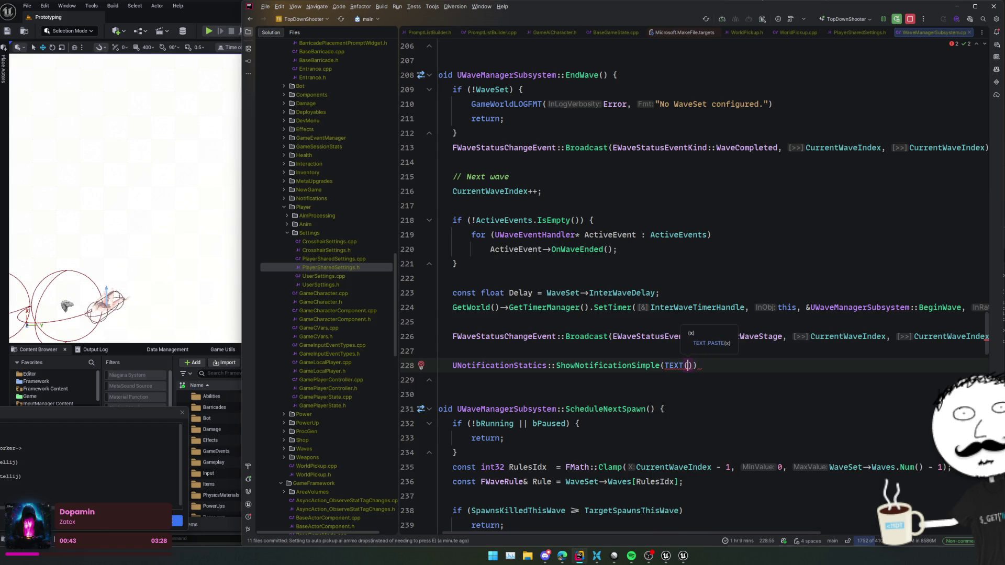
type("Wave ")
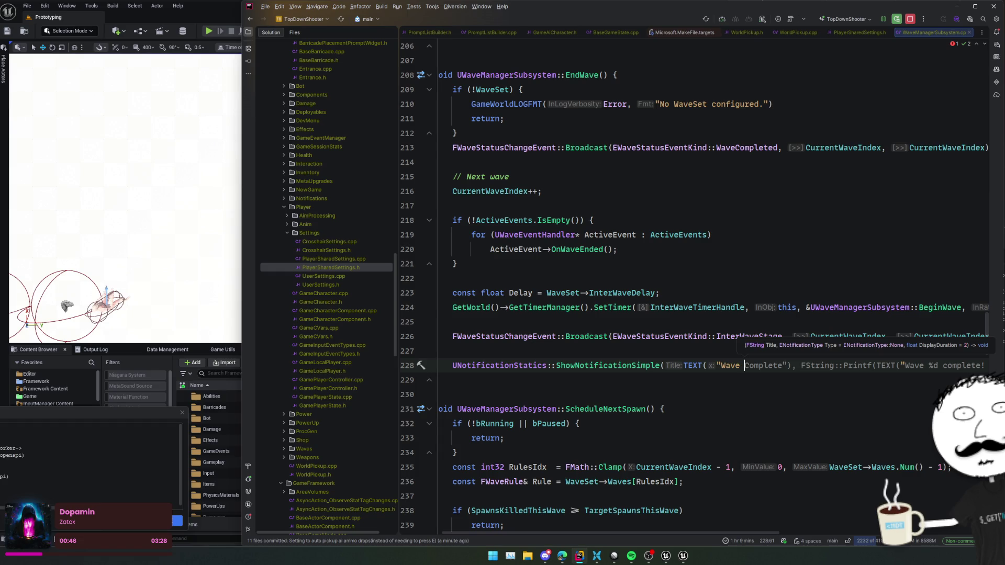
type("Complete")
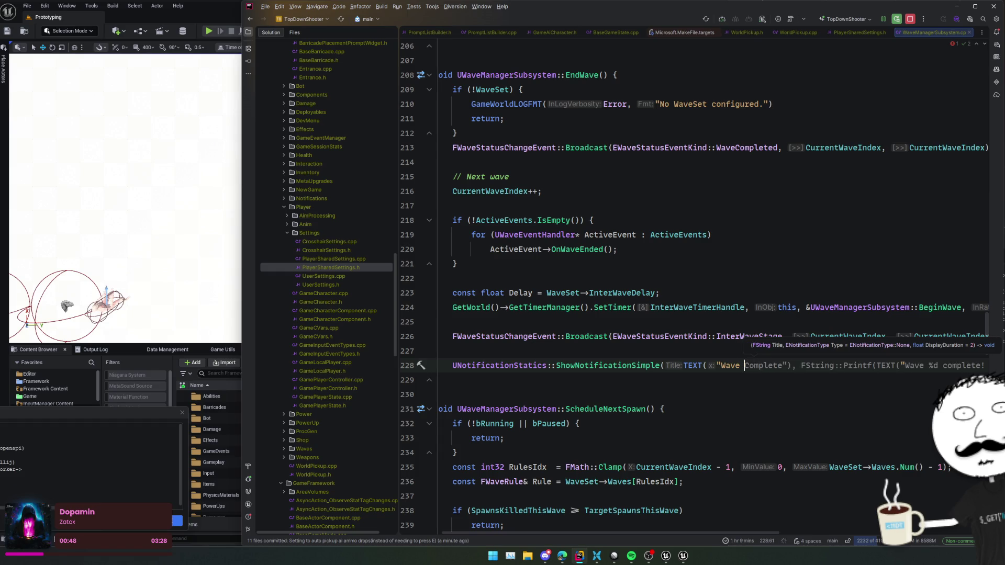
type("!\"), ")
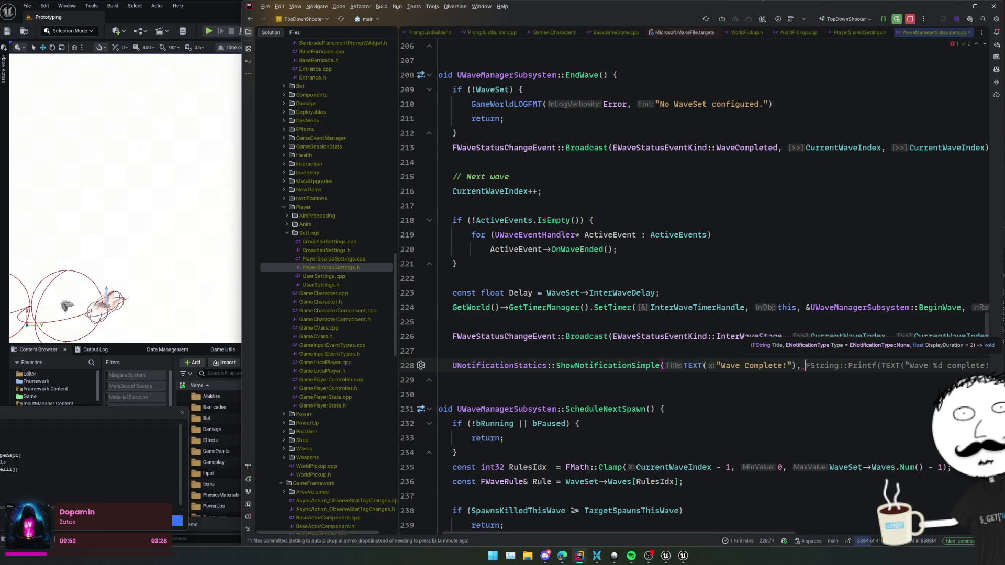
type("ENotif")
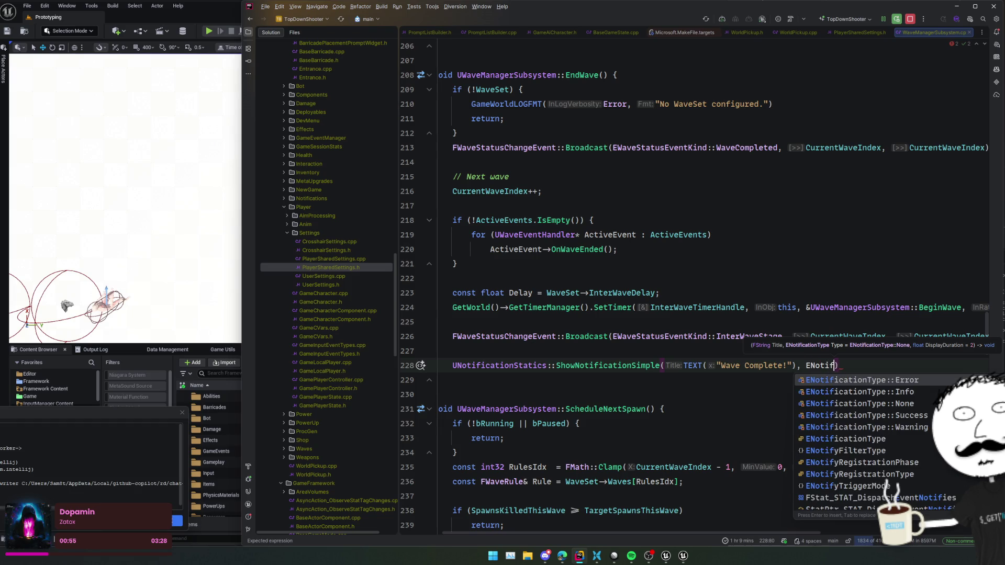
key("Down")
key("Down")
key("Return")
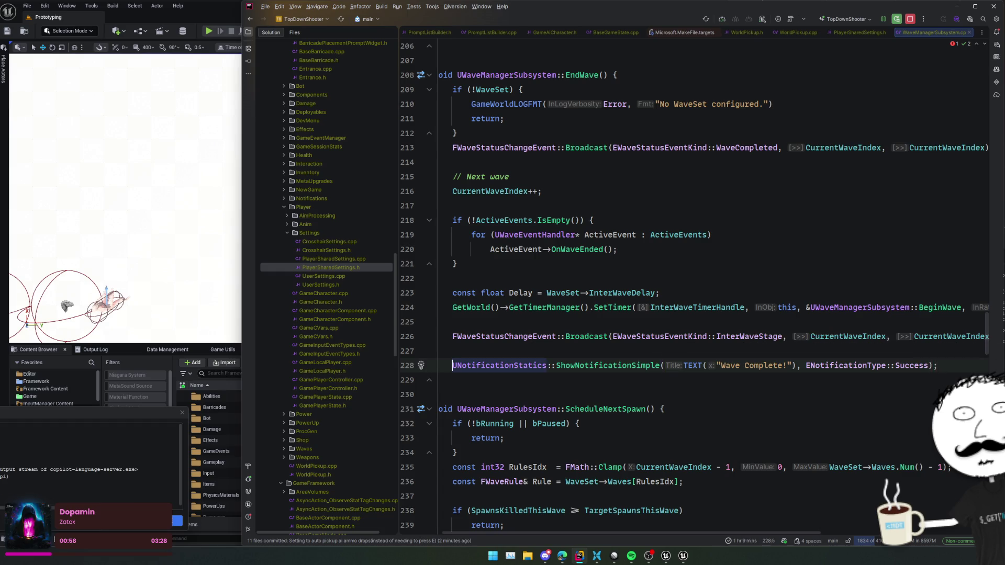
key("ctrl+alt+l")
key("ctrl+alt+F11")
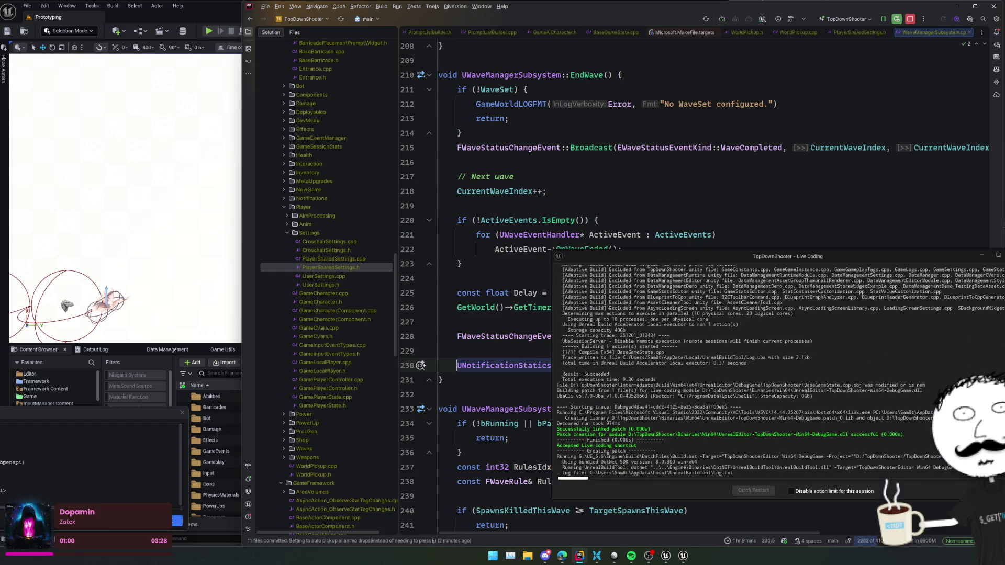
Jump to the ShowNotification implementation and its Broadcast line.
scroll(527, 306, "down", 5)
key("ctrl+b")
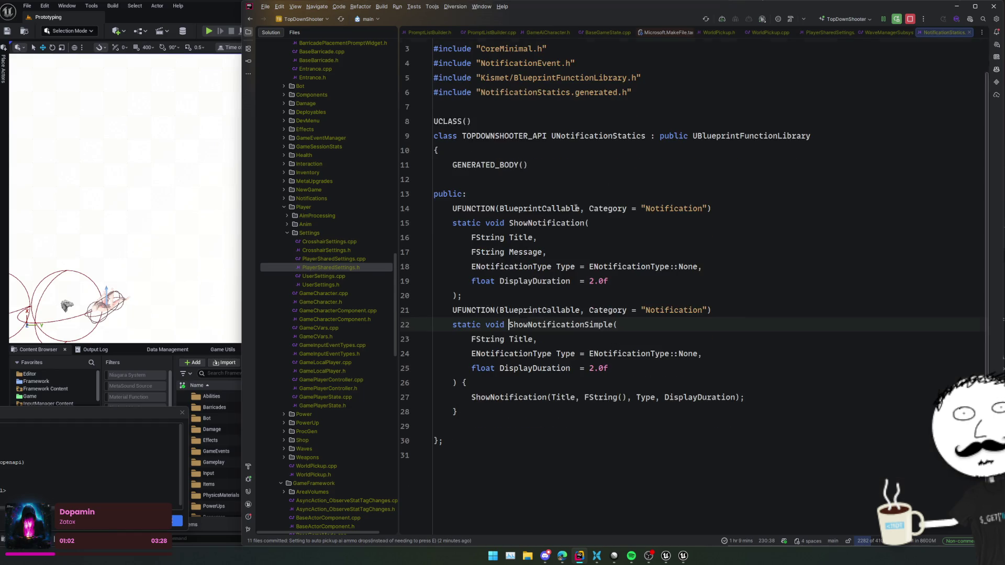
key("ctrl+b")
left_click(620, 229)
Search all files for FNotificationEvent and open the Build definition in NotificationWidget.cpp.
double_click(515, 176)
key("ctrl+shift+f")
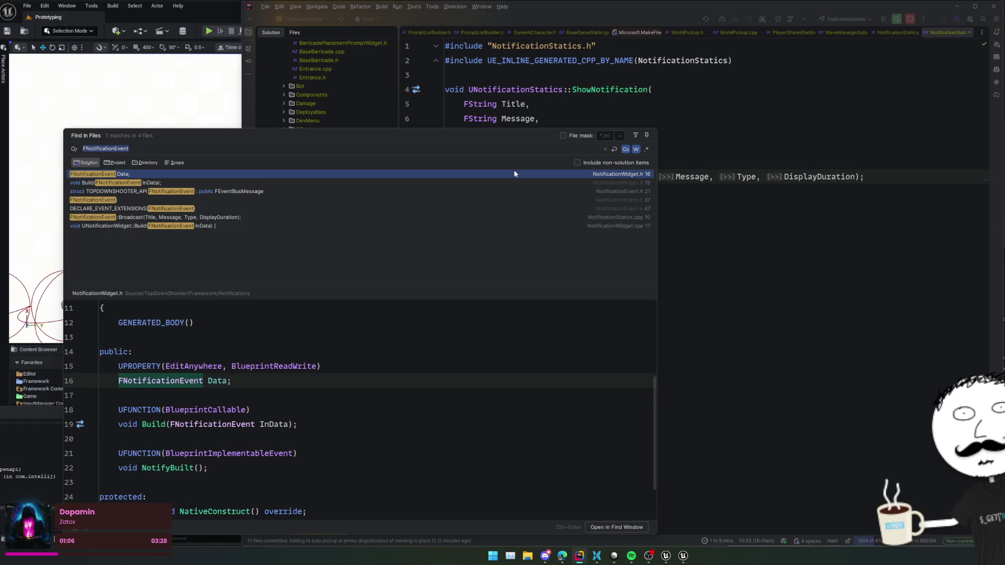
key("Down")
key("Down")
key("Down")
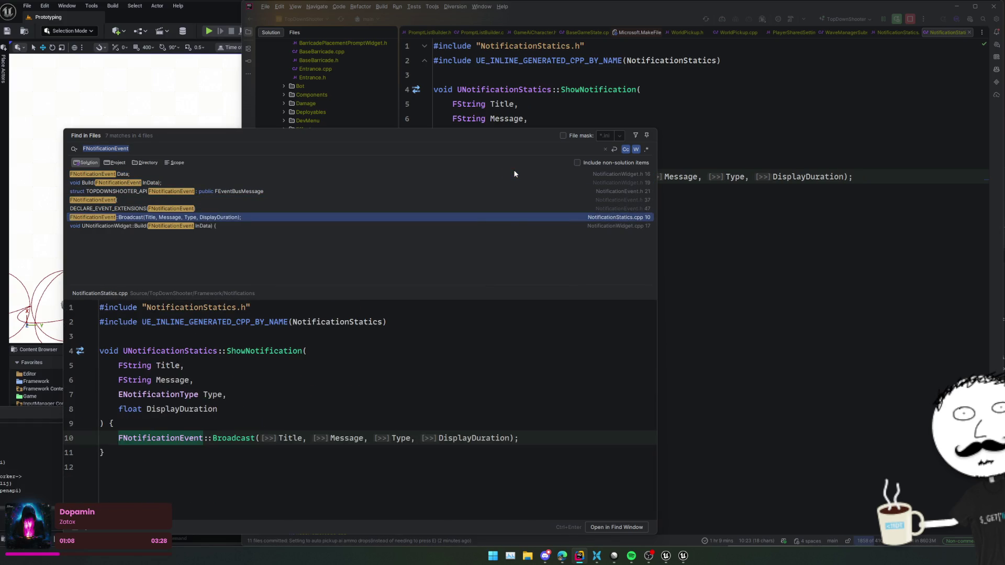
key("Up")
key("Up")
key("Down")
key("Down")
key("Down")
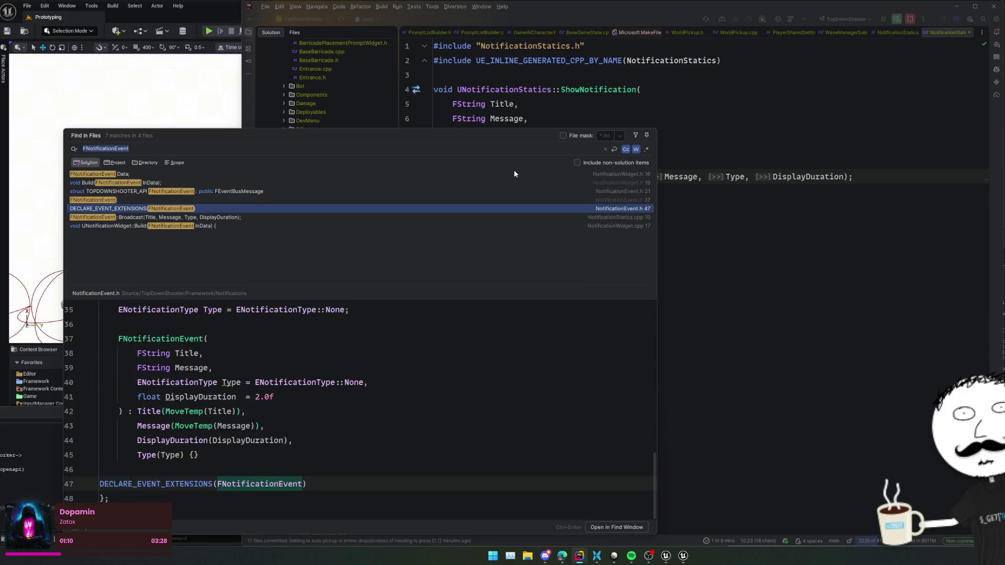
key("Return")
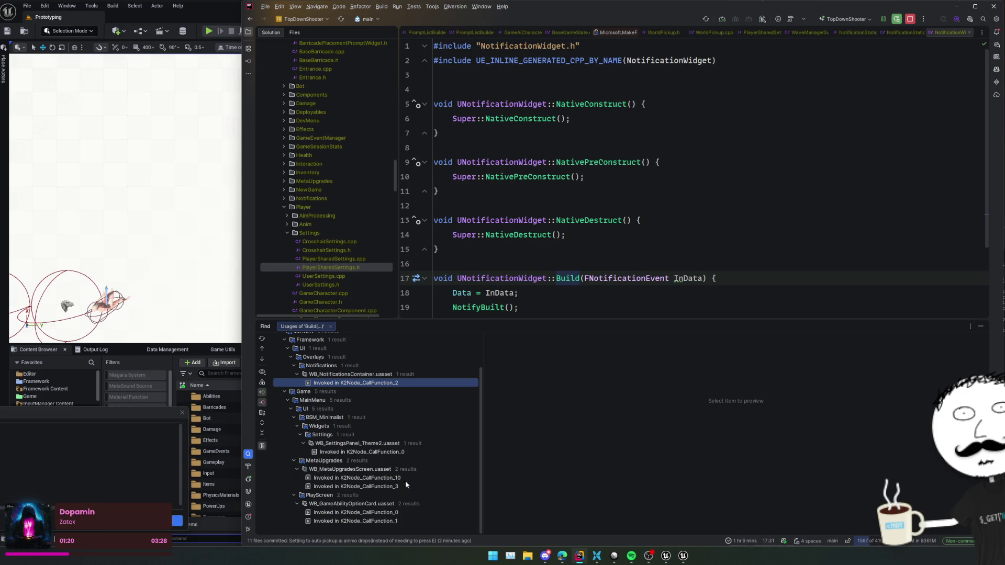
scroll(444, 455, "up", 3)
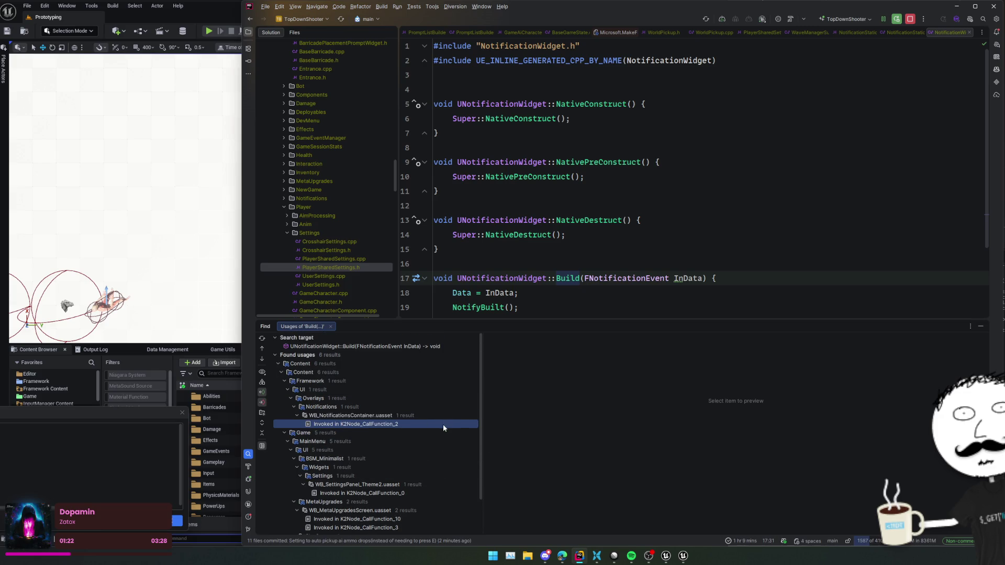
Open WB_NotificationsContainer's EventGraph and pan through CreateWidgetAsync to Add Child and Build.
double_click(443, 424)
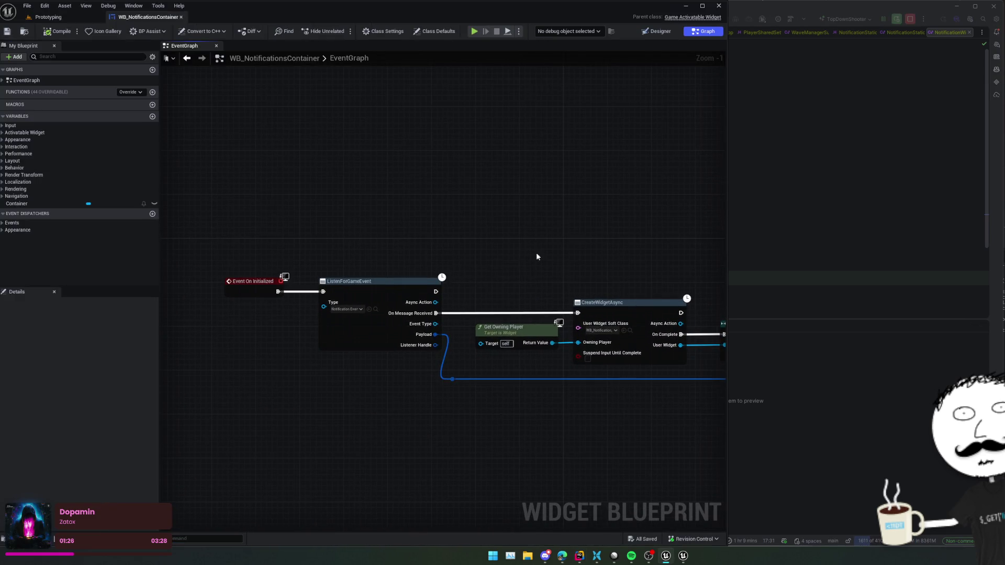
mouse_move(406, 378)
left_mouse_down()
mouse_move(507, 376)
mouse_move(601, 346)
left_mouse_up()
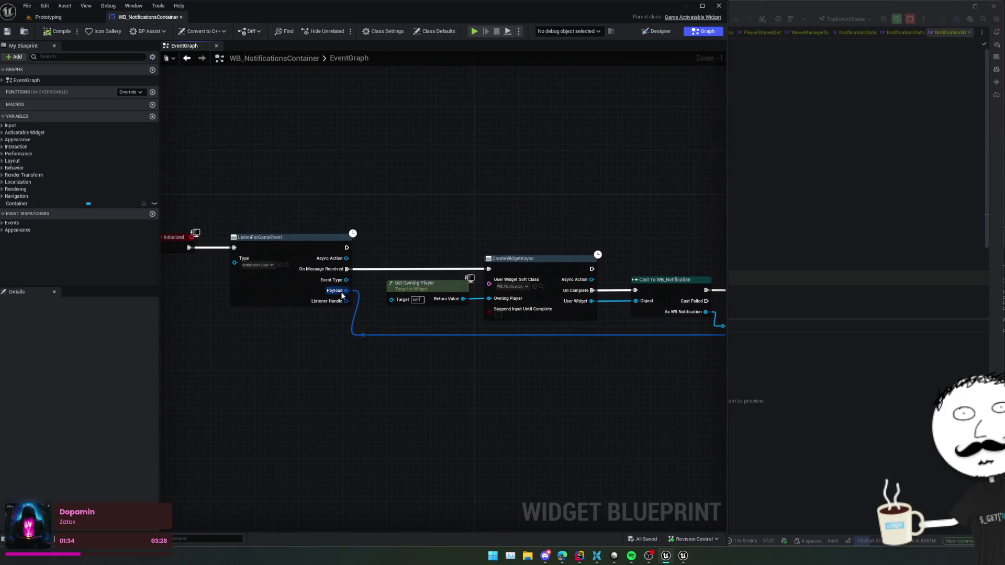
mouse_move(342, 296)
left_mouse_down()
mouse_move(292, 352)
mouse_move(409, 353)
left_mouse_up()
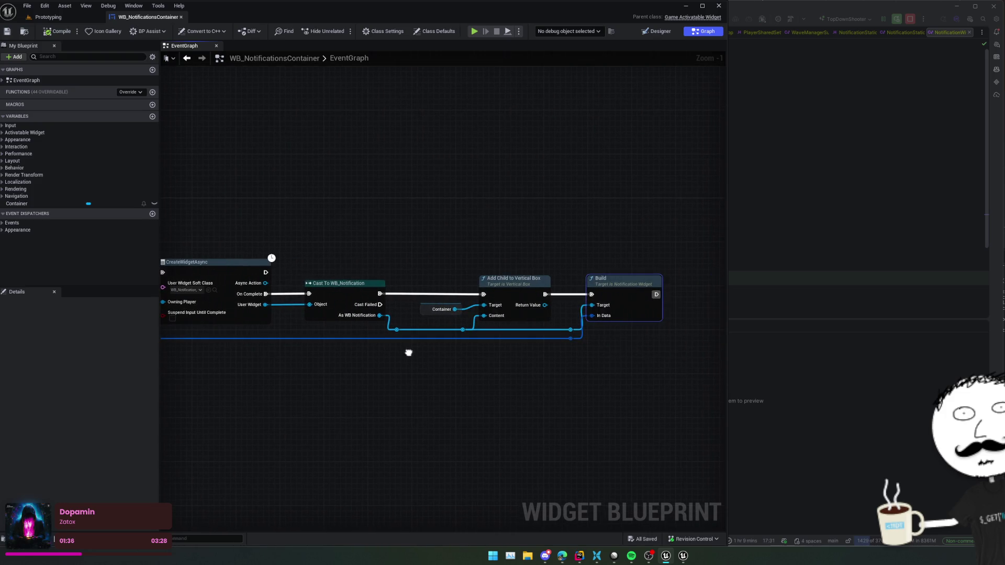
Close Rider's usages panel and pan the graph to the Get Owning Player node.
left_click(804, 298)
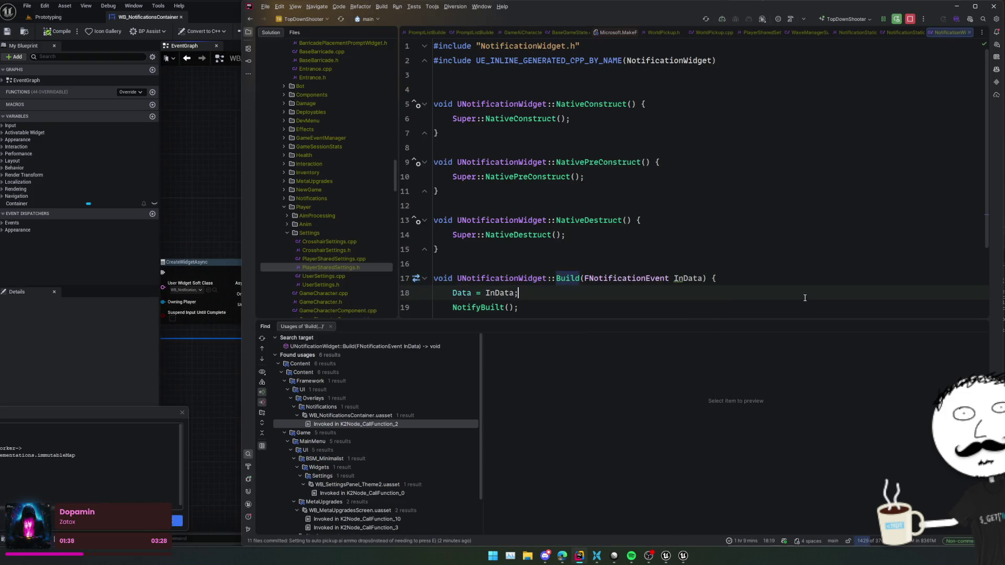
key("shift+Escape")
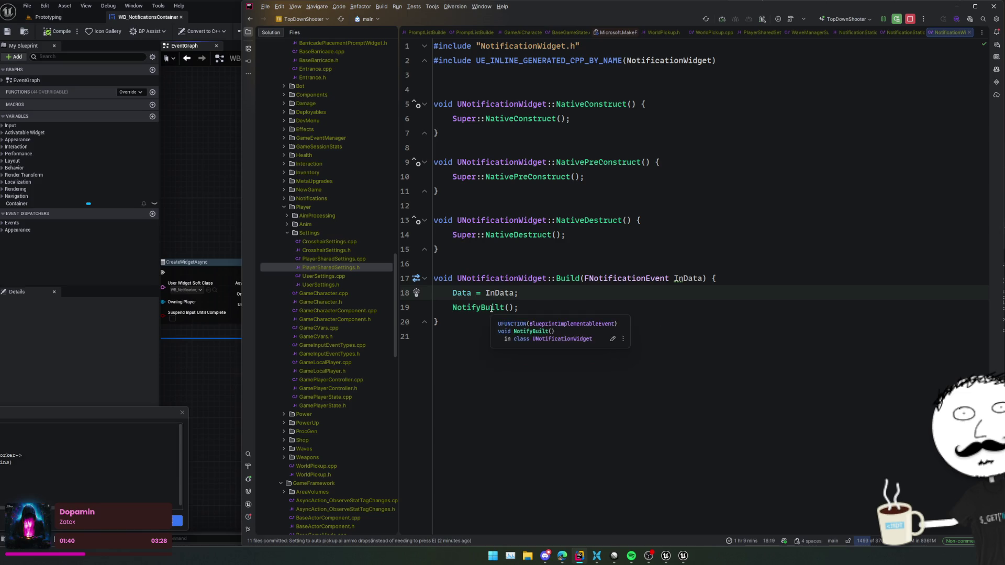
left_click(204, 379)
left_click_drag(679, 323, 695, 323)
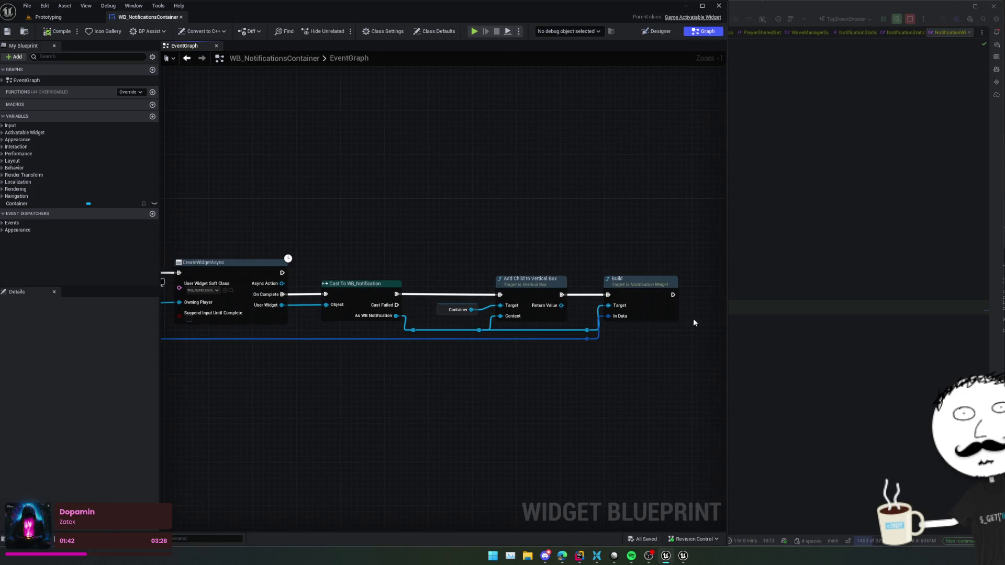
left_click_drag(460, 354, 574, 363)
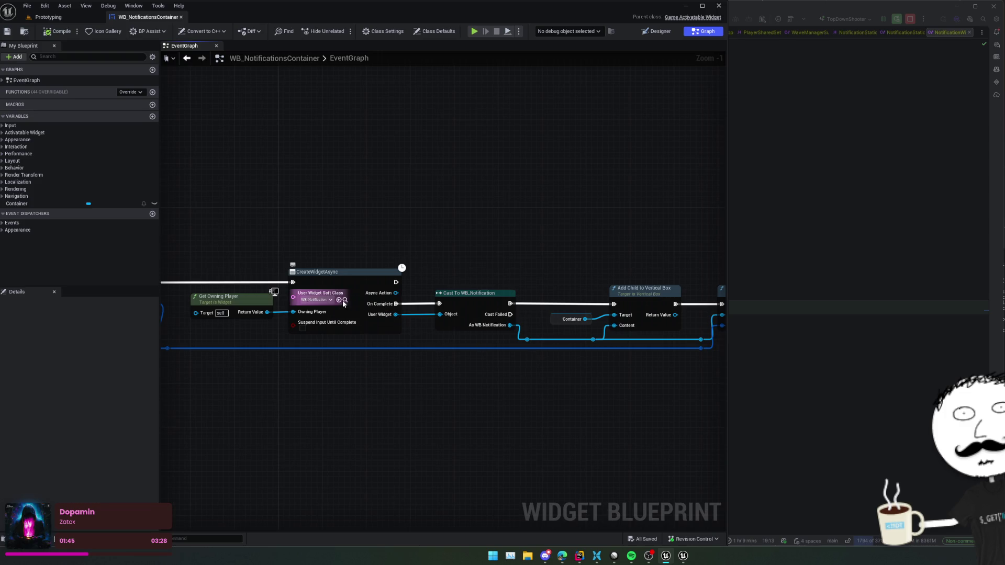
left_click(345, 300)
Open WB_Notification and tick Auto Collapse with Empty Text on the Message text block.
double_click(327, 410)
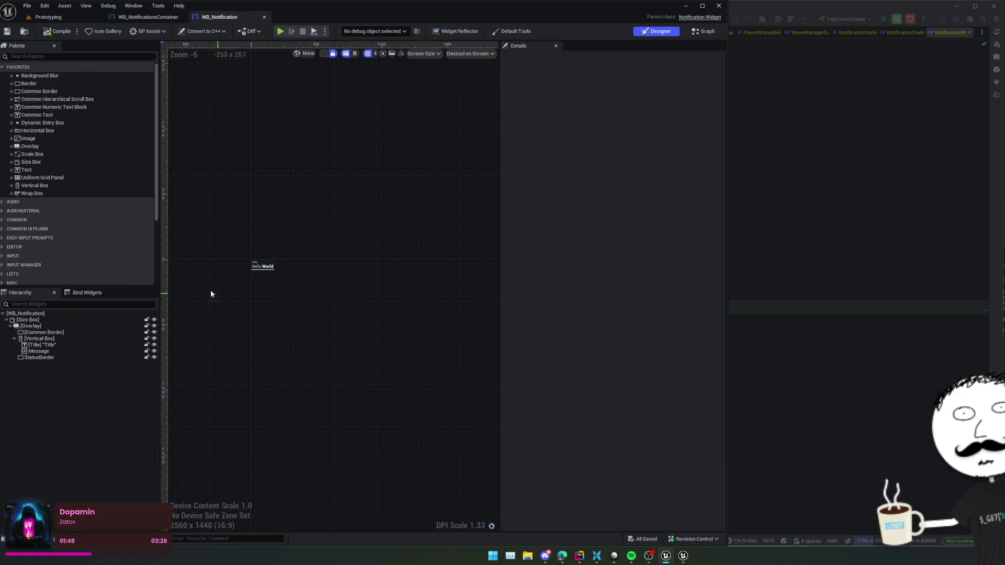
scroll(226, 272, "up", 5)
left_click(361, 256)
scroll(361, 246, "up", 3)
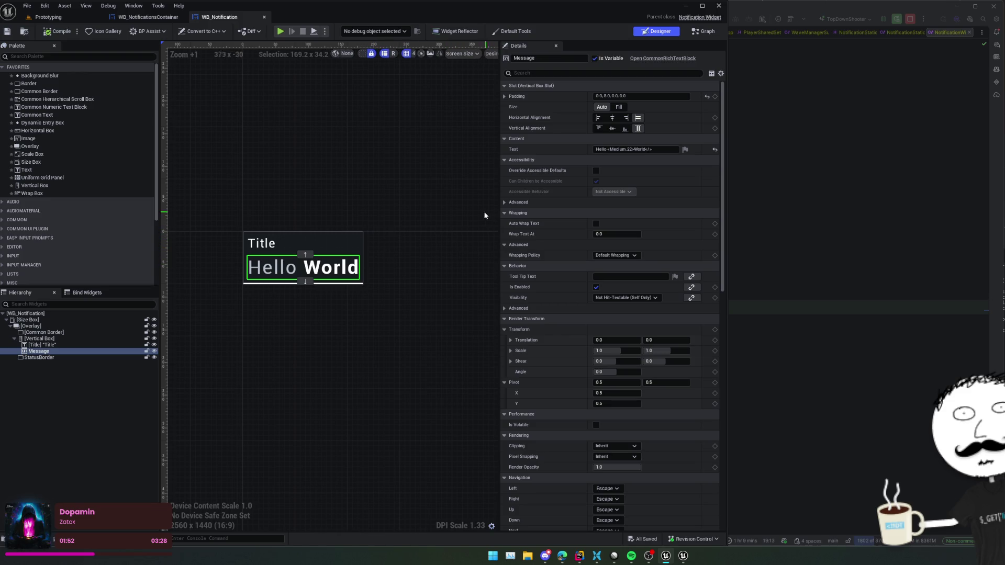
scroll(540, 127, "down", 8)
scroll(541, 128, "down", 3)
scroll(519, 250, "down", 1)
left_click(595, 336)
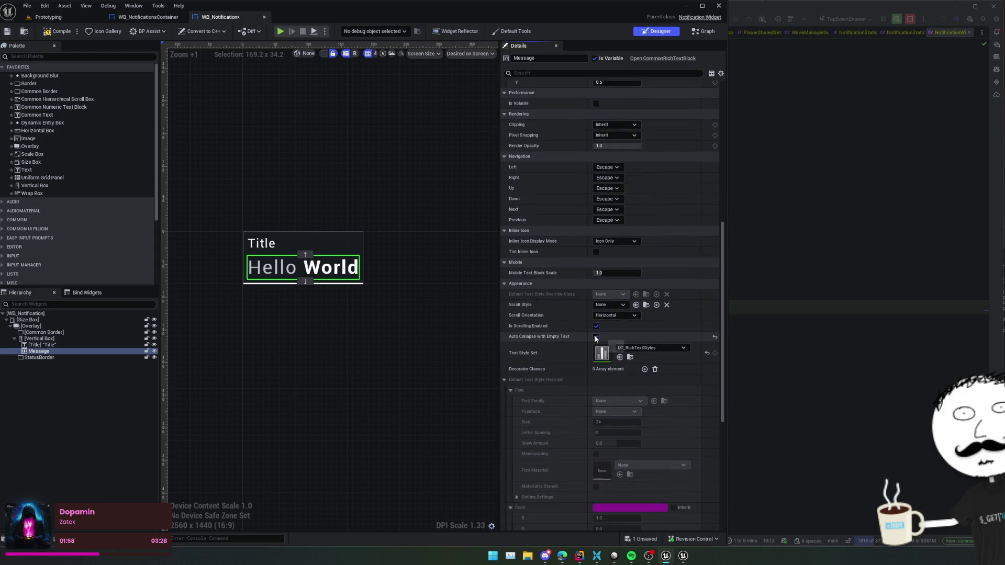
Compile and save WB_Notification, then return to the Prototyping level.
left_click(314, 265)
scroll(529, 311, "down", 1)
scroll(528, 340, "up", 3)
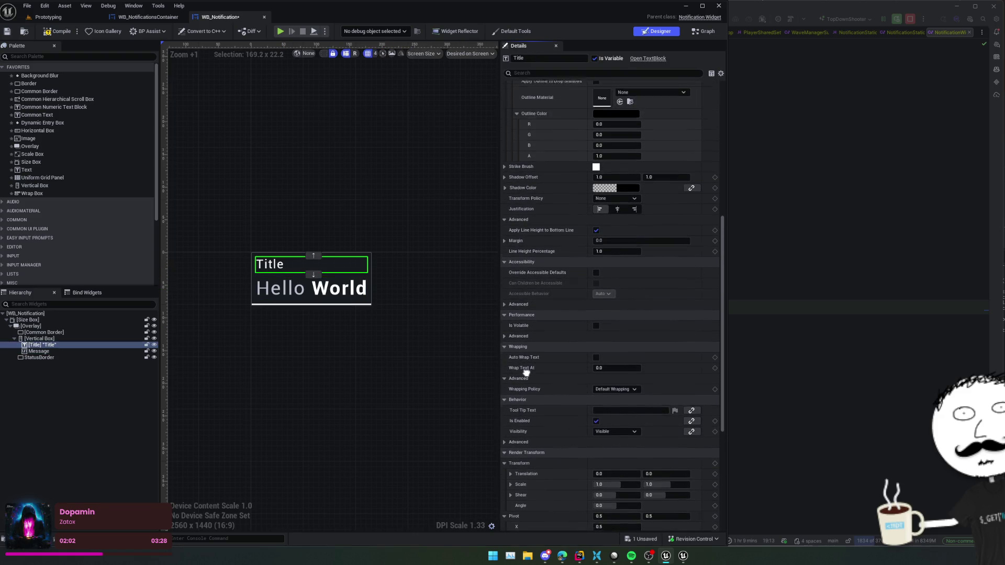
left_click(60, 29)
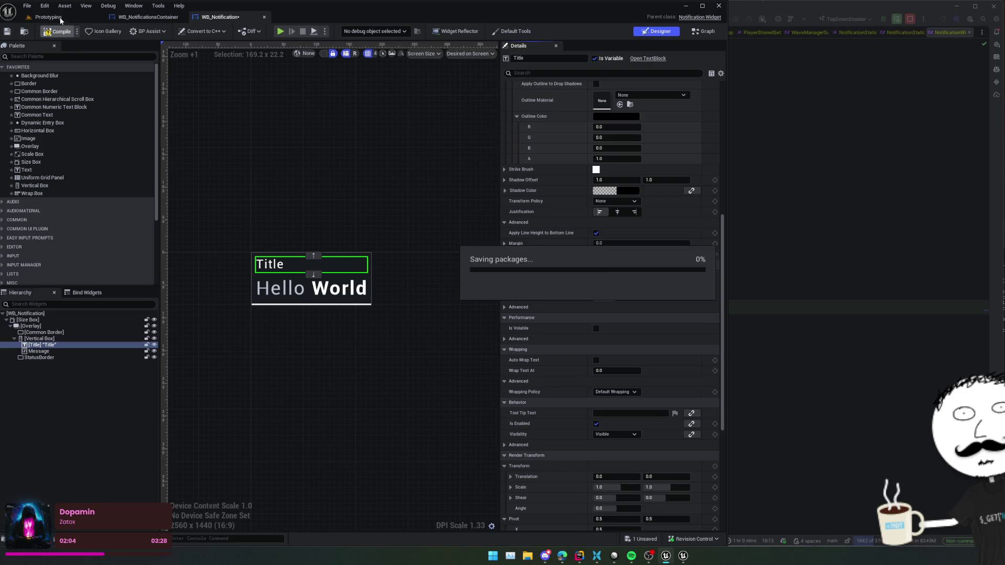
left_click(60, 17)
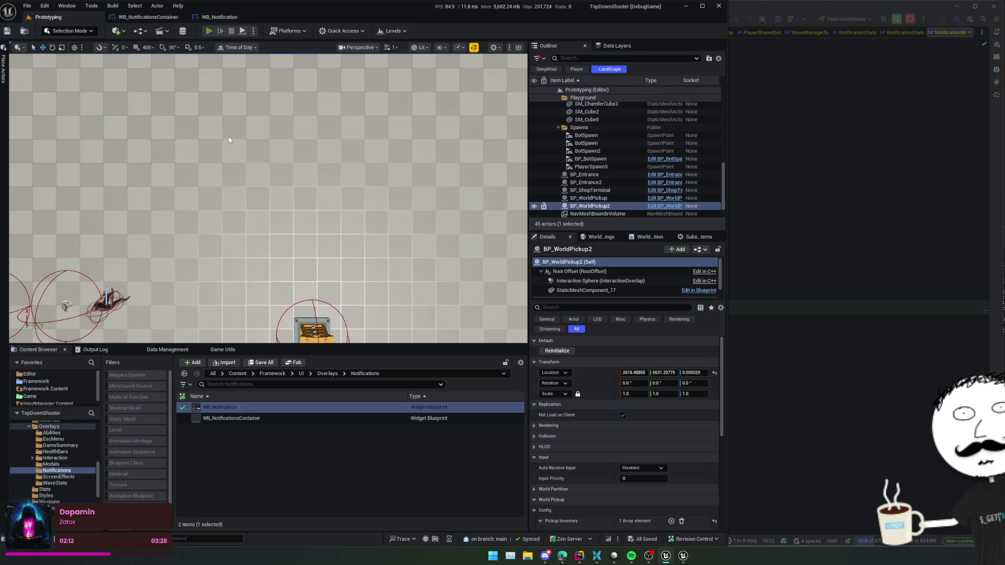
Start Play In Editor with Alt+P and play until the wave completes.
key("alt+p")
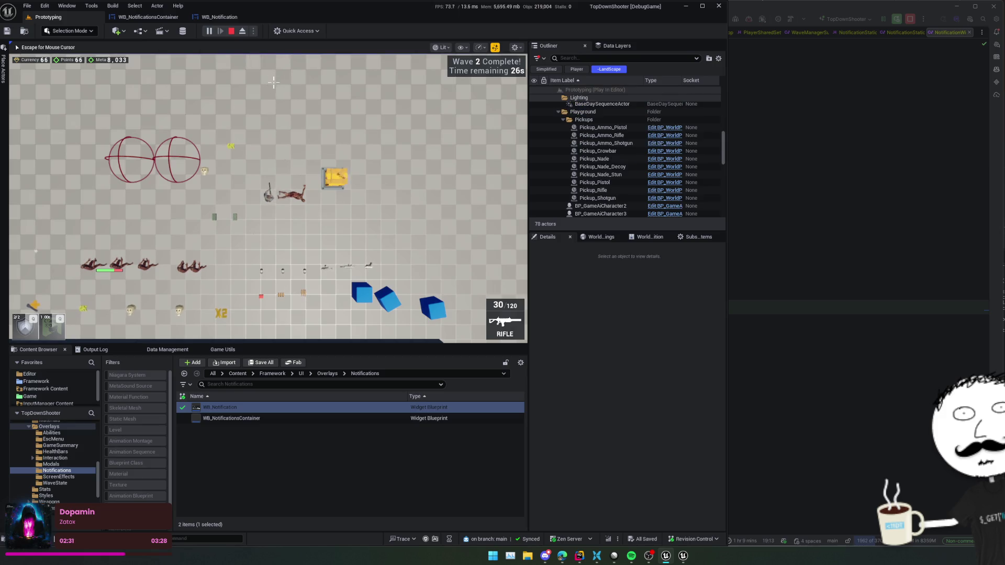
Stop the play session and select the Vertical Box in the WB_Notification designer.
left_click(231, 31)
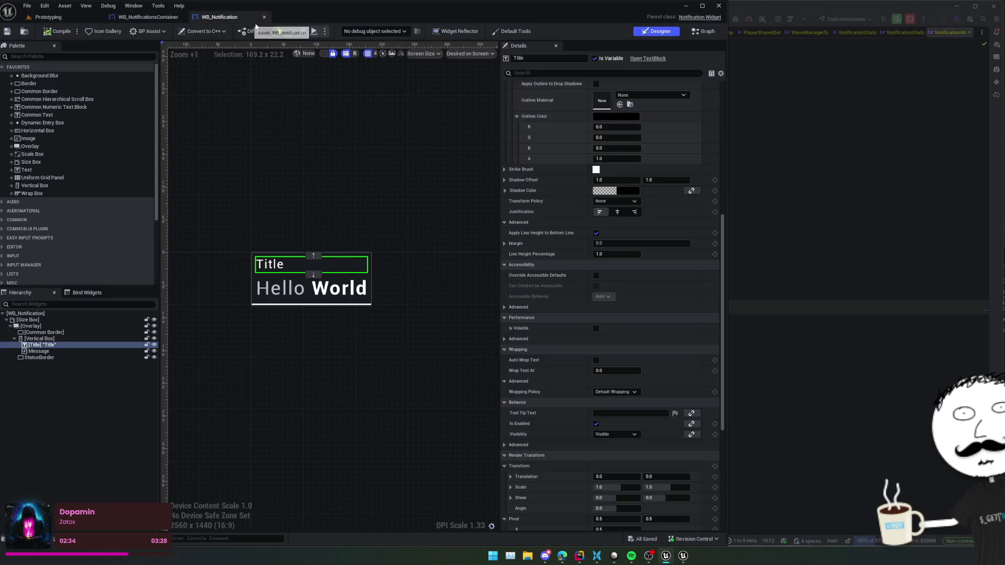
left_click_drag(316, 193, 331, 199)
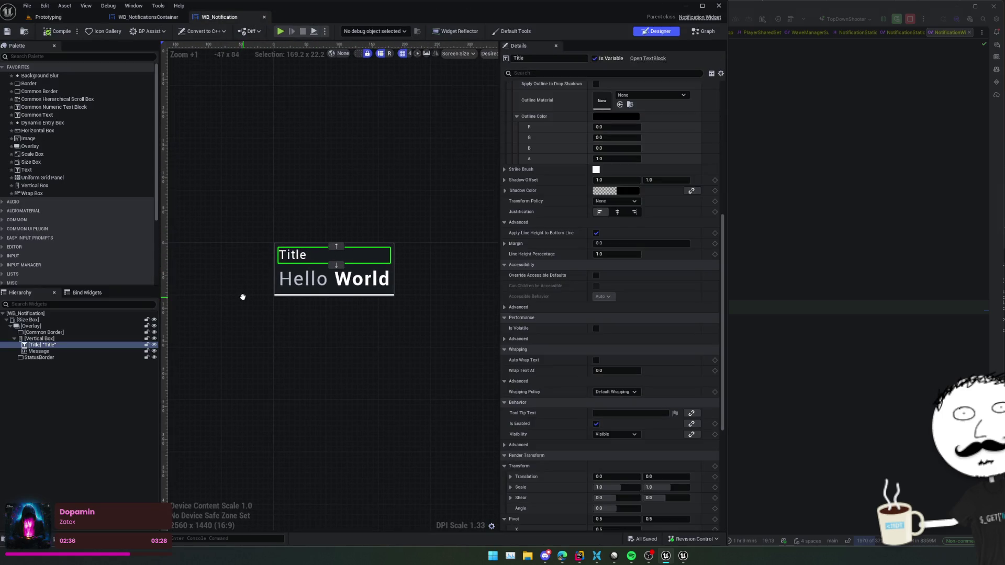
left_click(58, 339)
left_click_drag(234, 313, 257, 312)
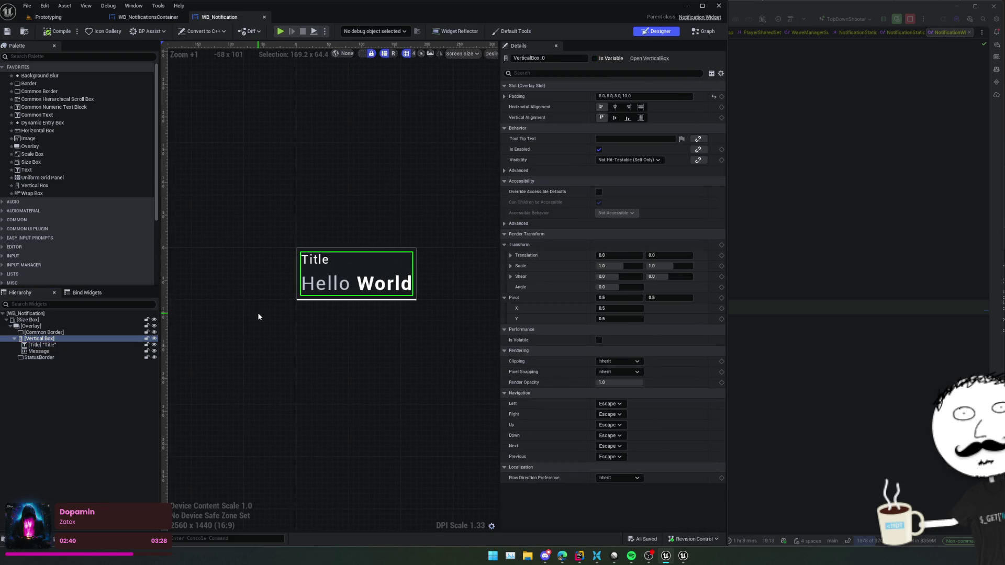
left_click(337, 264)
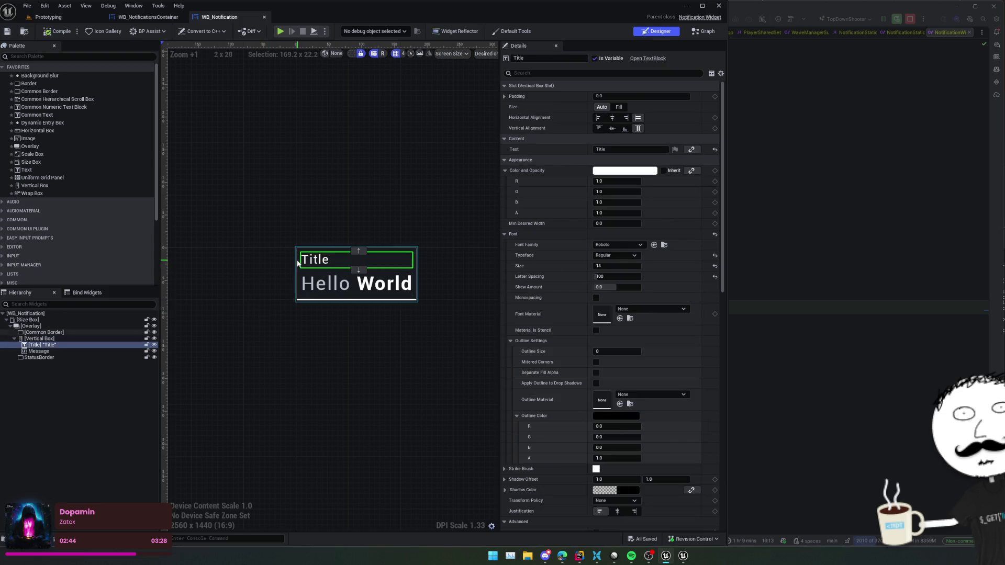
left_click(59, 339)
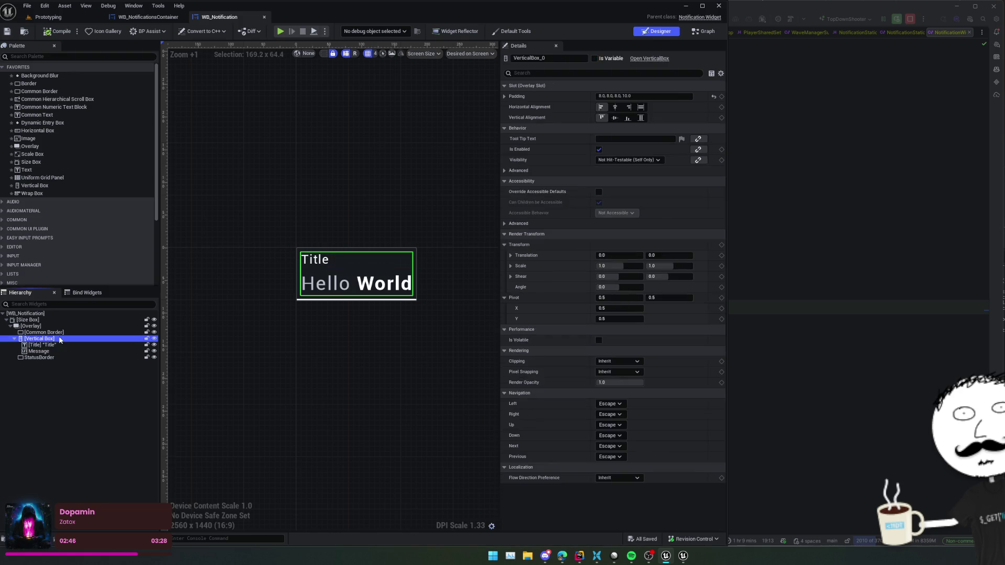
Set the Vertical Box padding to 12, 12, 12, 14, save WB_Notification, and start a play test.
left_click(505, 97)
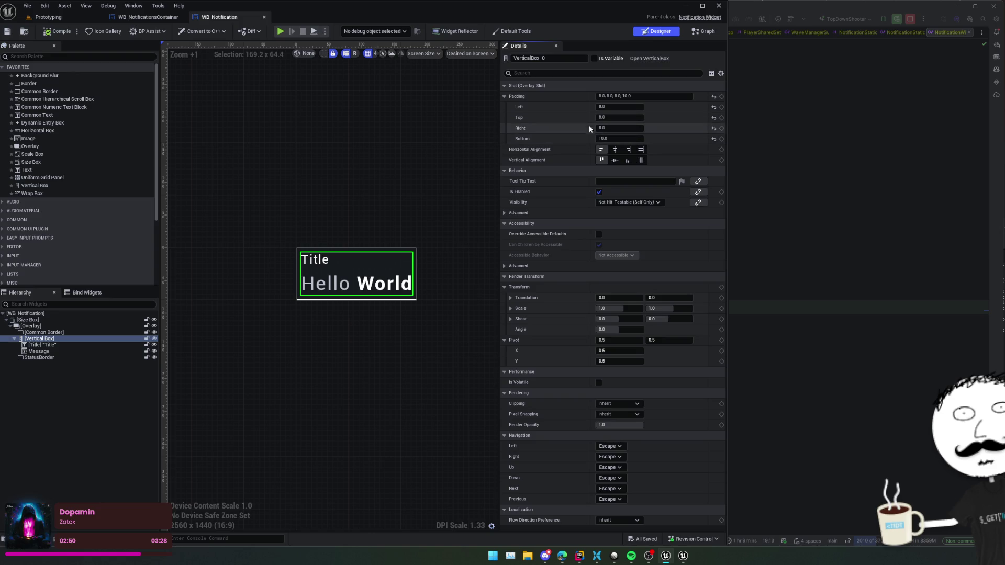
left_click(617, 107)
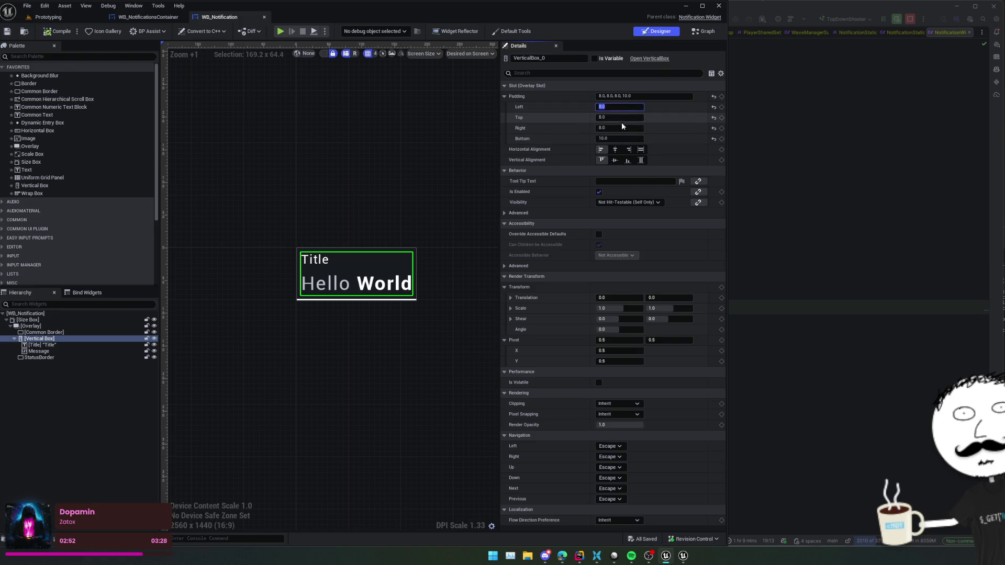
type("12")
key("Return")
key("Tab")
type("12")
key("Tab")
type("12")
key("Tab")
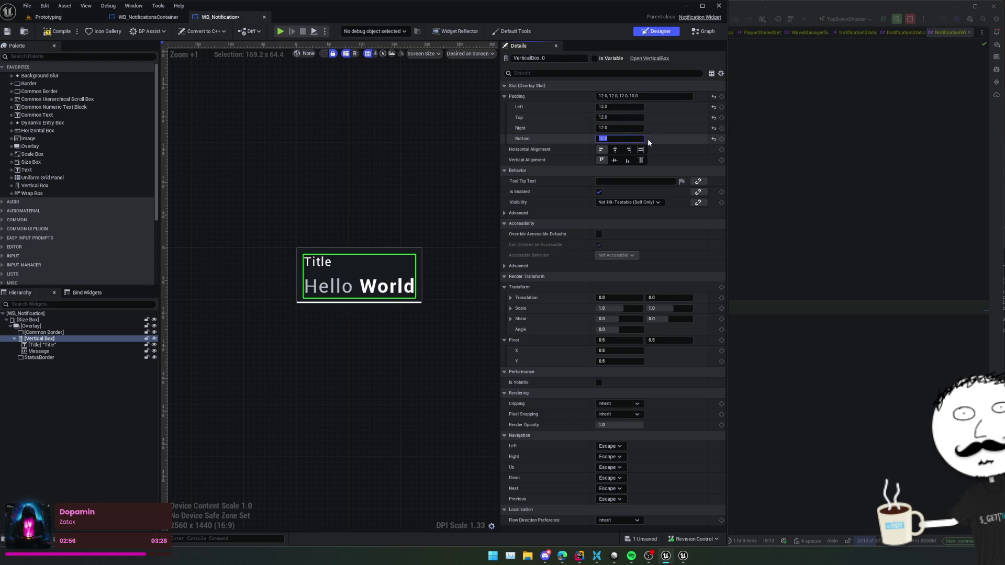
type("14")
key("Return")
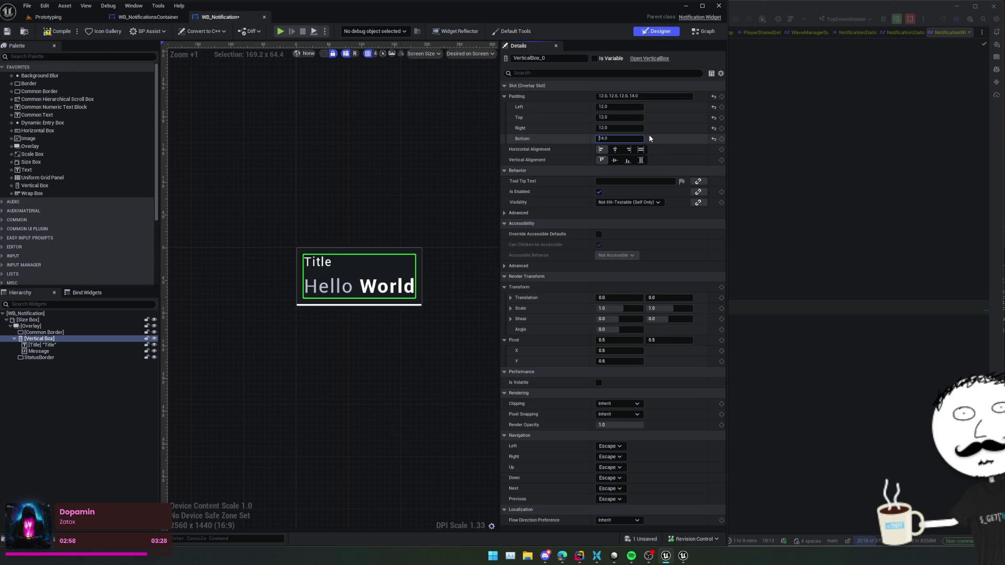
key("ctrl+s")
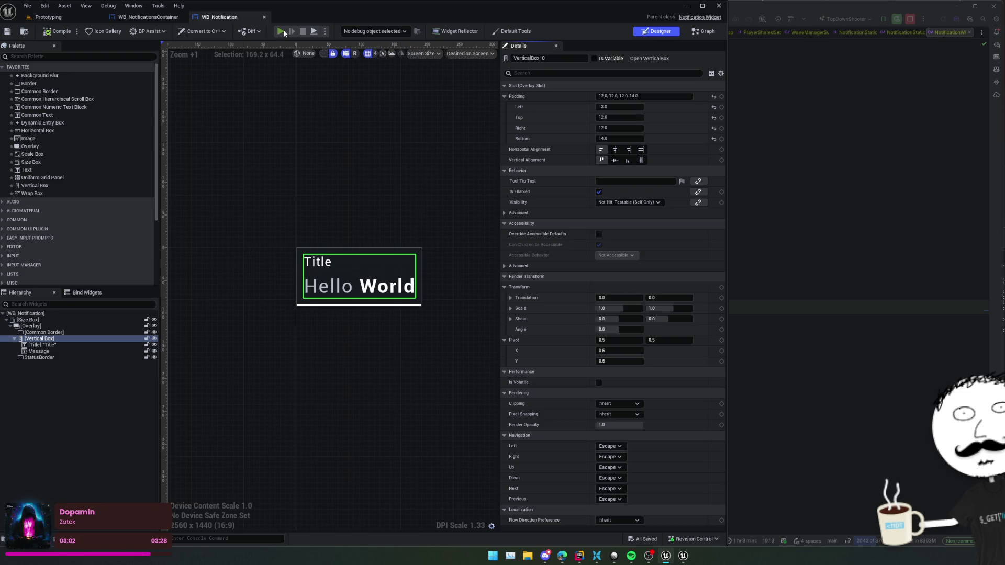
key("alt+p")
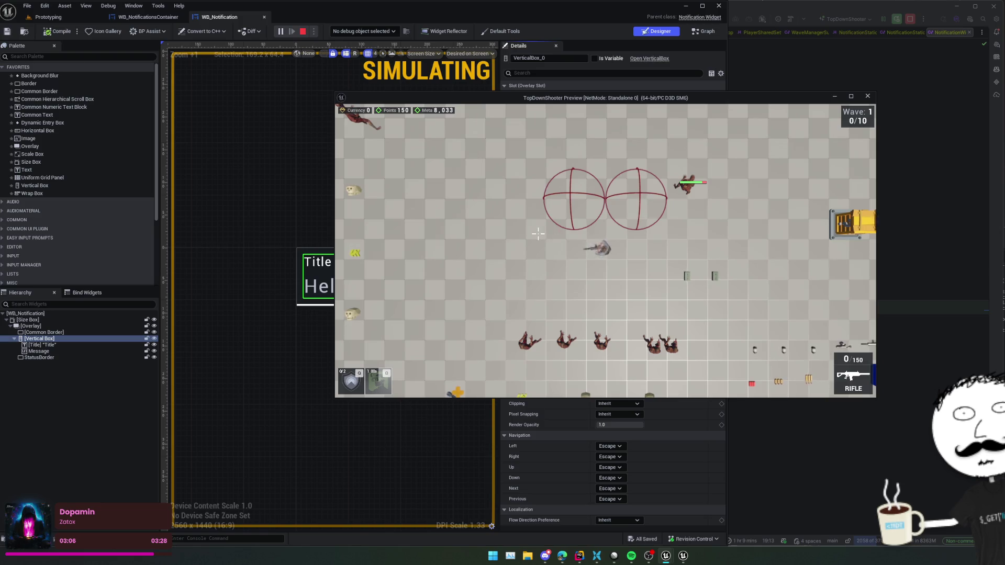
Fight through the wave until "Wave 2 Complete!" appears, then close the preview window.
key("a")
left_click(504, 166)
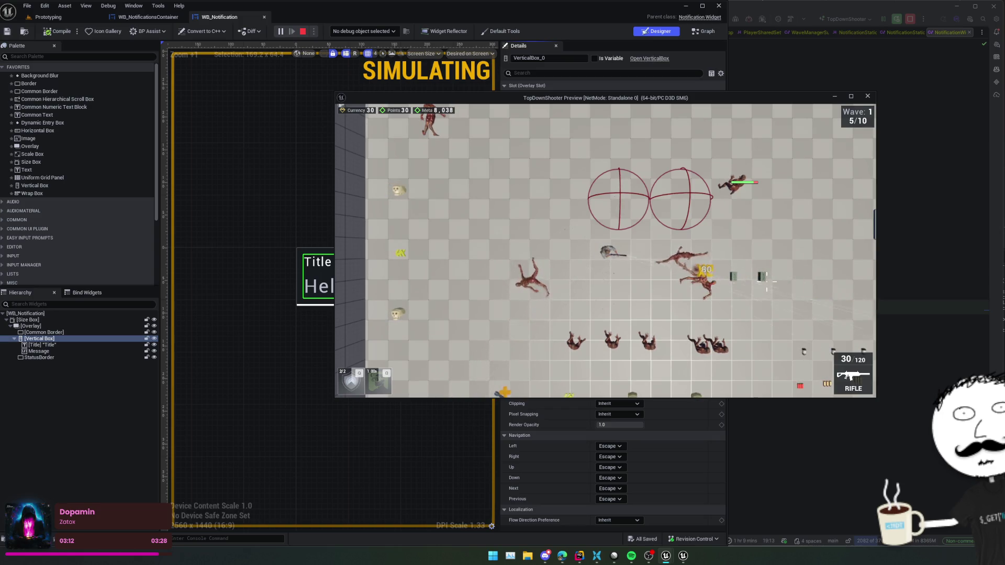
key("a")
key("s")
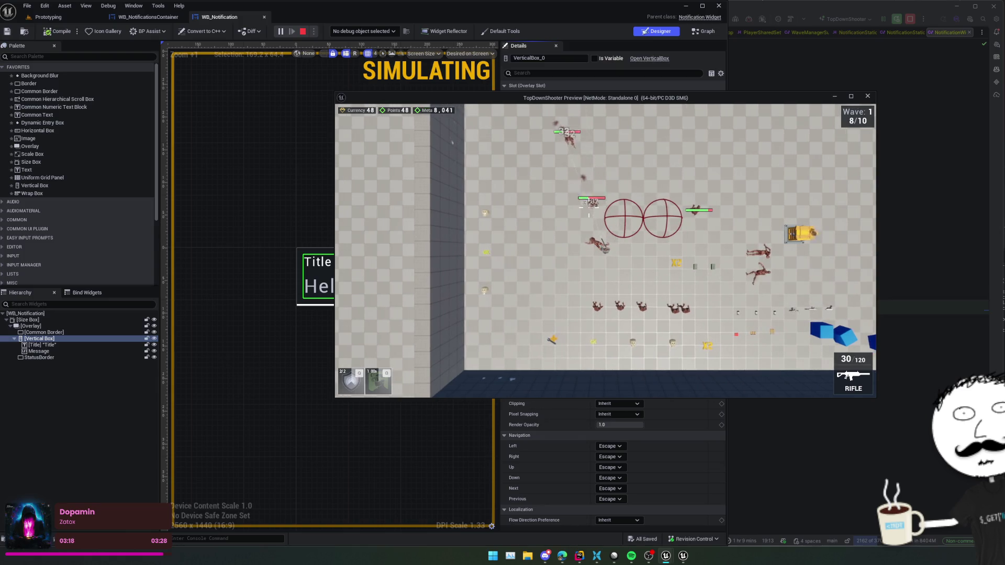
key("a")
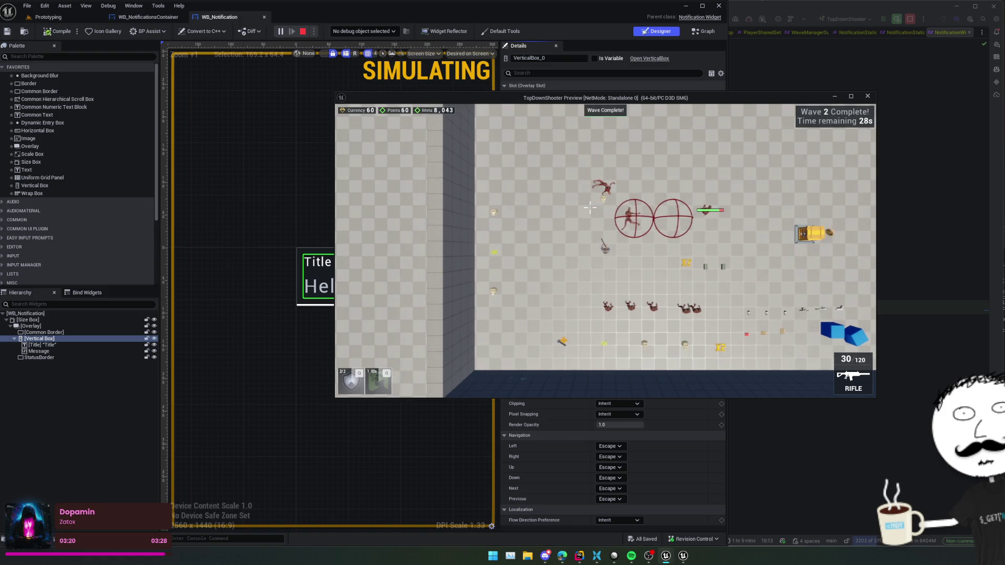
left_click(867, 97)
Change the ShowNotificationSimple duration on line 230 from 3.f to 5.f.
key("ctrl+minus")
key("ctrl+minus")
key("ctrl+minus")
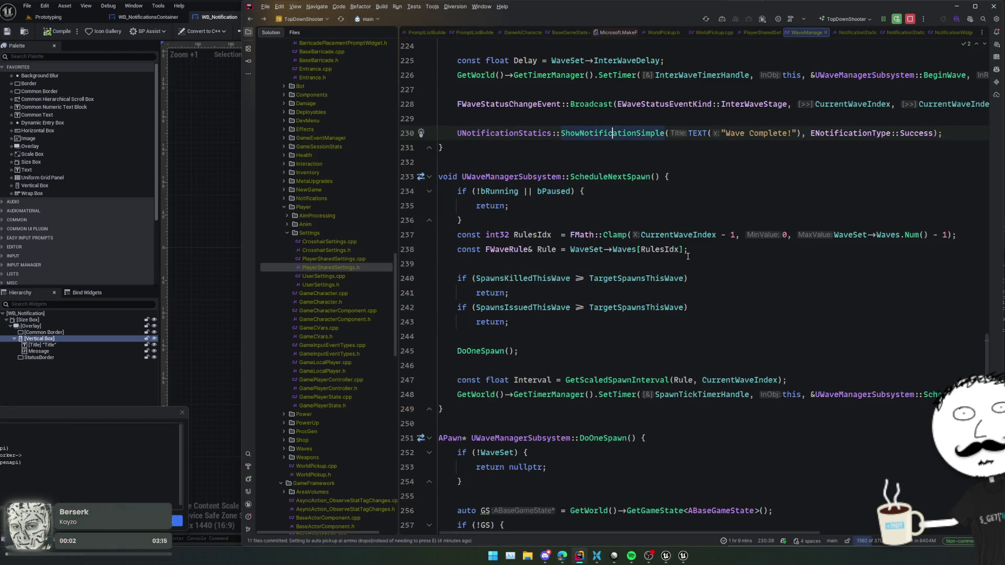
scroll(683, 258, "down", 7)
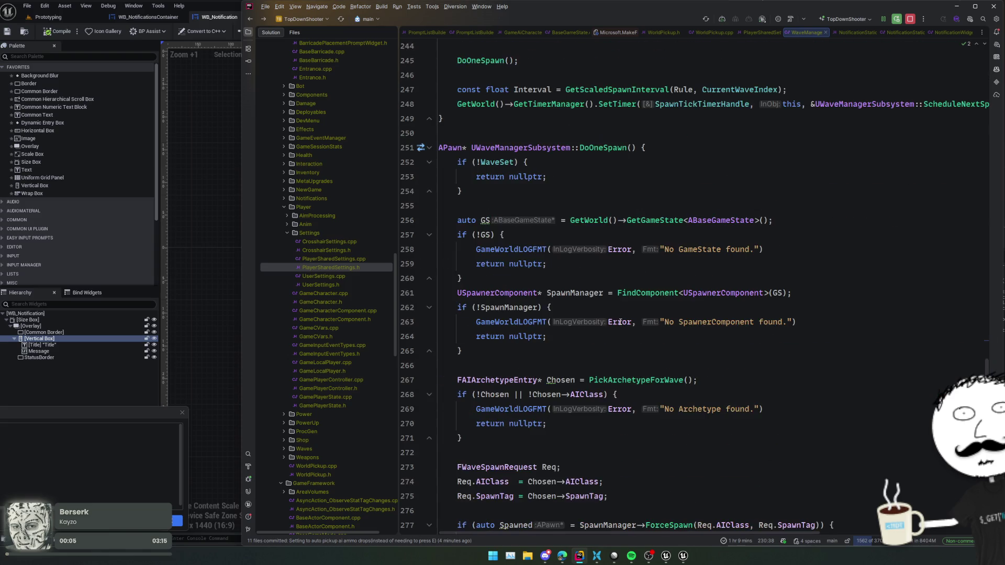
key("ctrl+shift+minus")
key("ctrl+minus")
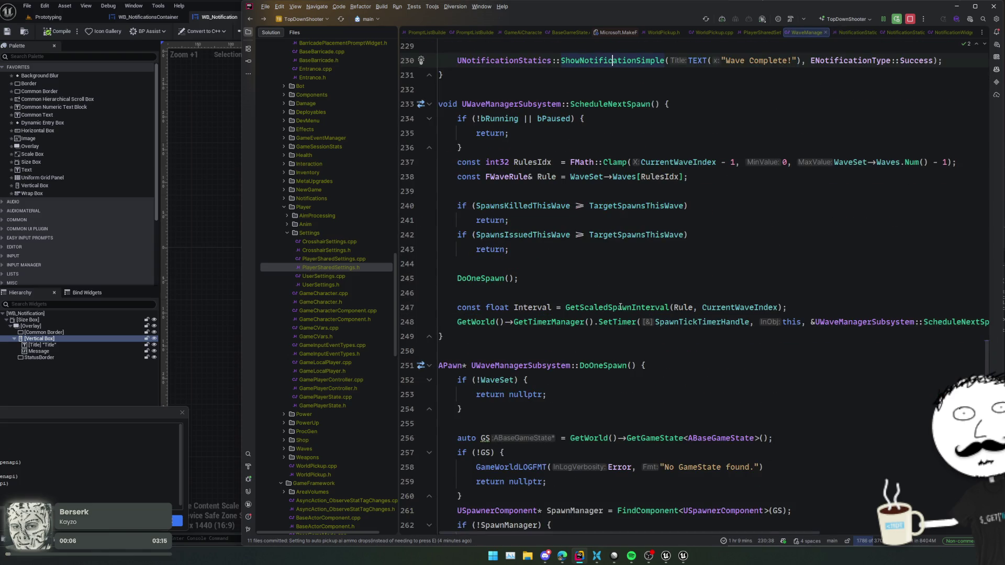
key("End")
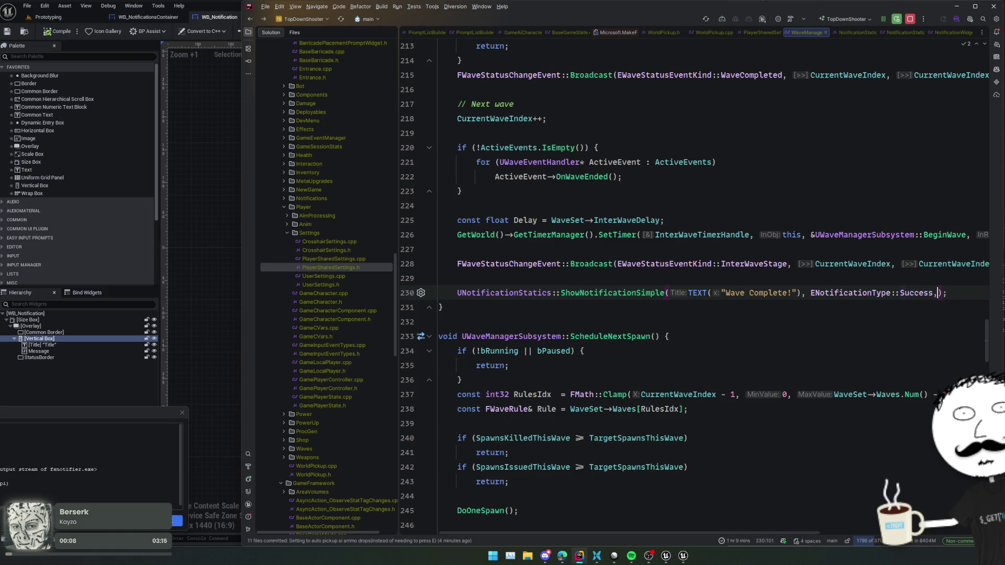
key("Delete")
type("5")
key("End")
key("Home")
Start a Live Coding rebuild and bring the Unreal widget editor back to front.
key("ctrl+alt+F11")
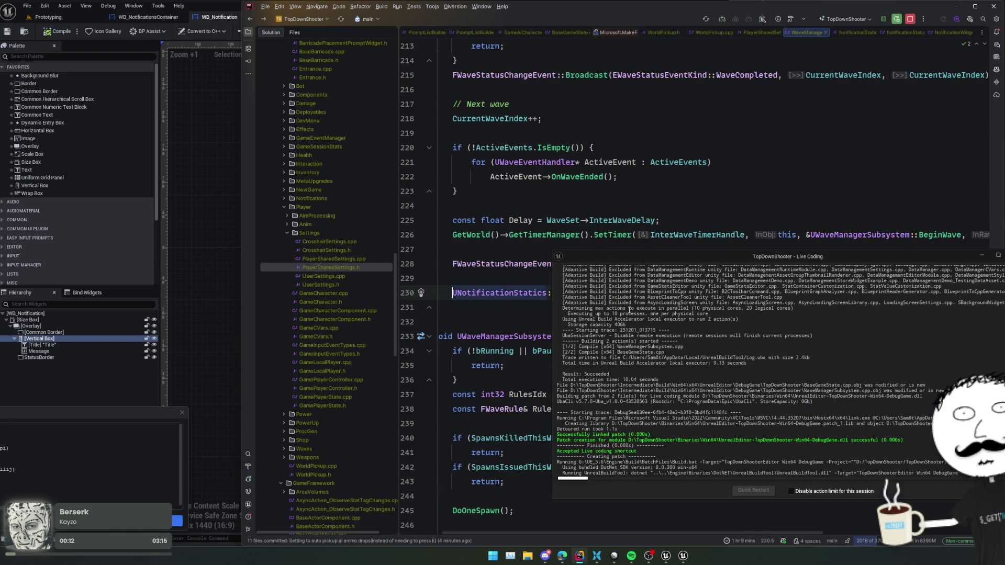
left_click_drag(619, 264, 694, 272)
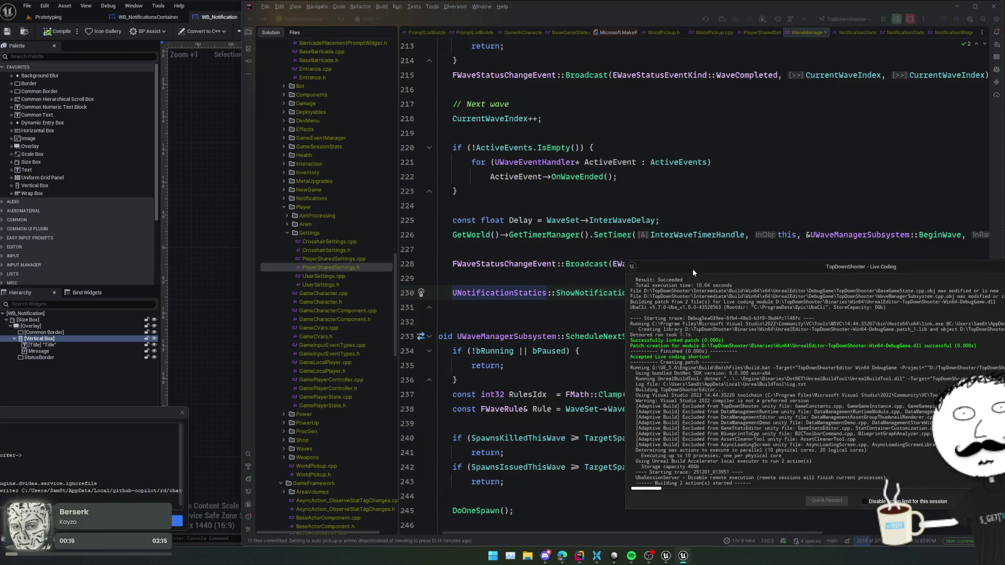
left_click(211, 291)
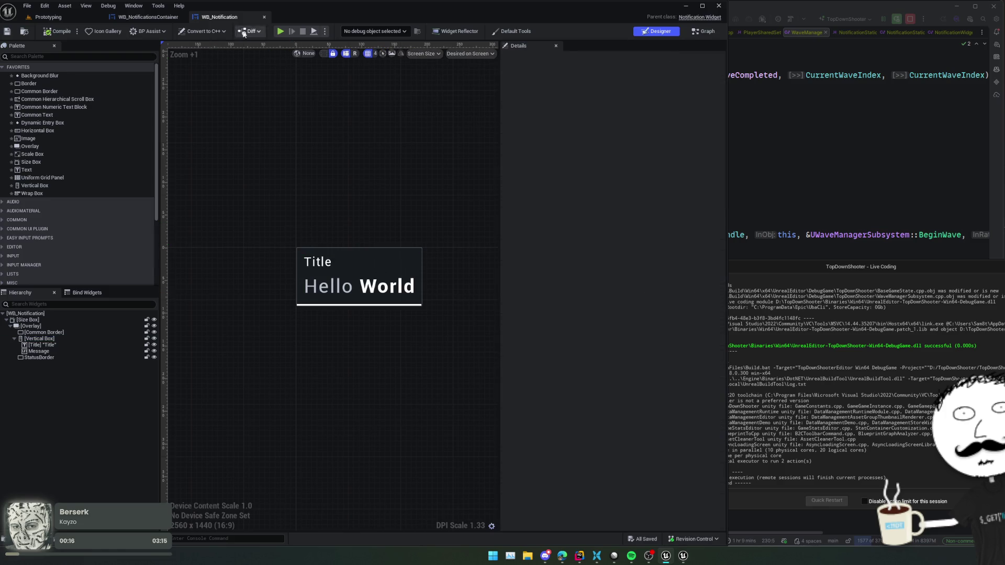
Close WB_Notification and play the level with the rifle until the wave completes.
middle_click(225, 19)
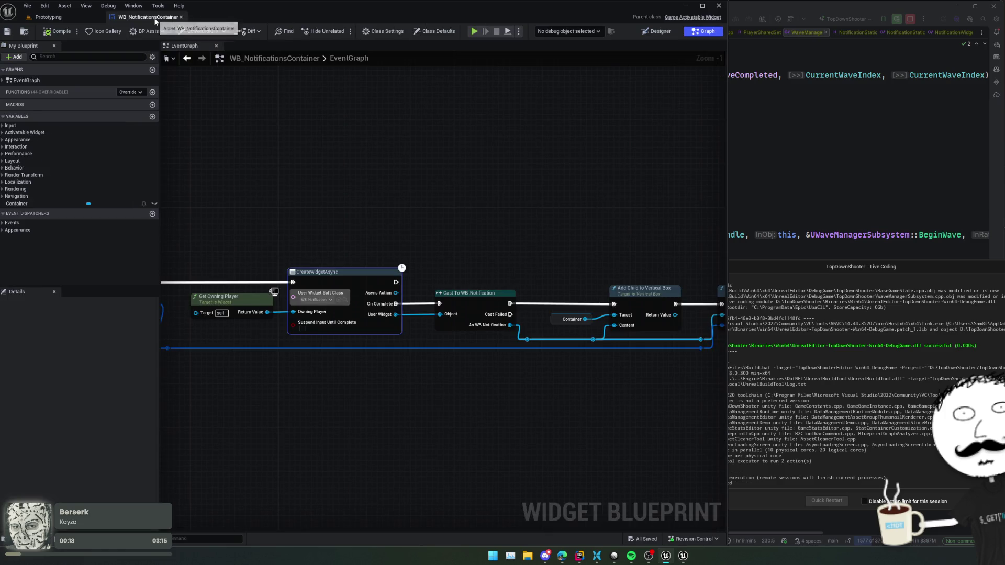
left_click(801, 335)
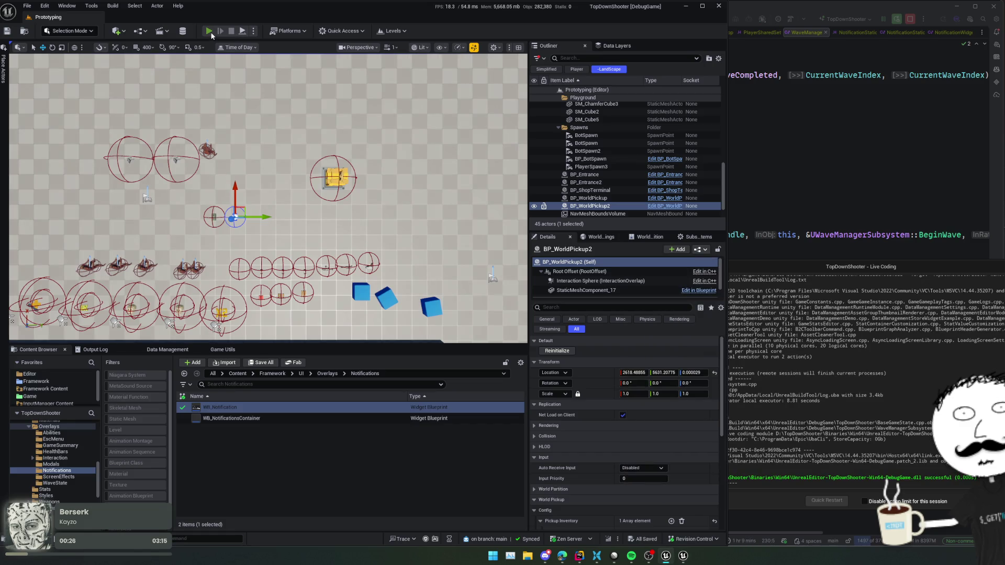
key("alt+p")
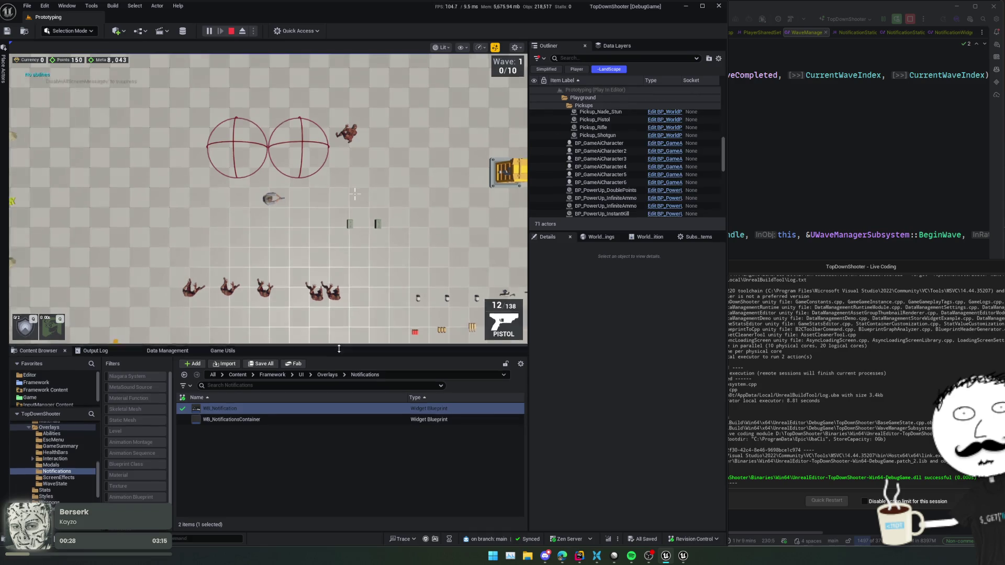
left_click(354, 194)
scroll(324, 236, "down", 3)
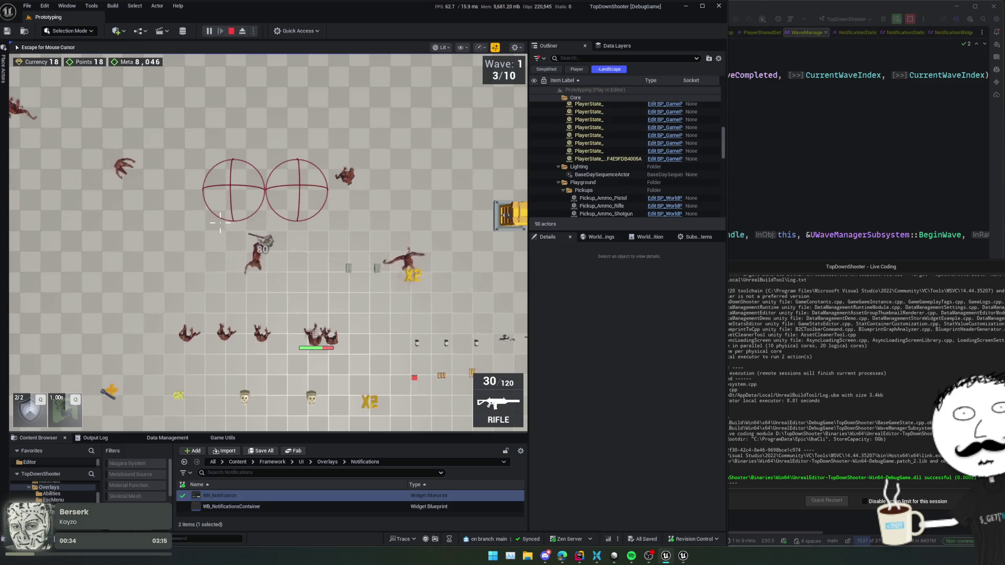
key("a")
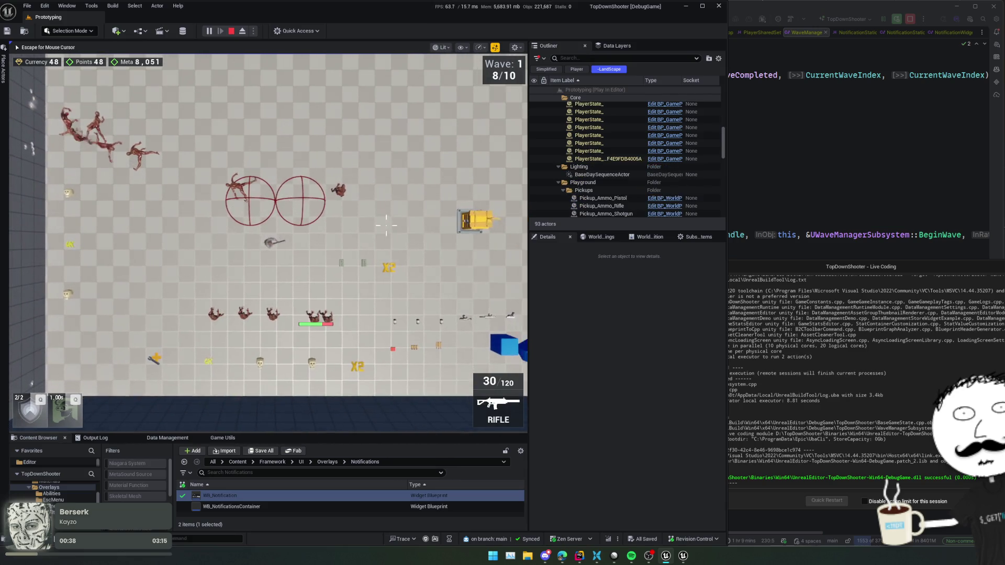
key("d")
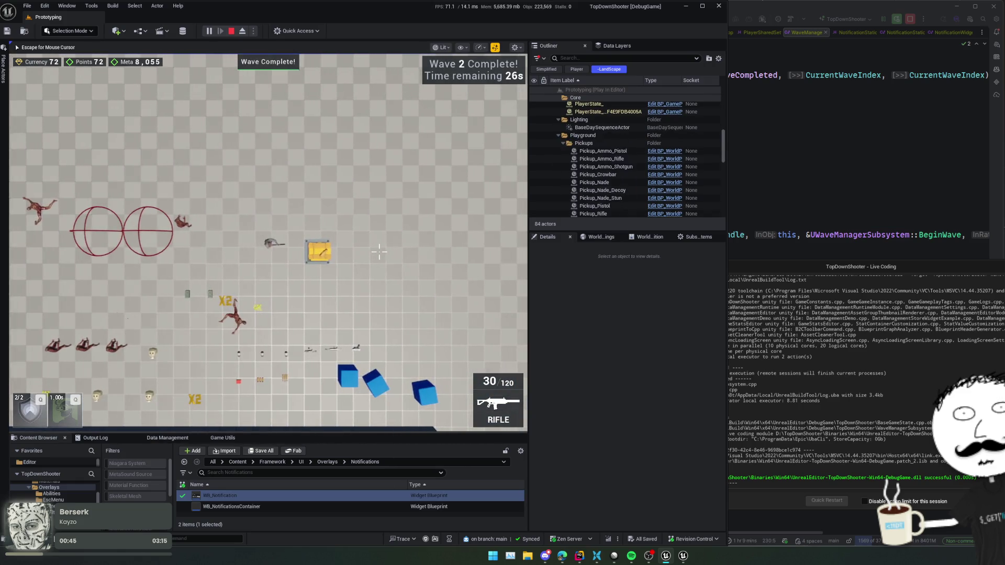
key("a")
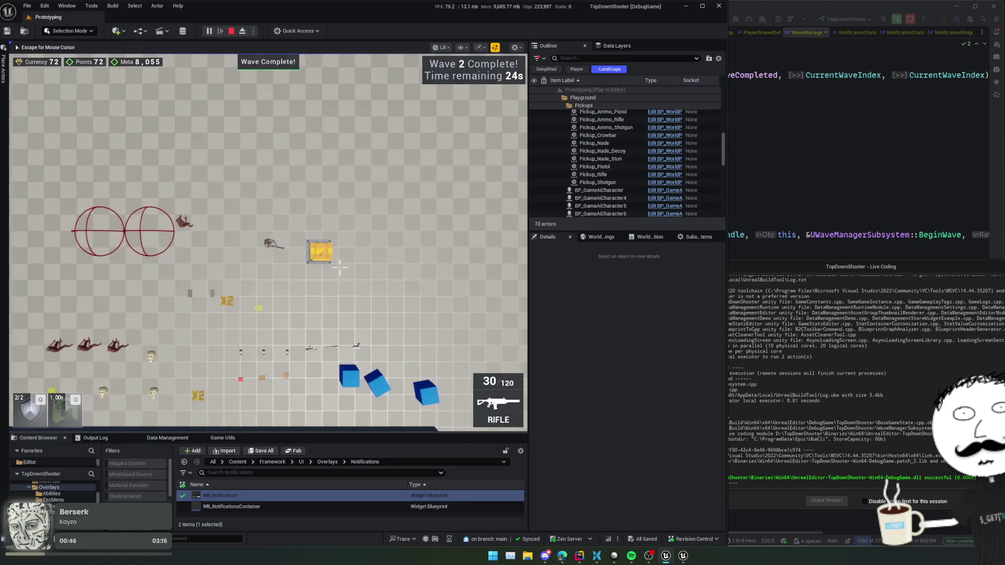
key("a")
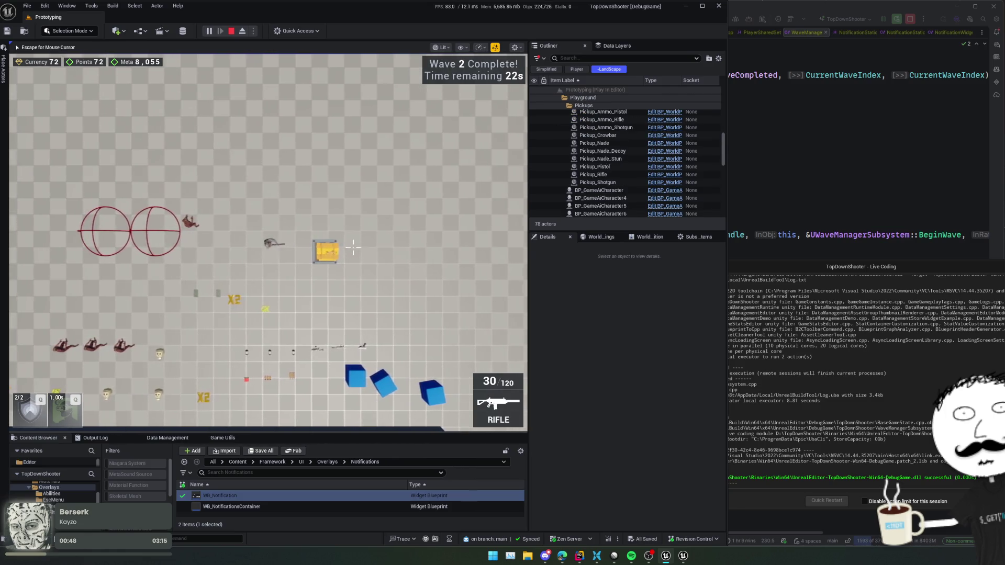
Free the mouse, open the in-game console, and start typing the dev menu command.
key("Escape")
left_click(610, 326)
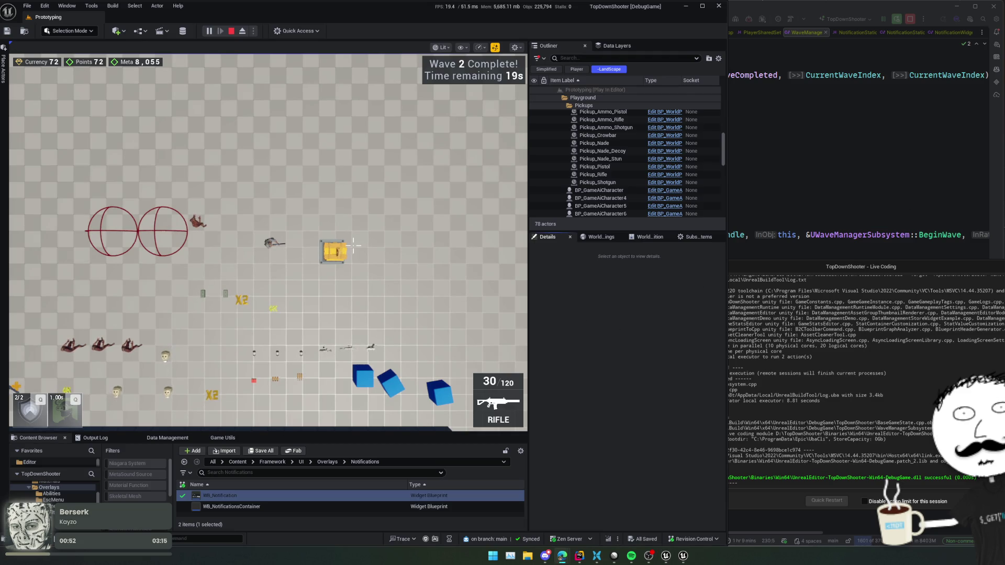
left_click(457, 223)
key("grave")
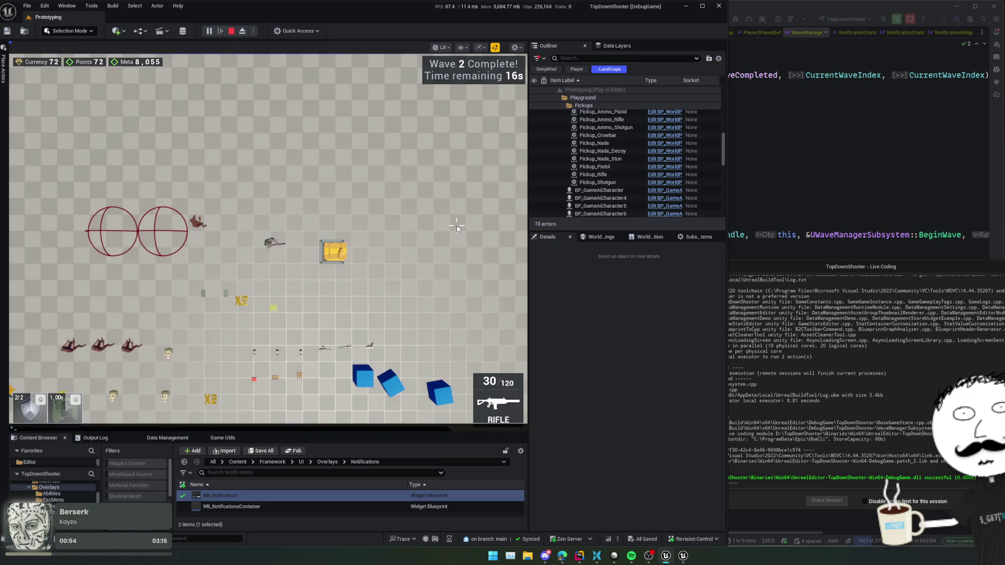
type("ShowDe")
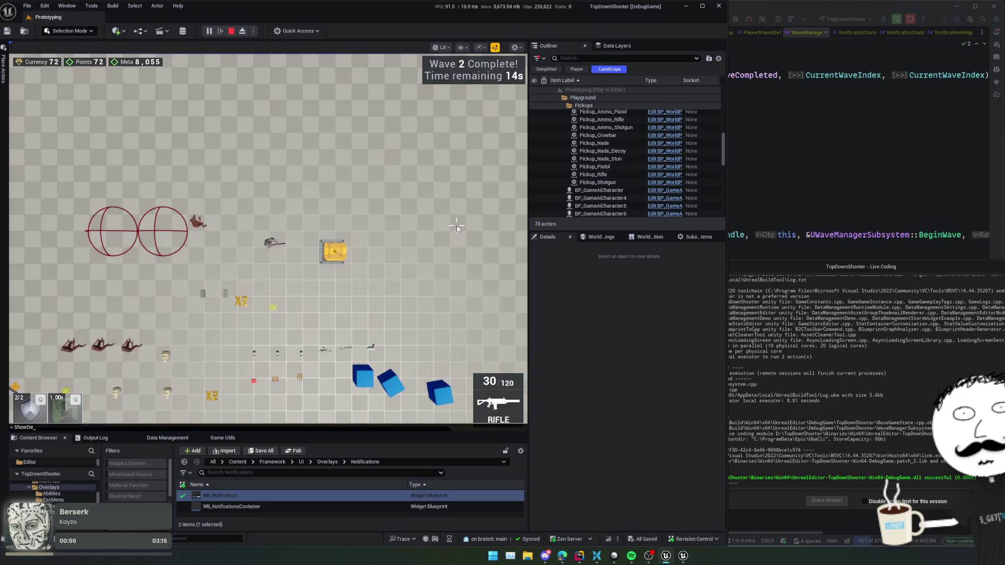
type("vDevMenu")
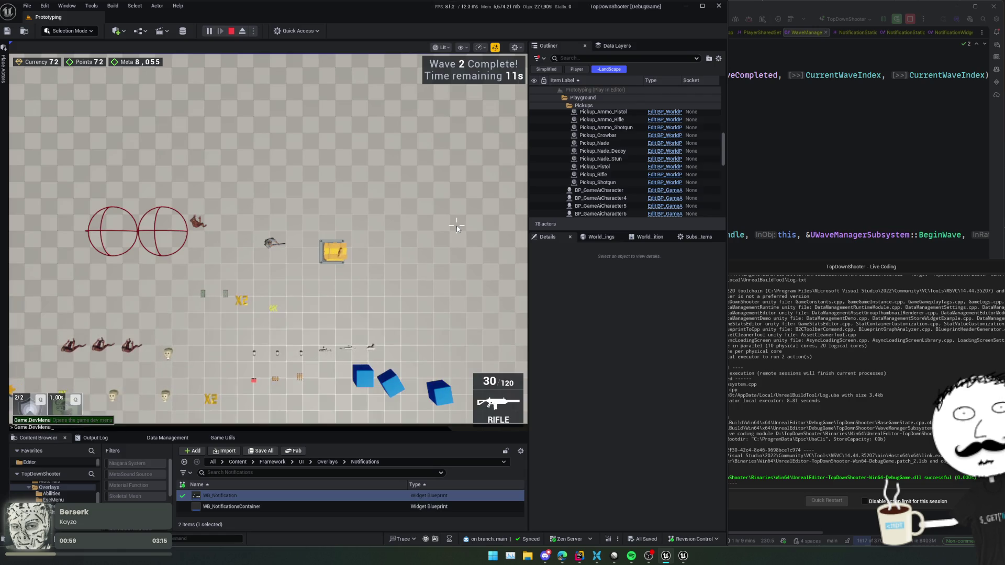
Open the Dev Menu, move it aside, and skip ahead to wave 10.
key("Return")
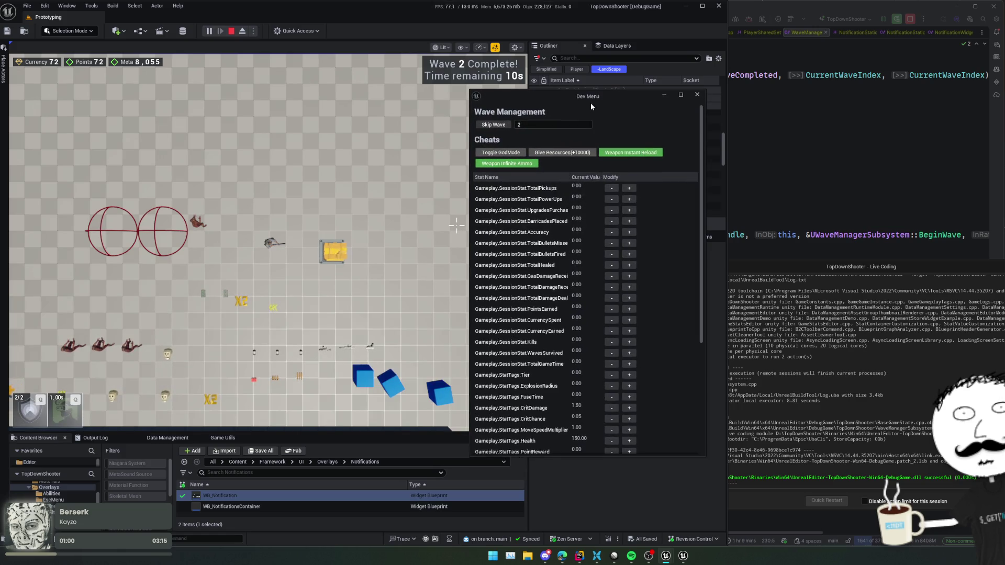
left_click_drag(599, 99, 842, 109)
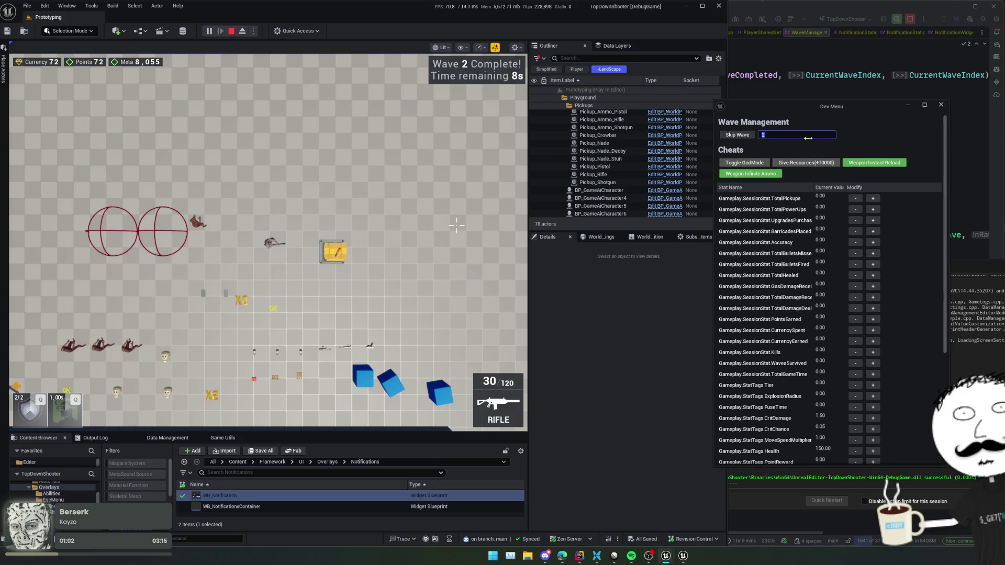
type("10")
key("Return")
left_click(422, 197)
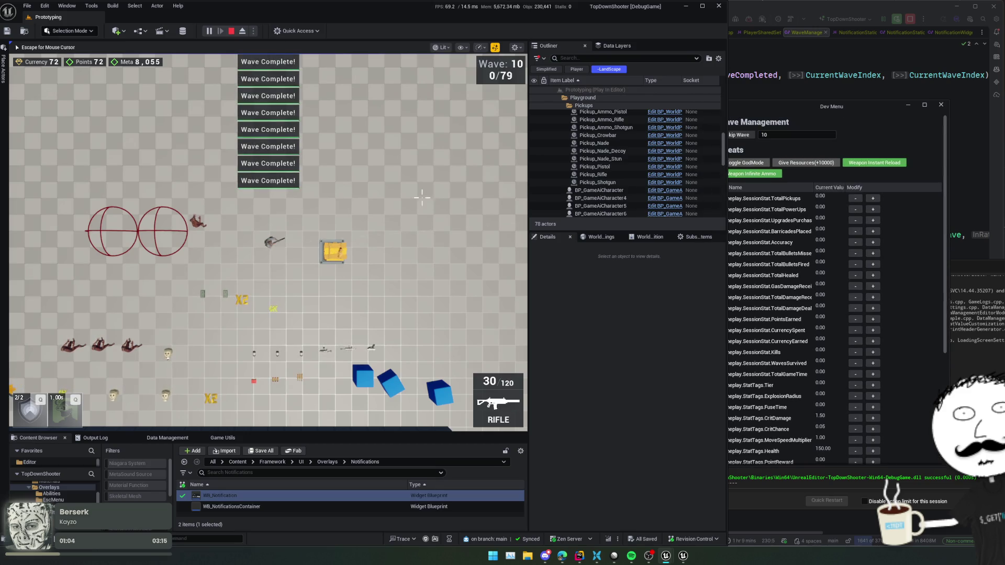
Move around and shoot down the approaching wave-10 enemies.
key("w")
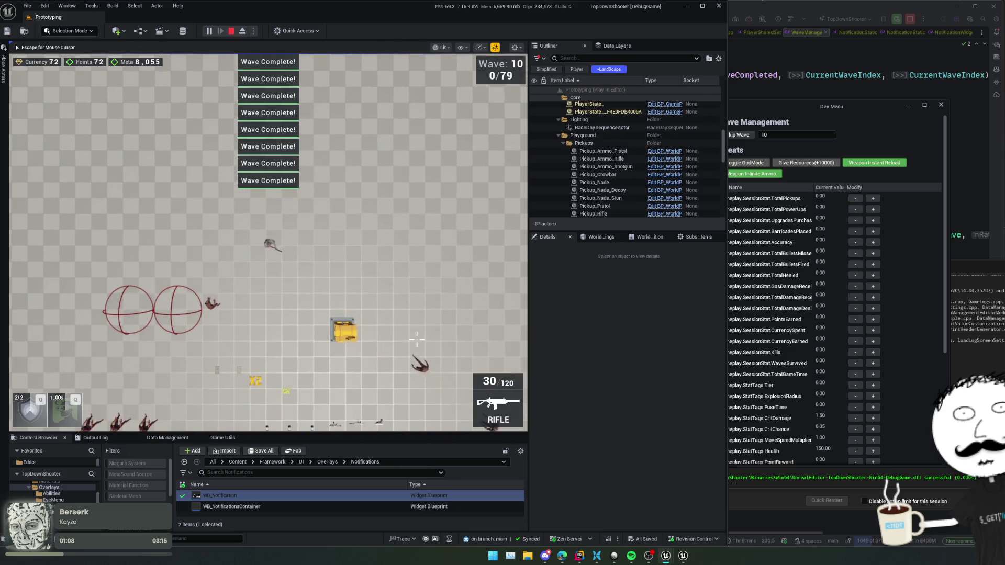
left_click(404, 367)
key("s")
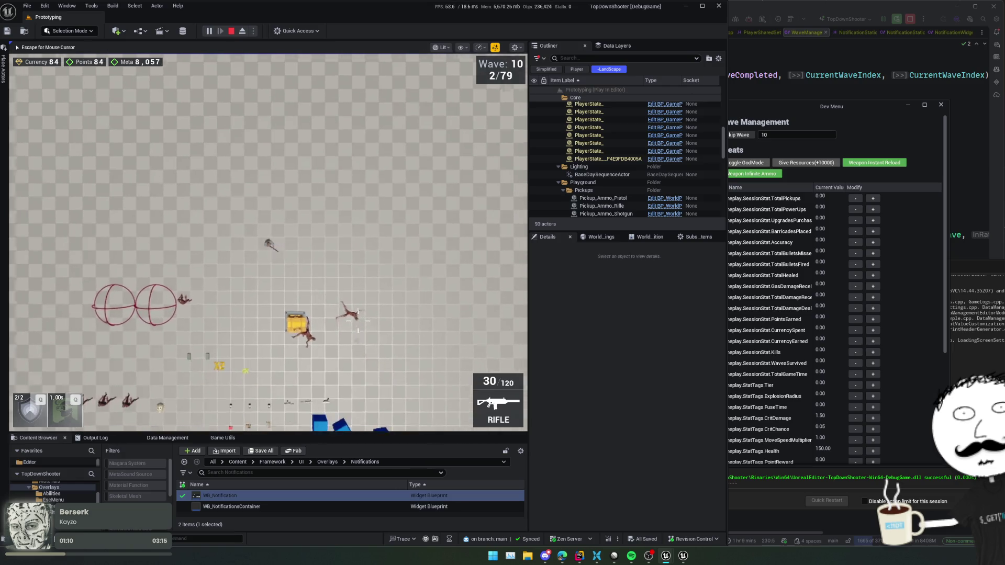
key("a")
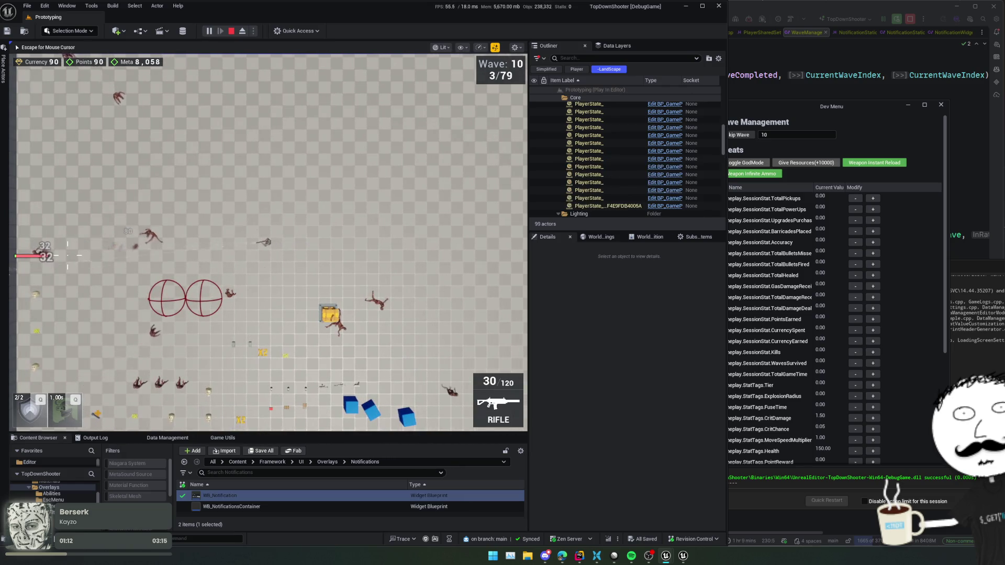
left_click(197, 176)
left_click_drag(197, 176, 161, 251)
left_click(161, 251)
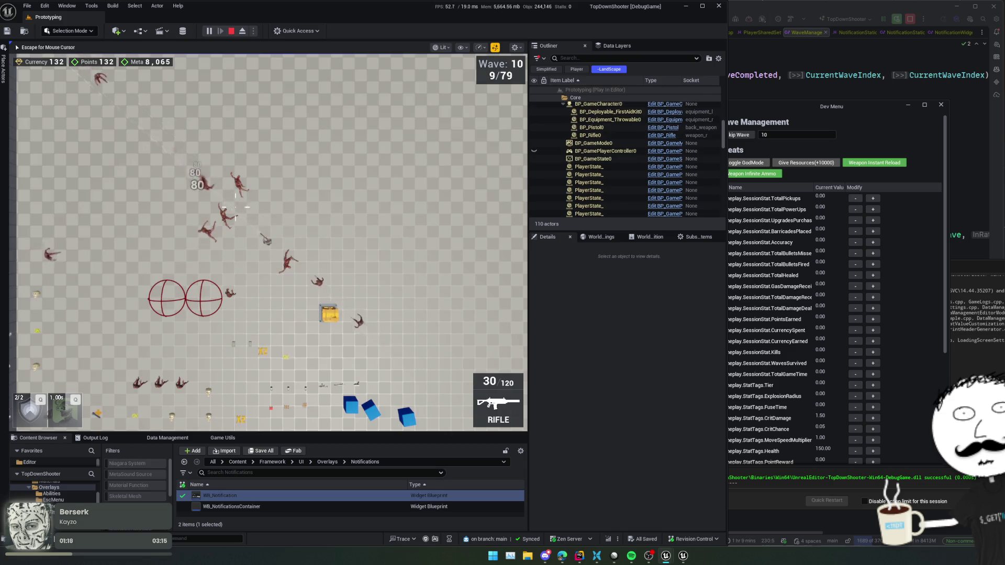
left_click(350, 289)
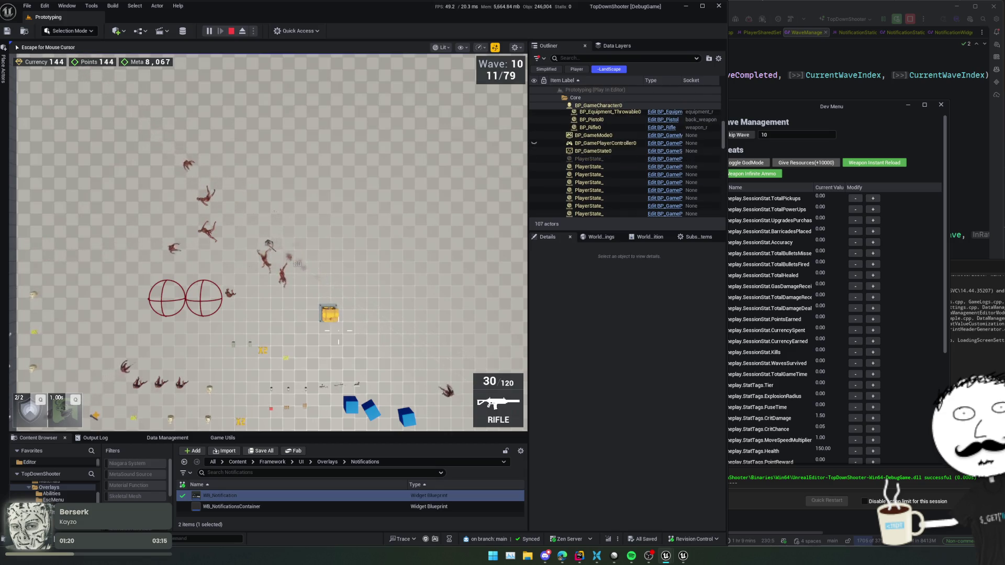
Run the AutoStartWaves console command to disable auto-start, then stop the play session.
left_click(212, 540)
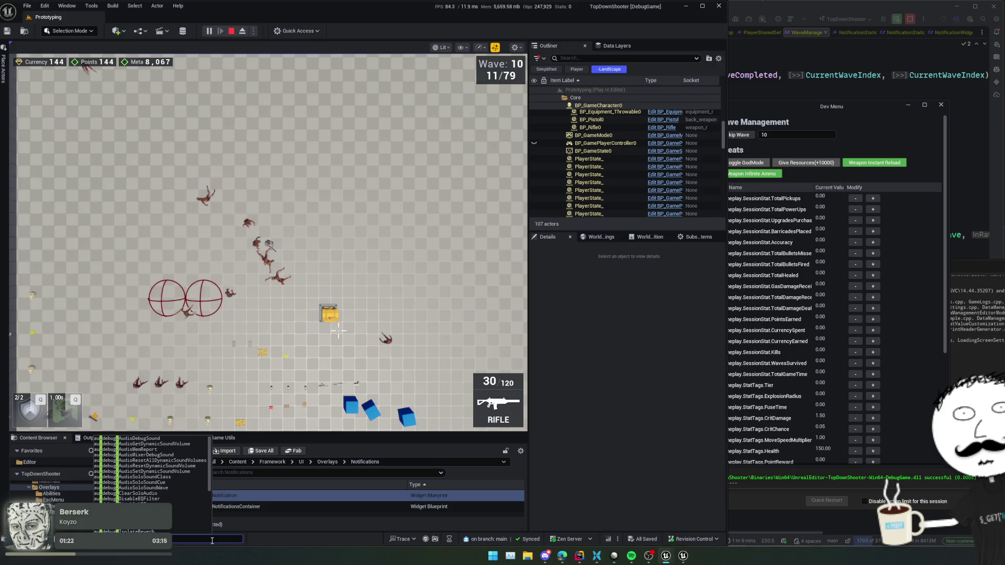
type("AutoStartWaves")
key("Return")
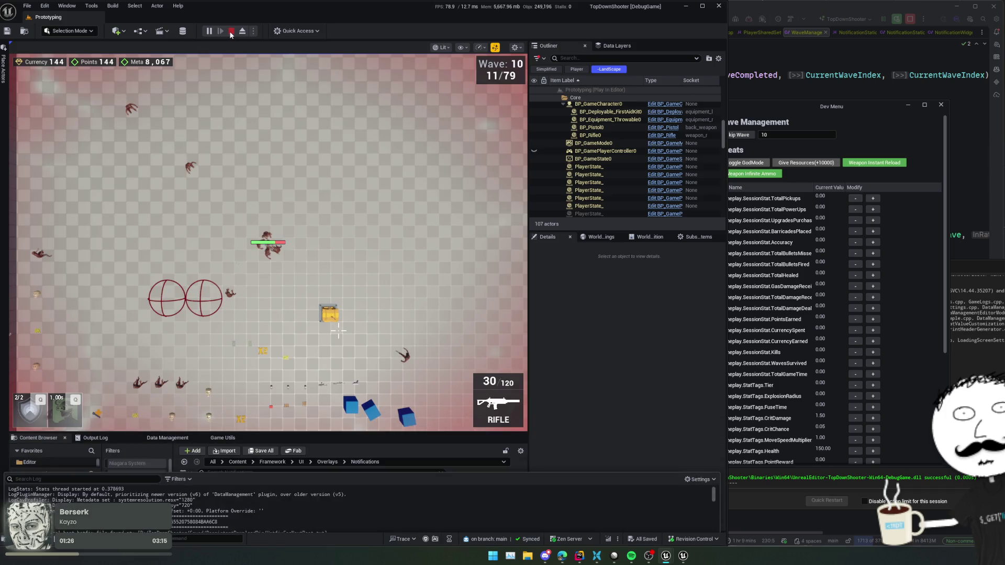
left_click(231, 30)
left_click(844, 168)
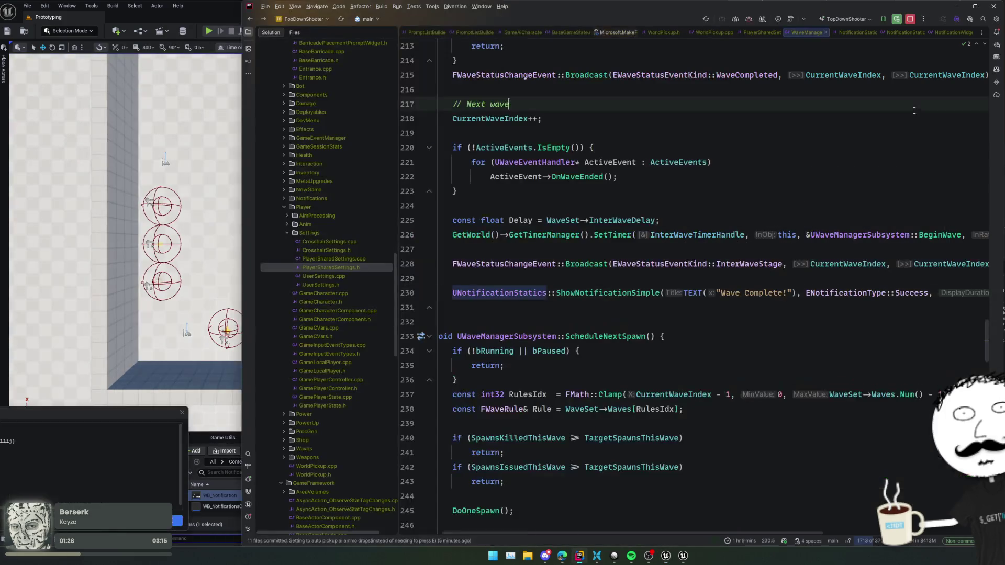
Commit the WB_Notification and WaveManagerSubsystem changes with message 'Notification on wave completion'.
key("ctrl+k")
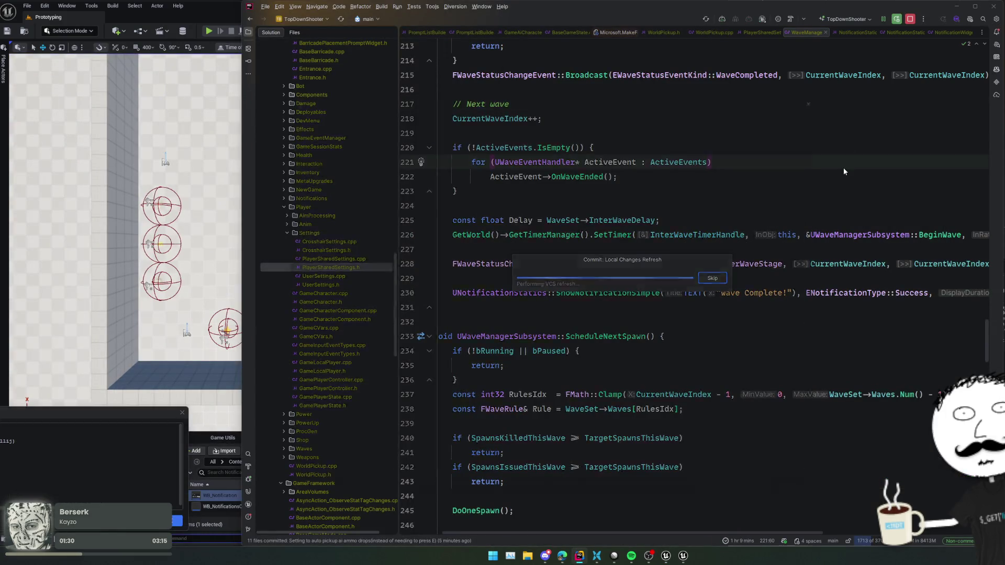
type("Notifica")
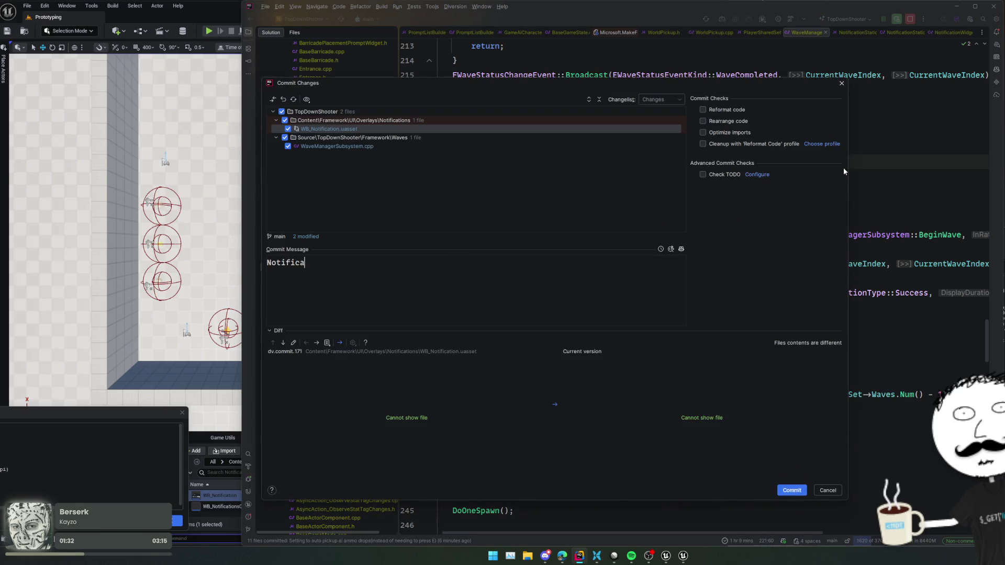
type("tion on wave completion")
key("ctrl+Return")
key("alt+Tab")
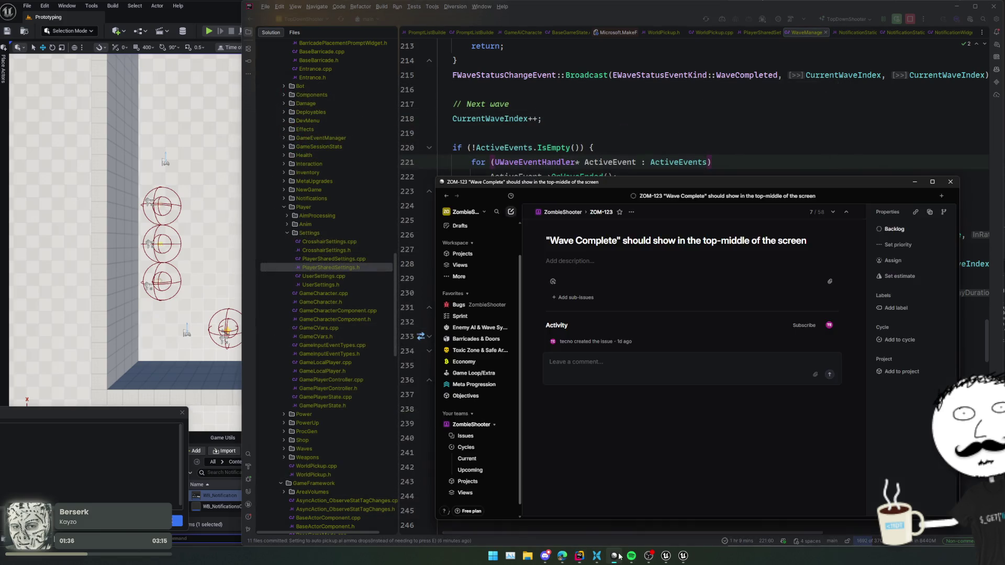
Set Linear issue ZOM-123 to Done and return to the ZombieShooter issue list.
key("s")
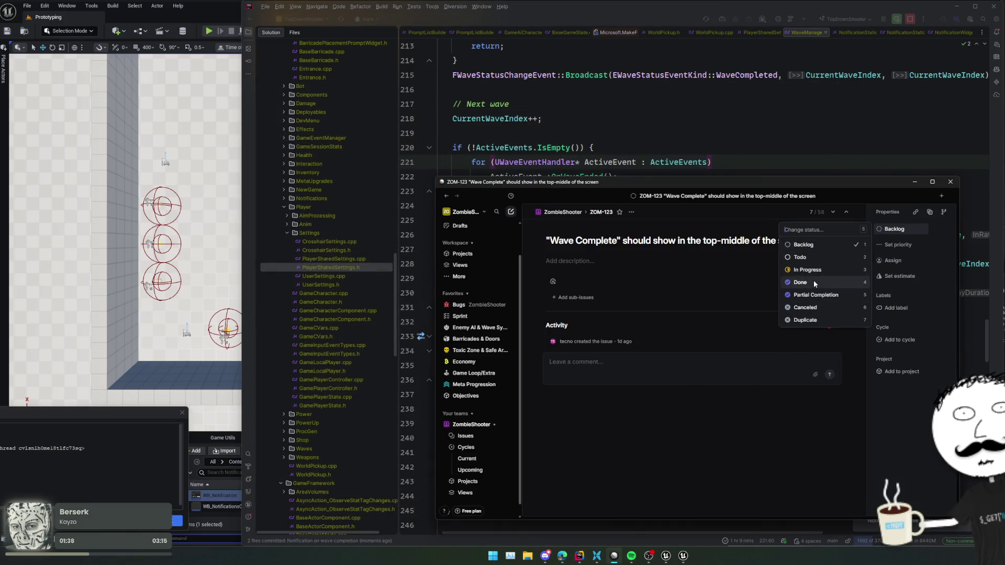
left_click(813, 282)
key("Escape")
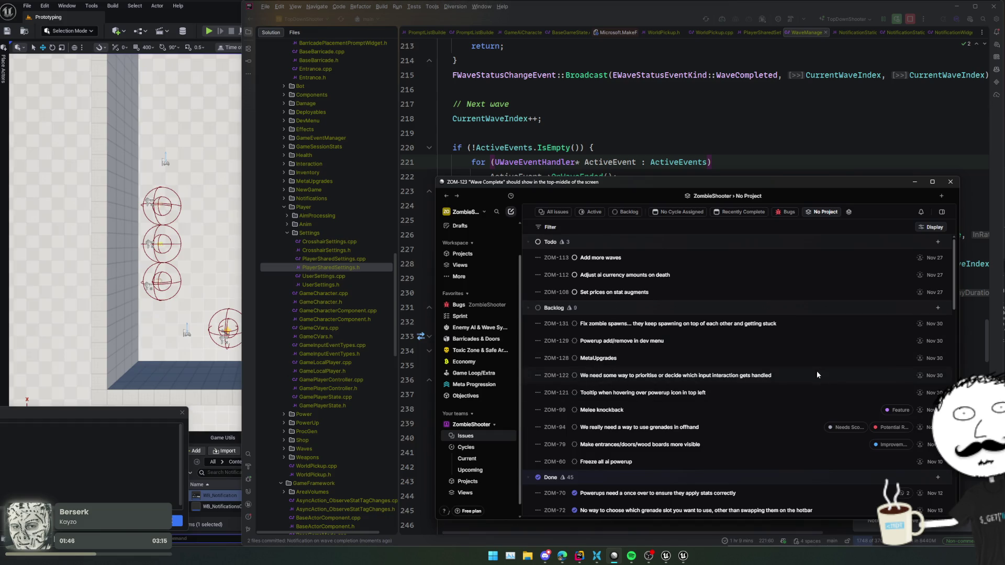
Open the ZOM-121 tooltip issue to look it over, then close its window.
left_click(778, 397)
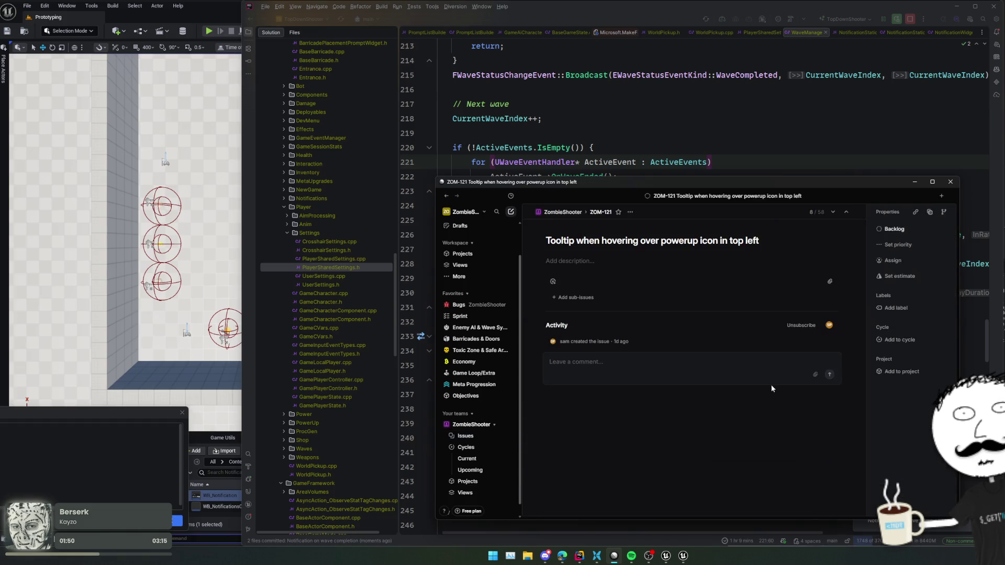
left_click_drag(641, 190, 650, 199)
left_click(409, 148)
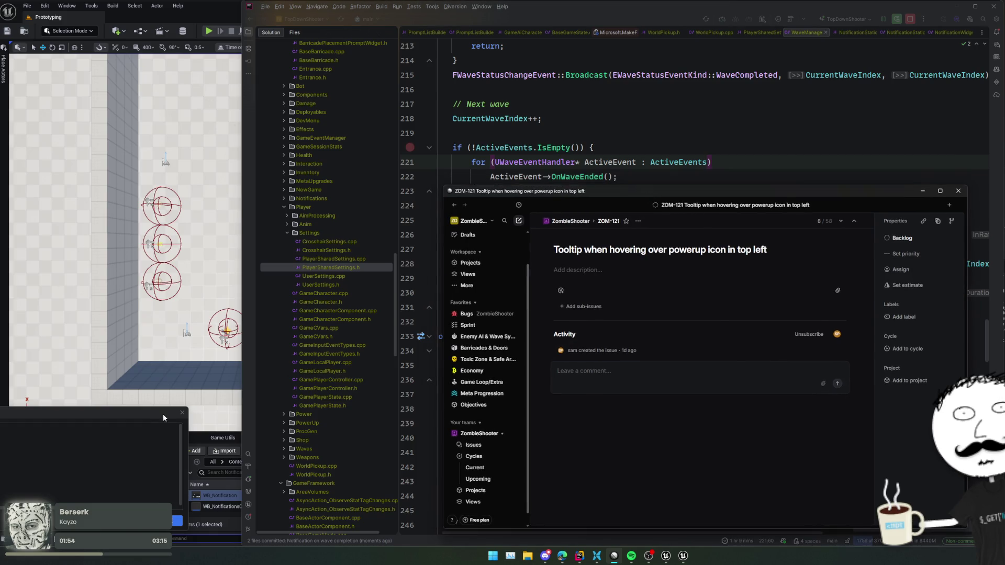
left_click(163, 418)
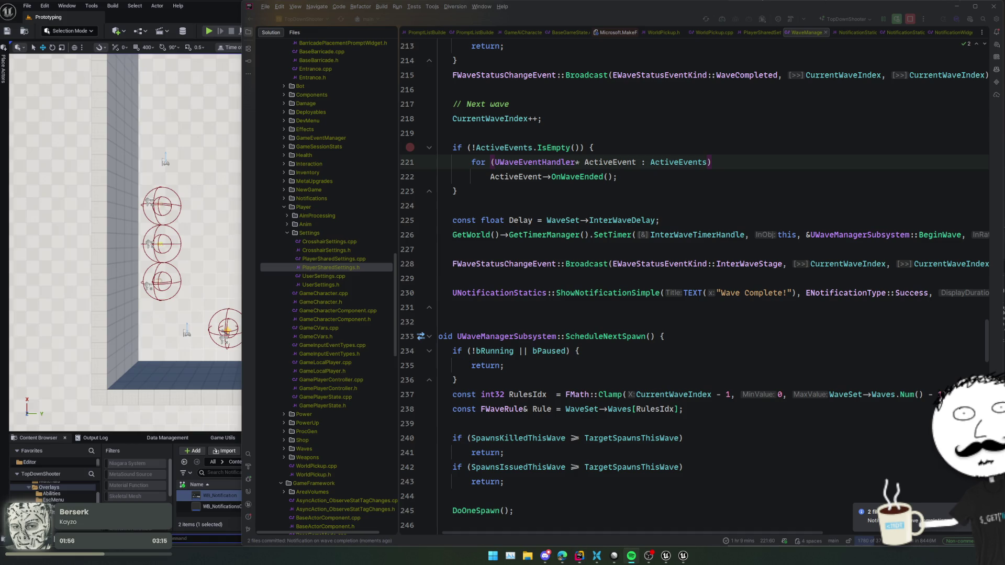
left_click(212, 36)
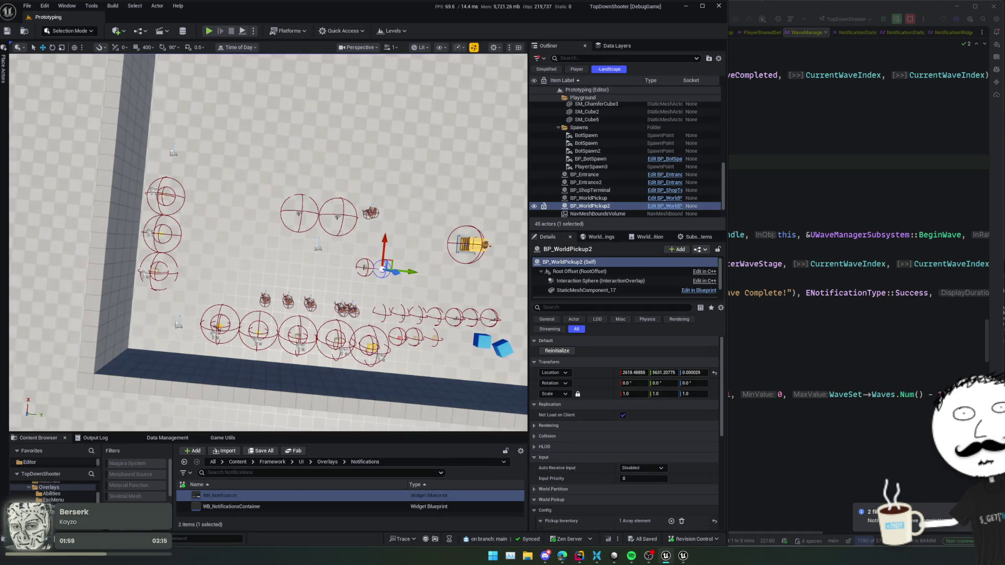
Open PowerUpManager.cpp in Rider through Search Everywhere.
left_click(814, 223)
key("ctrl+t")
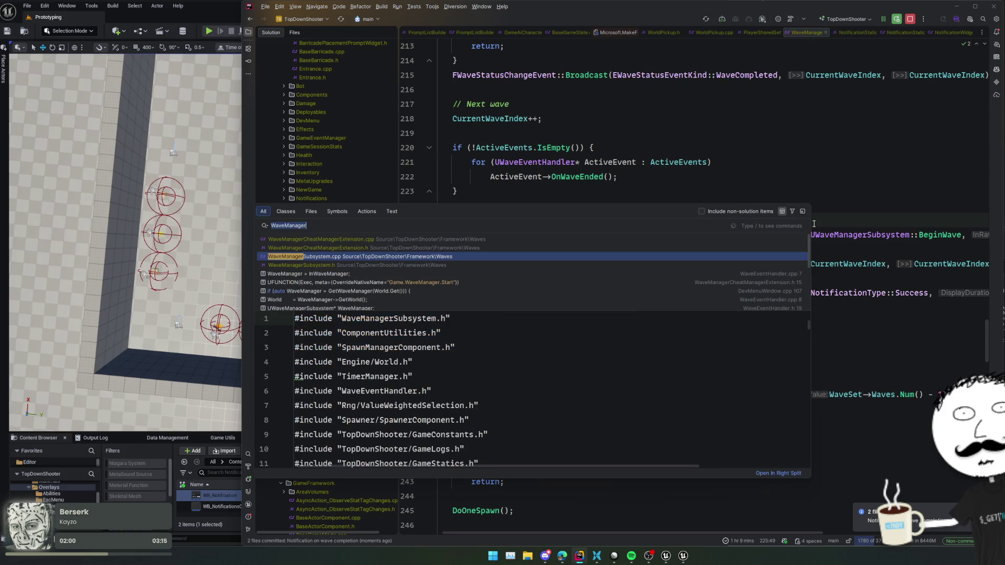
type("PowerUpM")
key("Return")
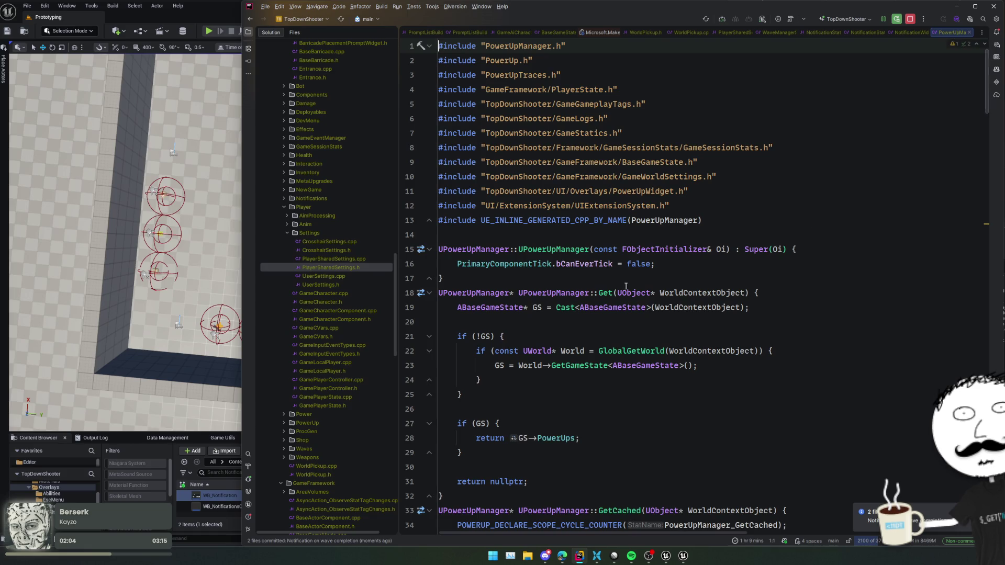
Scroll to the HUD widget registration code near line 181 in OnPowerUpActivated.
scroll(733, 251, "down", 10)
scroll(626, 296, "down", 15)
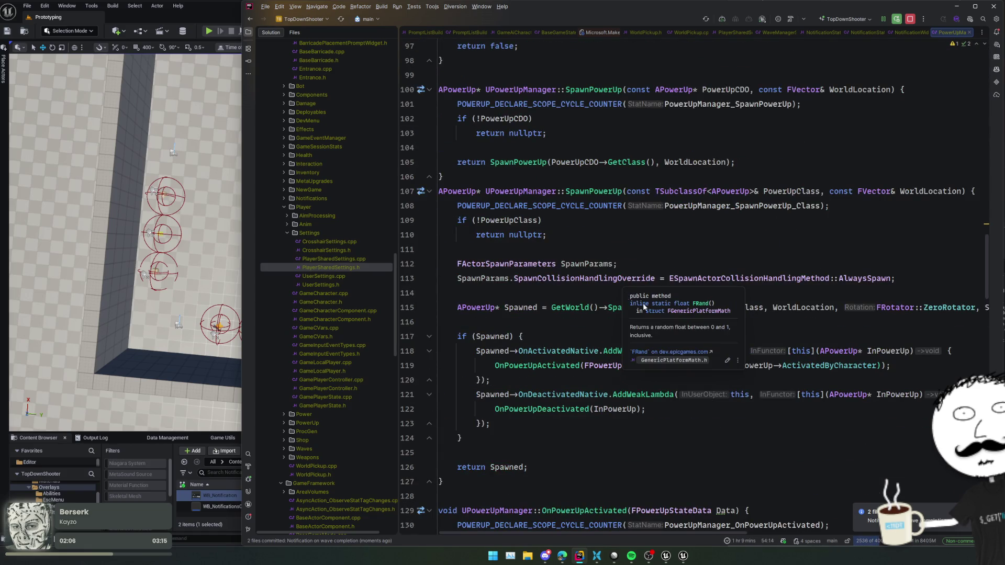
scroll(667, 336, "down", 7)
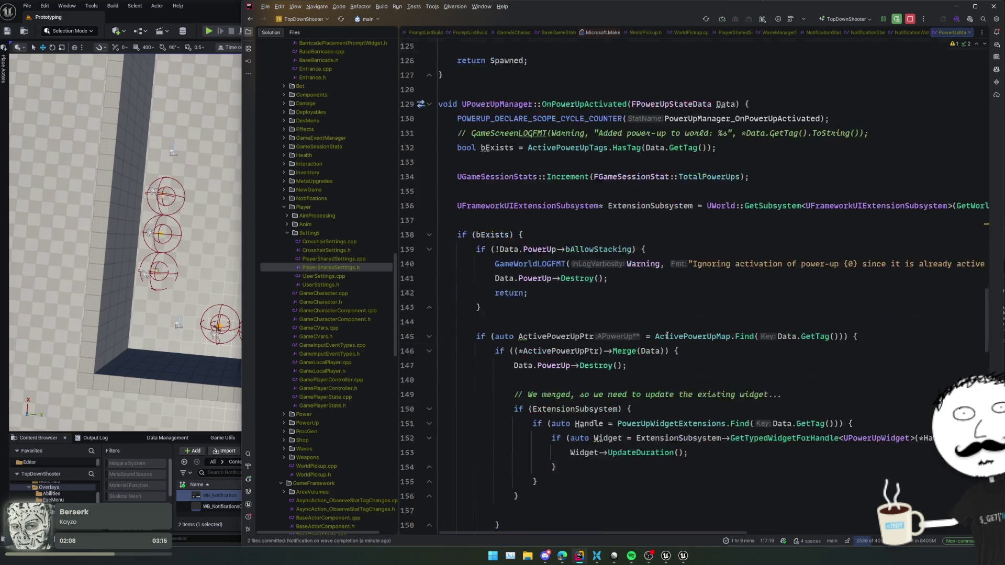
scroll(668, 335, "down", 13)
scroll(668, 335, "up", 2)
left_click(752, 249)
key("Up")
key("Up")
scroll(765, 275, "up", 1)
scroll(762, 283, "right", 5)
scroll(756, 293, "left", 3)
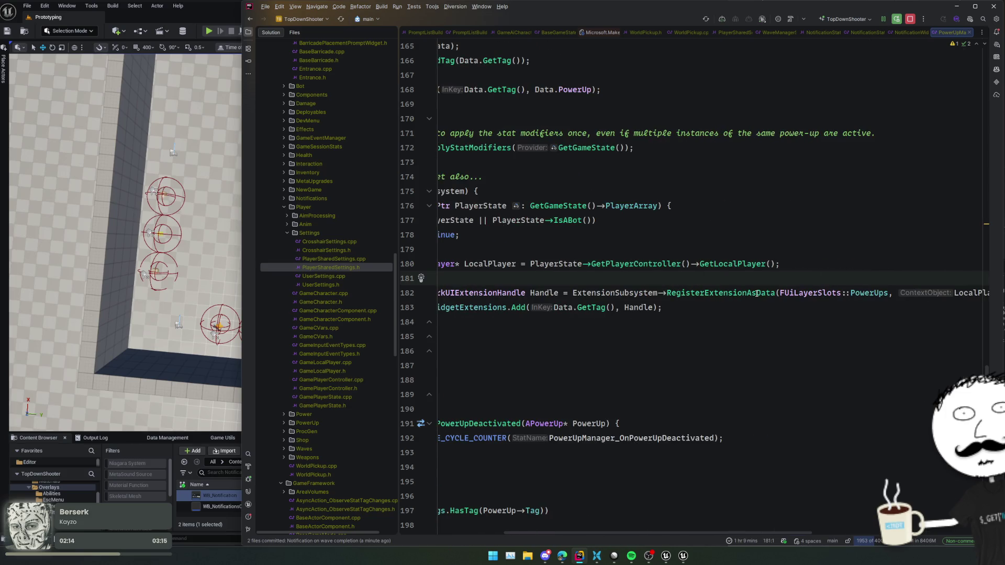
scroll(838, 293, "right", 7)
Jump to the Data.PowerUp member declaration and navigate back to PowerUpManager.cpp.
left_click(885, 293, "ctrl")
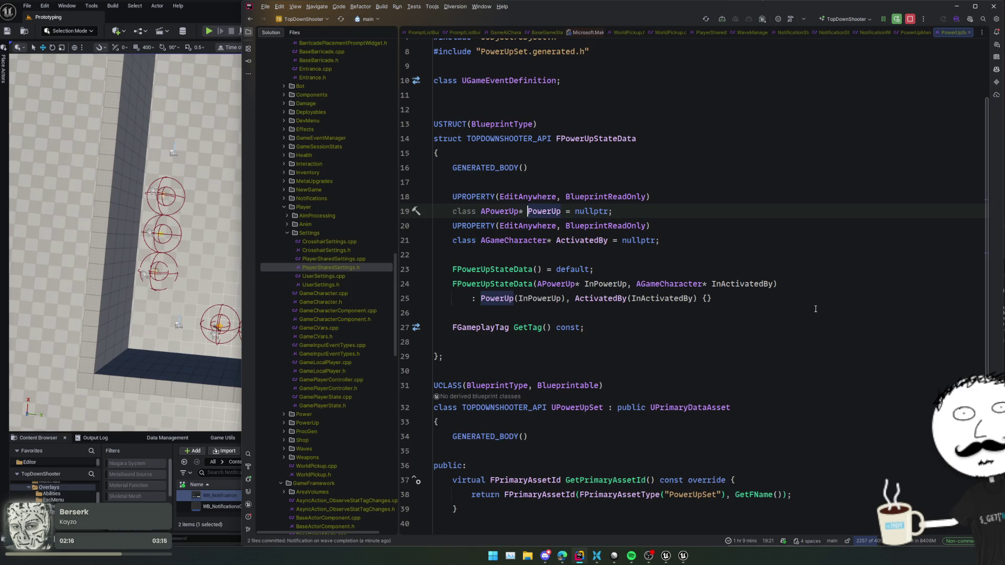
key("ctrl+alt+Left")
scroll(741, 295, "left", 6)
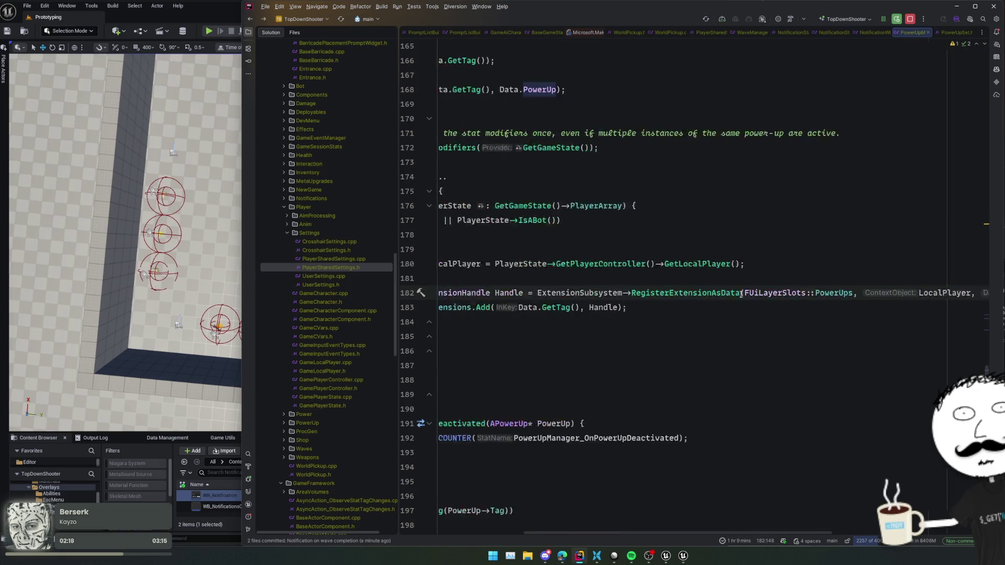
scroll(741, 294, "left", 2)
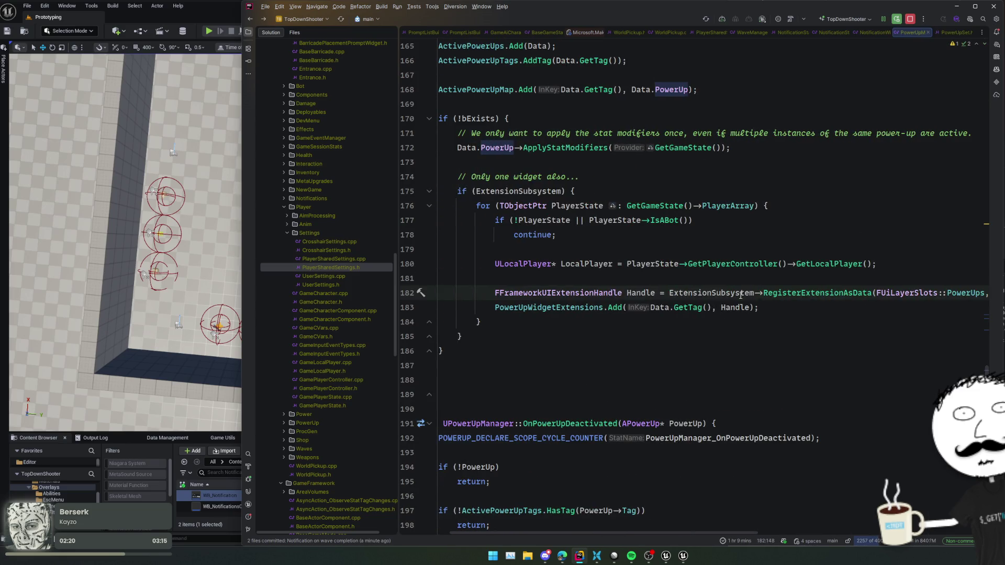
scroll(695, 275, "down", 3)
left_click(41, 440)
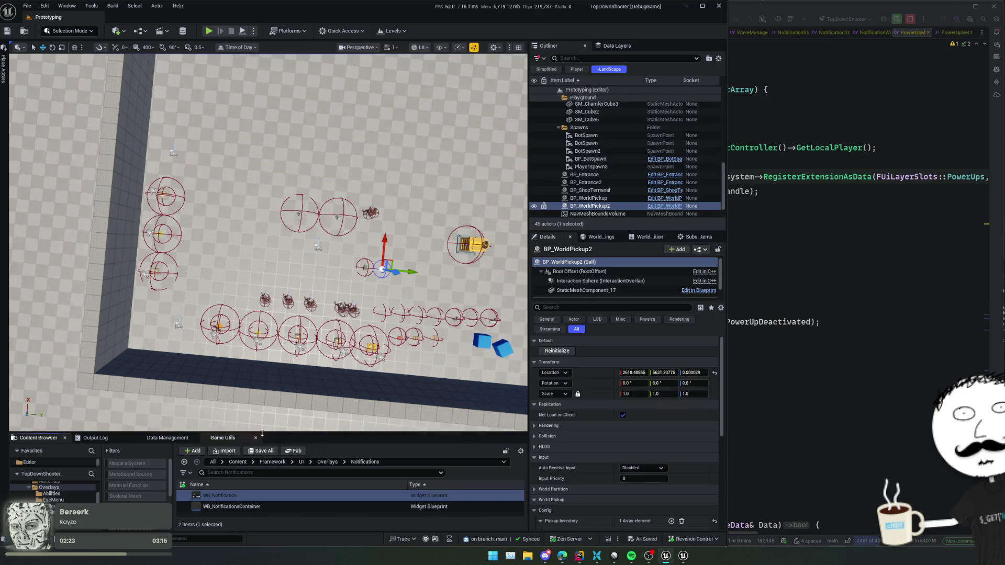
Enlarge the Content Browser and show the UI > Overlays folder contents.
left_click_drag(298, 432, 307, 333)
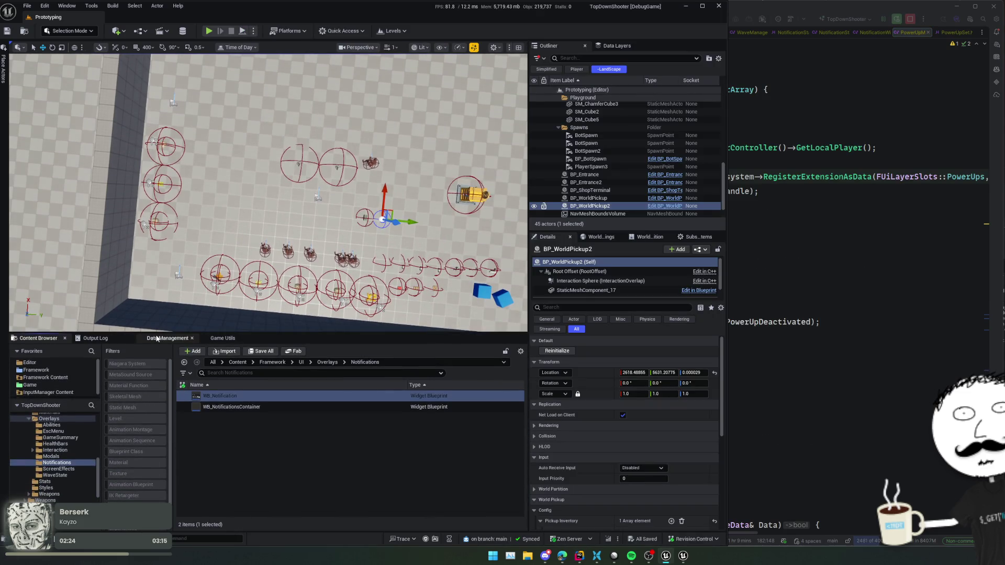
scroll(73, 454, "up", 2)
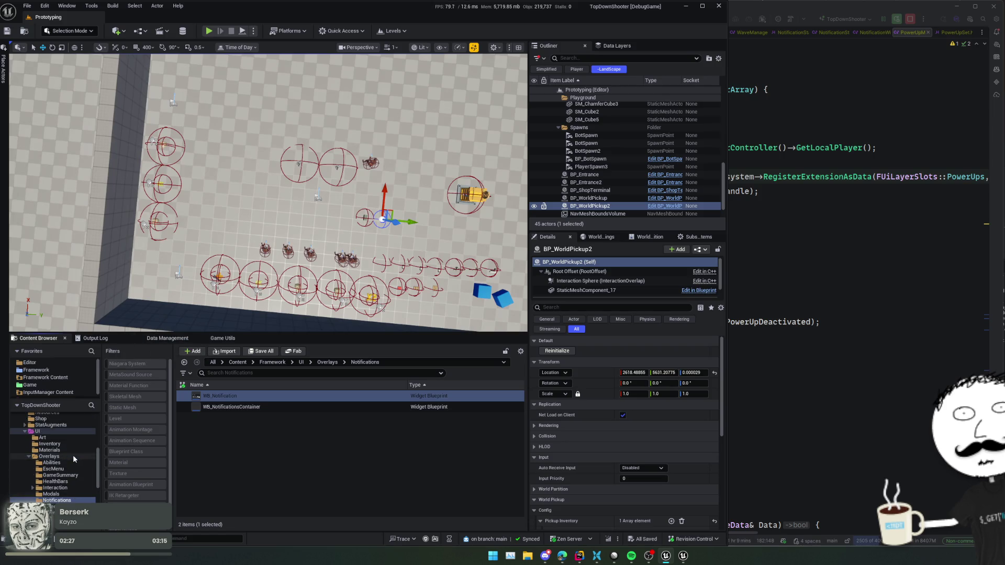
scroll(80, 465, "down", 1)
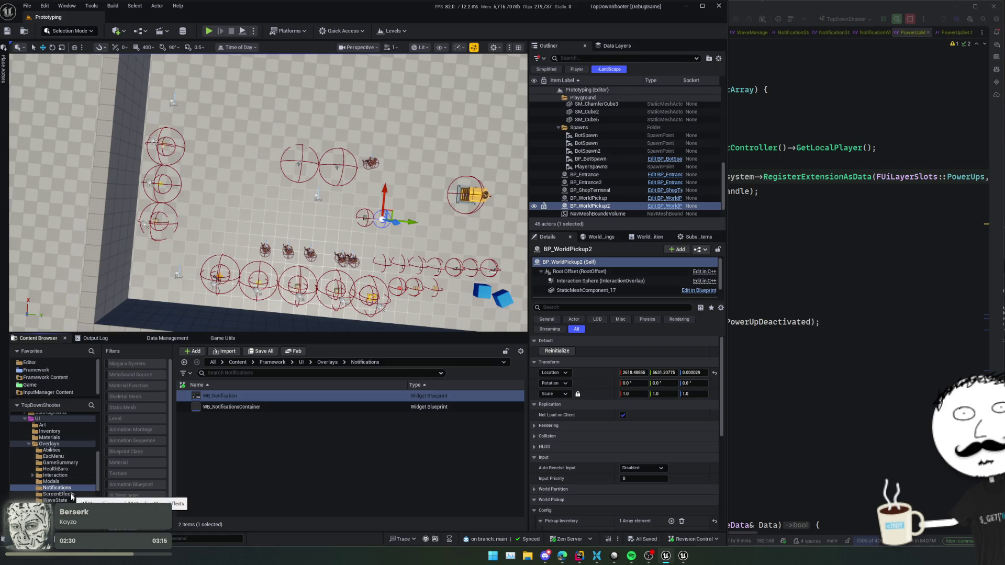
scroll(71, 466, "down", 1)
left_click(51, 431)
scroll(246, 427, "down", 1)
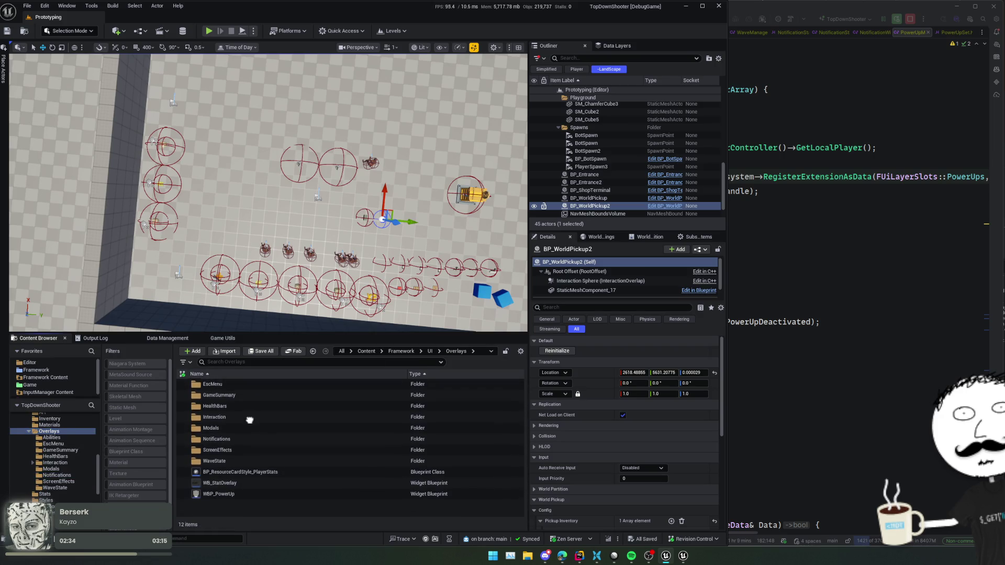
scroll(249, 423, "up", 1)
Open WBP_PowerUp, view the root's Power Up Widget properties, and check its Graph.
left_click(240, 505)
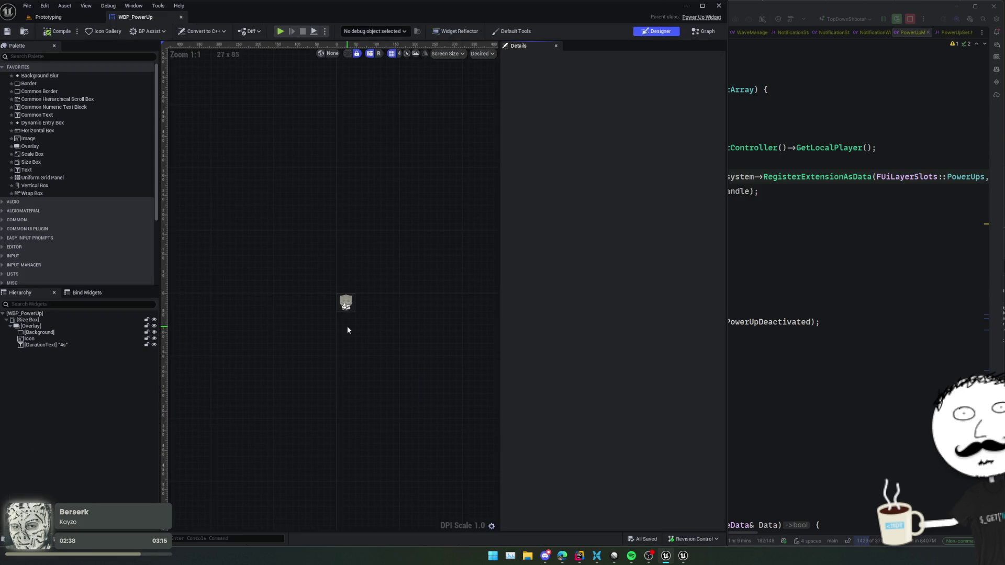
left_click(61, 313)
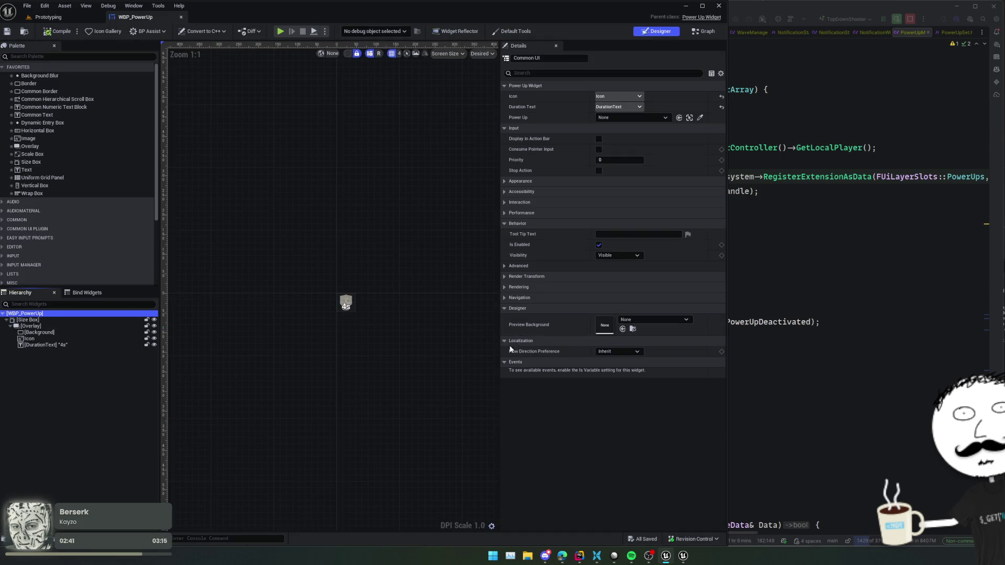
left_click(705, 33)
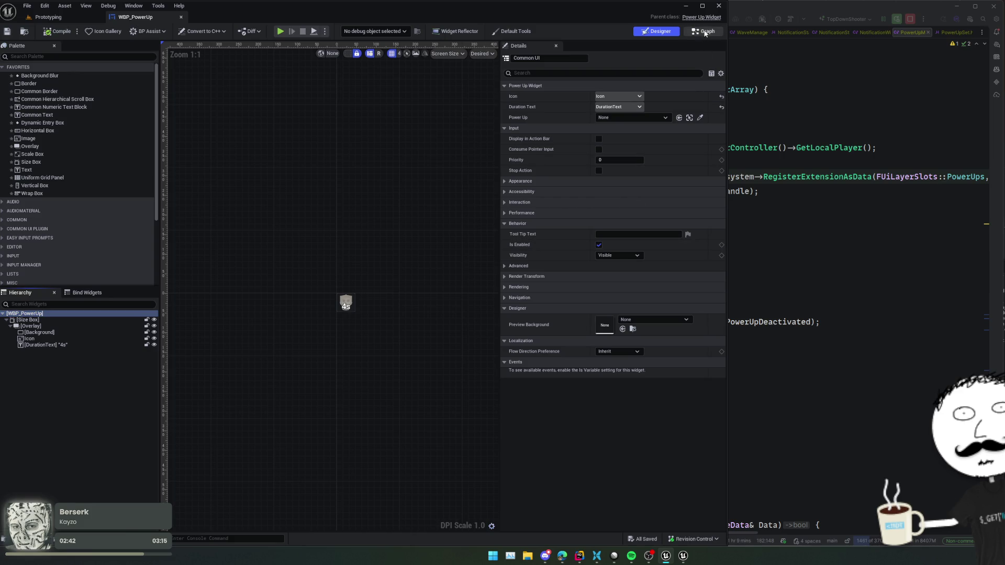
left_click(849, 119)
scroll(878, 274, "down", 3)
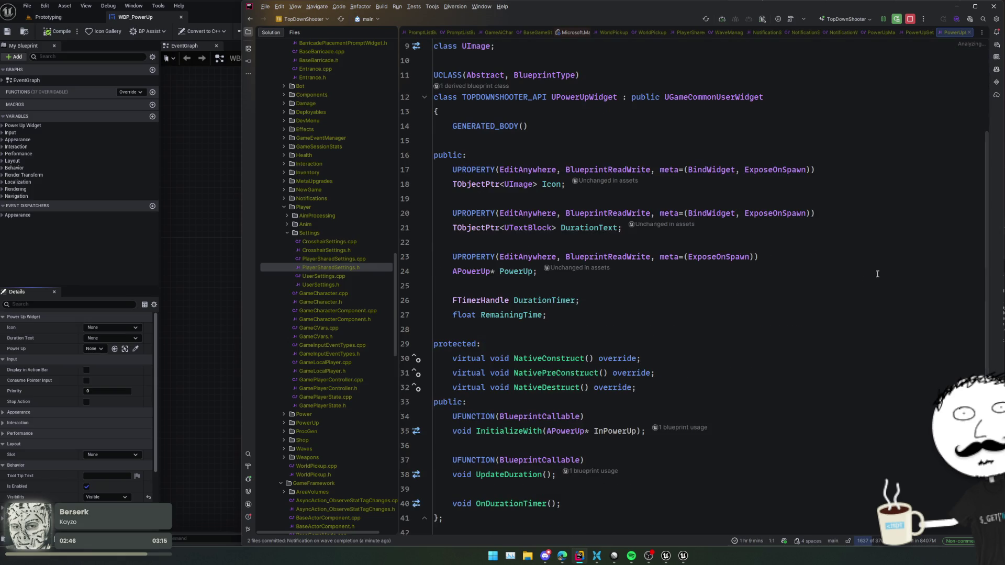
In PowerUpWidget.h, add Transient to PowerUp's UPROPERTY and retype it as TObjectPtr<APowerUp>.
scroll(838, 290, "down", 2)
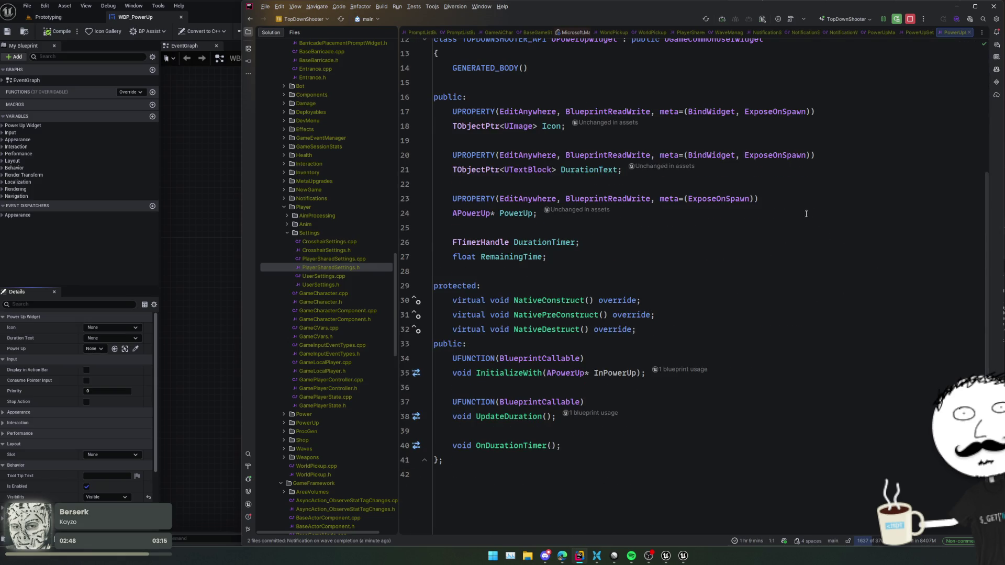
left_click(534, 199)
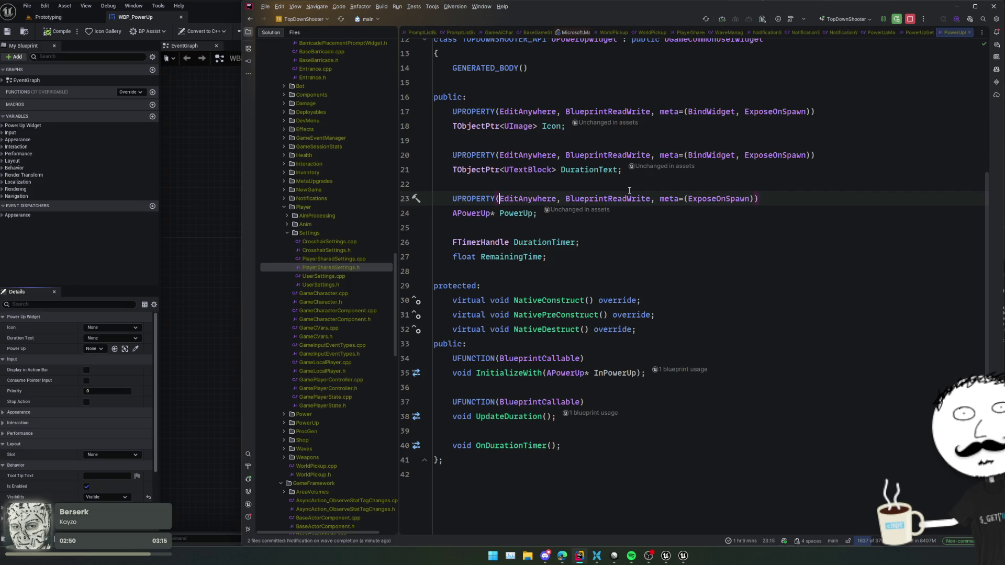
type("Transient,")
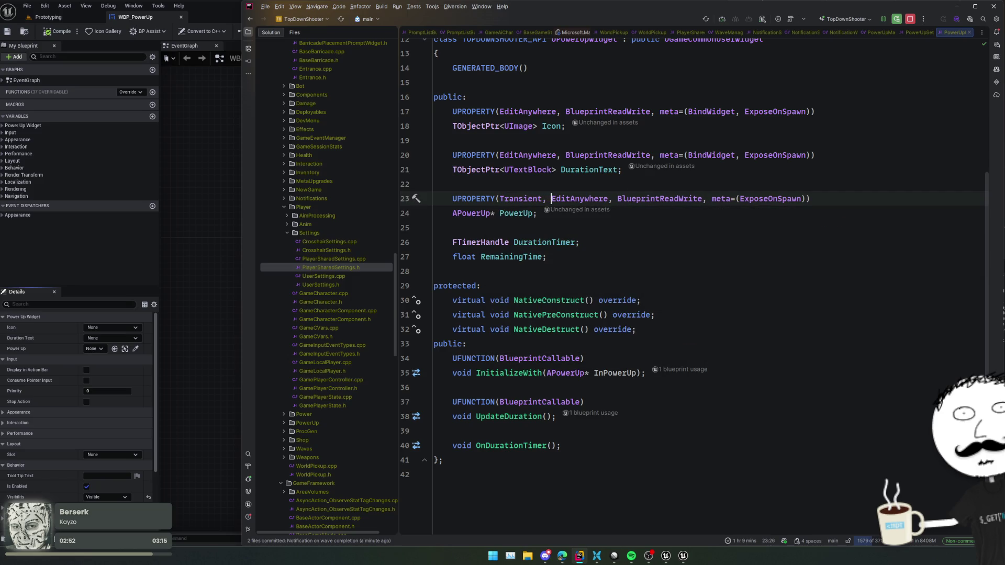
double_click(472, 214)
key("BackSpace")
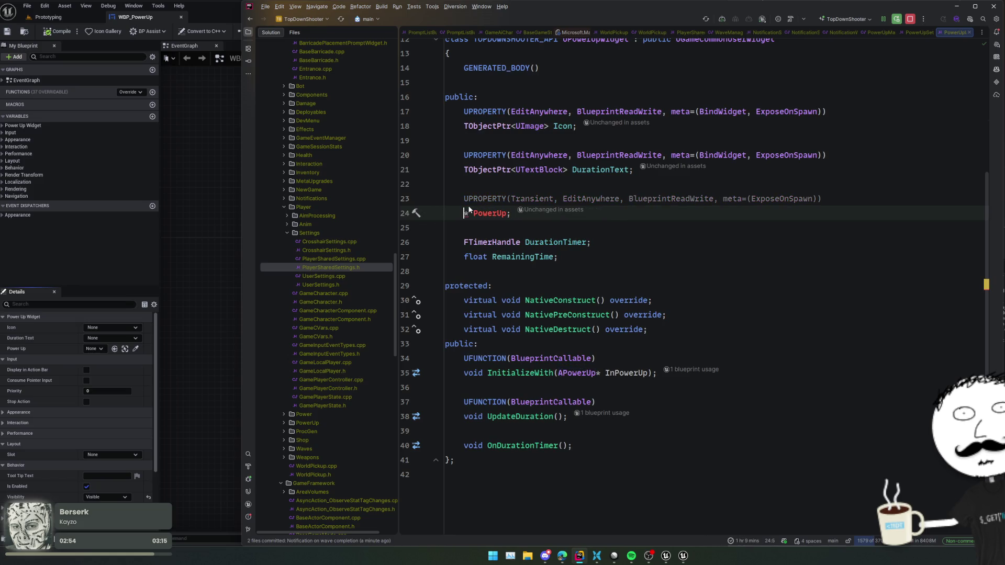
type("TObjectPtr<")
type("APowerUp>")
key("Delete")
key("Home")
left_click(551, 286)
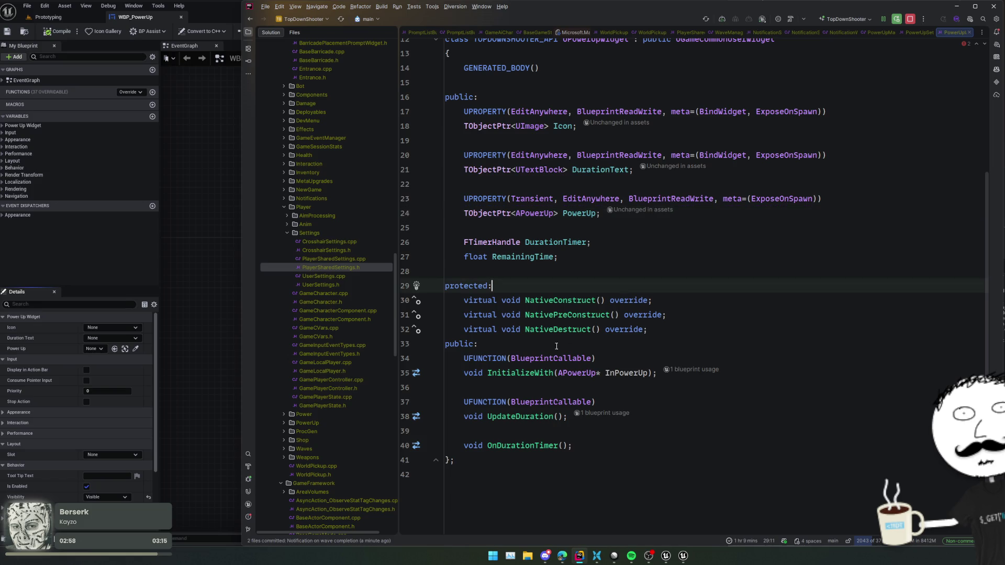
Review InitializeWith in PowerUpWidget.cpp, including the DisplayName tooltip and icon block.
key("ctrl+alt+Home")
key("Up")
key("Up")
key("Up")
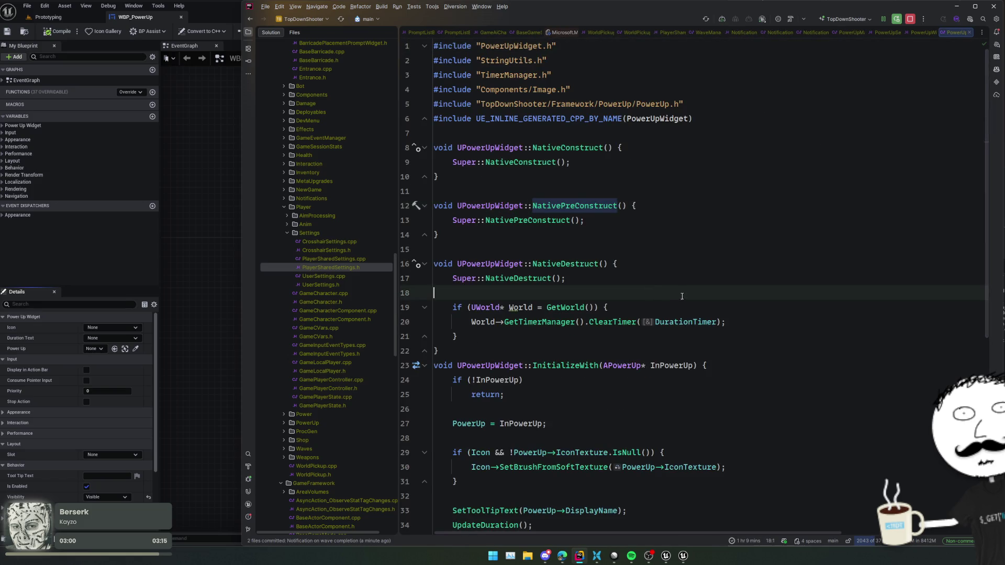
scroll(705, 301, "down", 2)
key("Down")
key("Down")
key("Down")
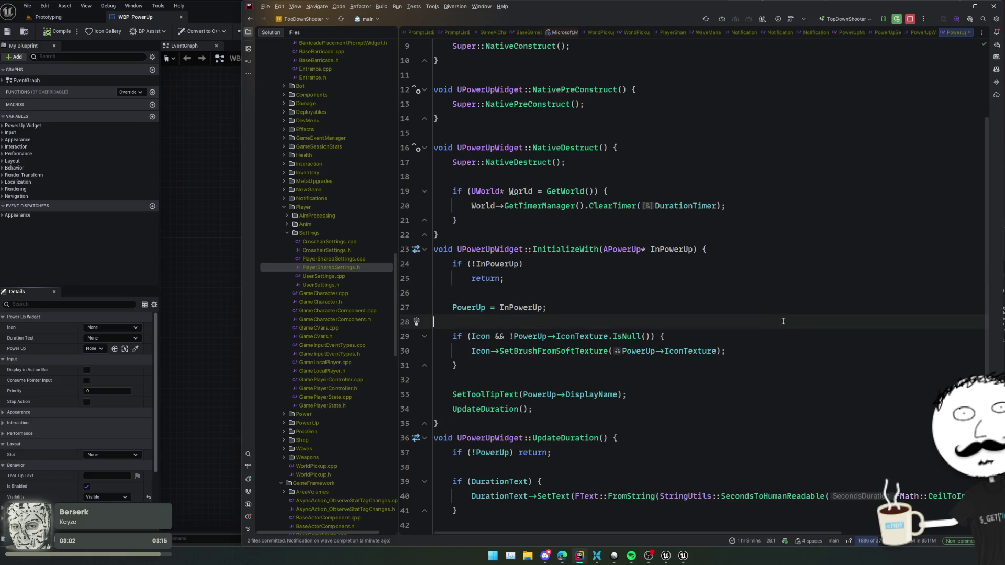
left_click(662, 395)
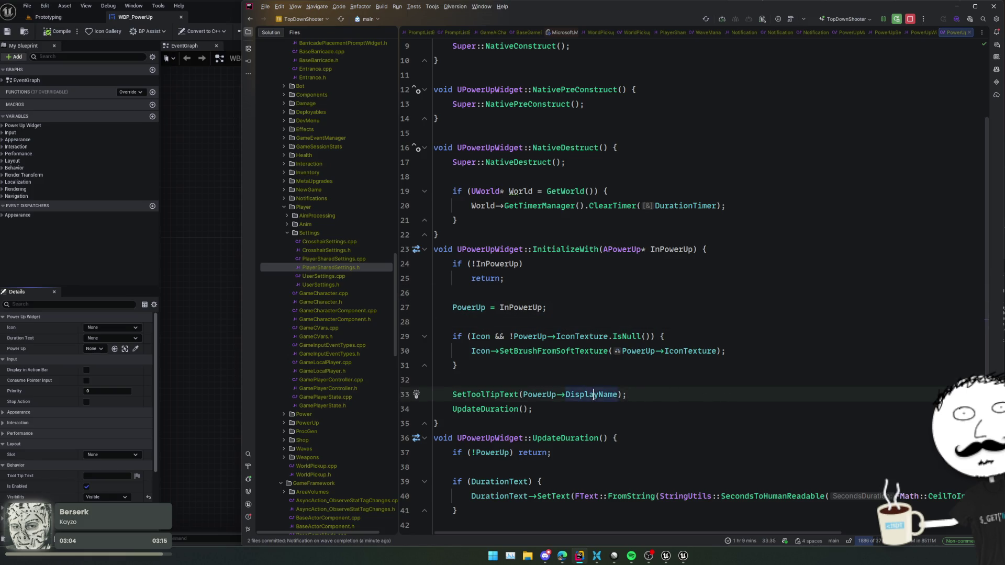
left_click(597, 370)
scroll(601, 361, "down", 5)
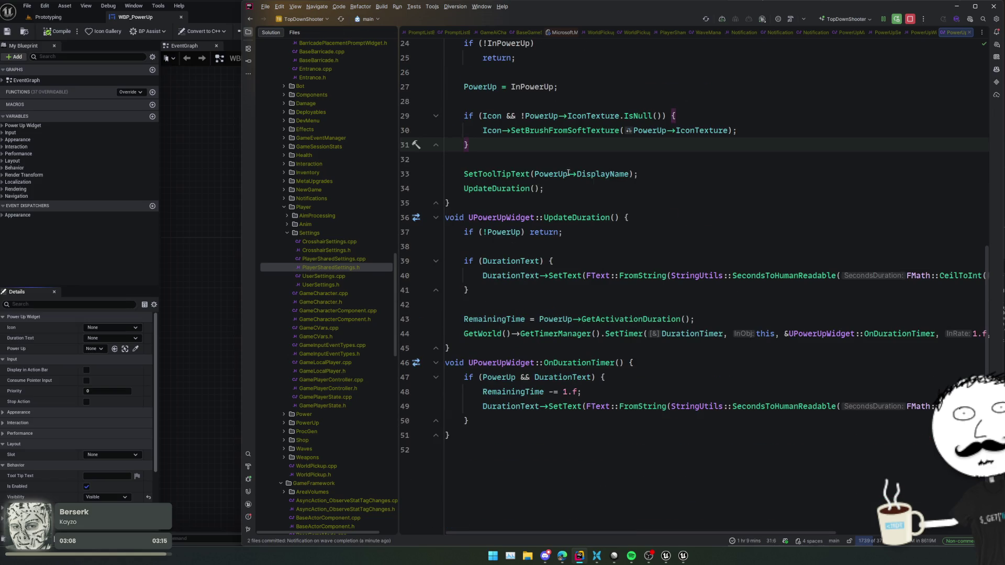
left_click(213, 290)
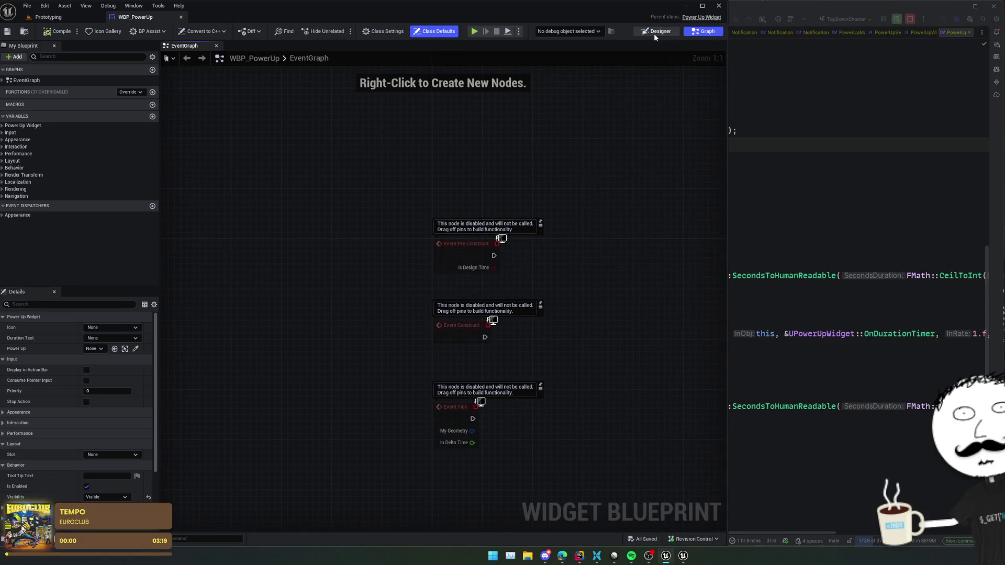
Find Visibility in WBP_PowerUp's Designer details via 'vis' and leave it Visible.
left_click(656, 32)
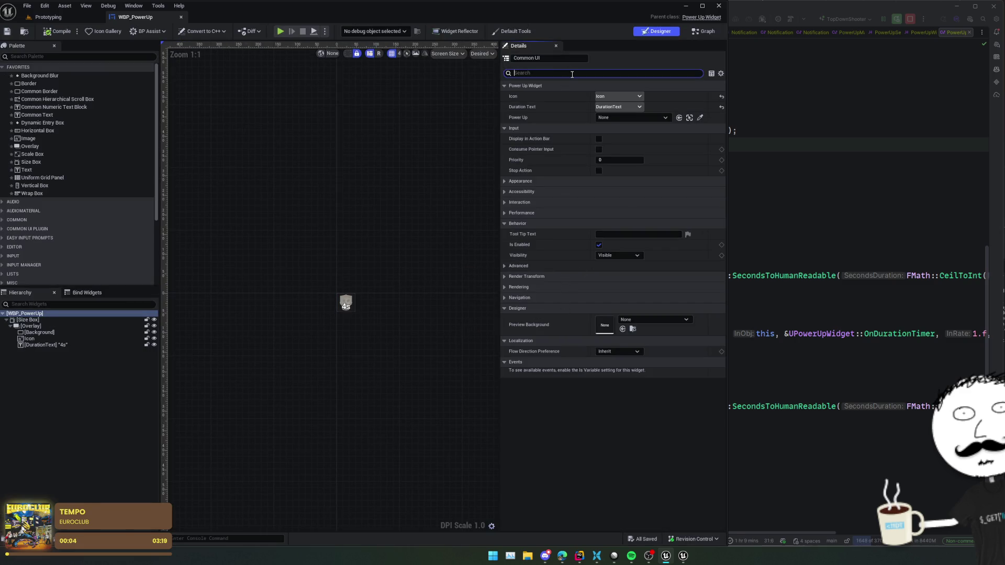
type("vis")
left_click(618, 95)
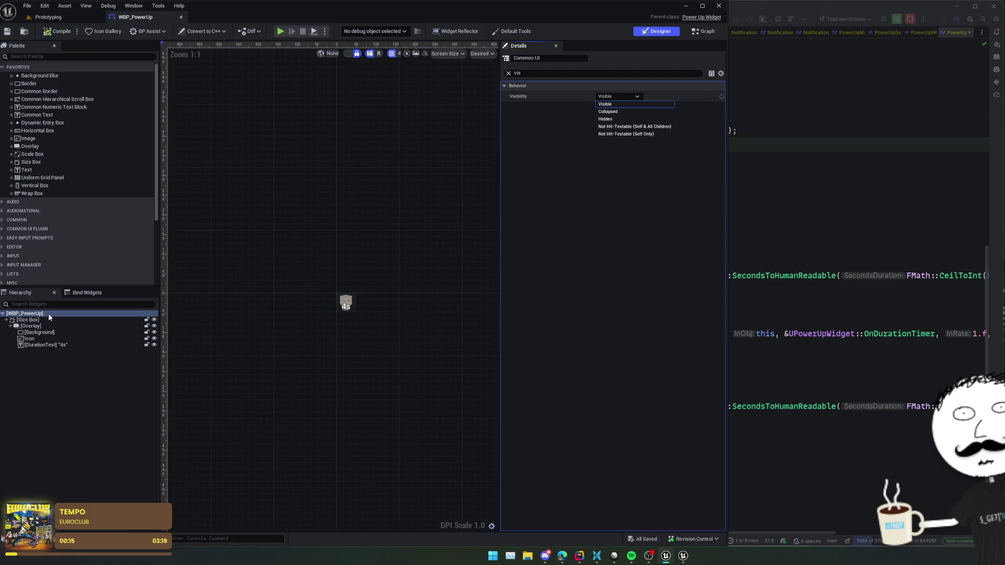
left_click(627, 96)
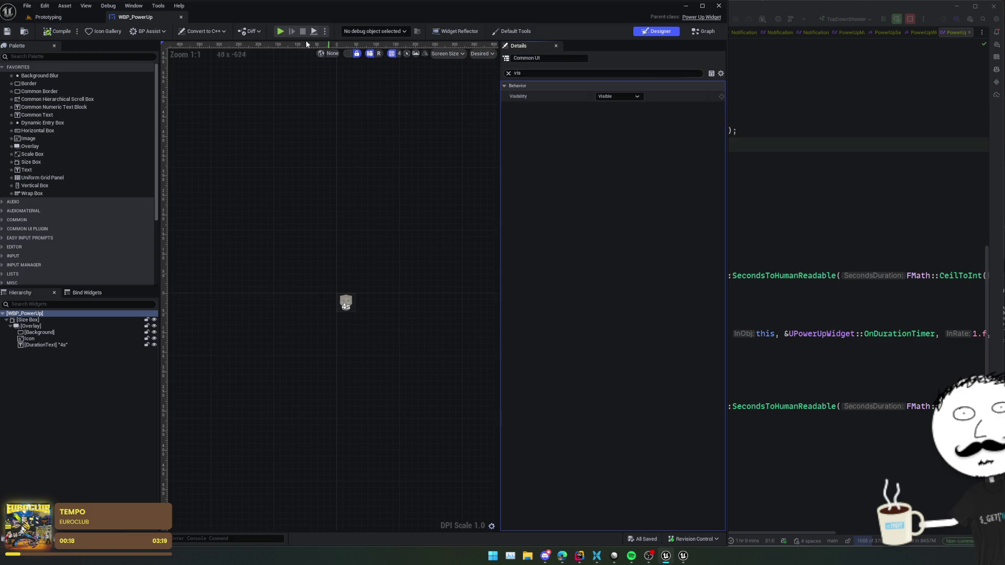
left_click(48, 16)
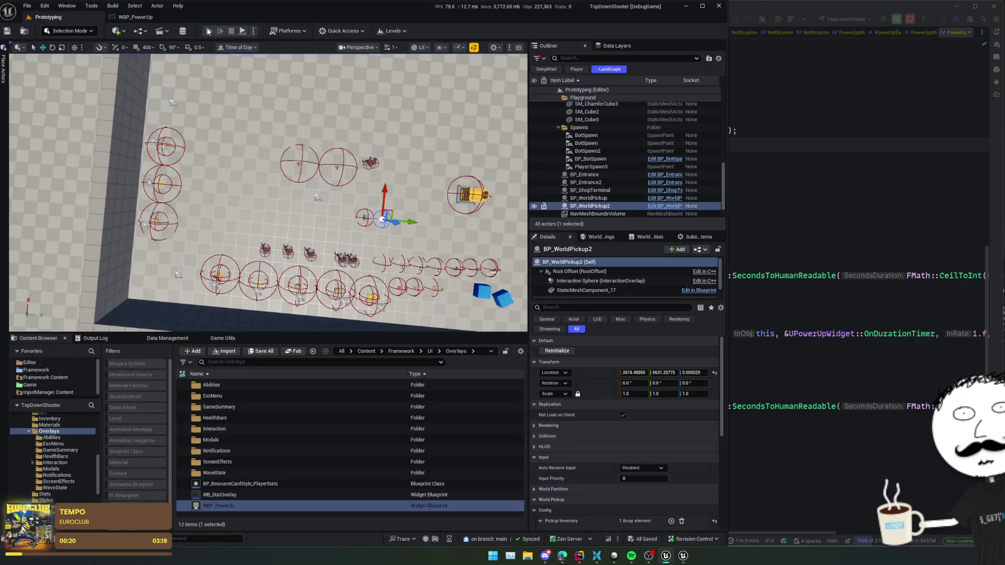
Start a Prototyping PIE session and steer the player around the arena with WASD.
key("alt+p")
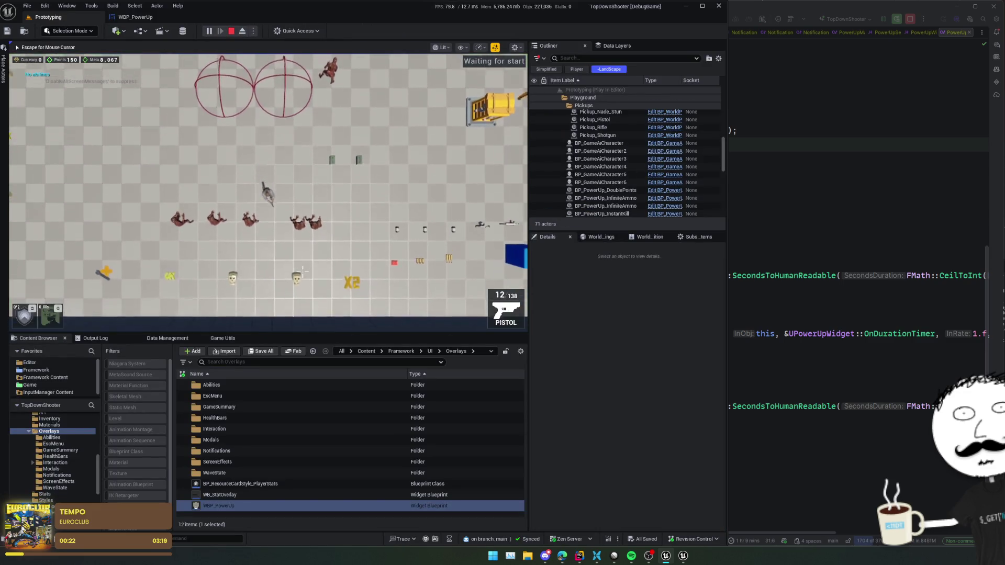
key("w")
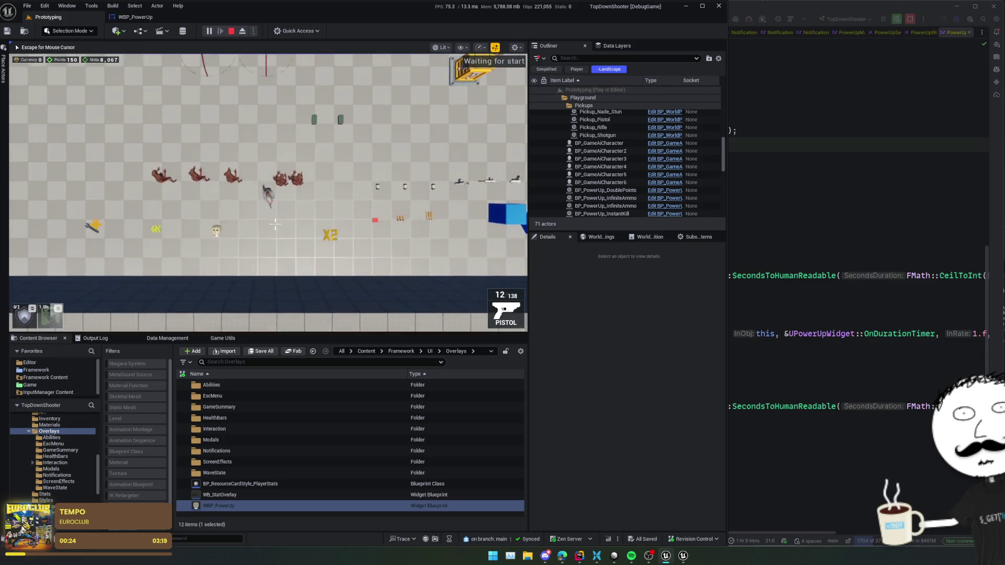
key("s")
key("a")
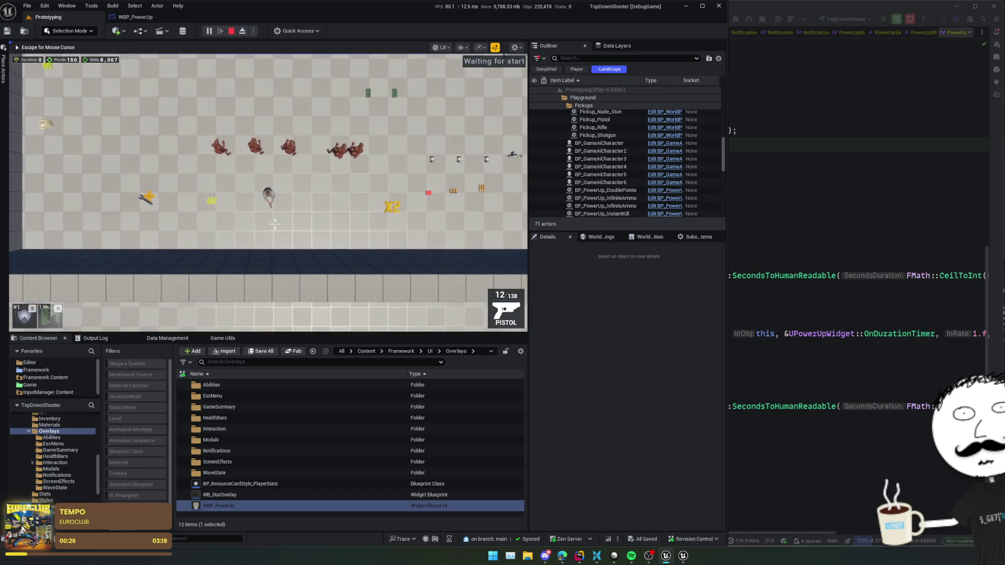
key("w")
key("a")
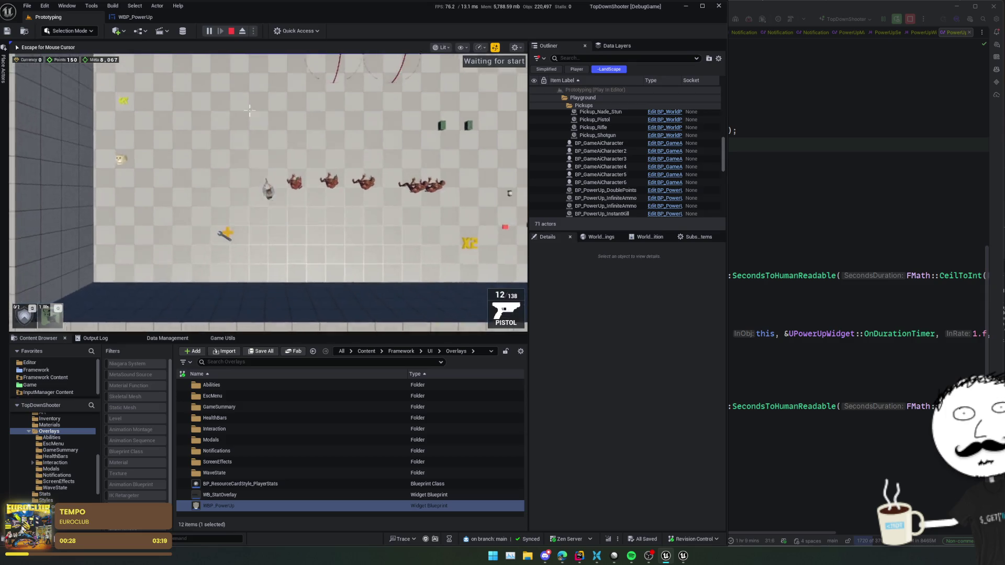
key("w")
key("a")
key("d")
key("s")
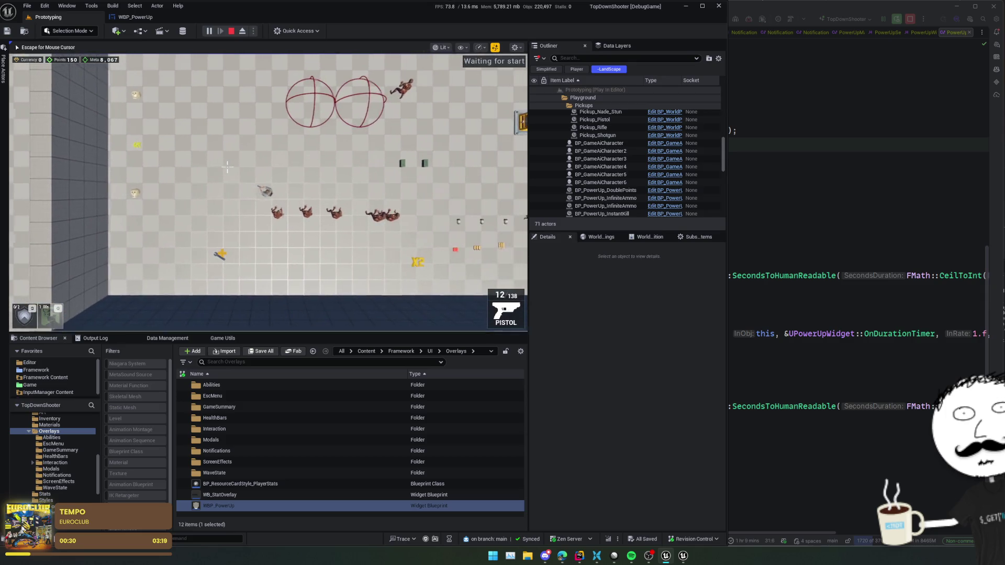
left_click(836, 225)
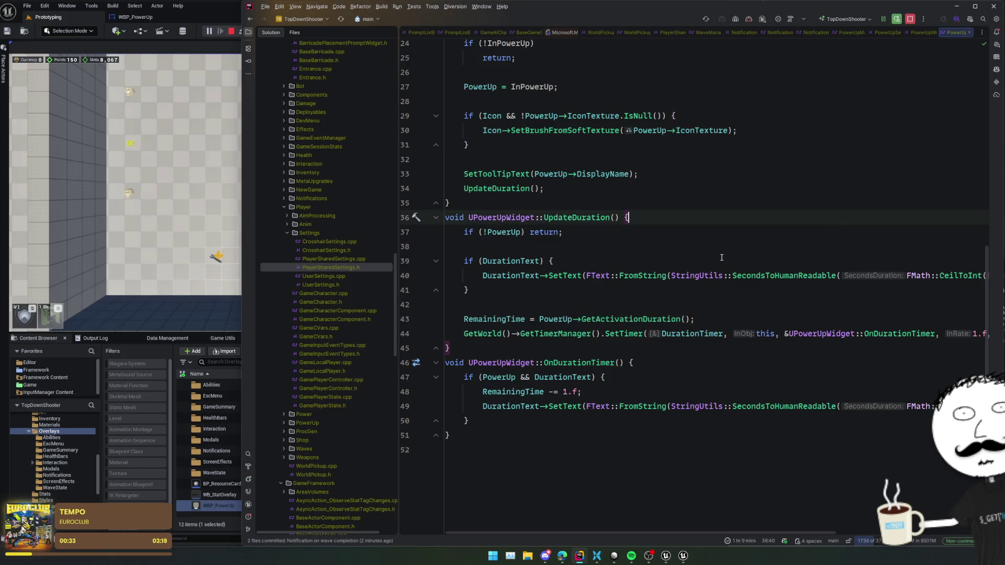
Navigate from PowerUpWidget.h via PowerUpManager.cpp to the UPowerUpManager declaration in PowerUpManager.h.
scroll(537, 213, "up", 10)
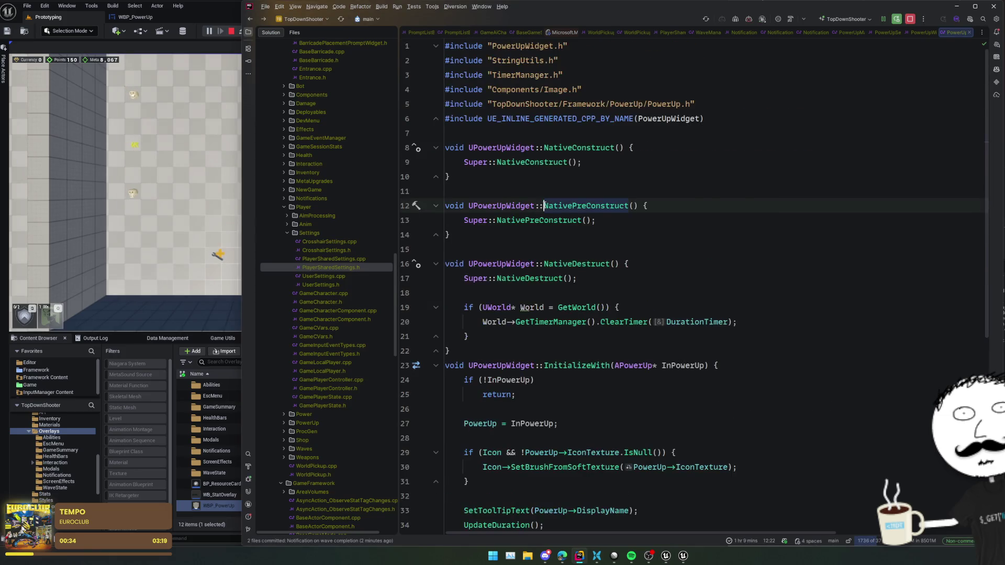
left_click(537, 213, "ctrl")
scroll(533, 244, "up", 5)
key("ctrl+minus")
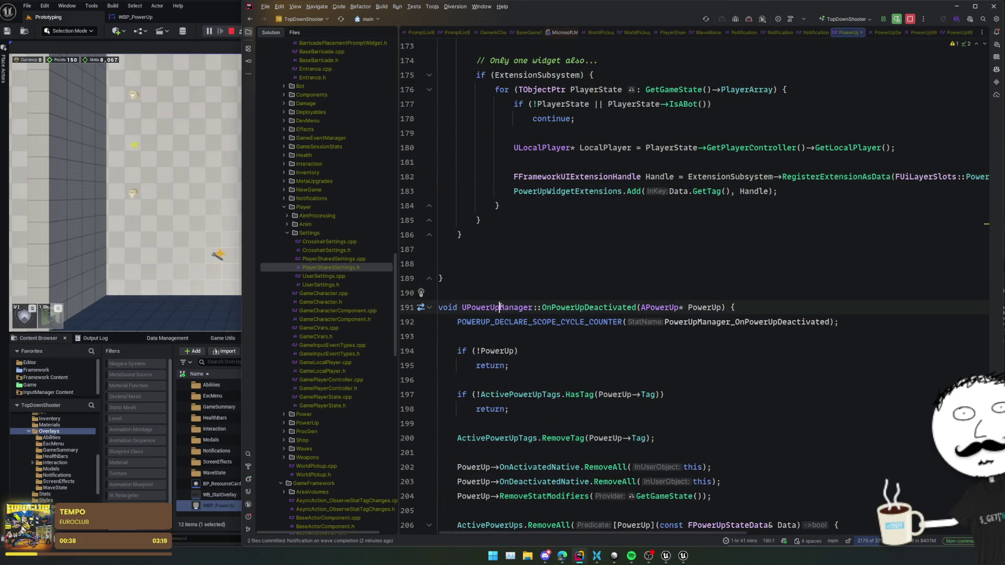
left_click(500, 307, "ctrl")
left_click(628, 212)
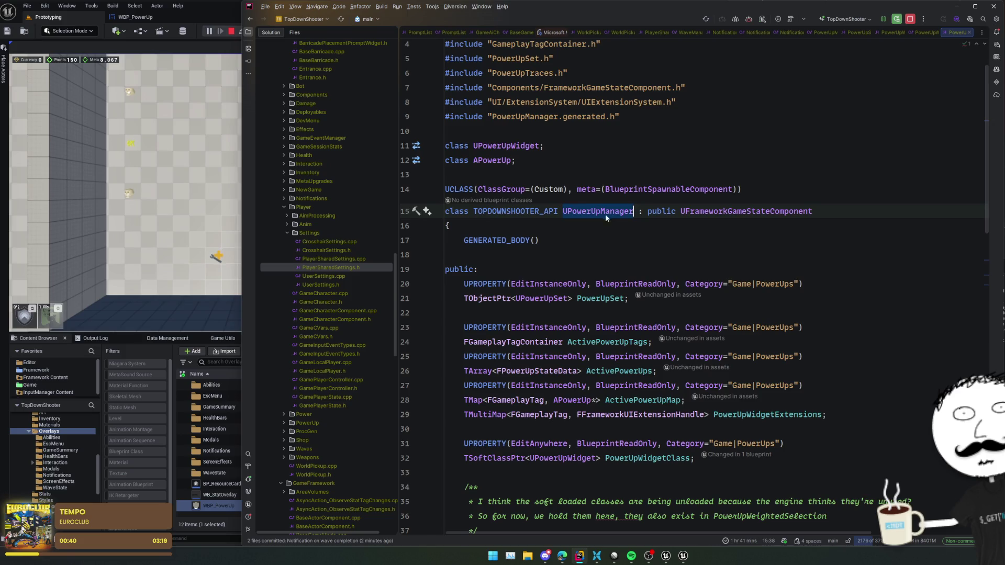
Stop the running play session in Unreal Editor.
left_click(231, 31)
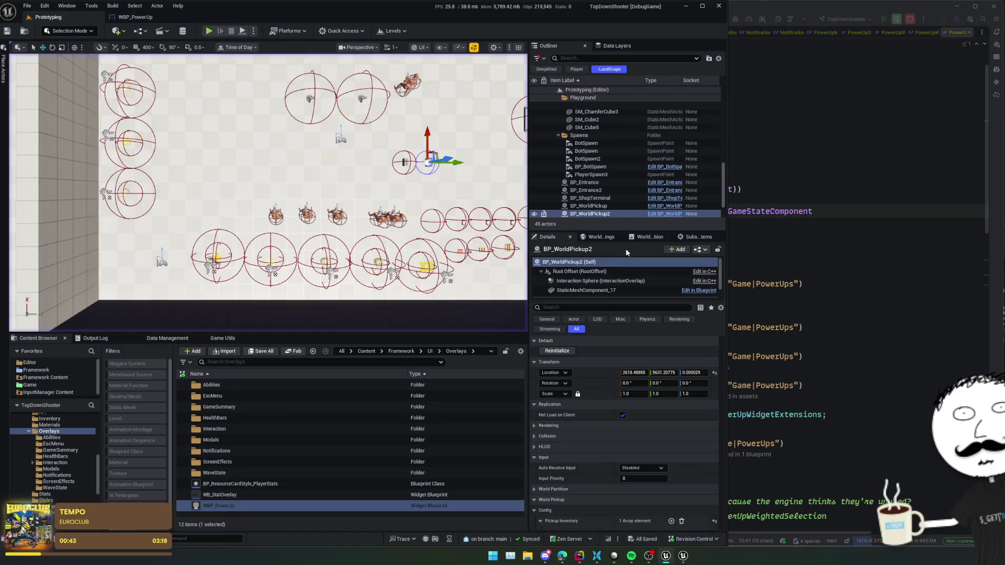
left_click(644, 239)
left_click(601, 237)
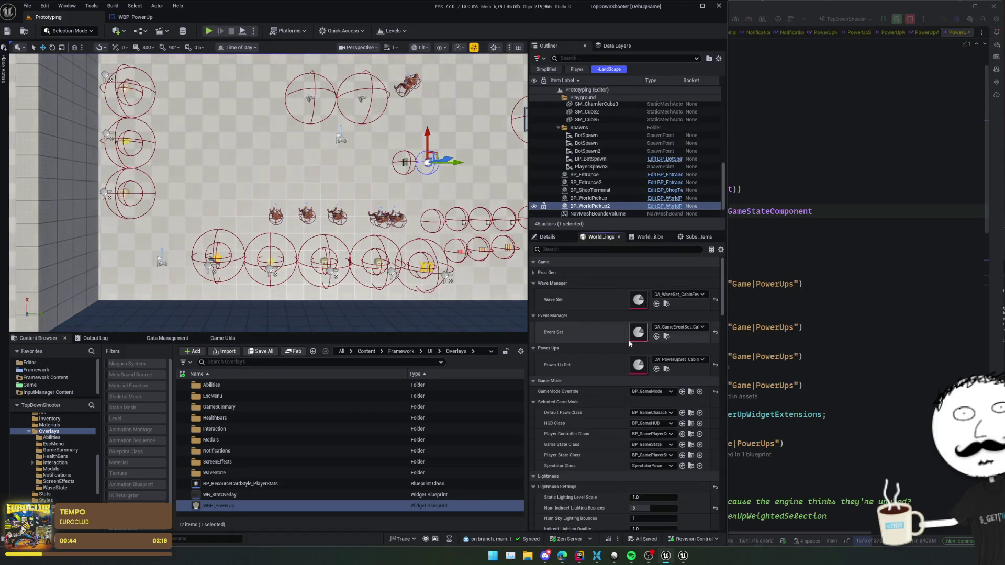
Open BP_GameState from World Settings and verify Power Ups' Power Up Widget Class is WBP_PowerUp.
scroll(587, 356, "down", 1)
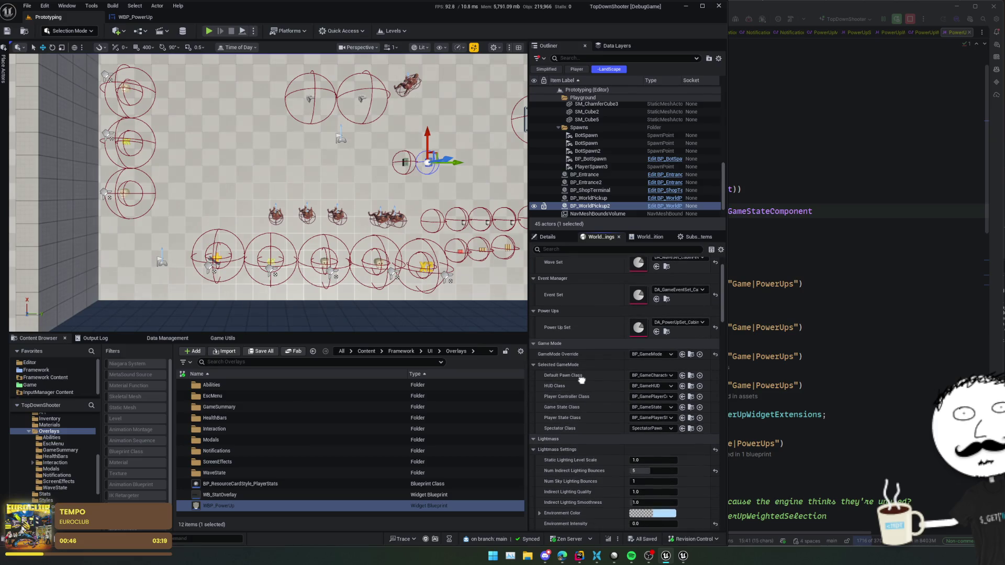
left_click(691, 410)
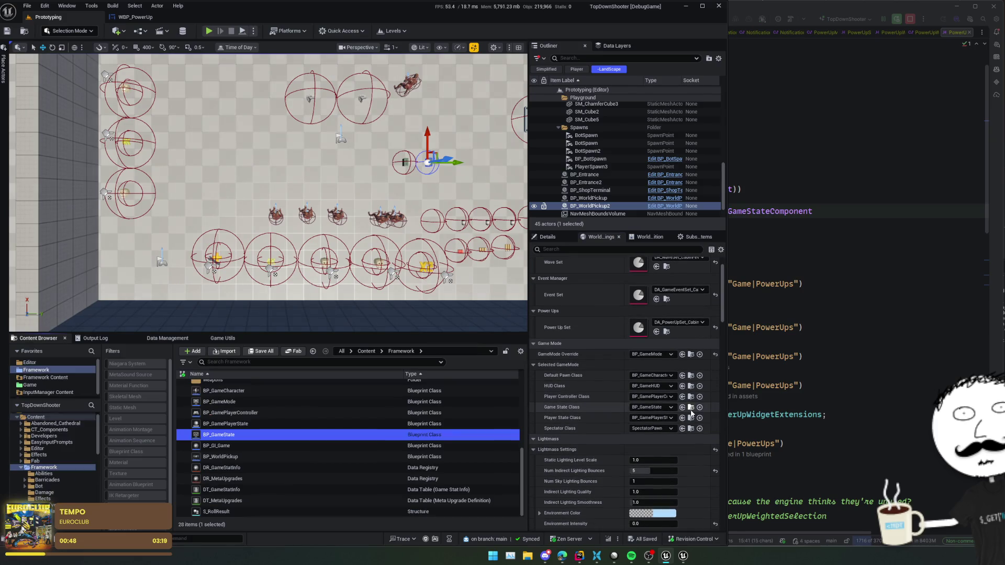
double_click(305, 434)
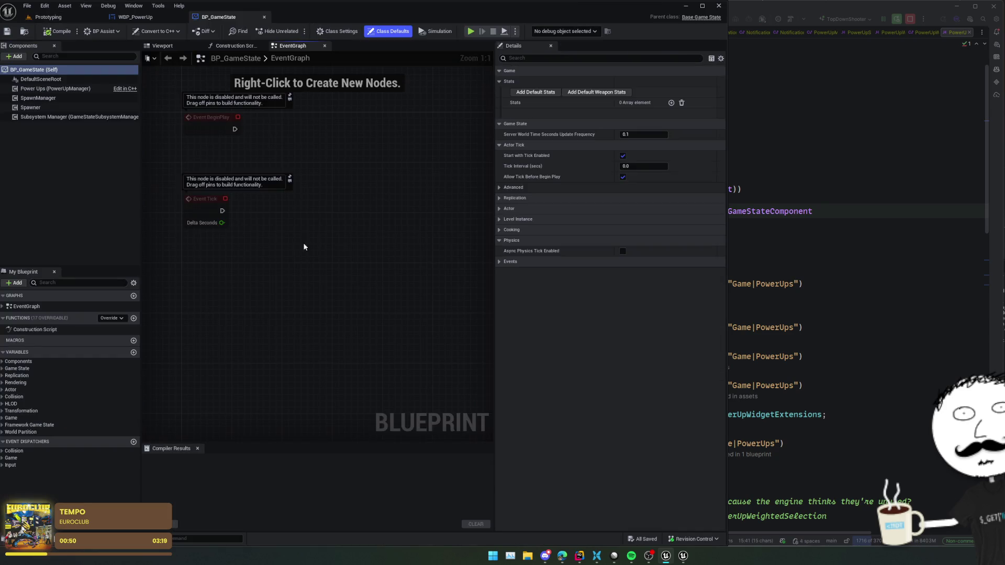
left_click(70, 89)
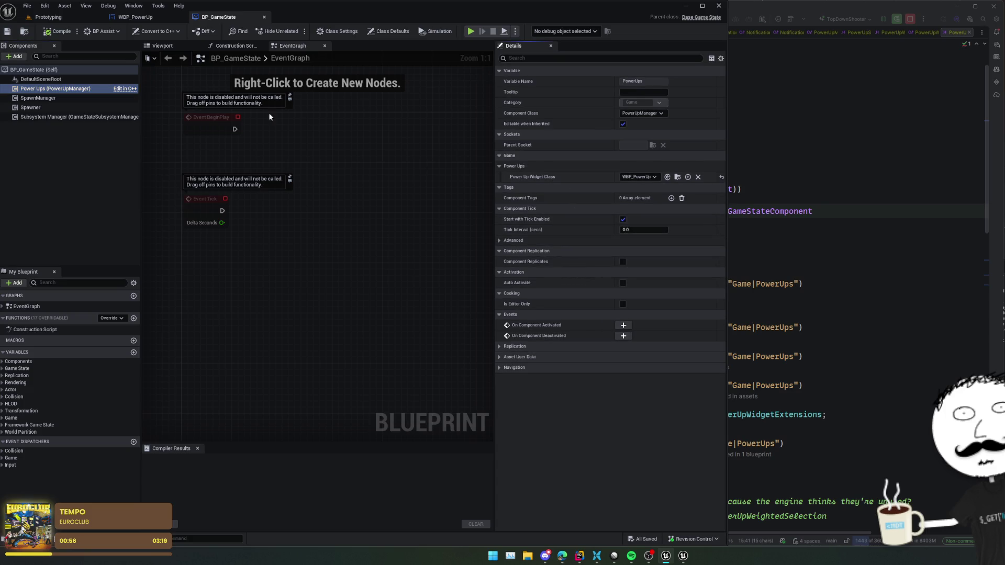
left_click(33, 15)
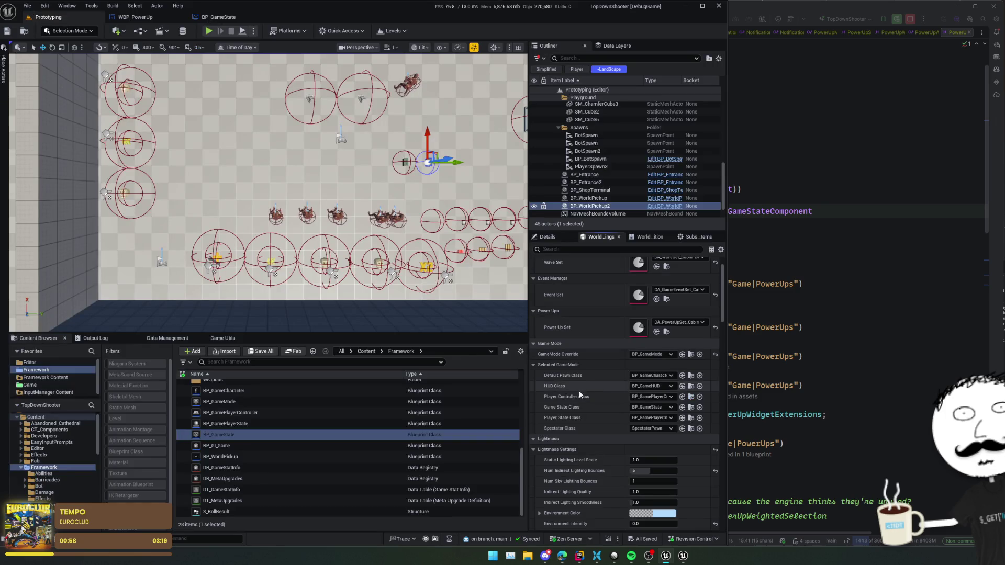
scroll(579, 393, "up", 2)
scroll(566, 439, "down", 1)
left_click(899, 373)
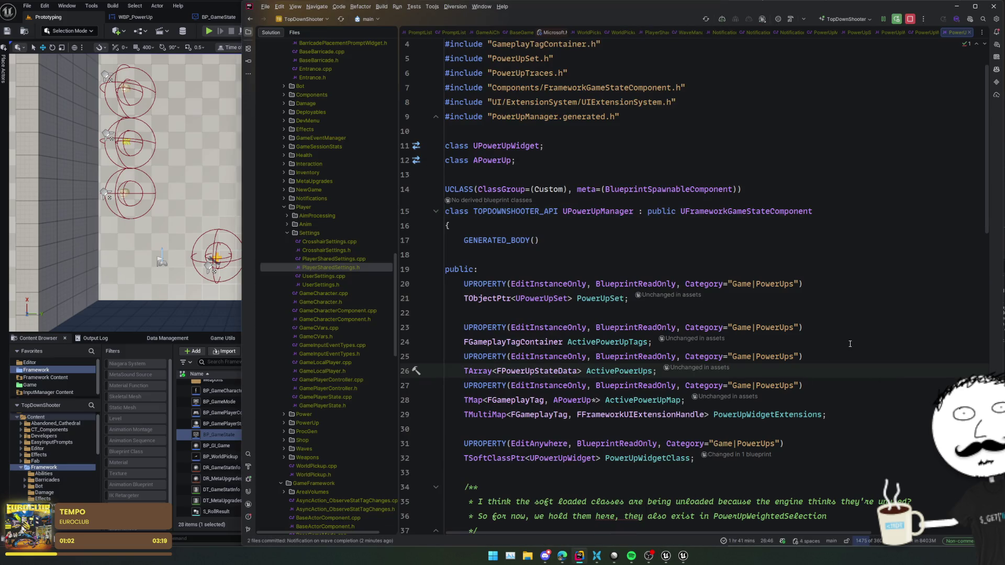
Go to OnPowerUpActivated's definition and find its OnActivatedNative binding in SpawnPowerUp on line 118.
scroll(850, 344, "down", 7)
scroll(847, 344, "down", 7)
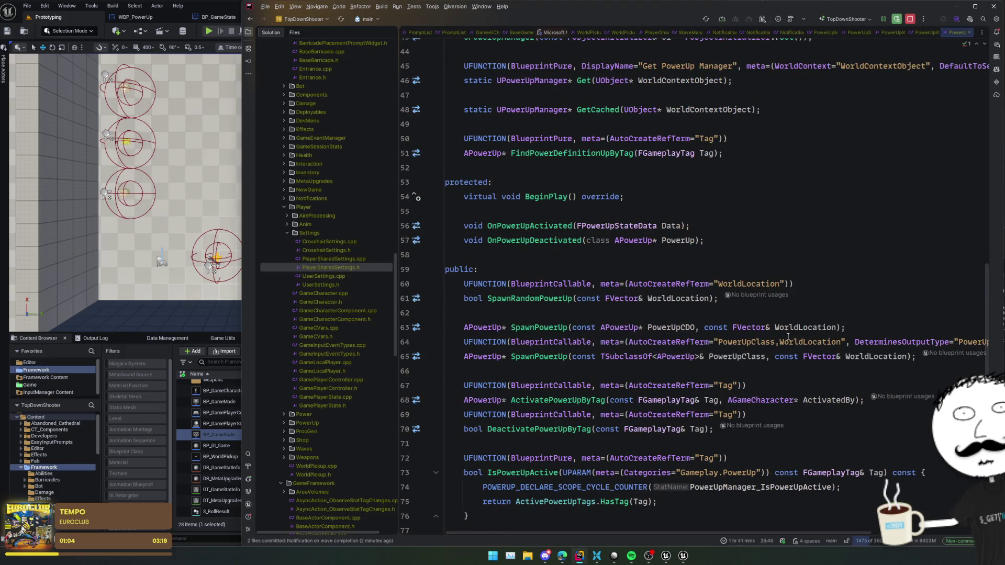
left_click(551, 224)
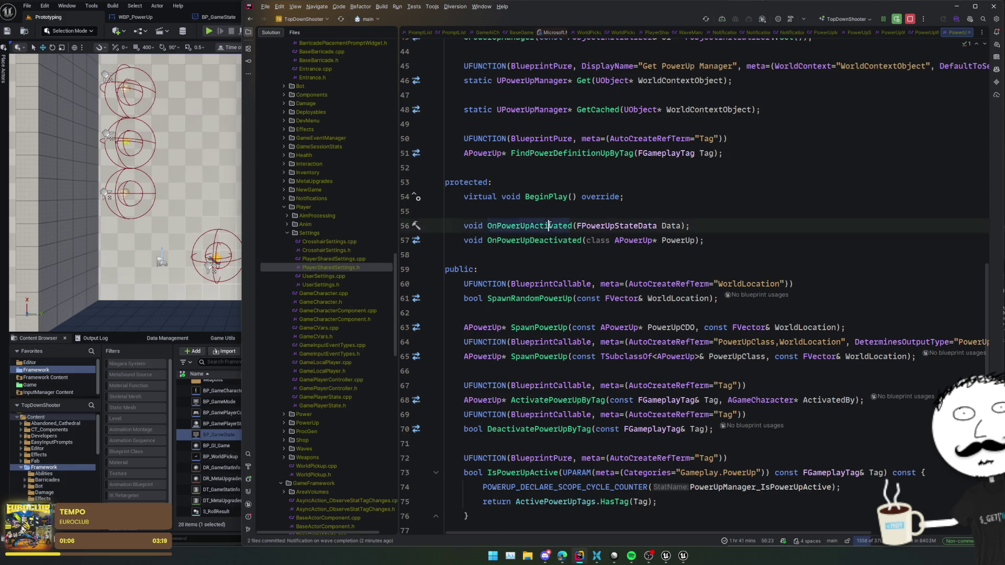
key("ctrl+b")
double_click(604, 211)
scroll(607, 249, "up", 4)
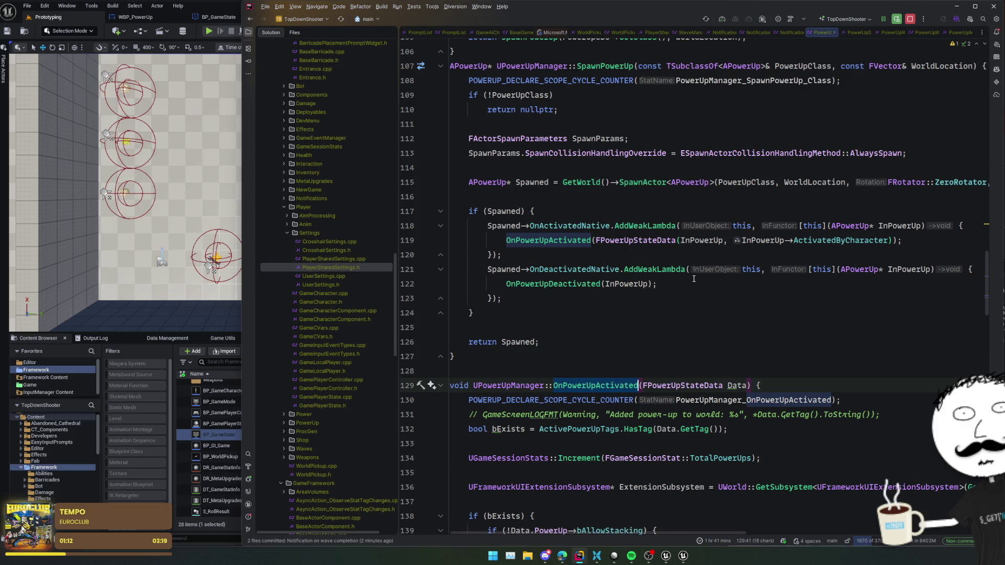
double_click(584, 226)
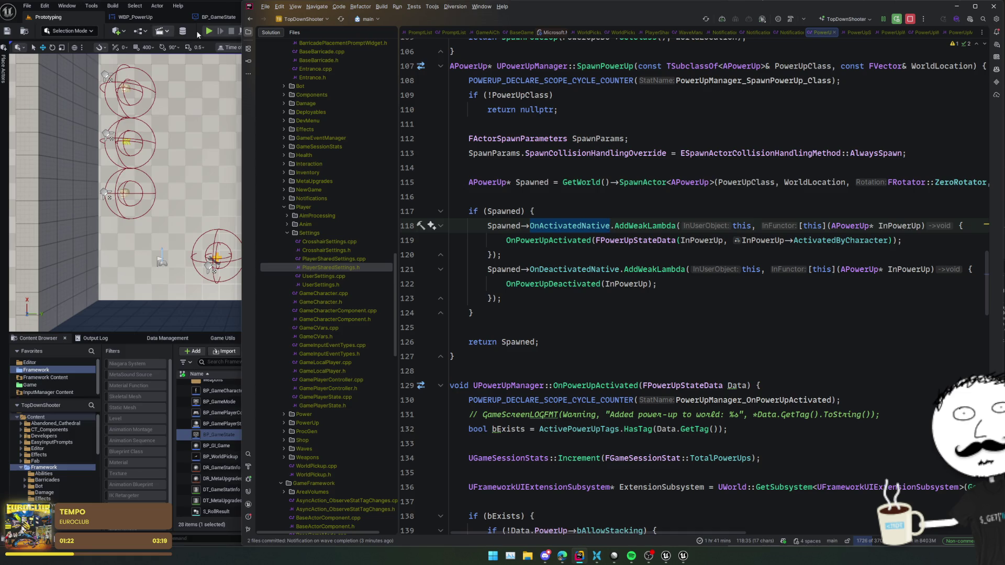
Start a play session, open the shop's Upgrades category and try buying an upgrade without enough currency.
left_click(208, 32)
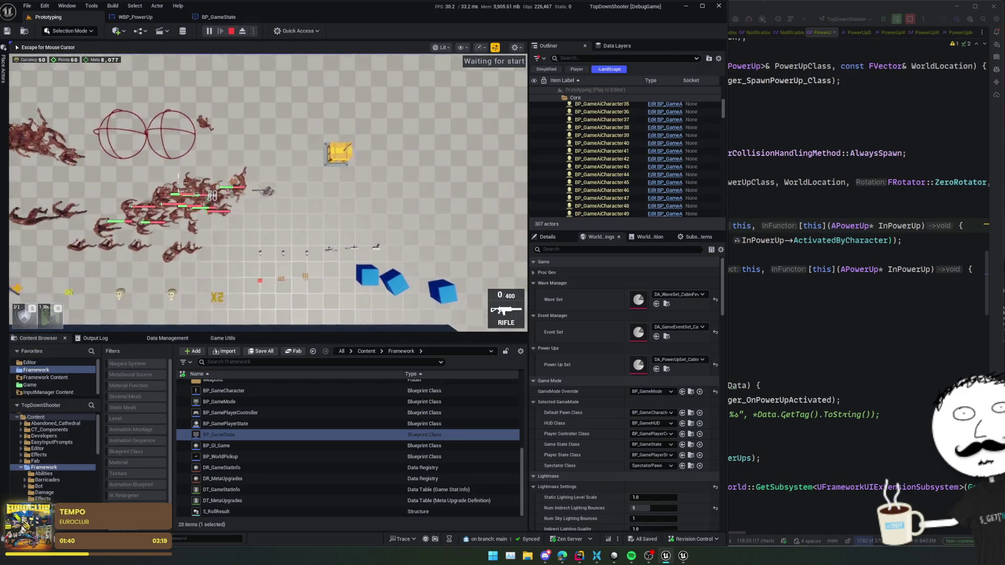
key("Tab")
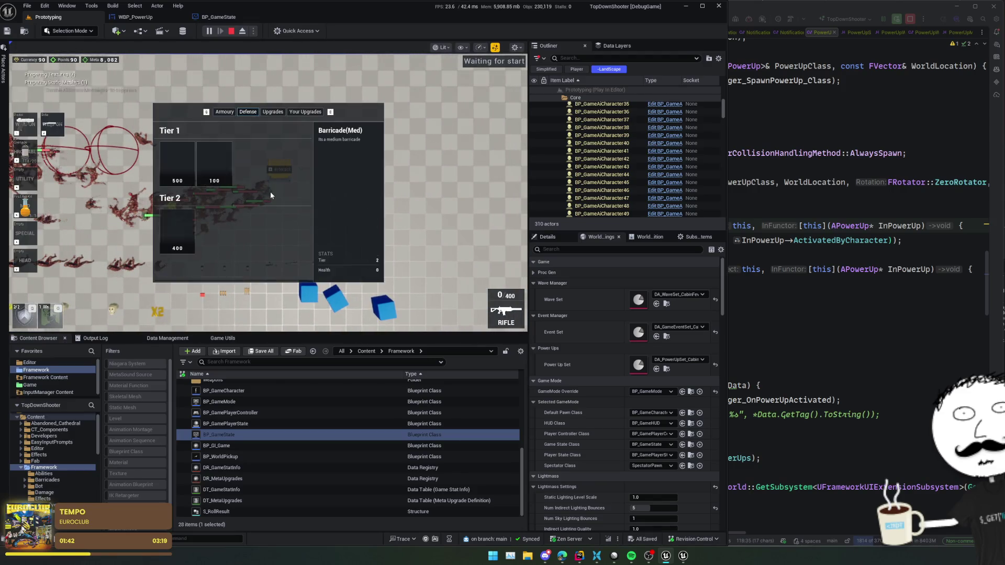
key("q")
key("e")
key("e")
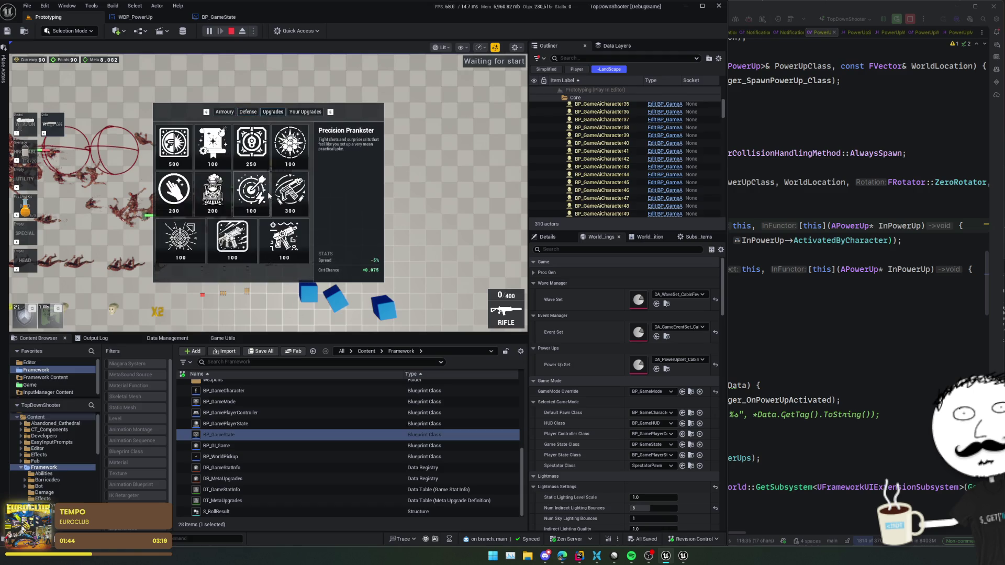
left_click(172, 156)
left_click(173, 156)
left_click(172, 156)
left_click(173, 156)
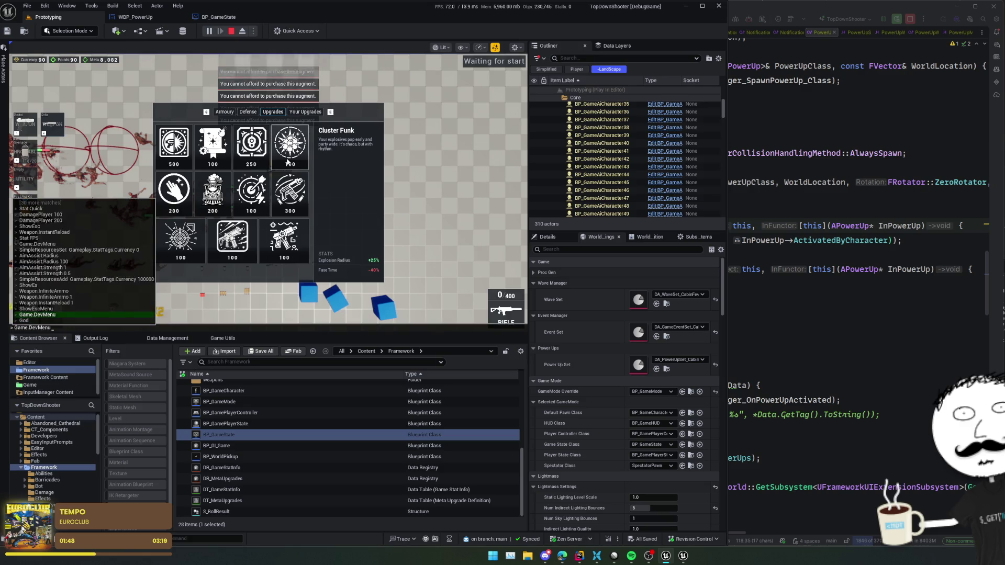
Grant 100,000 currency with the M cheat, buy Fast Hands and Barricade Blaster, then close the shop.
key("m")
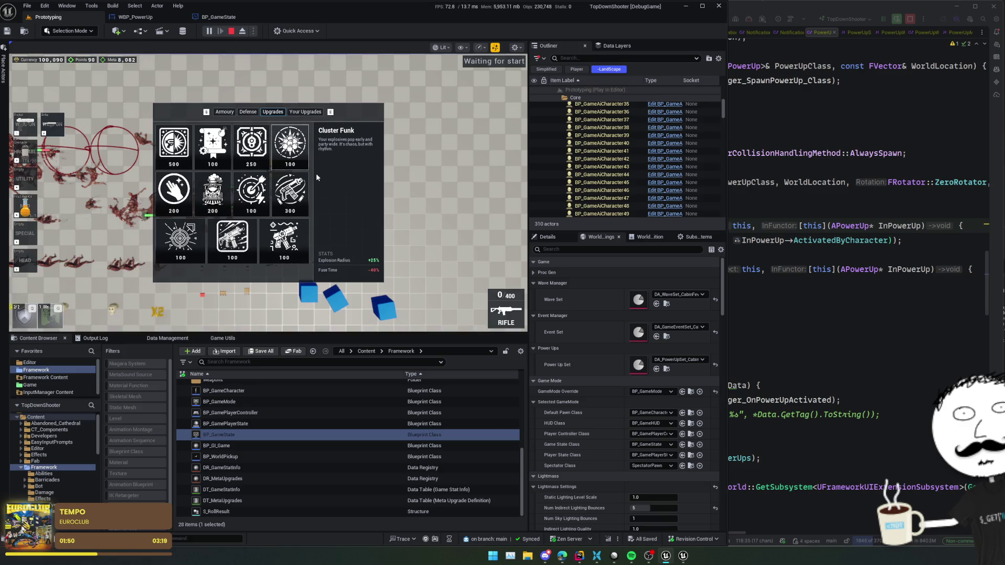
left_click(290, 195)
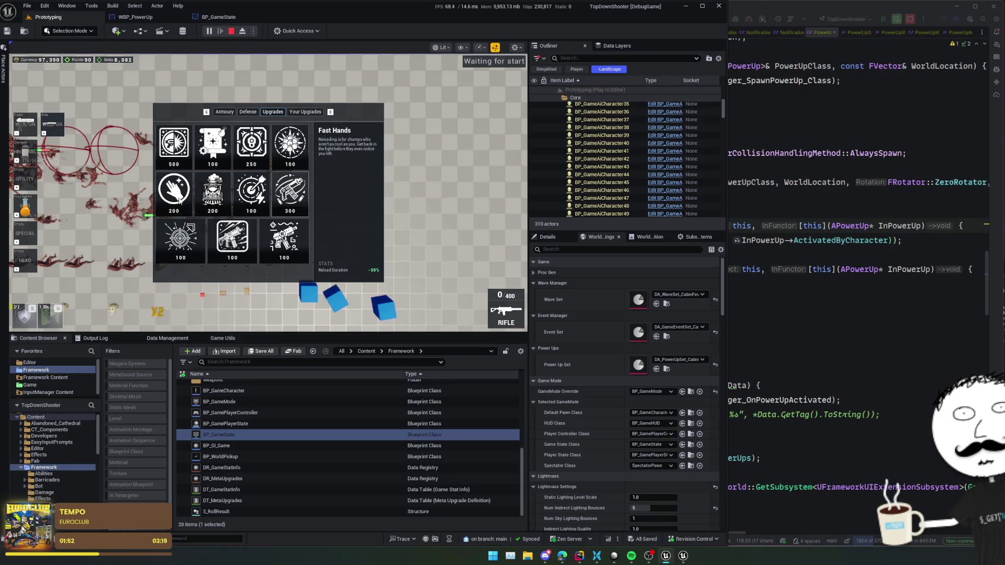
left_click(181, 165)
key("Tab")
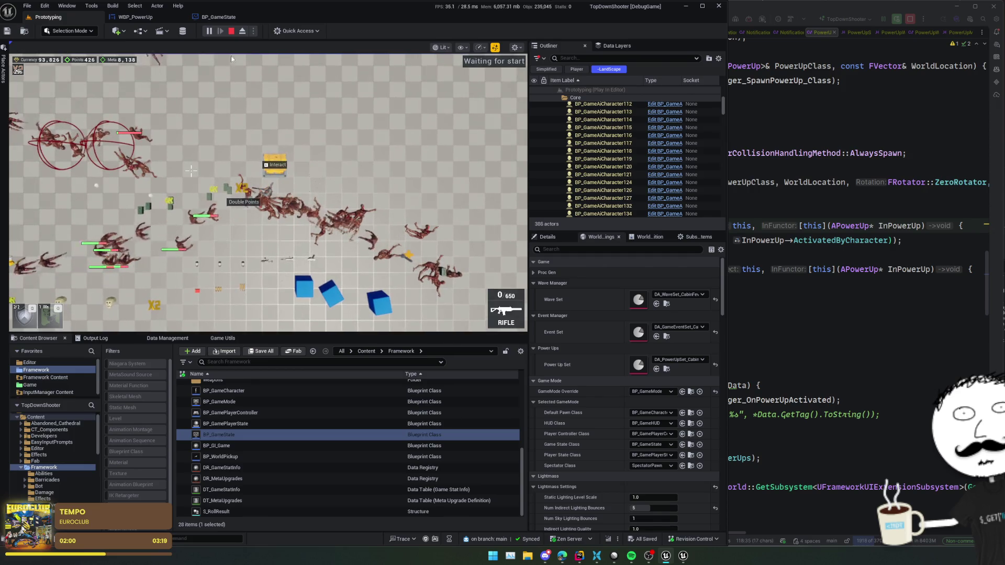
Pause and resume the game, toggle the loadout slot panel, then release the mouse.
key("Pause")
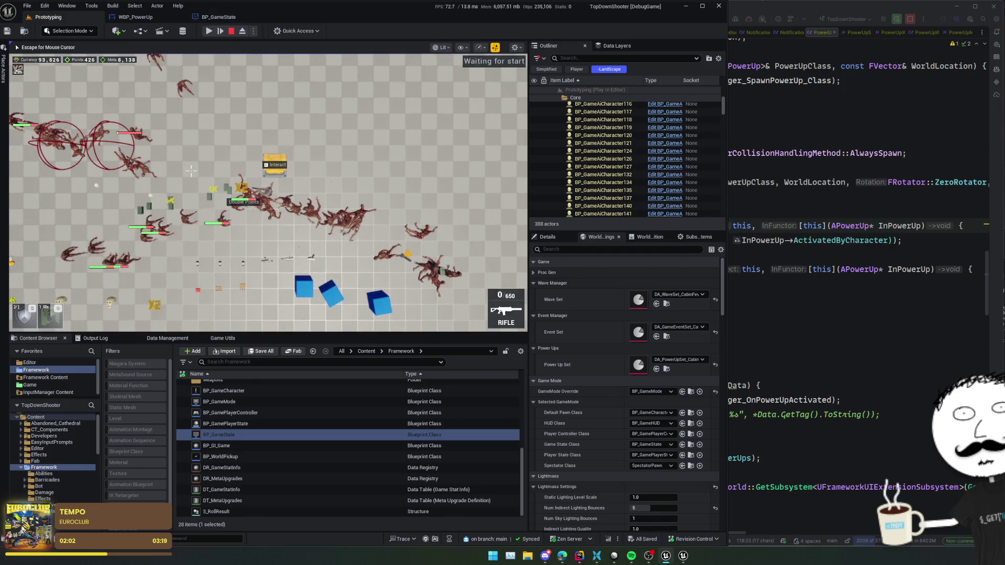
left_click(209, 34)
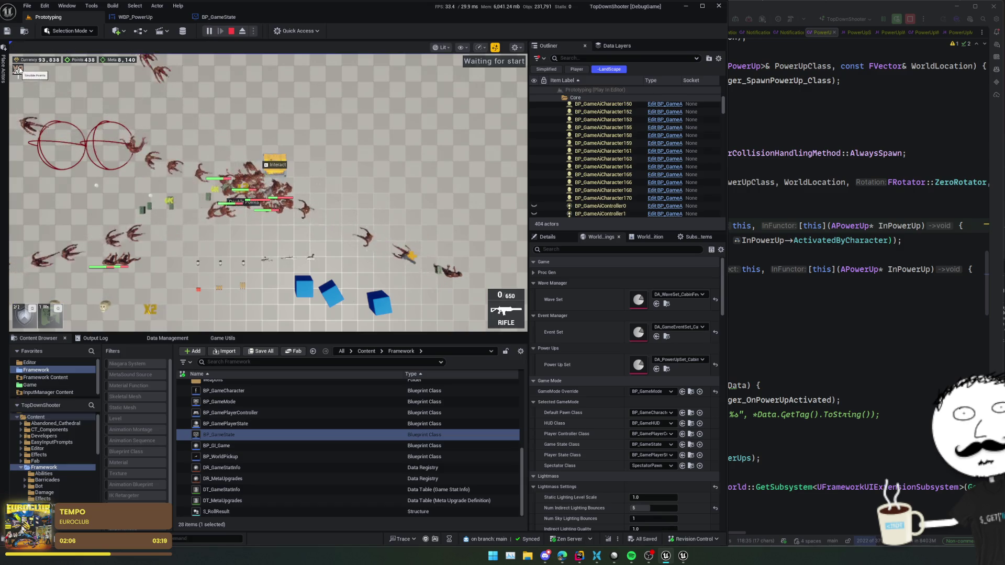
left_click(18, 71)
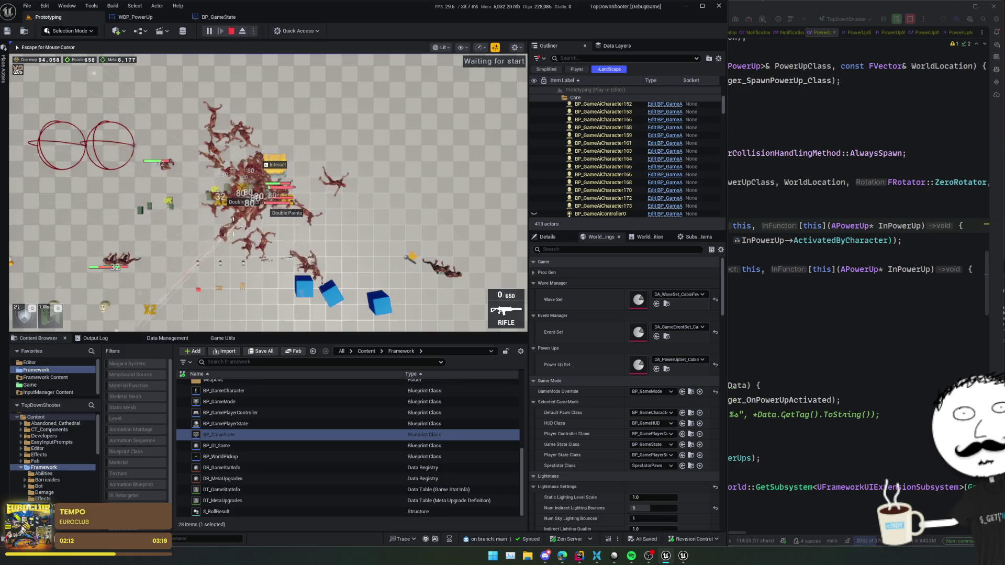
key("Tab")
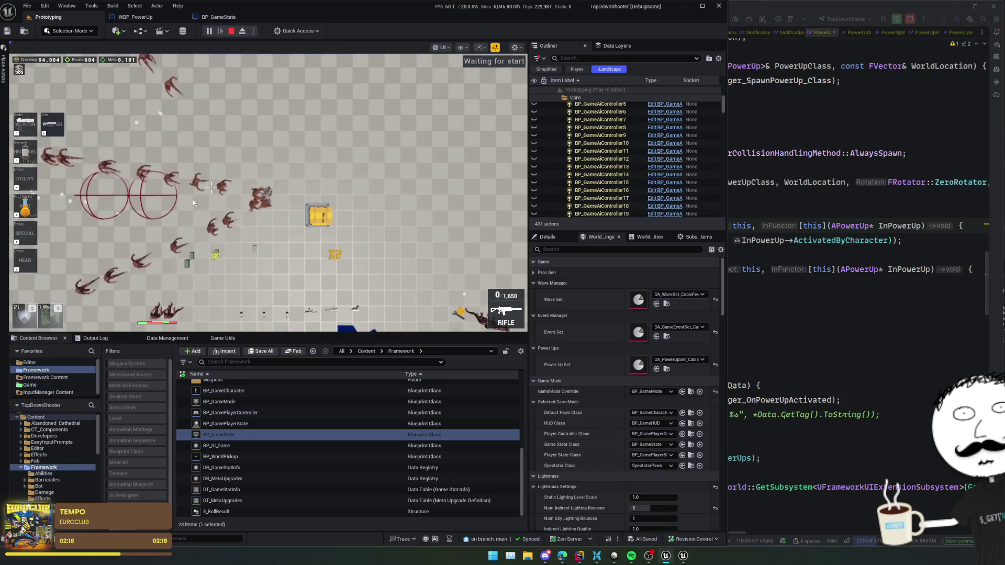
key("Tab")
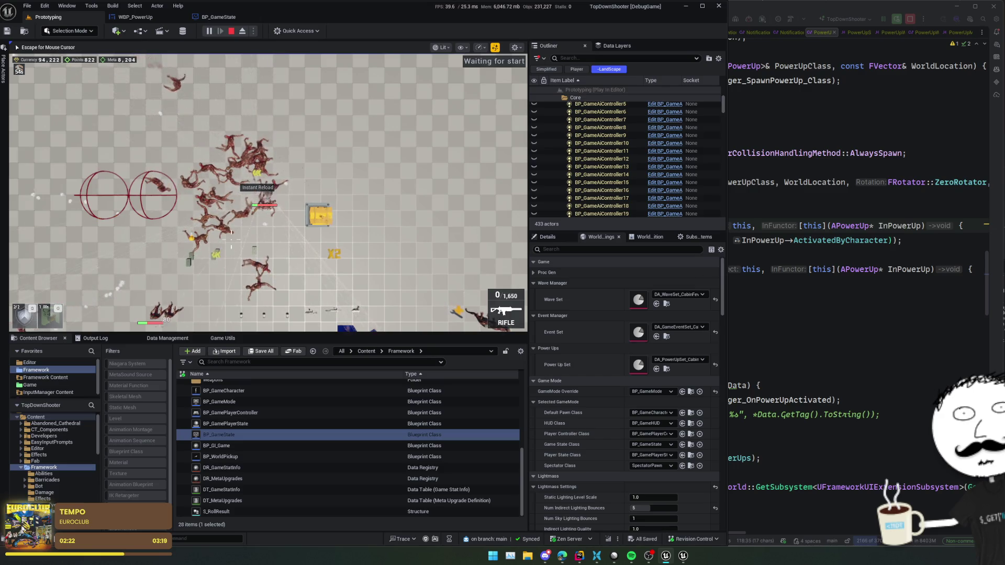
key("Escape")
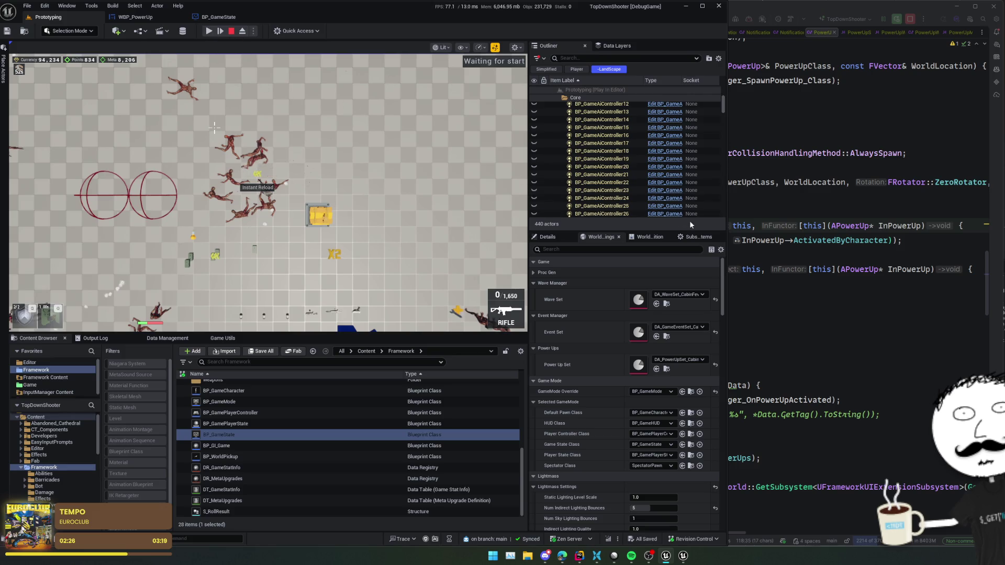
In WBP_PowerUp, clear the Details filter and turn on Is Focusable under Interaction.
left_click(135, 17)
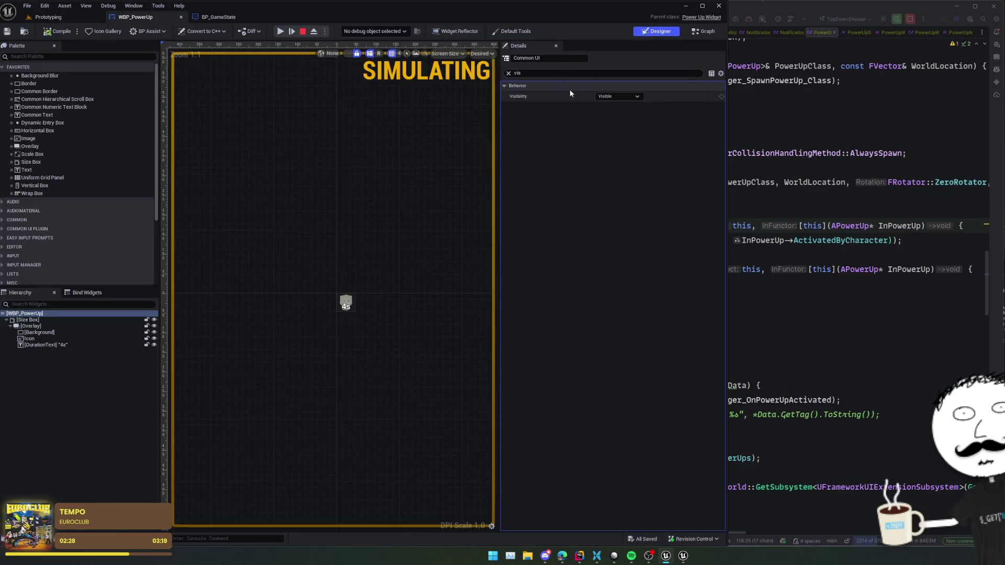
left_click(508, 74)
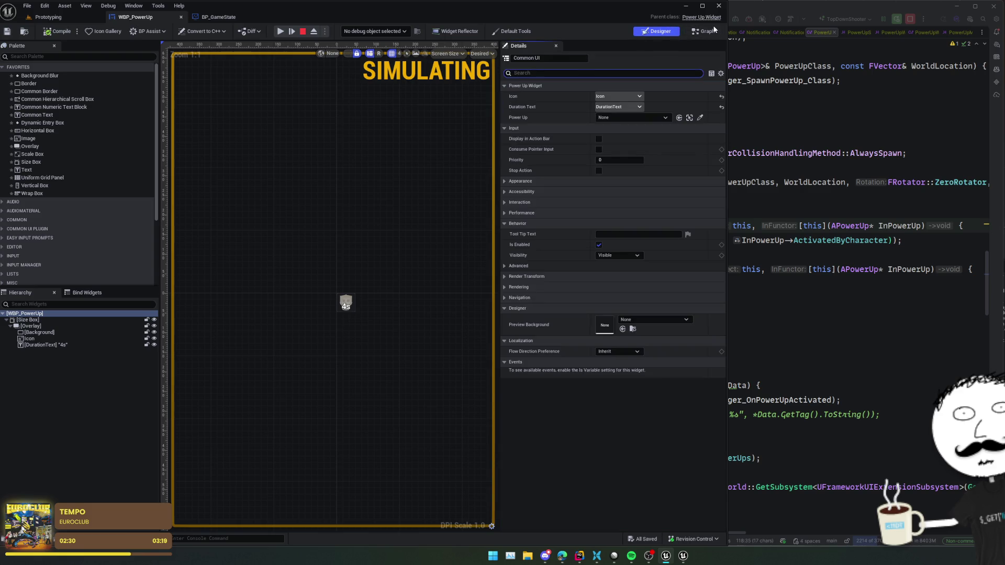
mouse_move(544, 152)
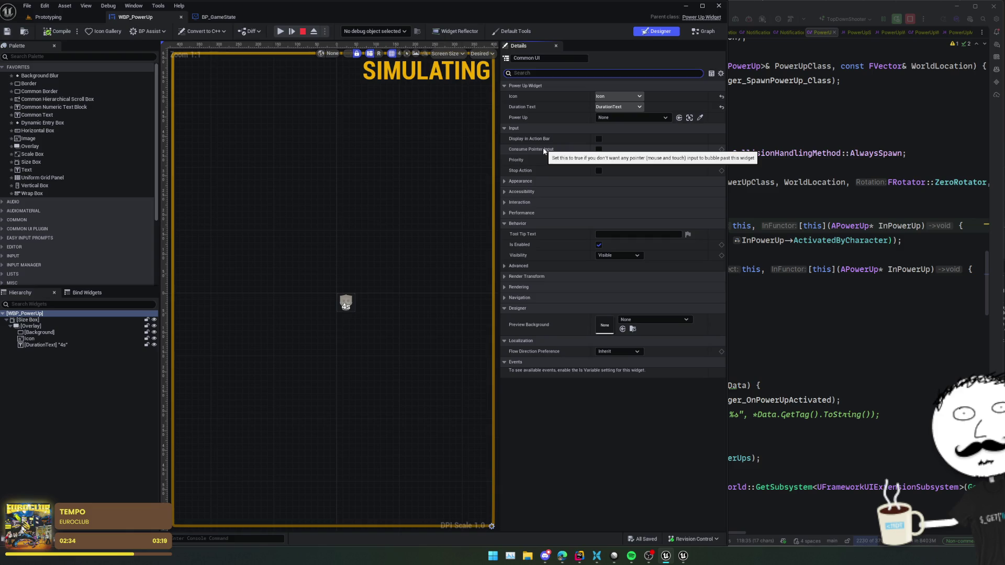
scroll(529, 121, "down", 1)
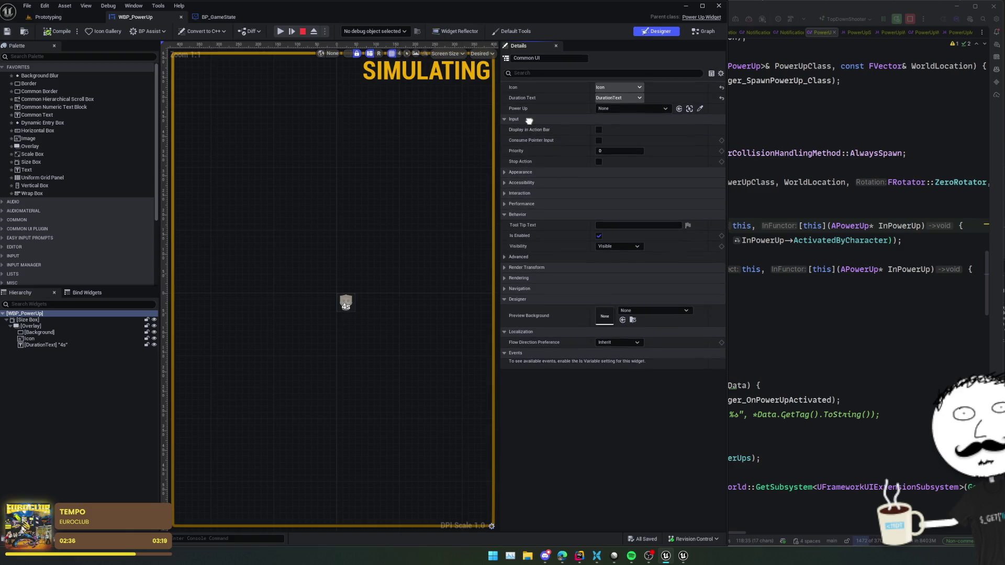
scroll(529, 121, "up", 2)
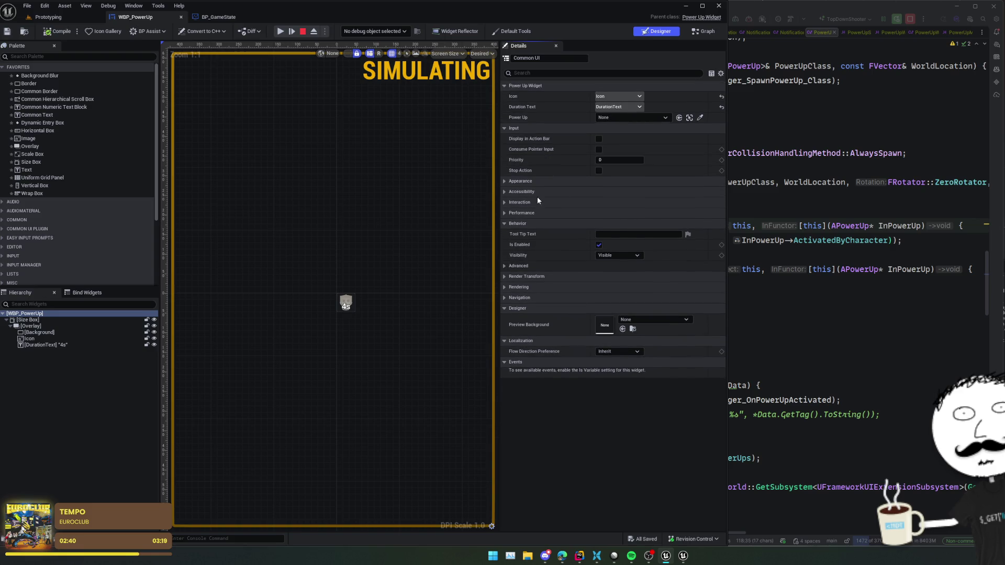
left_click(537, 202)
left_click(599, 213)
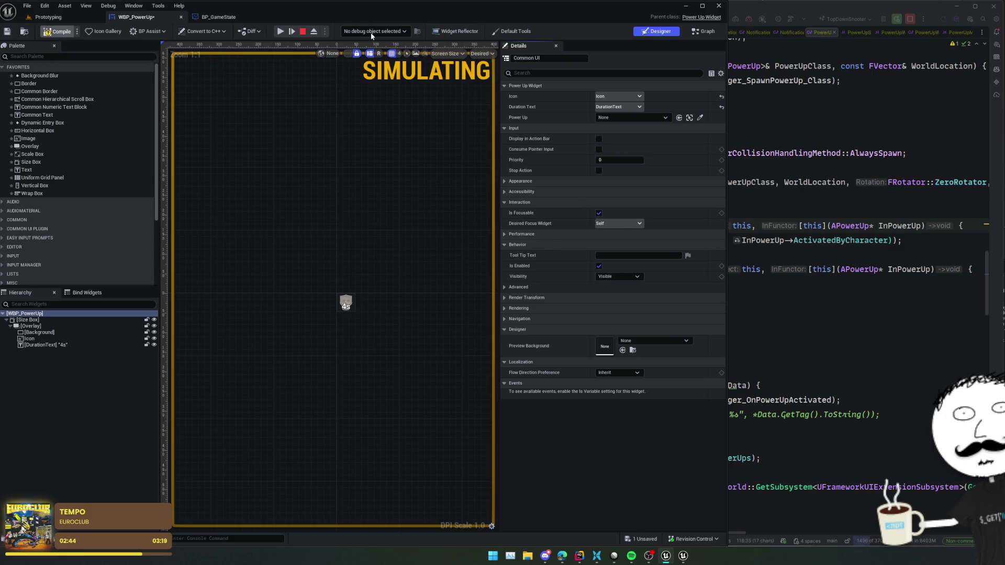
Look up the UGameCommonUserWidget parent class declaration in code, then return to Prototyping.
left_click(708, 18)
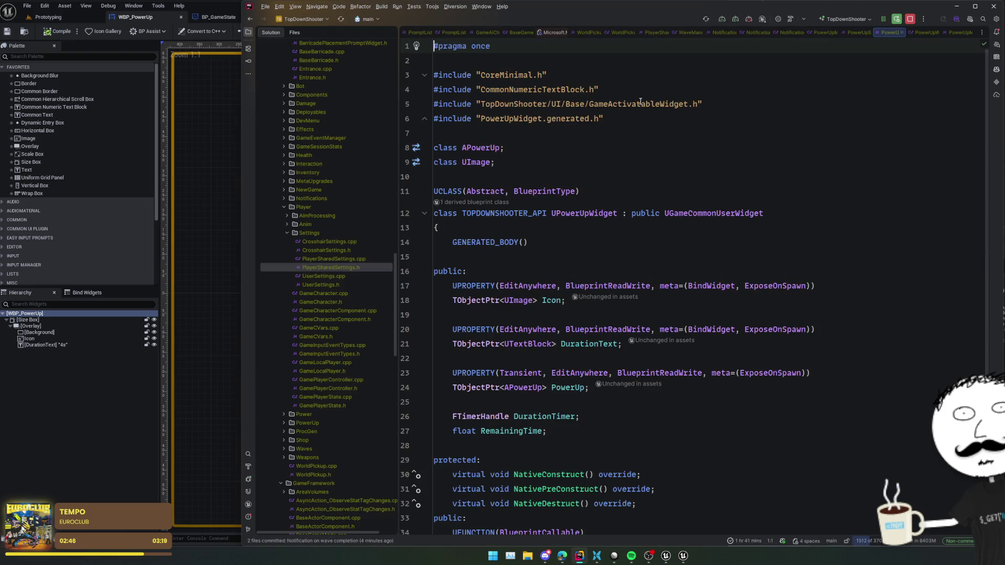
double_click(718, 213)
left_click(718, 213, "ctrl")
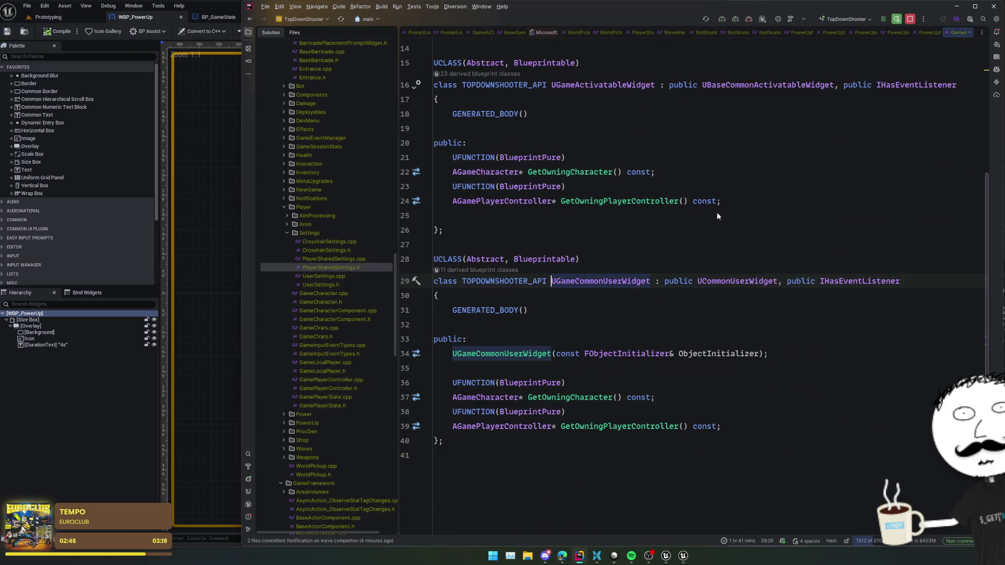
left_click(76, 17)
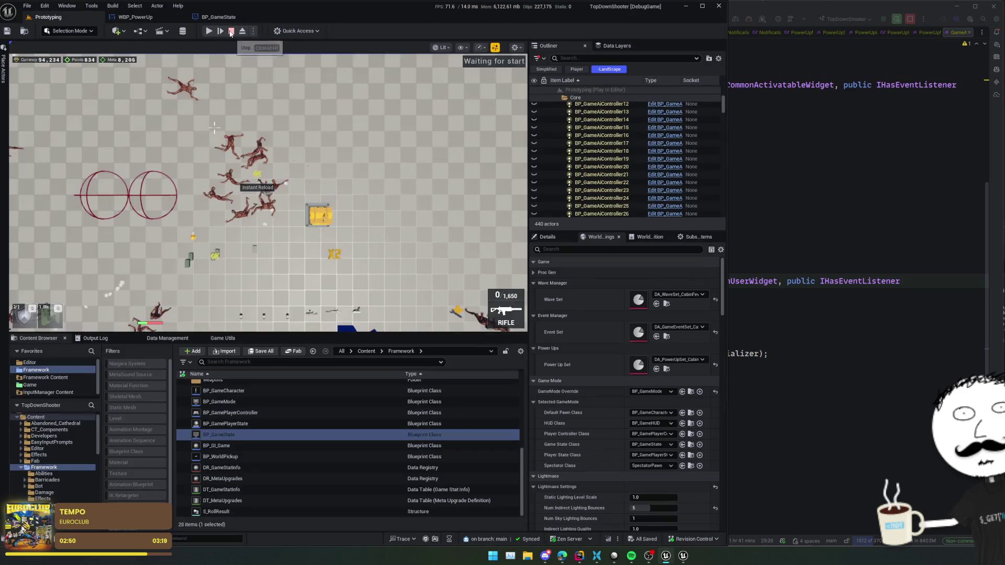
Restart the play session, open and close the inventory slot panel, then stop playing.
key("Escape")
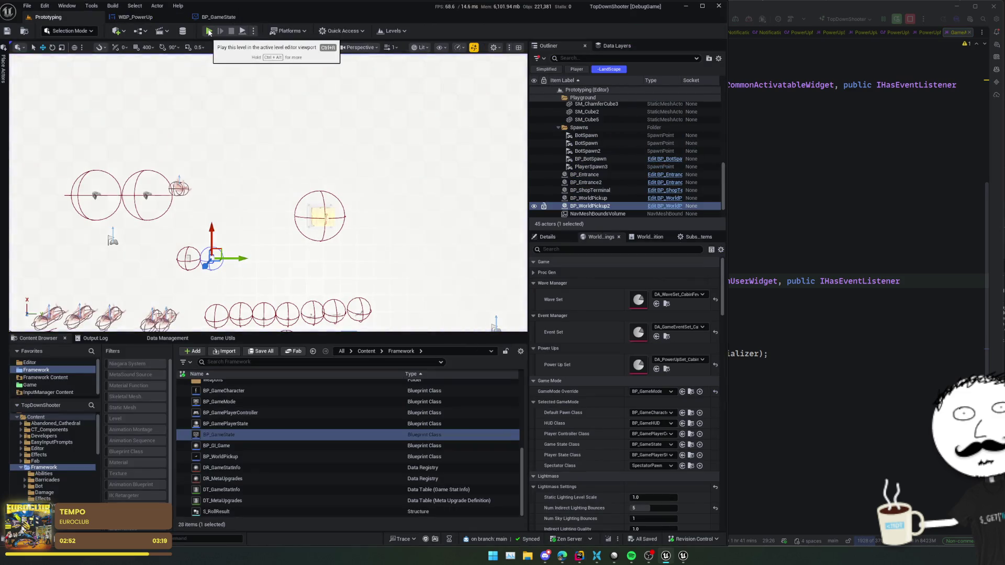
left_click(209, 32)
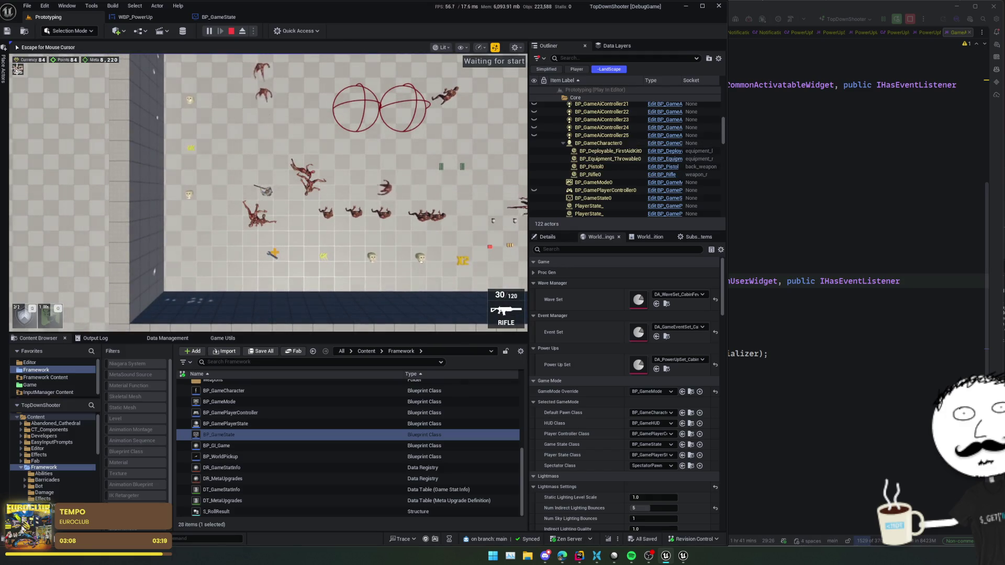
key("Tab")
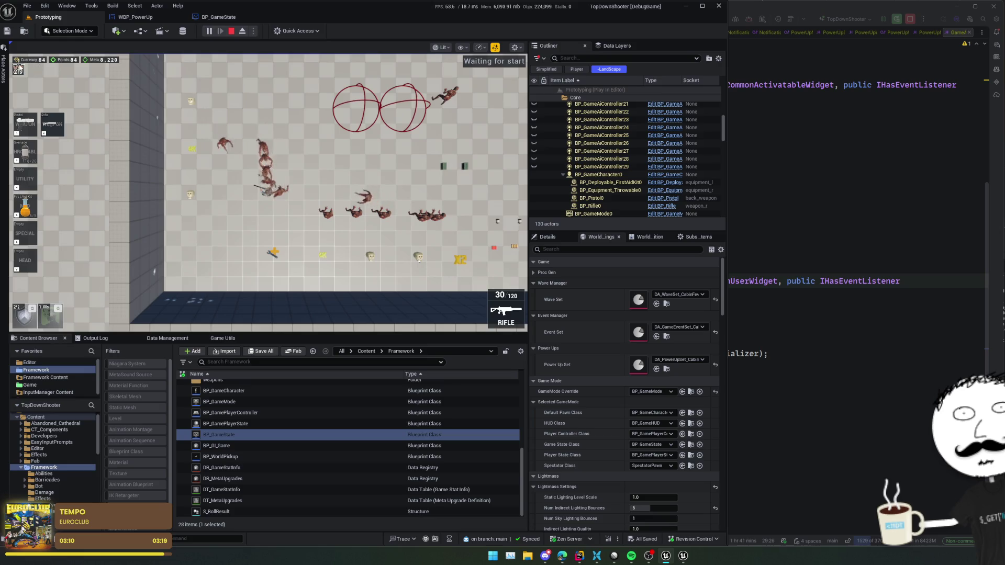
key("Tab")
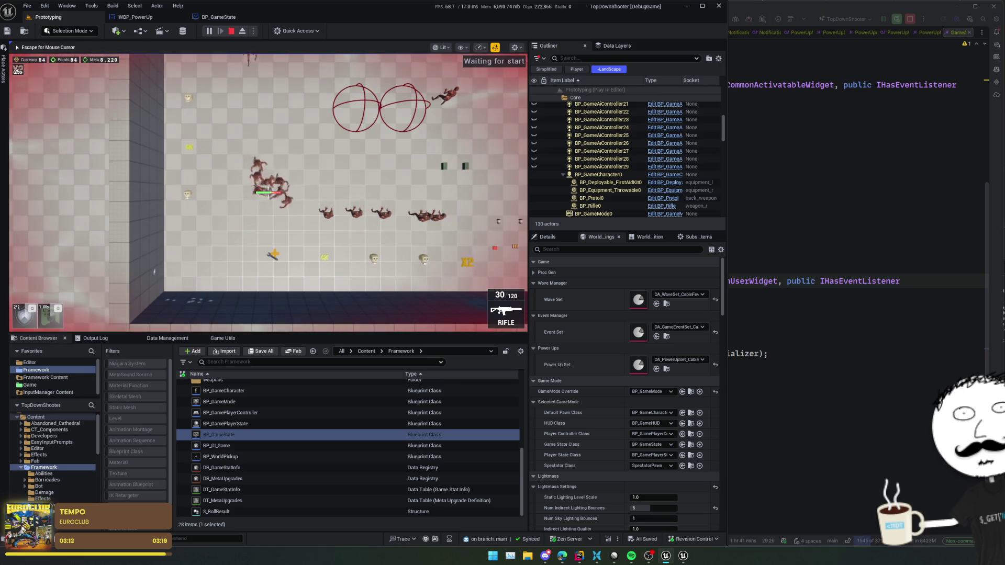
key("Escape")
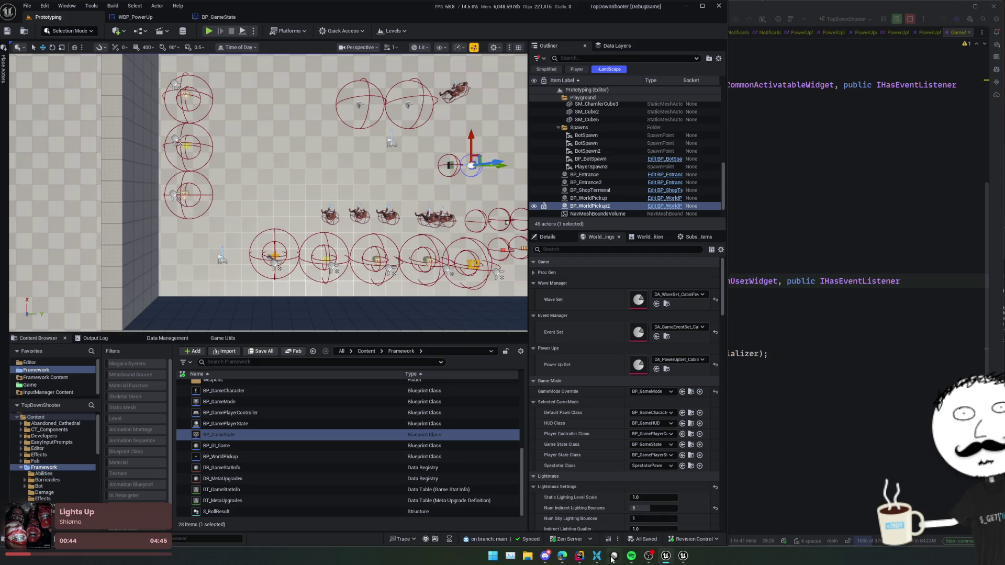
Set issue ZOM-121's status to Canceled and return to the ZombieShooter issue list.
key("alt+Tab")
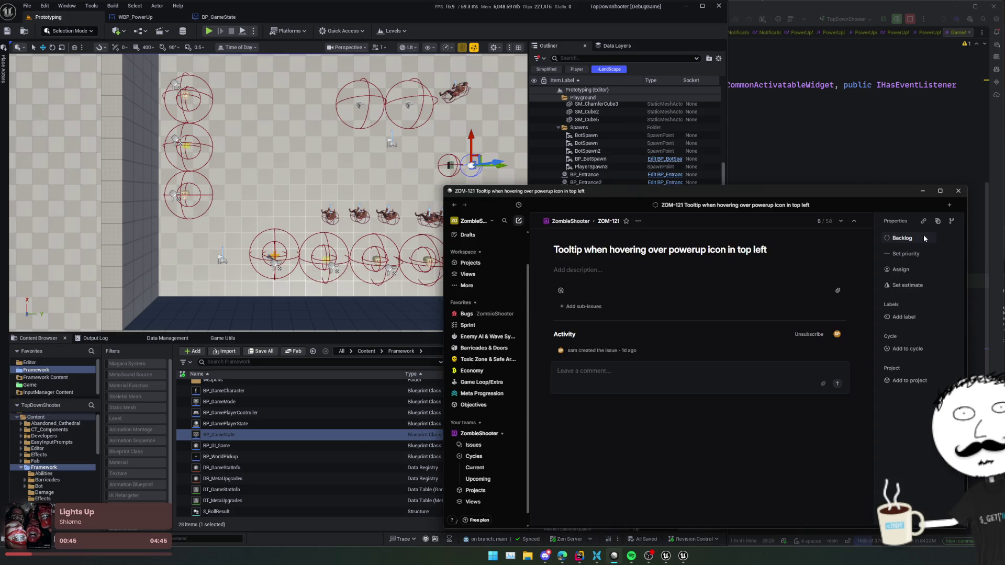
left_click(901, 238)
left_click(843, 314)
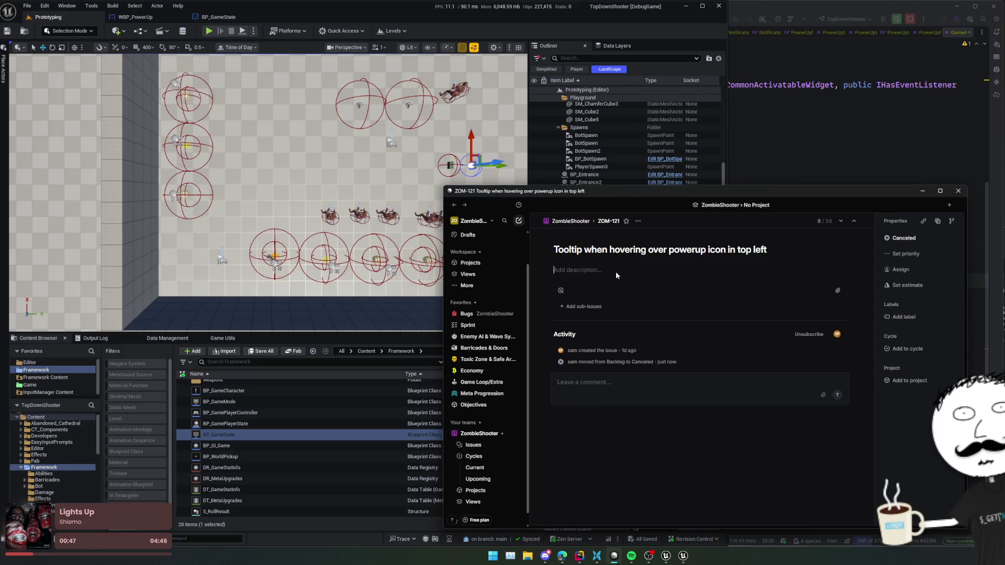
key("Escape")
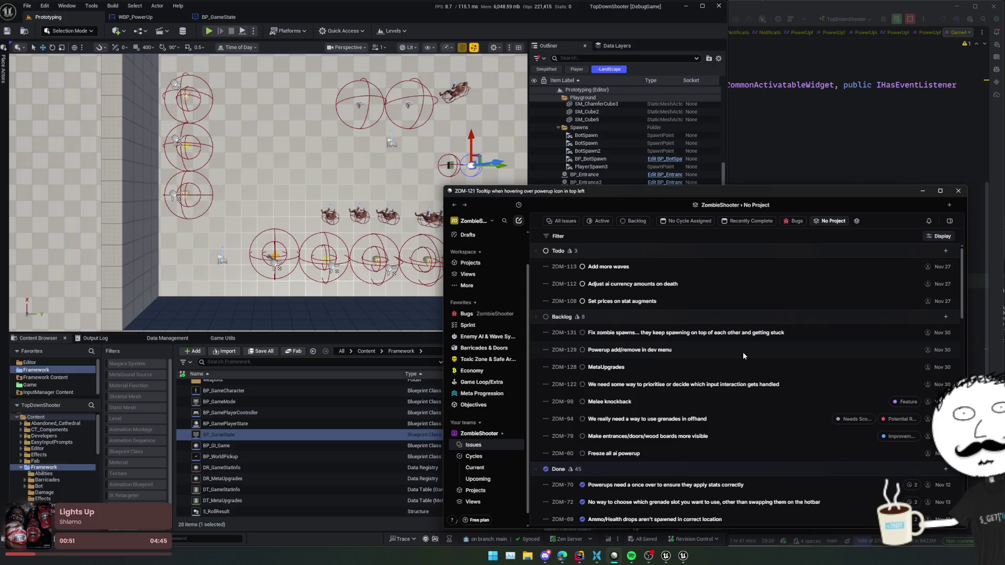
Open the ZOM-131 zombie-spawn issue, then bring Rider back showing PowerUpWidget.h.
left_click(814, 338)
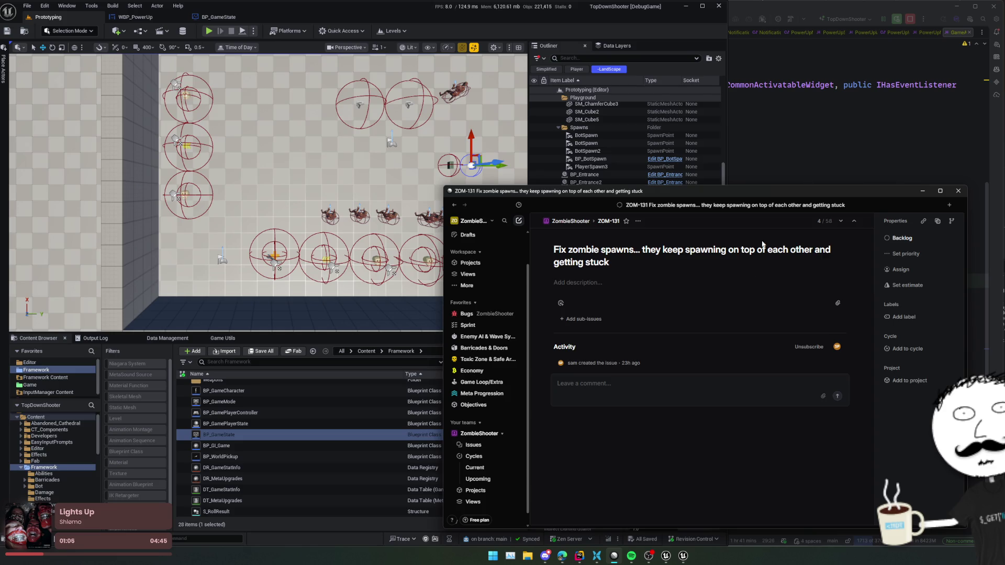
left_click(951, 32)
left_click(951, 33)
left_click(951, 32)
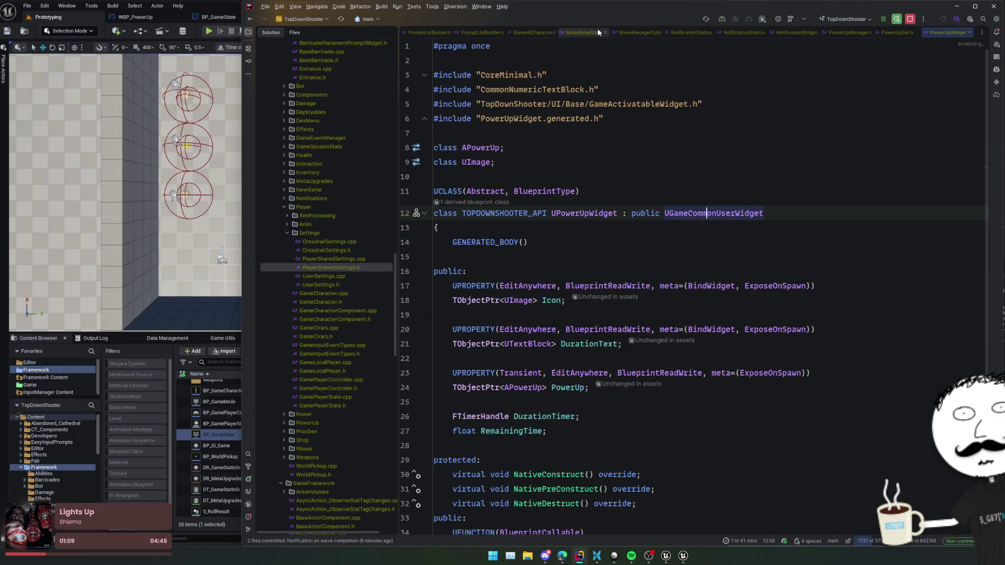
Close the open editor tabs and open WaveManagerSubsystem.cpp via Search Everywhere.
left_click(598, 28)
left_click(453, 33)
left_click(453, 33)
key("shift")
key("shift")
type("WaveMa")
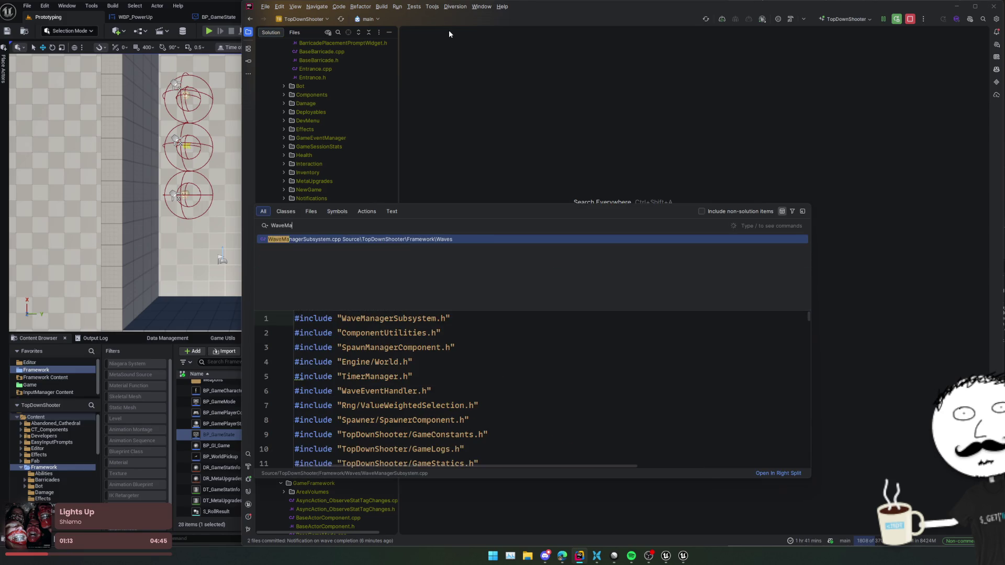
key("Return")
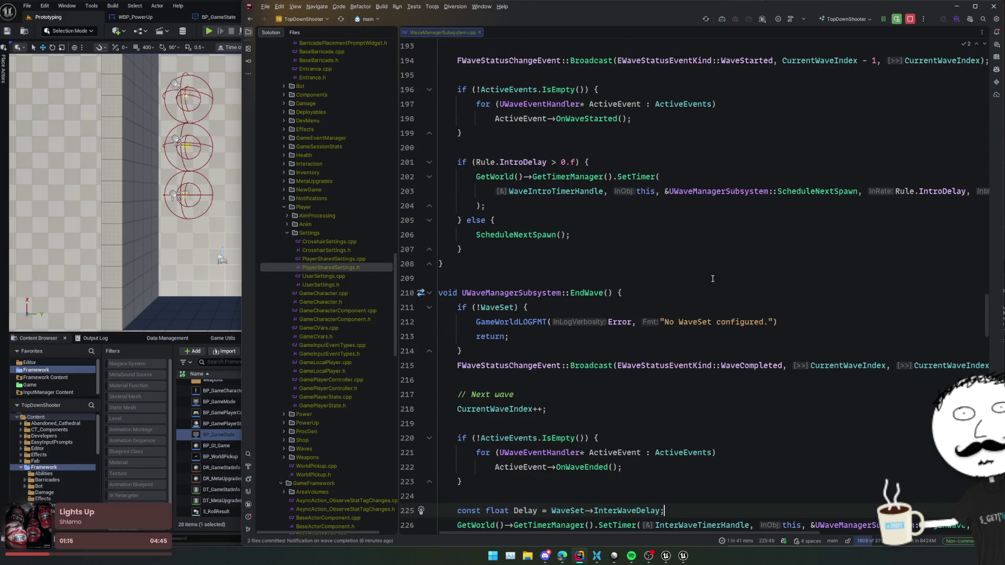
Find where 'Difficulty' is read in the file and set a breakpoint on line 30.
key("ctrl+f")
type("Difficulty")
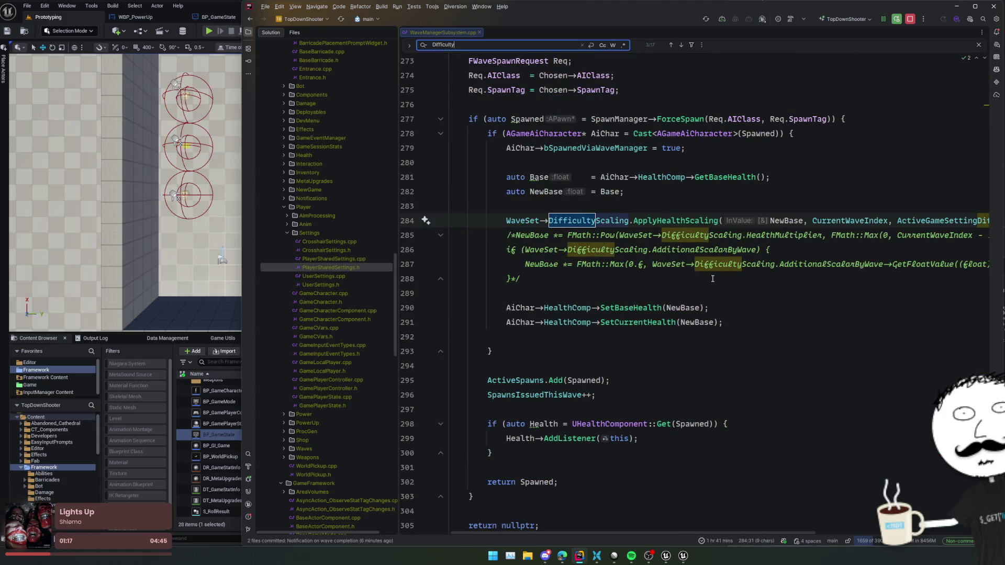
key("shift+Return")
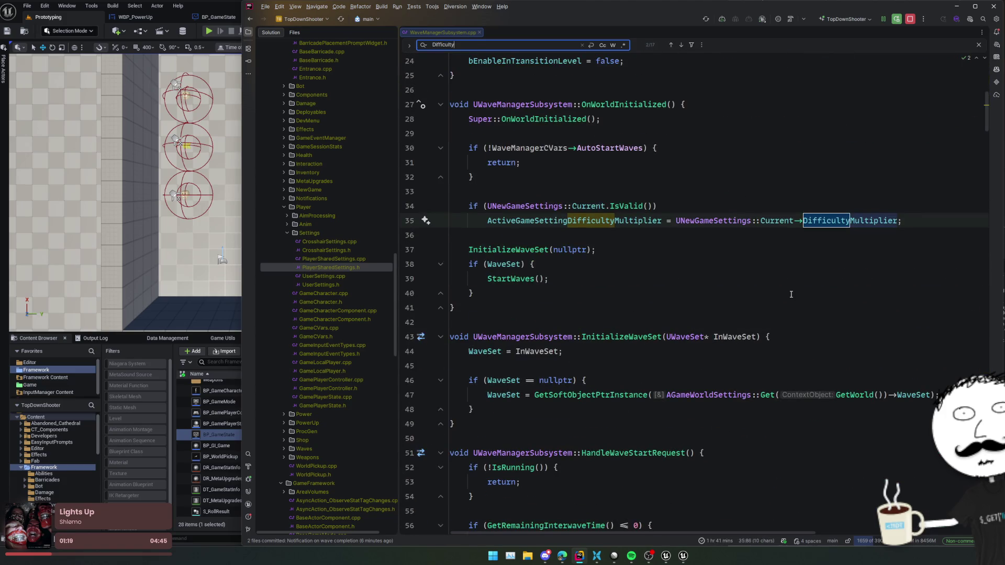
key("Escape")
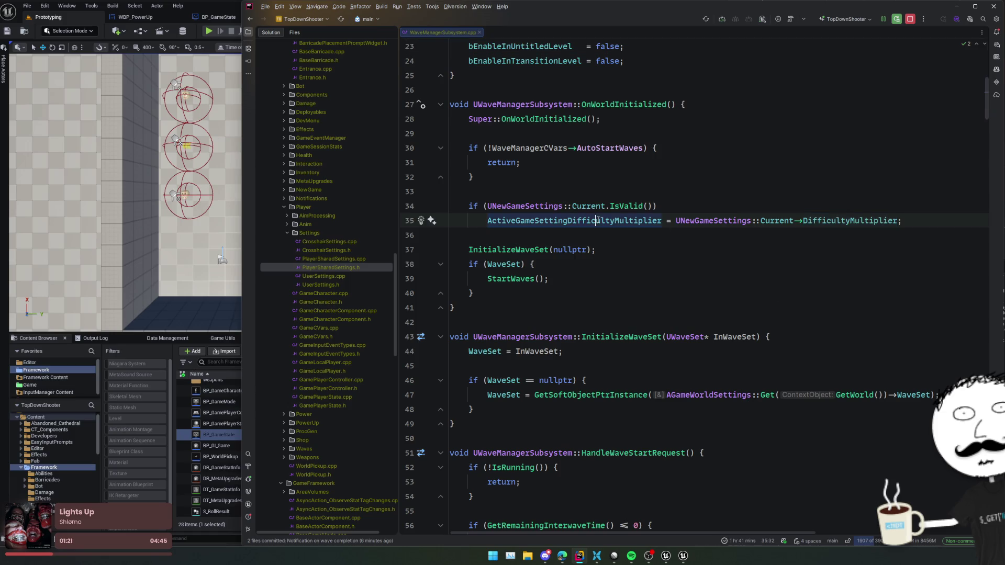
left_click(723, 186)
scroll(723, 197, "up", 3)
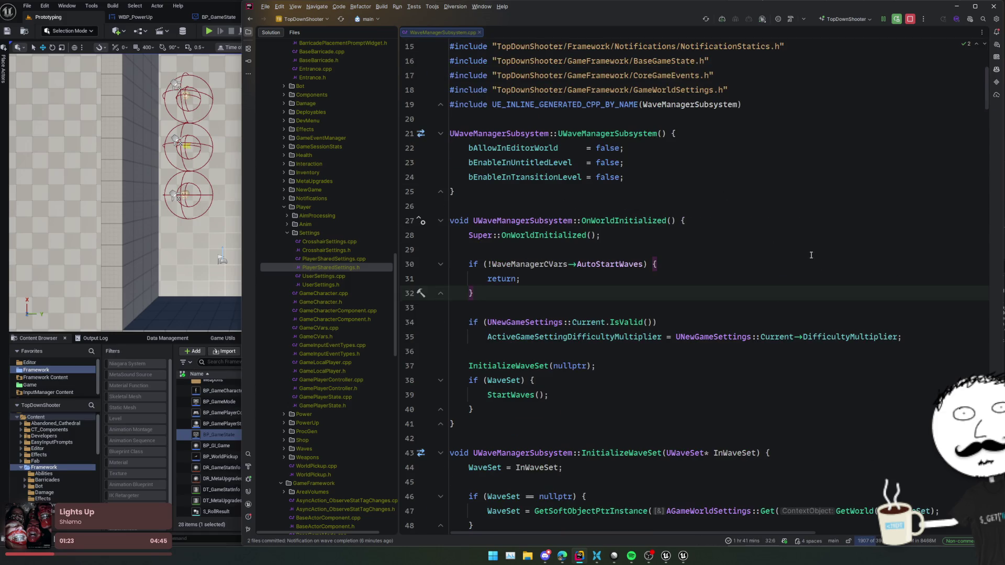
scroll(726, 287, "down", 2)
left_click(410, 205)
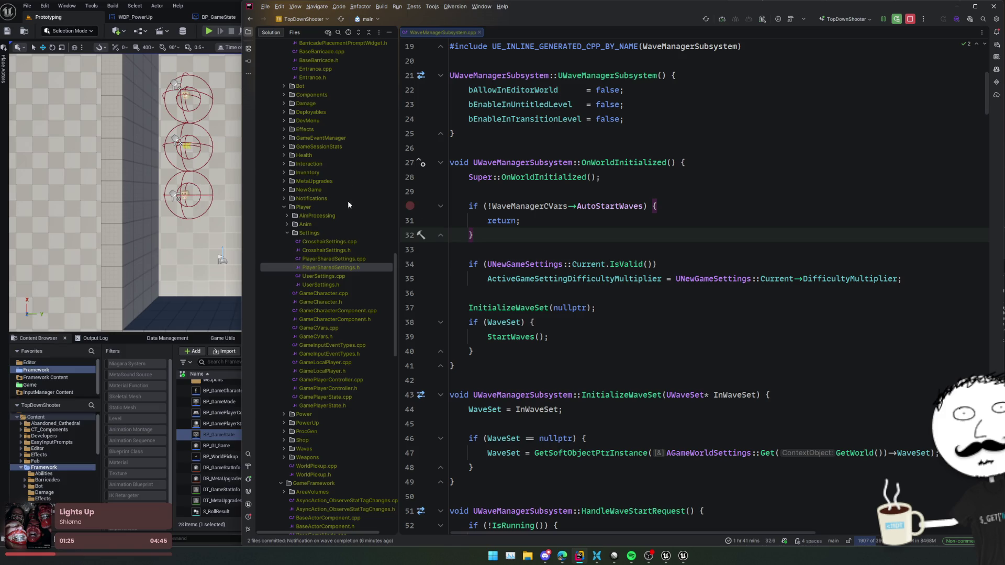
Open WaveManagerCheatManagerExtension.h from the project tree and select the Pause command declaration.
left_click(349, 32)
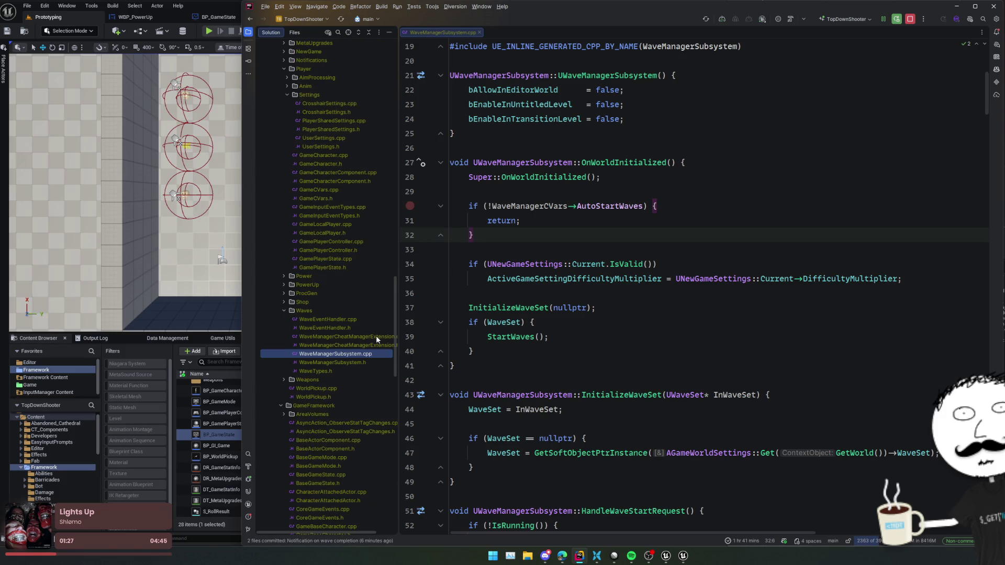
left_click(378, 345)
left_click_drag(602, 337, 622, 304)
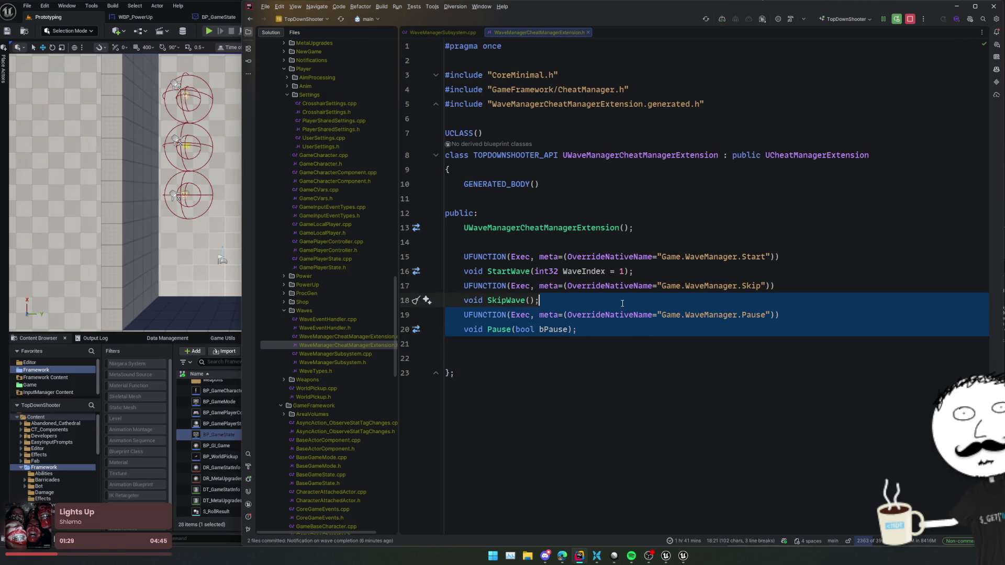
Duplicate the Pause UFUNCTION as a new SetDifficultyMultiplier(float) cheat declaration.
key("ctrl+d")
key("Return")
key("shift+End")
key("BackSpace")
type("SetDifficulty")
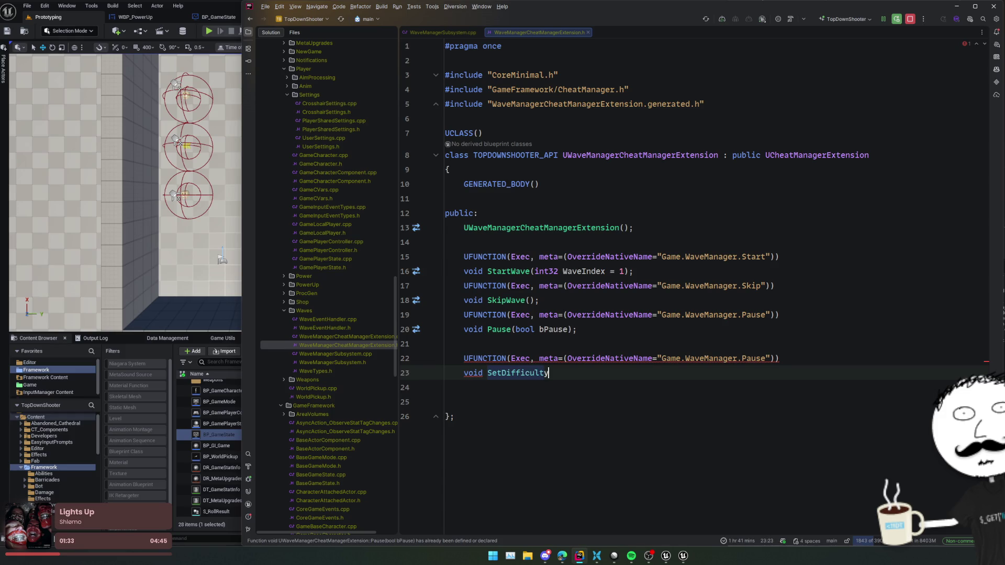
key("Tab")
key("Up")
key("Up")
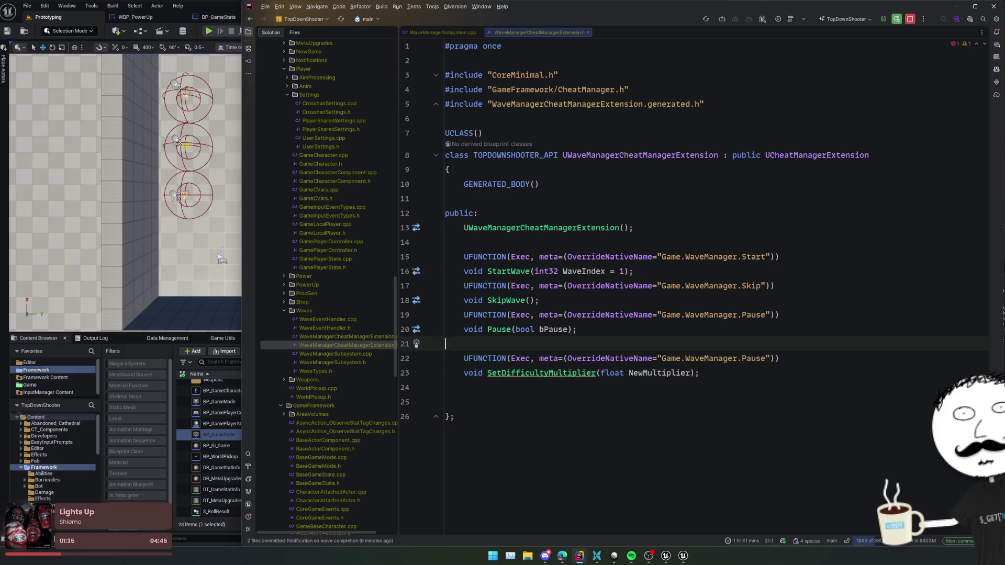
key("BackSpace")
key("Down")
key("Down")
Generate the SetDifficultyMultiplier definition in the .cpp and assign the difficulty multiplier in its body.
key("alt+Return")
key("Return")
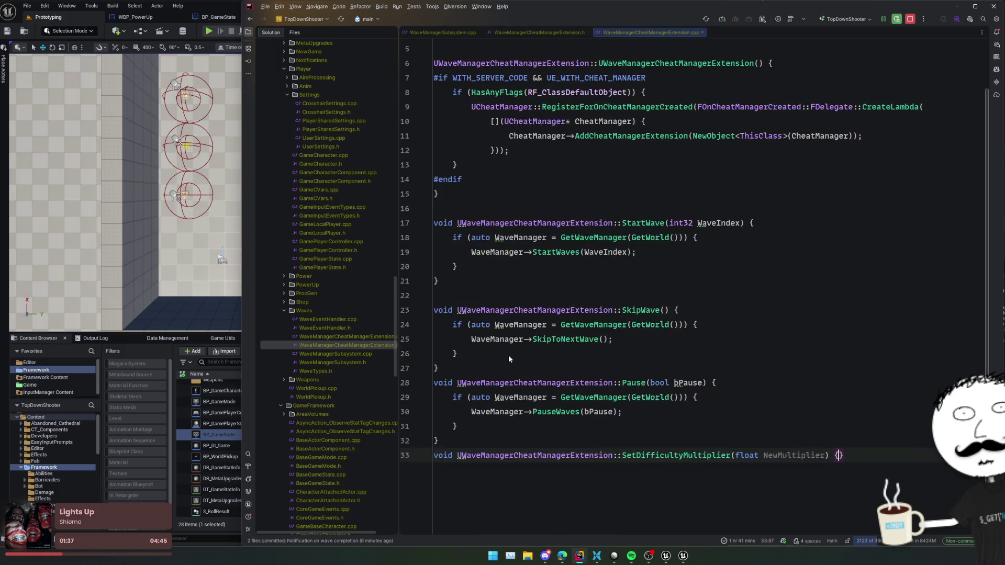
key("Return")
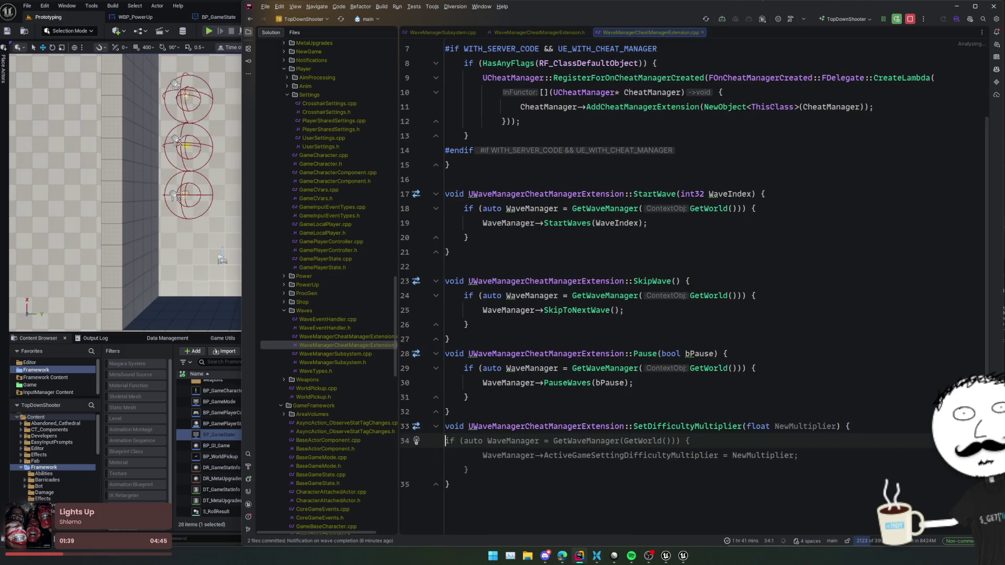
key("Tab")
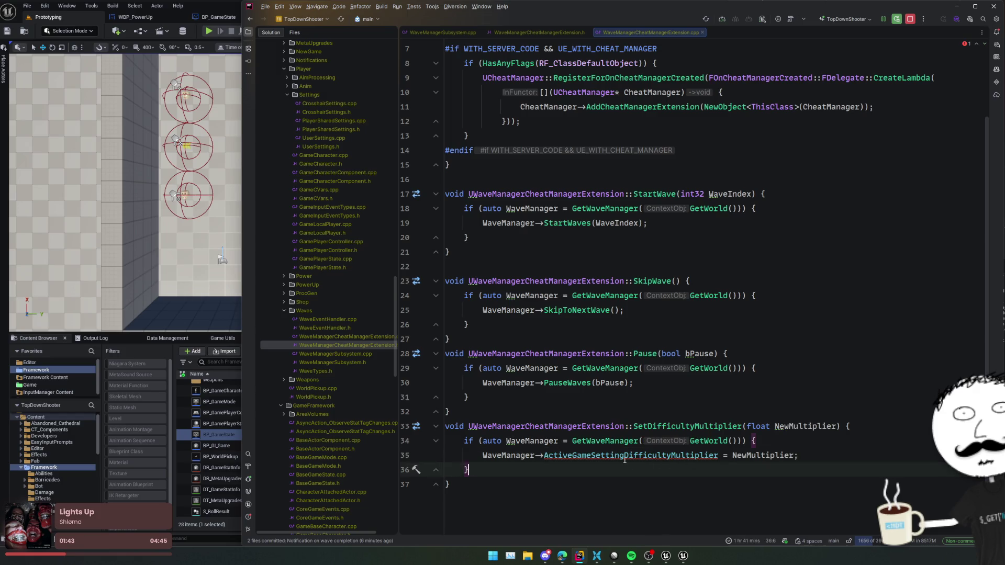
Declare 'friend class UWaveManagerCheatManagerExtension;' after the #endif in WaveManagerSubsystem.h.
double_click(575, 426)
key("ctrl+c")
left_click(601, 455, "ctrl")
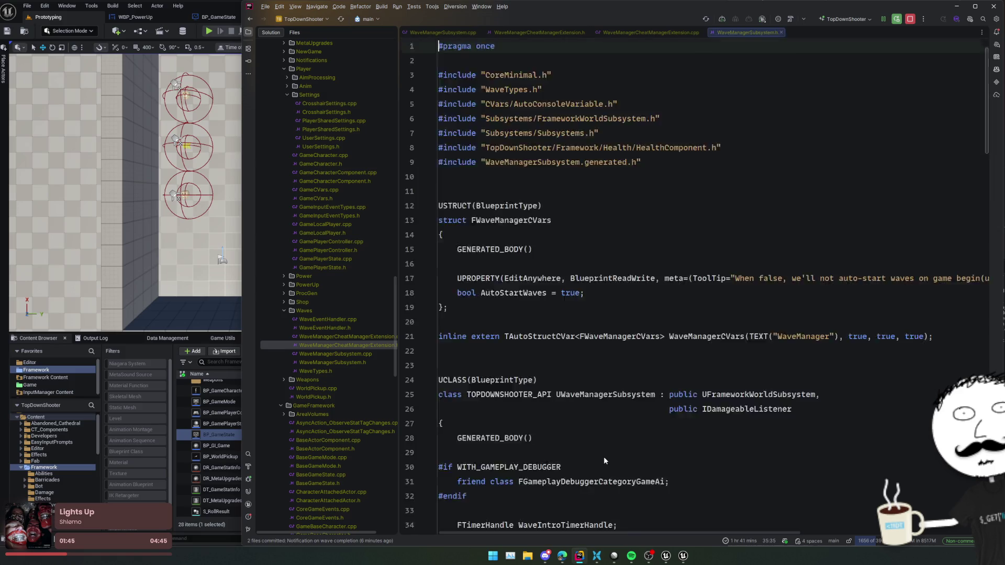
scroll(617, 292, "up", 10)
left_click(704, 343)
left_click(693, 357)
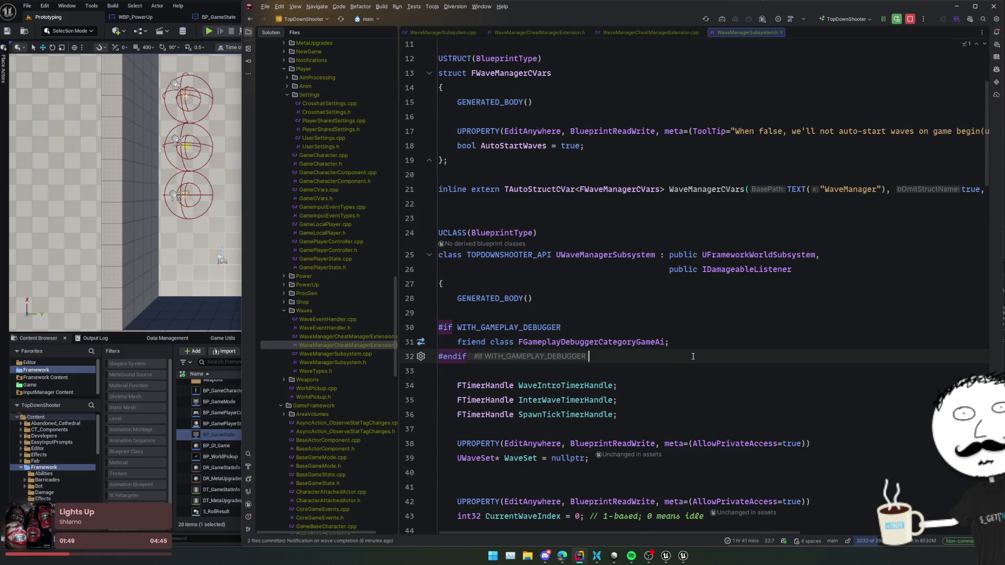
key("Return")
type("friend class")
key("ctrl+v")
type(";")
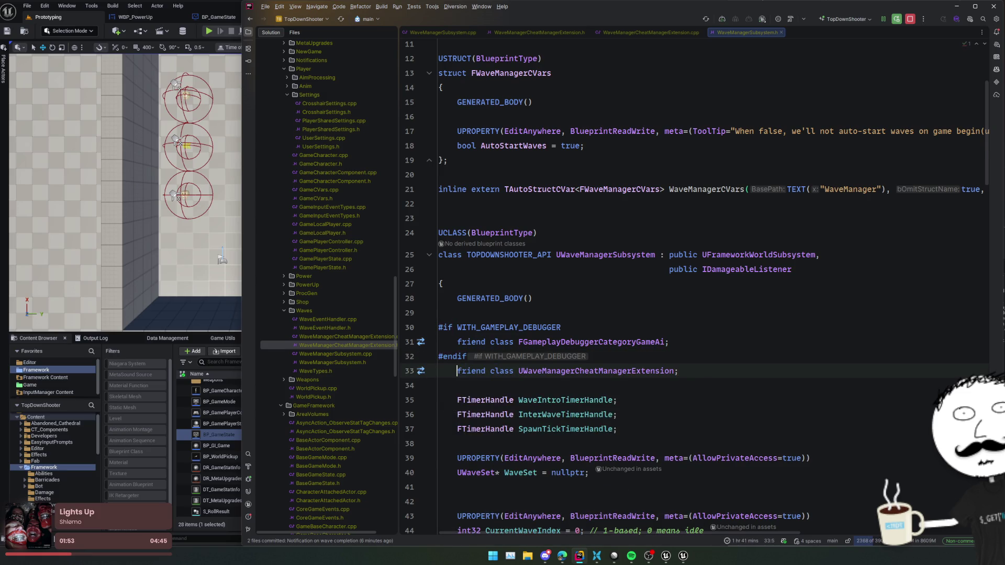
key("Home")
key("Return")
left_click(696, 356)
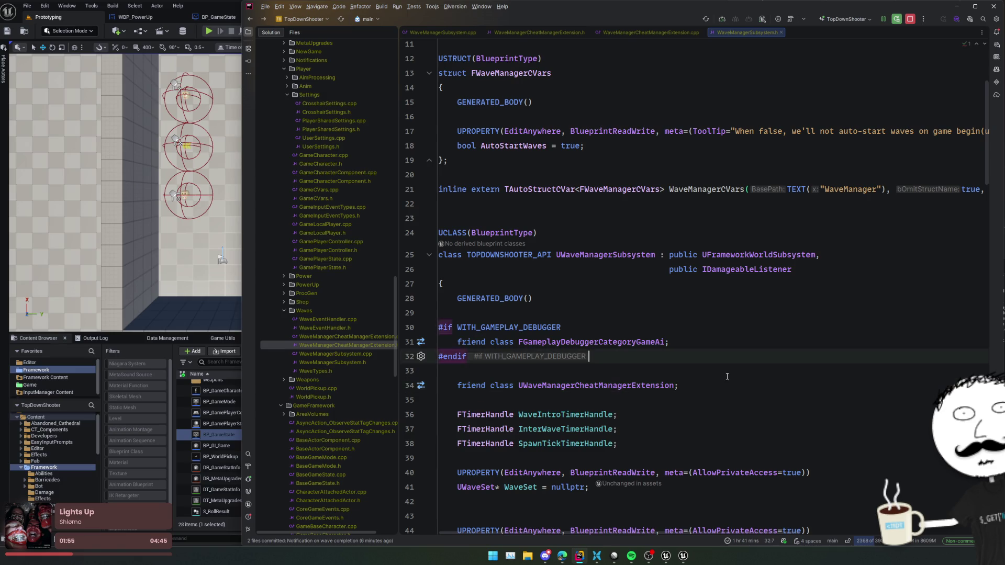
scroll(725, 386, "down", 10)
Return to WaveManagerCheatManagerExtension.cpp and review the new cheat from the top.
key("ctrl+Tab")
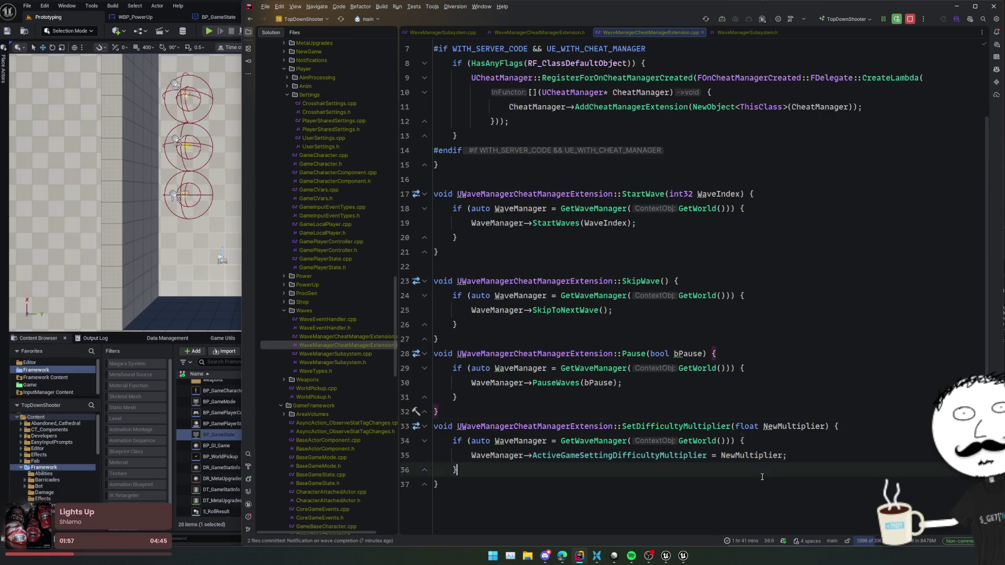
left_click(778, 339)
scroll(777, 347, "up", 2)
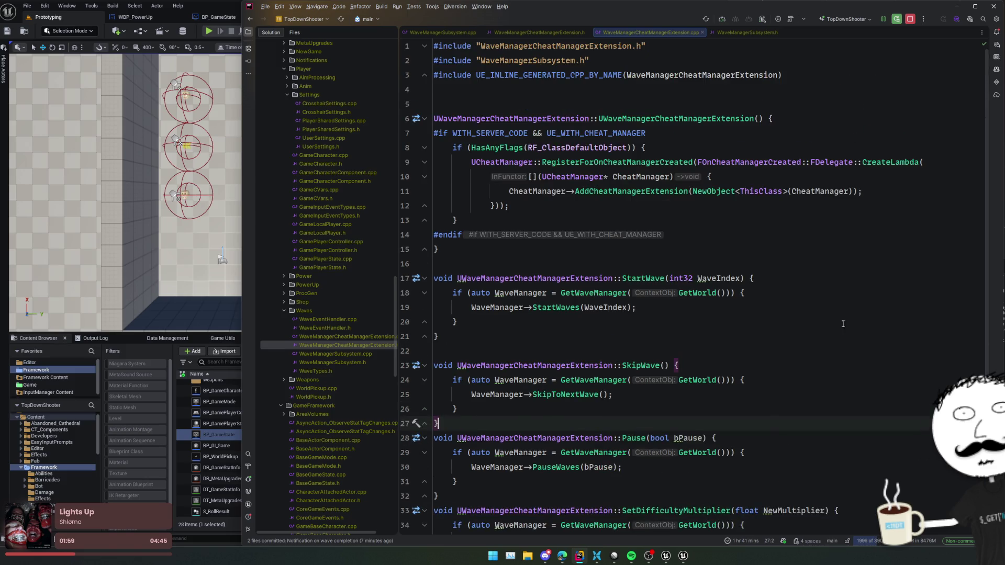
Close the WBP_PowerUp and BP_GameState asset tabs in Unreal, then return to the cheat code.
scroll(838, 325, "down", 3)
left_click(717, 380)
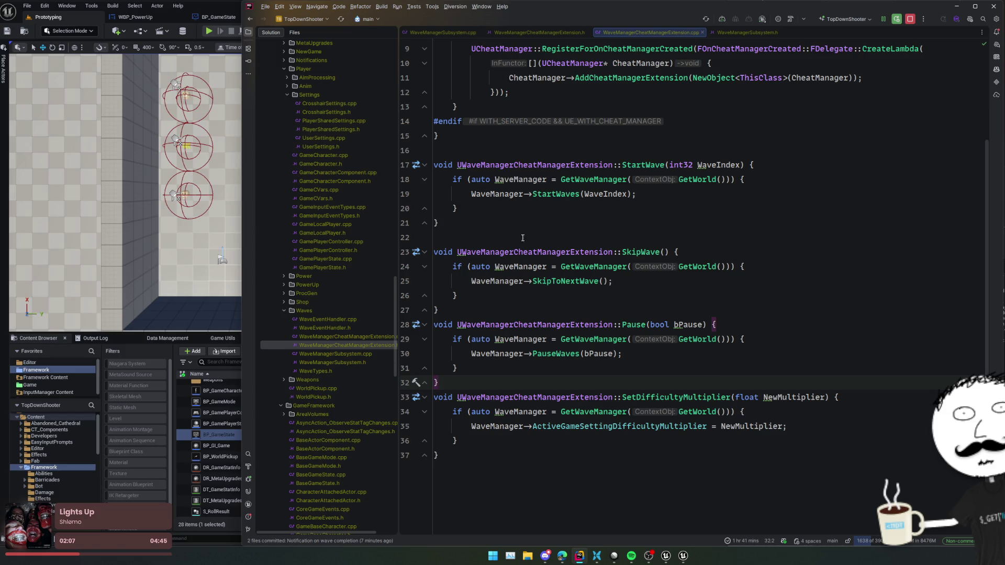
left_click(235, 16)
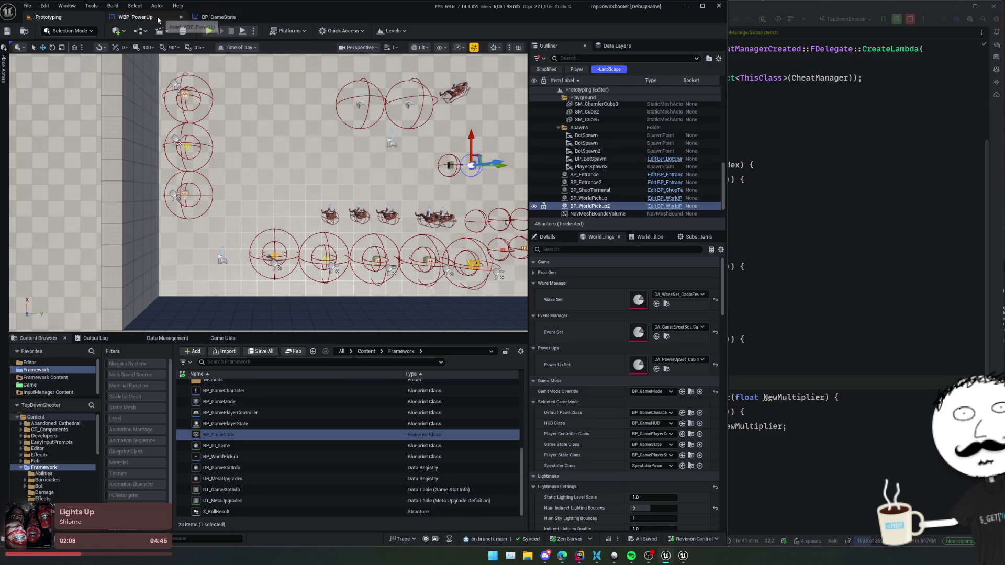
middle_click(158, 20)
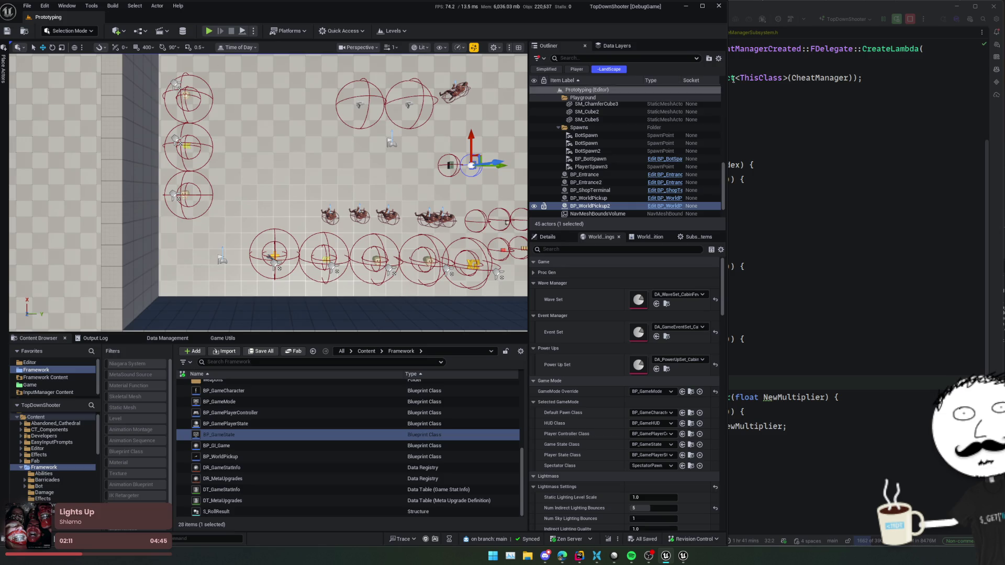
left_click(783, 283)
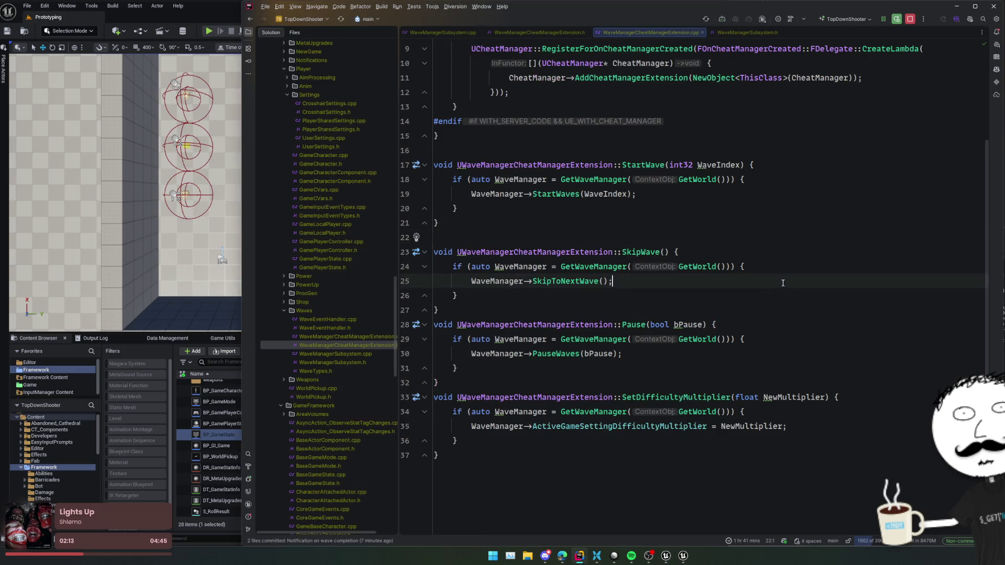
left_click(730, 240)
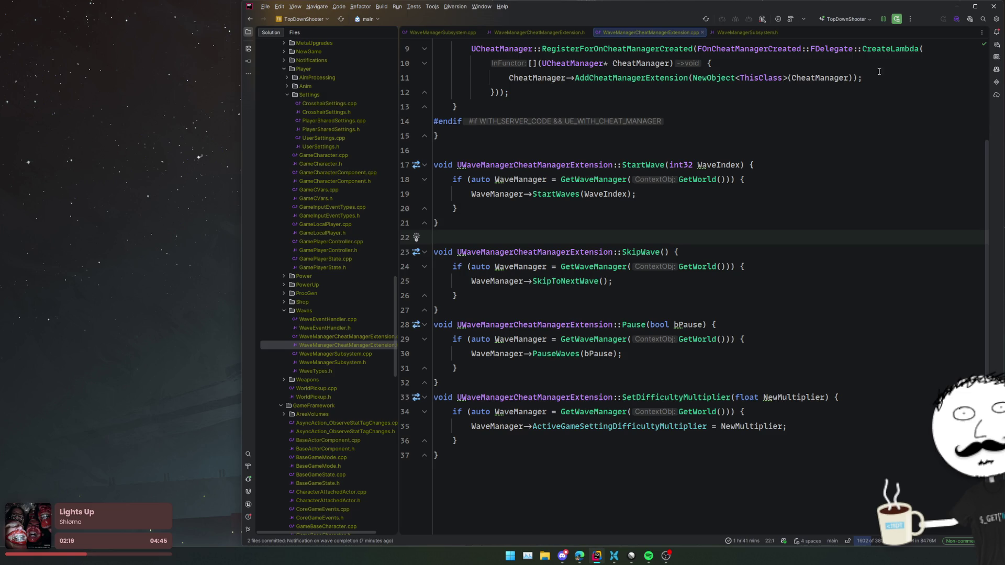
Debug-build TopDownShooter, then check the Memory View, Debugger Output and Threads & Variables tabs.
left_click(897, 19)
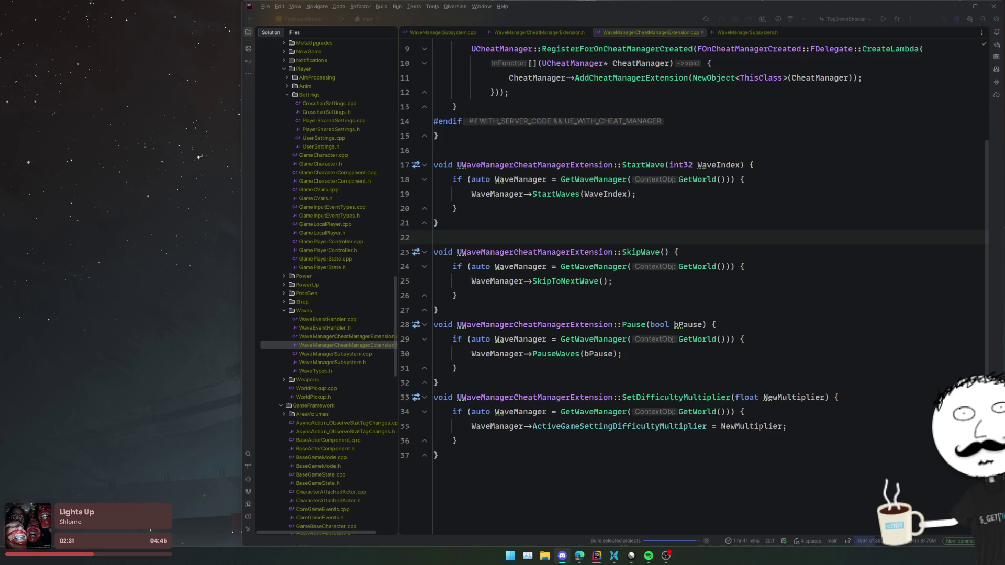
key("alt+Tab")
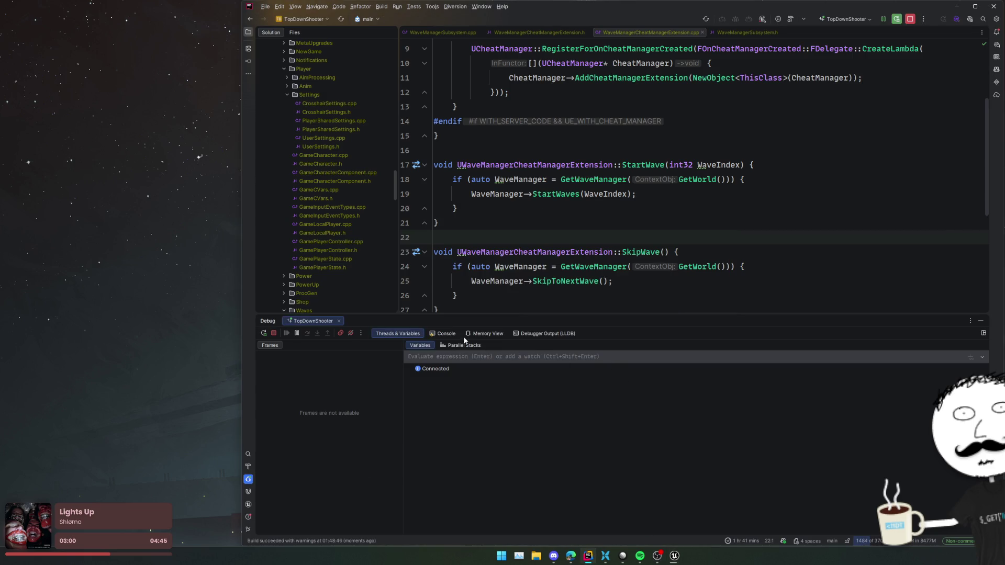
left_click(492, 334)
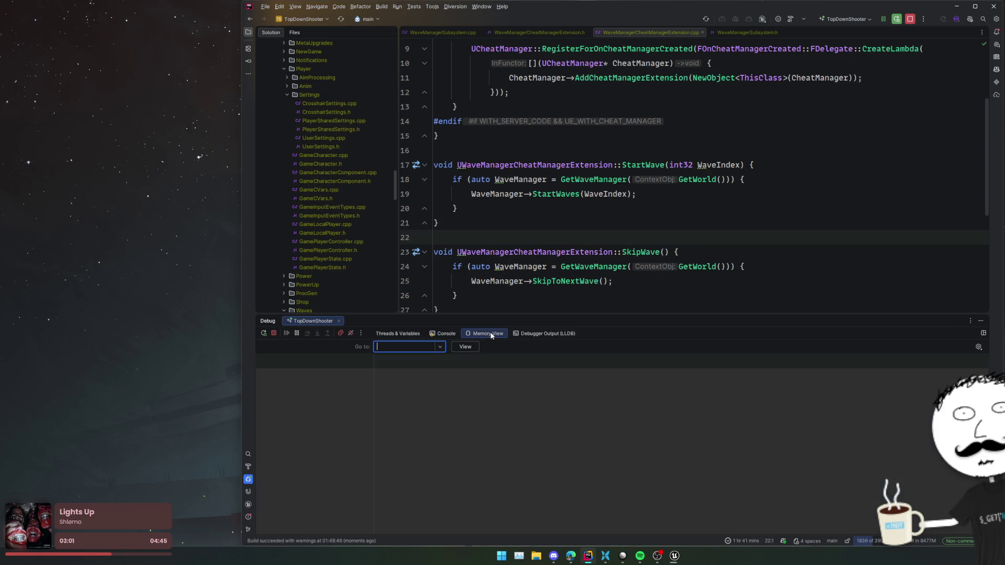
left_click(542, 336)
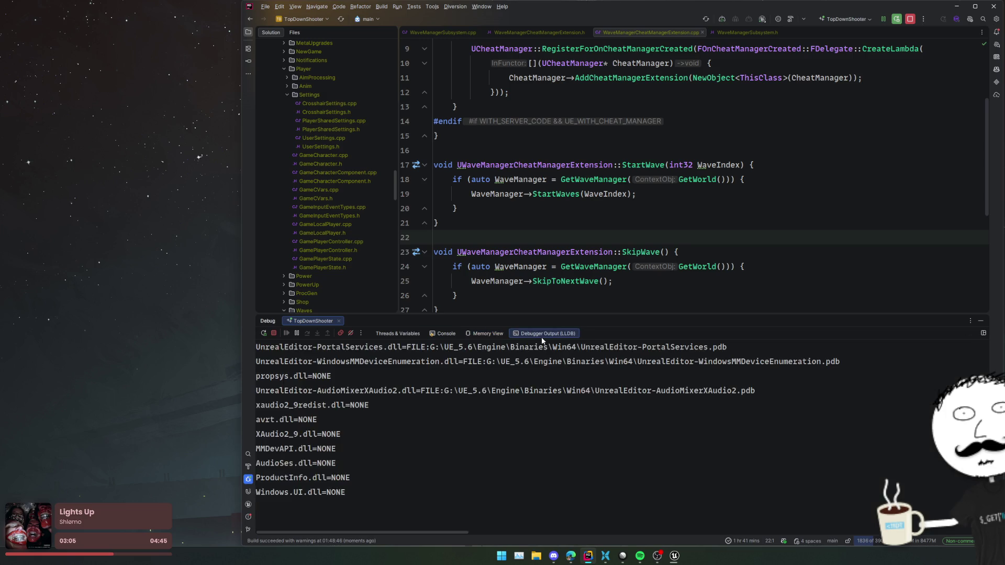
left_click(389, 337)
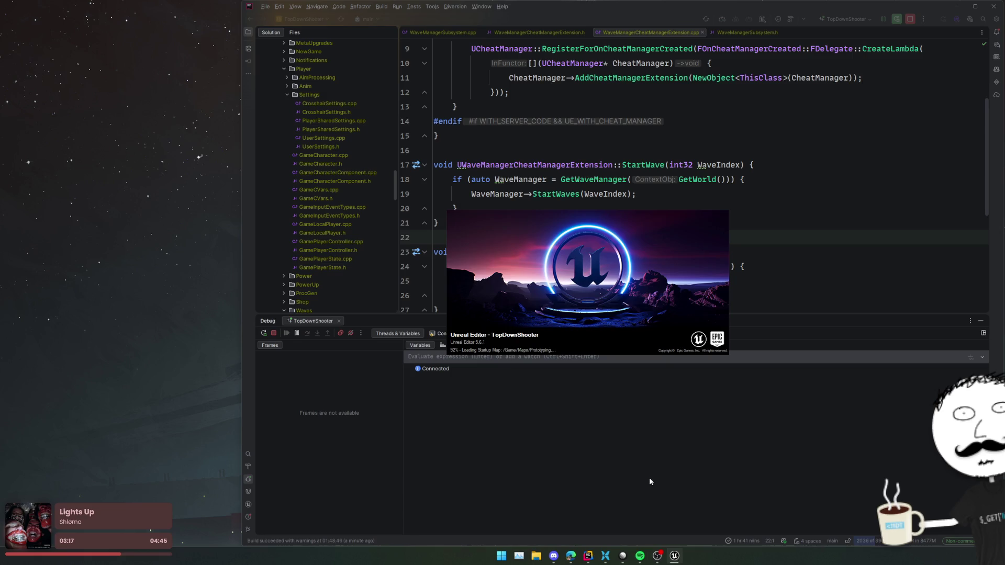
Load the CabinFever map from the Levels dropdown.
left_click(623, 557)
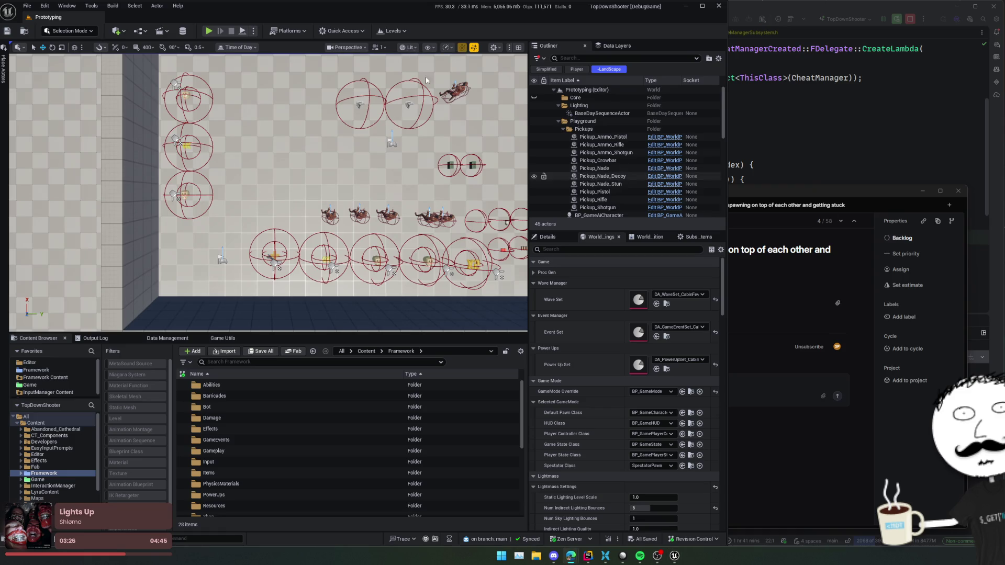
left_click(382, 34)
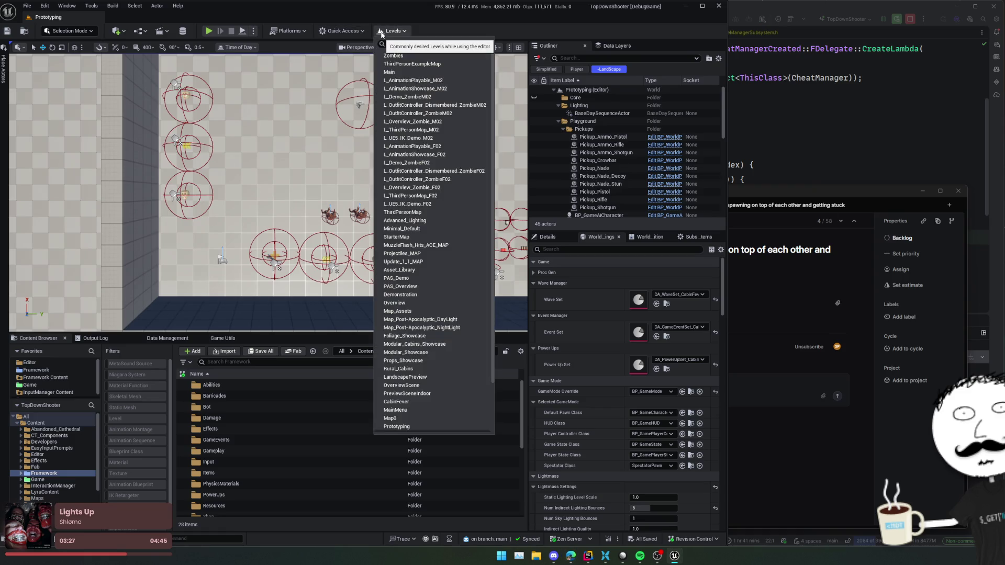
left_click(382, 33)
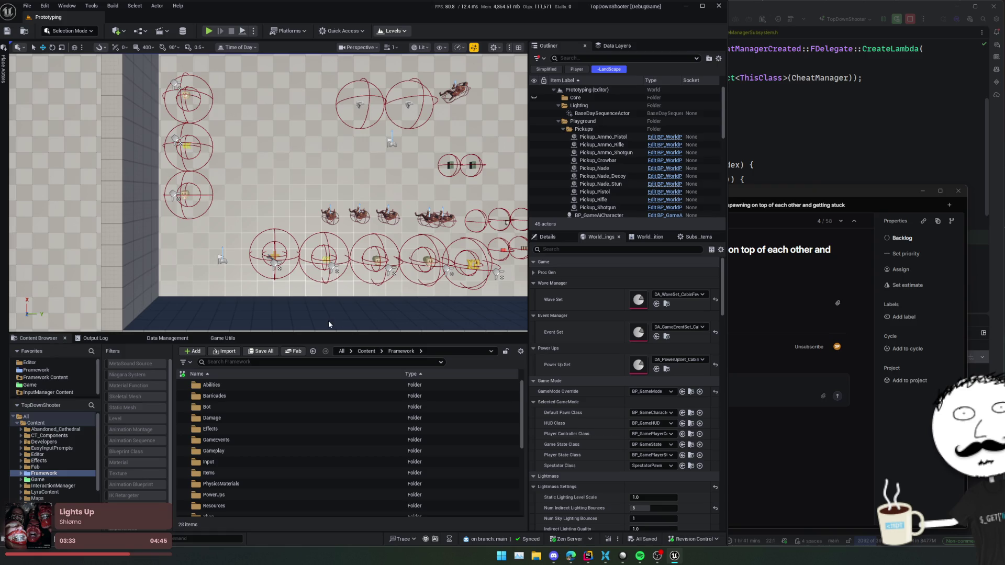
Enlarge the viewport, set the preview time of day to daylight, and tilt the view.
left_click_drag(319, 335, 320, 414)
left_click(237, 47)
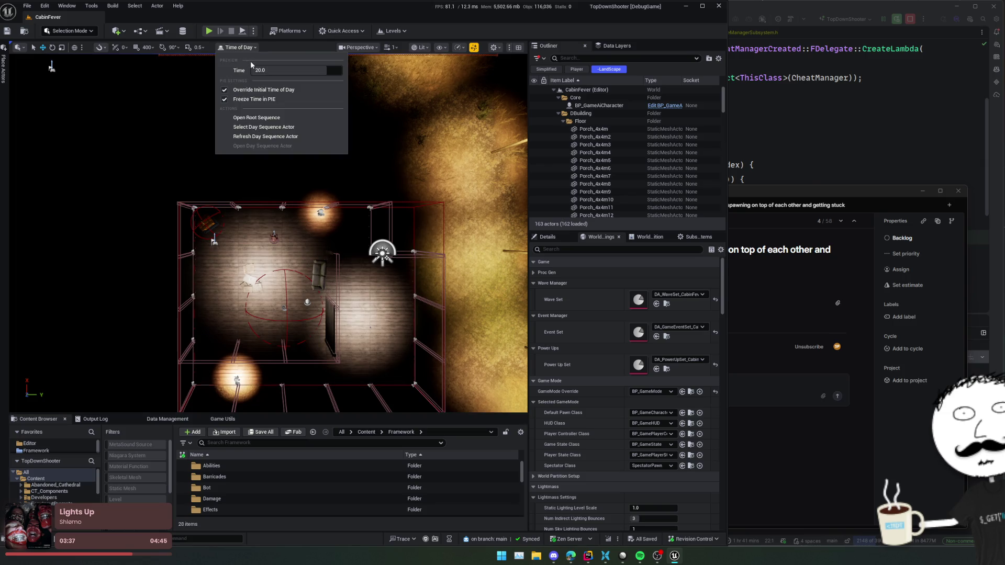
left_click_drag(322, 70, 310, 71)
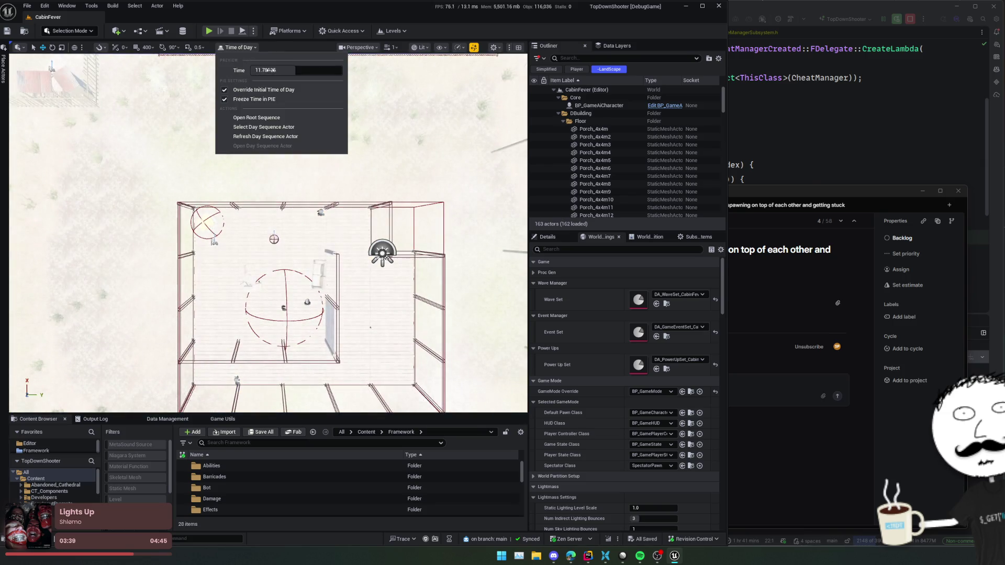
left_click(320, 213)
left_click_drag(321, 223, 327, 230)
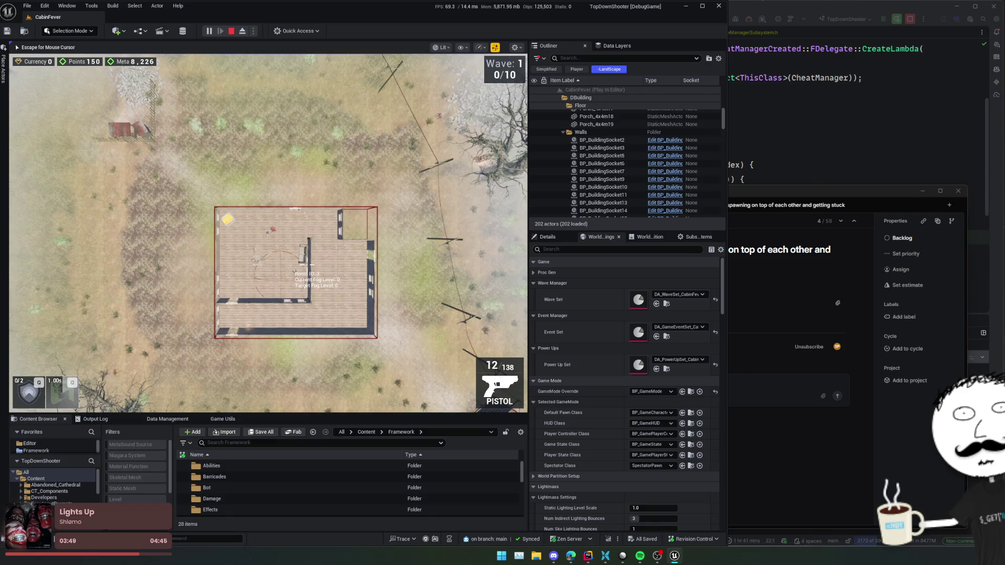
Run the SetDifficultyMultiplier command from the in-game console.
key("grave")
type("WaveManag")
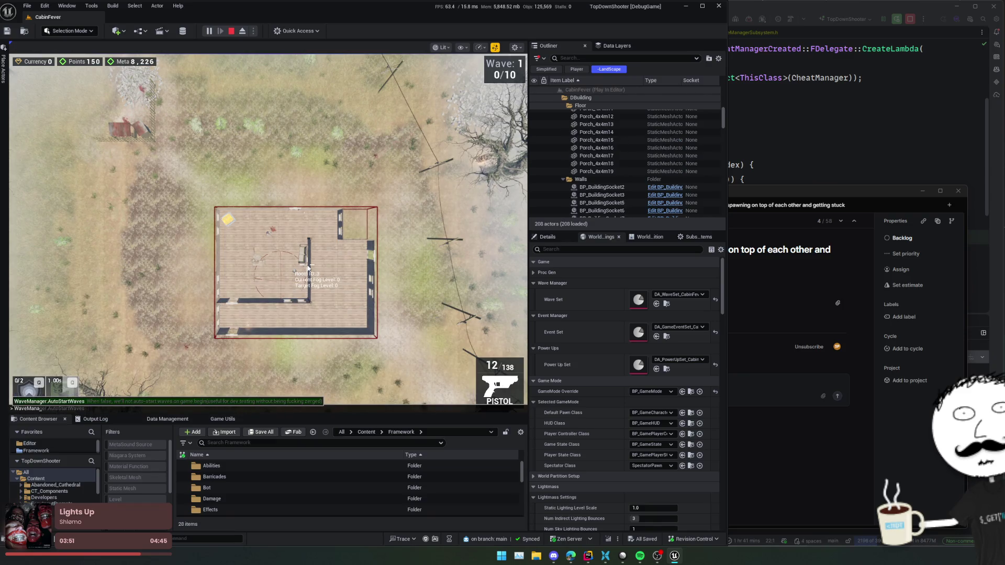
key("BackSpace")
key("BackSpace")
key("BackSpace")
type("Difficu")
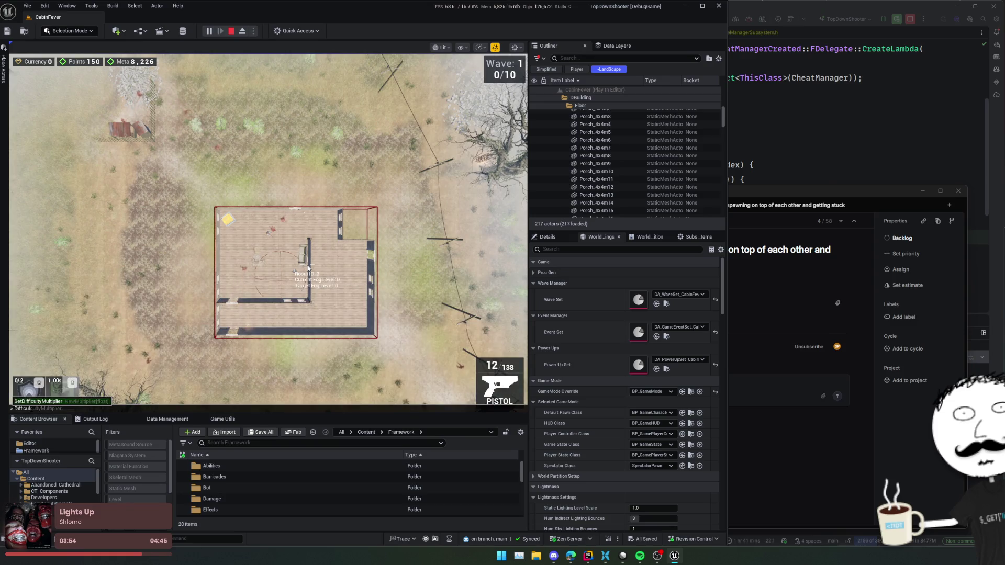
key("Tab")
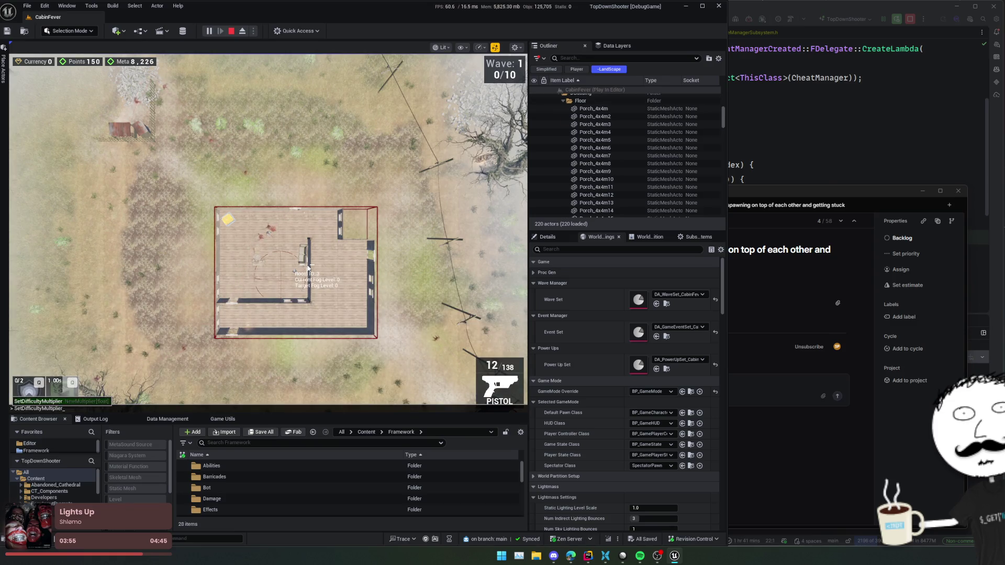
key("Return")
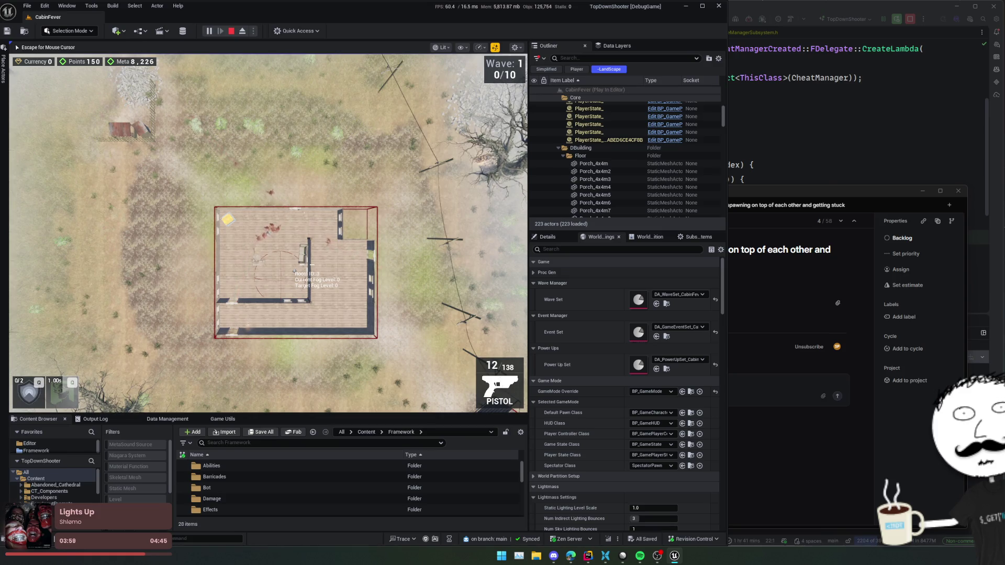
Open the Dev Menu from Quick Access, move it aside, and skip to the next wave.
key("Escape")
left_click(300, 30)
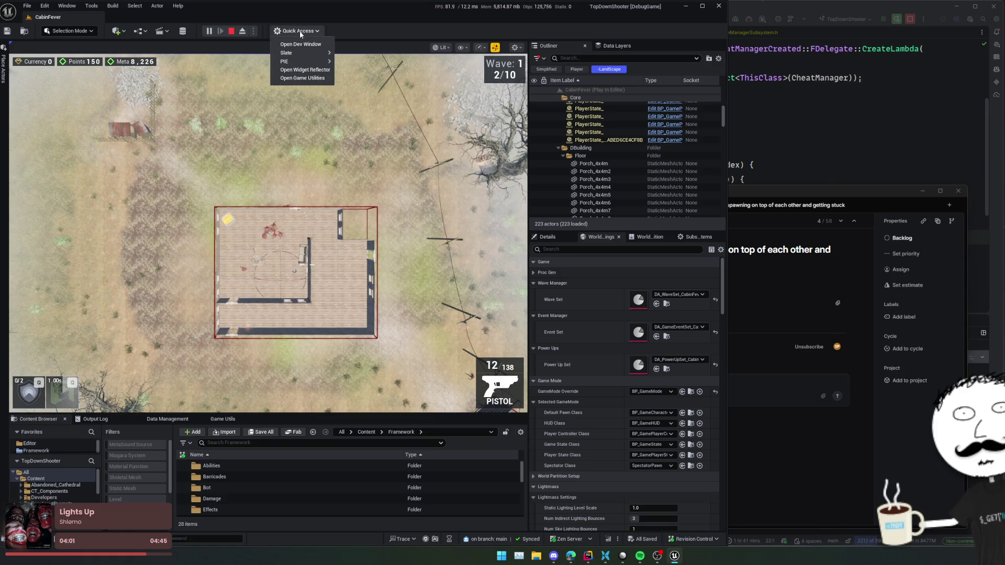
left_click(307, 40)
left_click_drag(581, 97, 842, 90)
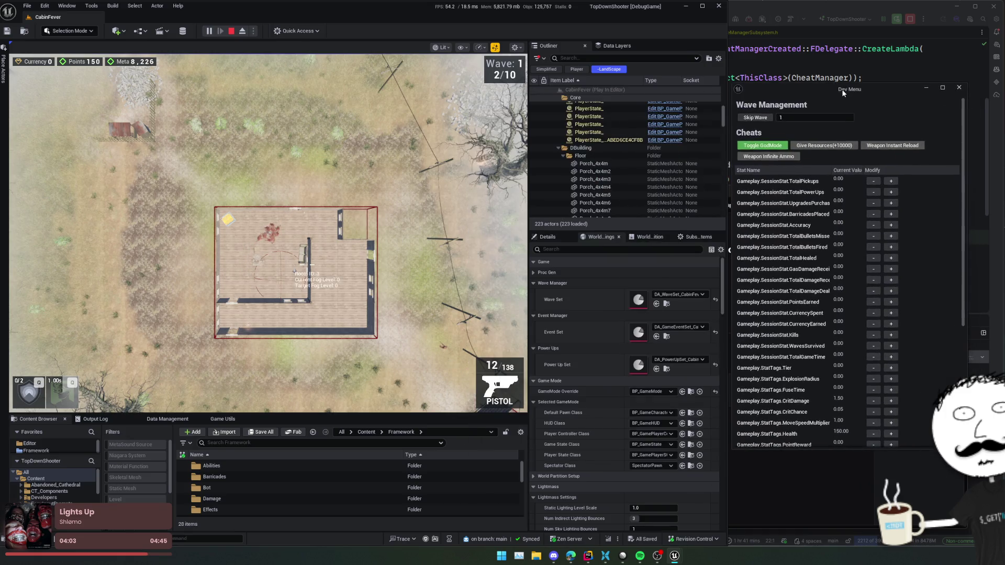
left_click(759, 117)
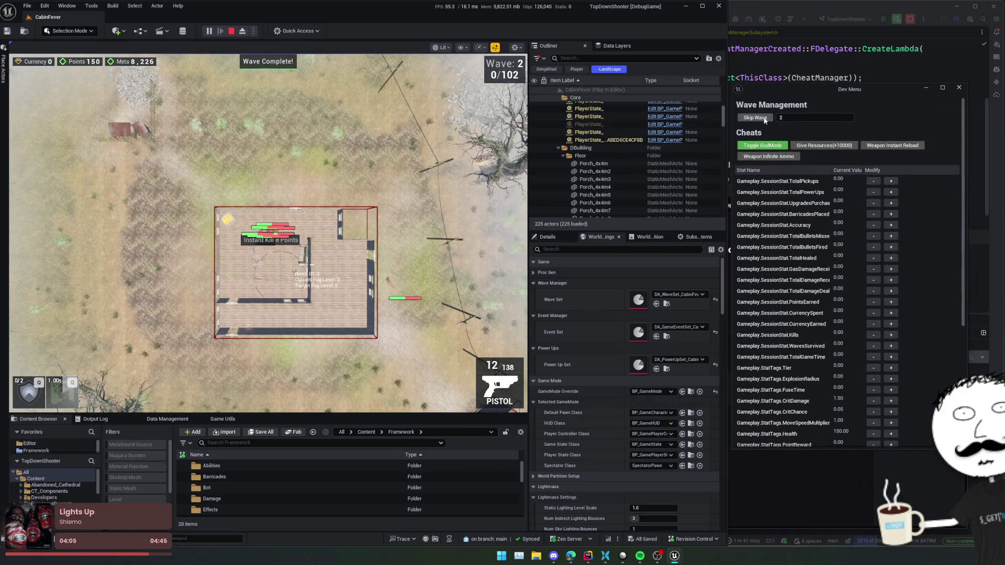